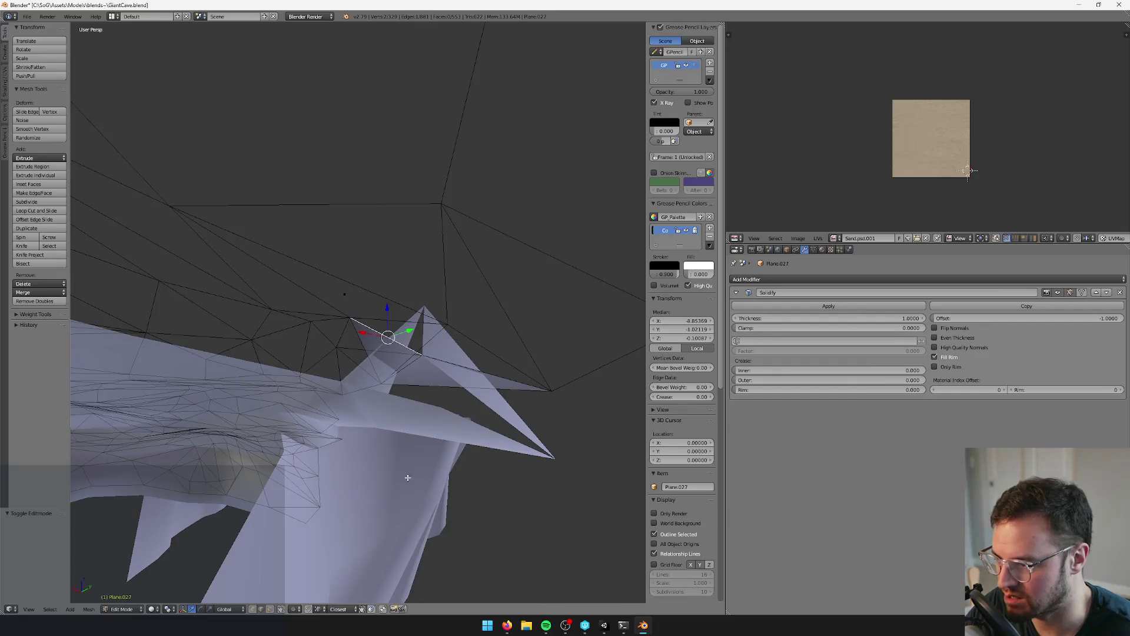
# - Delete the three stray spike faces from the ledge mesh
pyautogui.click(269, 609)
pyautogui.press('a')
pyautogui.rightClick(441, 373)
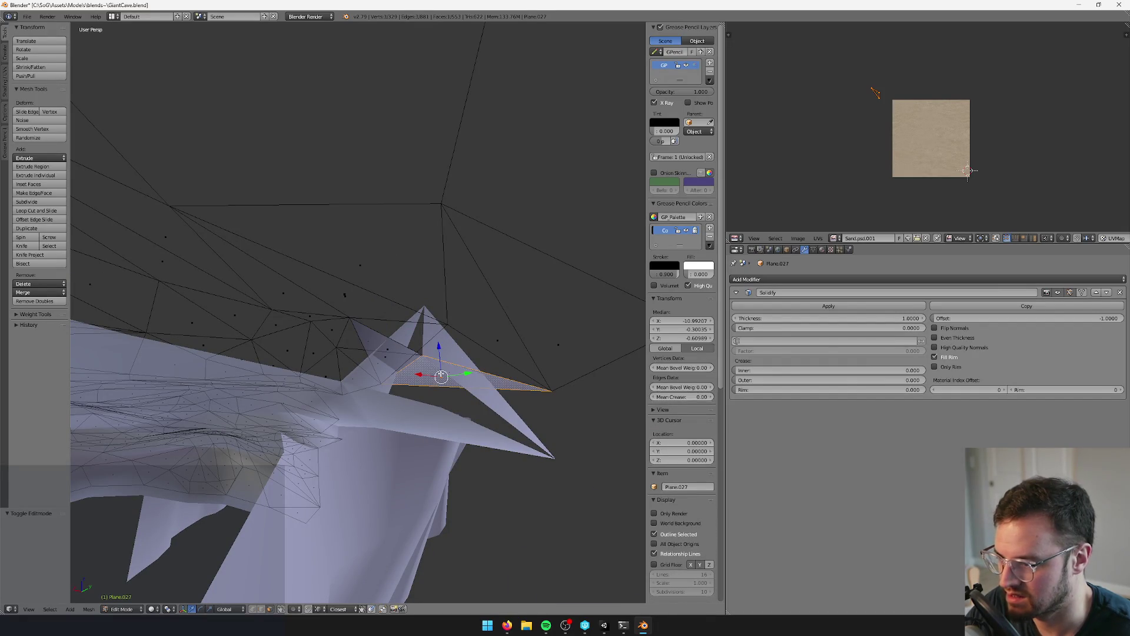
pyautogui.press('x')
pyautogui.click(442, 373)
pyautogui.rightClick(386, 350)
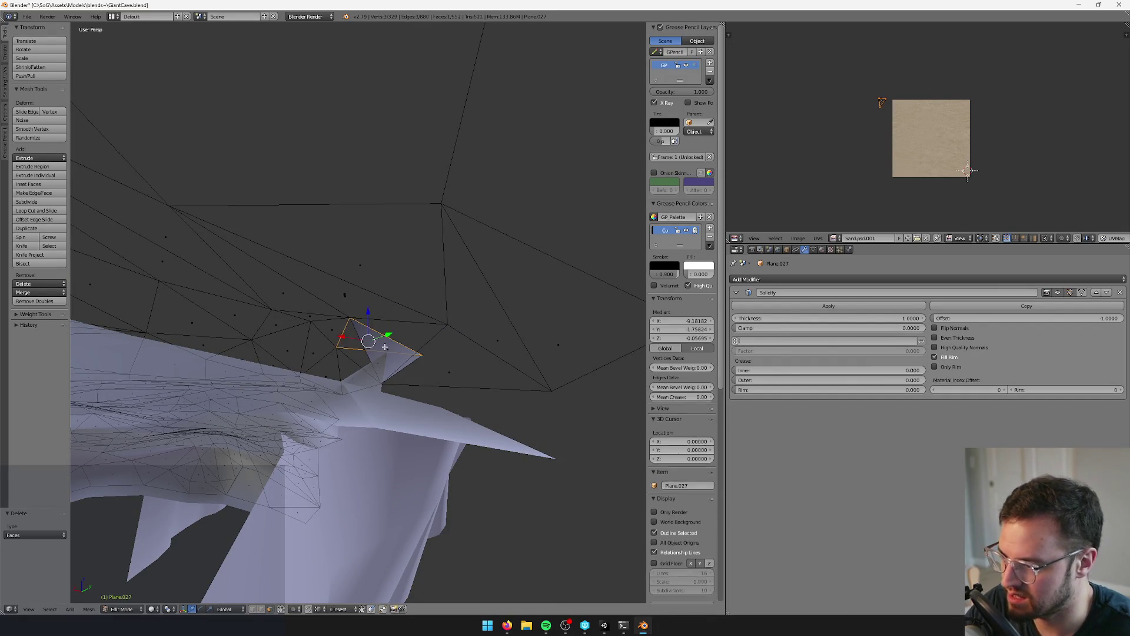
pyautogui.moveTo(386, 359)
pyautogui.mouseDown(button='middle')
pyautogui.moveTo(389, 344)
pyautogui.moveTo(630, 360)
pyautogui.mouseUp(button='middle')
pyautogui.press('x')
pyautogui.click(389, 344)
pyautogui.rightClick(389, 344)
pyautogui.press('x')
pyautogui.click(399, 352)
pyautogui.rightClick(397, 351)
# - Hide the Solidify modifier in the viewport and look over the ledge mesh
pyautogui.press('Tab')
pyautogui.click(1062, 293)
pyautogui.press('Tab')
pyautogui.moveTo(232, 338)
pyautogui.mouseDown(button='middle')
pyautogui.moveTo(265, 376)
pyautogui.moveTo(339, 349)
pyautogui.mouseUp(button='middle')
pyautogui.press('Tab')
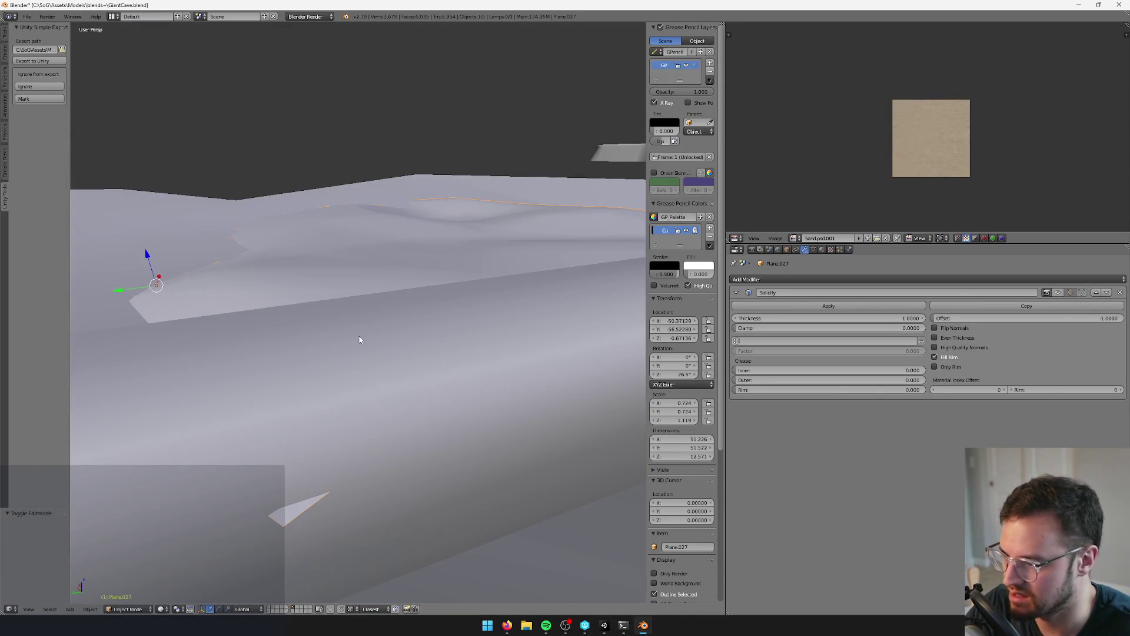
# - Move the plane to another layer and show only that layer
pyautogui.press('m')
pyautogui.click(473, 359)
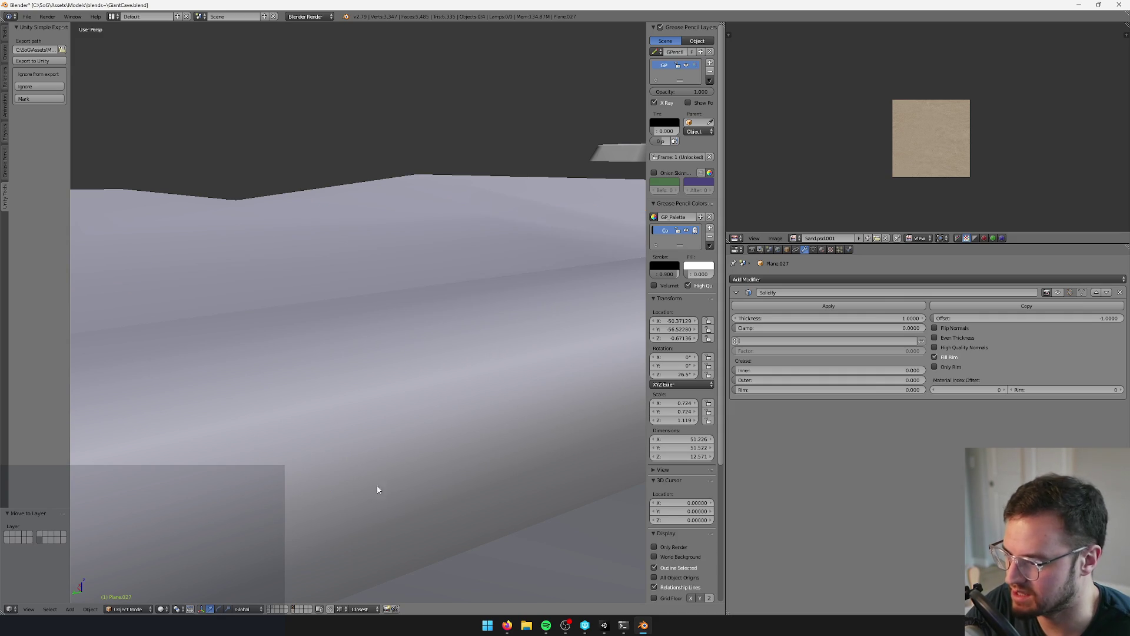
pyautogui.click(296, 612)
# - Delete two adjacent faces of the plane and select the hole's border edges
pyautogui.press('Tab')
pyautogui.moveTo(373, 359)
pyautogui.mouseDown(button='middle')
pyautogui.moveTo(351, 348)
pyautogui.moveTo(361, 374)
pyautogui.moveTo(288, 602)
pyautogui.mouseUp(button='middle')
pyautogui.keyDown('shift'); pyautogui.click(351, 348); pyautogui.keyUp('shift')
pyautogui.press('x')
pyautogui.click(351, 350)
pyautogui.keyDown('alt'); pyautogui.click(396, 399); pyautogui.keyUp('alt')
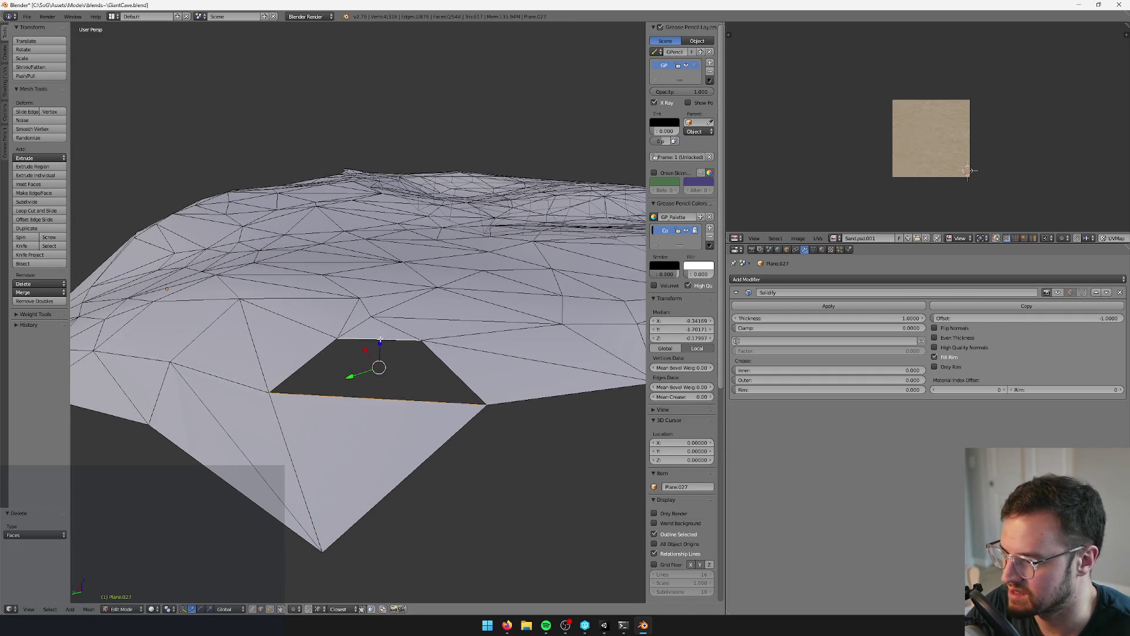
# - Fill the hole with a single new face and return to Object Mode
pyautogui.press('f')
pyautogui.press('Tab')
pyautogui.press('Tab')
pyautogui.moveTo(473, 358)
pyautogui.mouseDown(button='middle')
pyautogui.moveTo(385, 359)
pyautogui.moveTo(424, 353)
pyautogui.moveTo(412, 348)
pyautogui.moveTo(474, 214)
pyautogui.moveTo(448, 215)
pyautogui.moveTo(469, 333)
pyautogui.moveTo(416, 328)
pyautogui.moveTo(444, 299)
pyautogui.moveTo(350, 493)
pyautogui.mouseUp(button='middle')
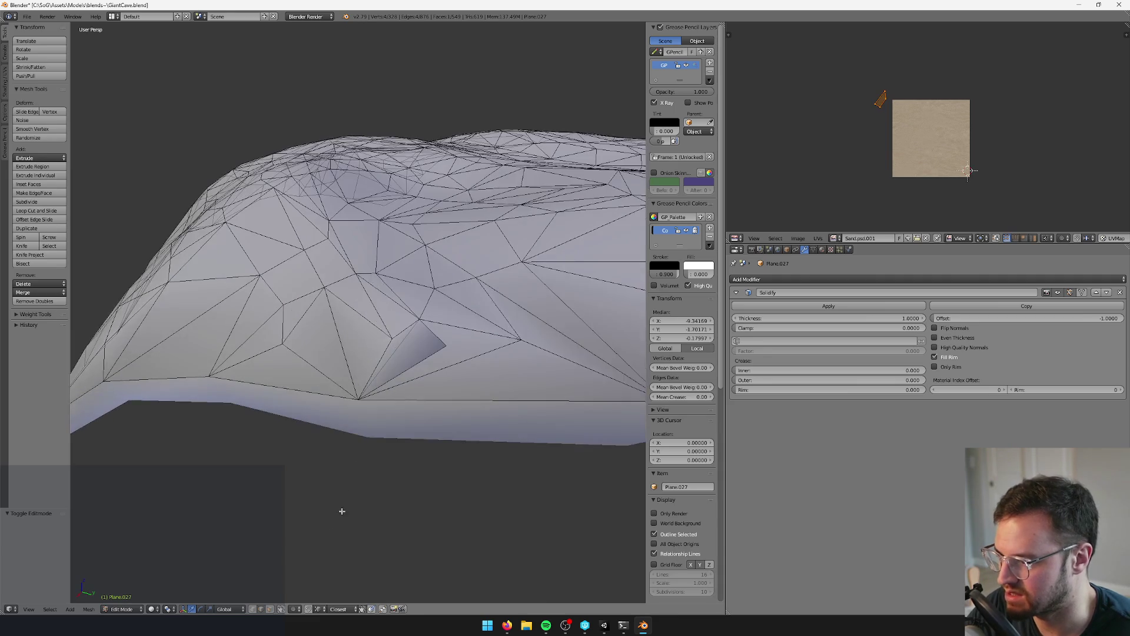
# - Merge two pairs of doubled vertices at the fold with Alt+M, then leave Edit Mode
pyautogui.rightClick(444, 342)
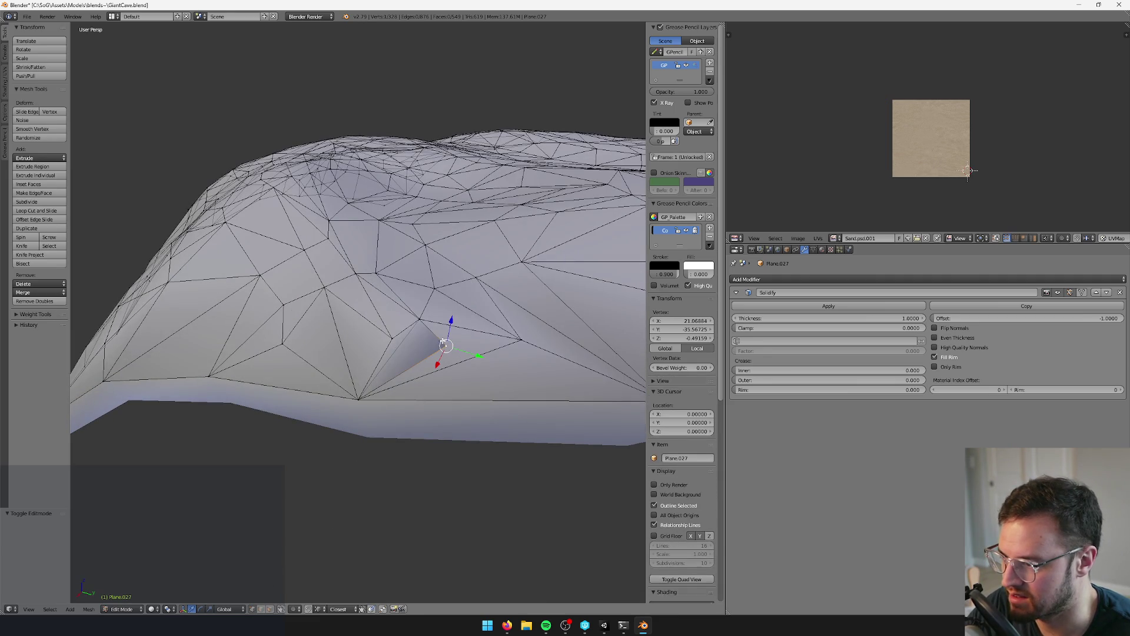
pyautogui.keyDown('shift'); pyautogui.rightClick(422, 319); pyautogui.keyUp('shift')
pyautogui.hotkey('alt', 'm')
pyautogui.click(397, 330)
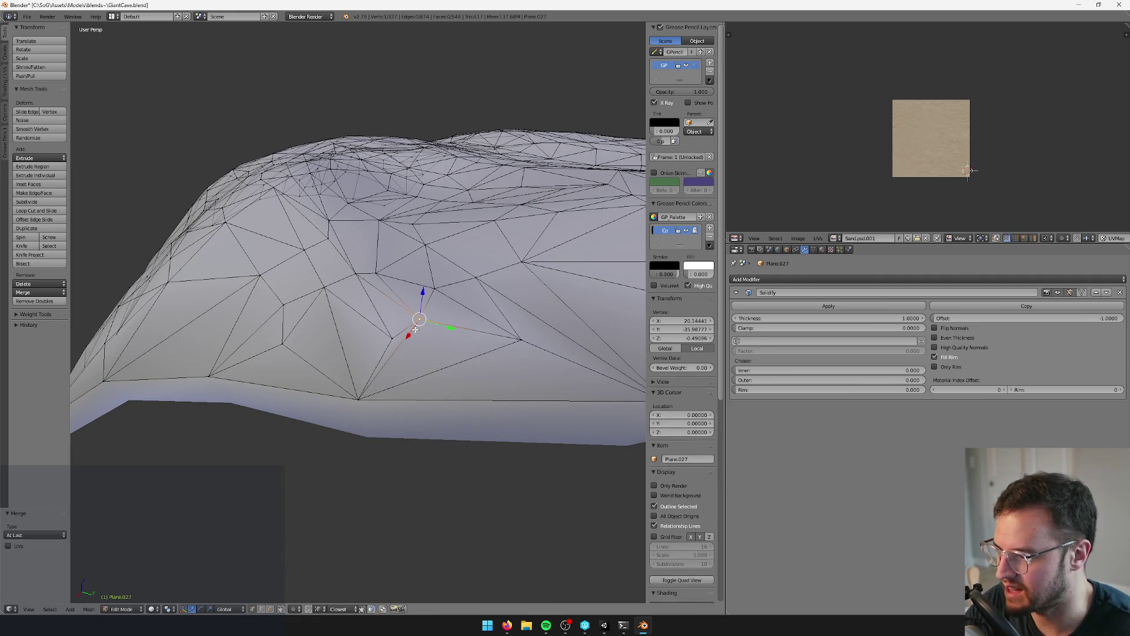
pyautogui.moveTo(427, 352); pyautogui.dragTo(424, 350)
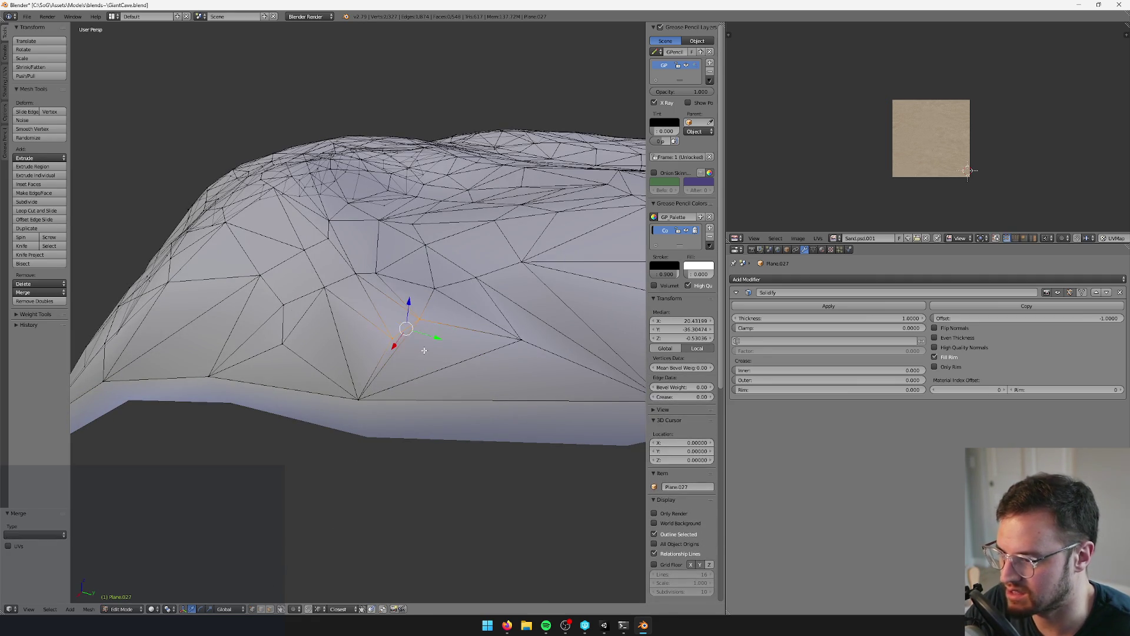
pyautogui.hotkey('alt', 'm')
pyautogui.click(415, 351)
pyautogui.moveTo(424, 350)
pyautogui.mouseDown(button='middle')
pyautogui.moveTo(447, 386)
pyautogui.moveTo(349, 379)
pyautogui.moveTo(403, 386)
pyautogui.mouseUp(button='middle')
pyautogui.press('Tab')
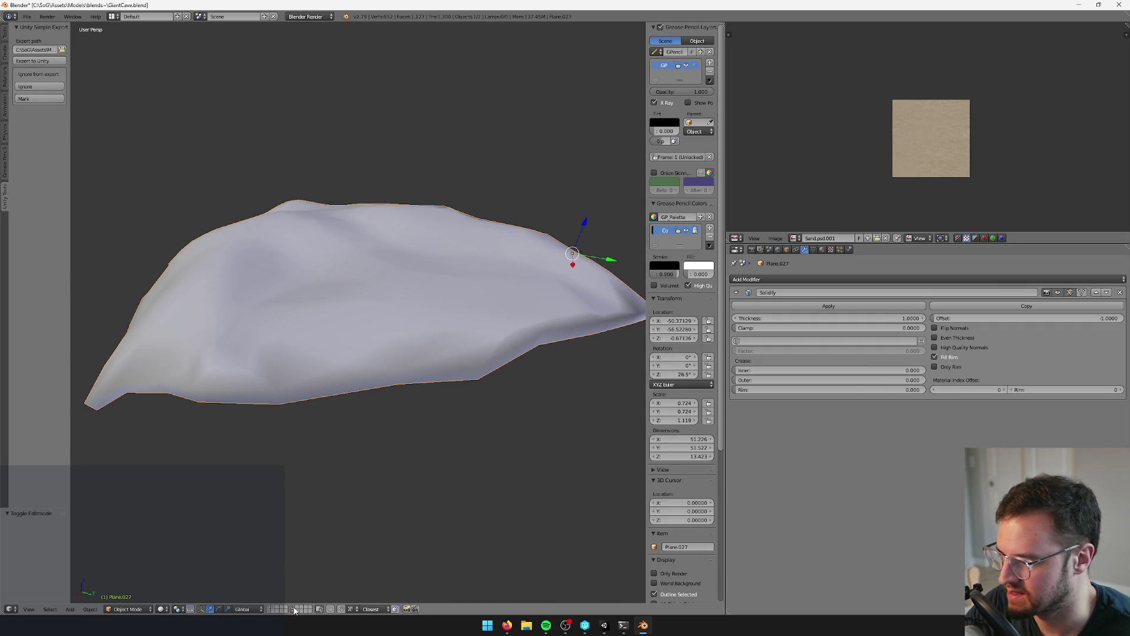
# - Send the ledge mesh to a hidden layer
pyautogui.moveTo(447, 276); pyautogui.dragTo(556, 303, button='middle')
pyautogui.press('m')
pyautogui.click(593, 310)
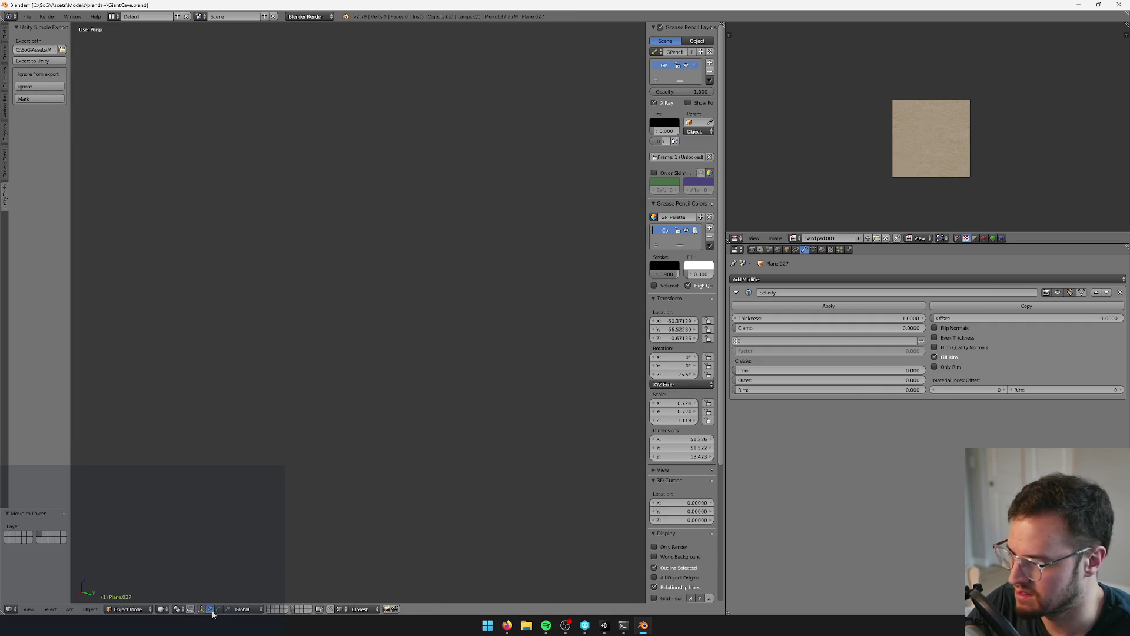
# - Reveal the cave layer and parent all objects to DarkForestCave_phys
pyautogui.click(291, 610)
pyautogui.scroll(-6, 331, 411)
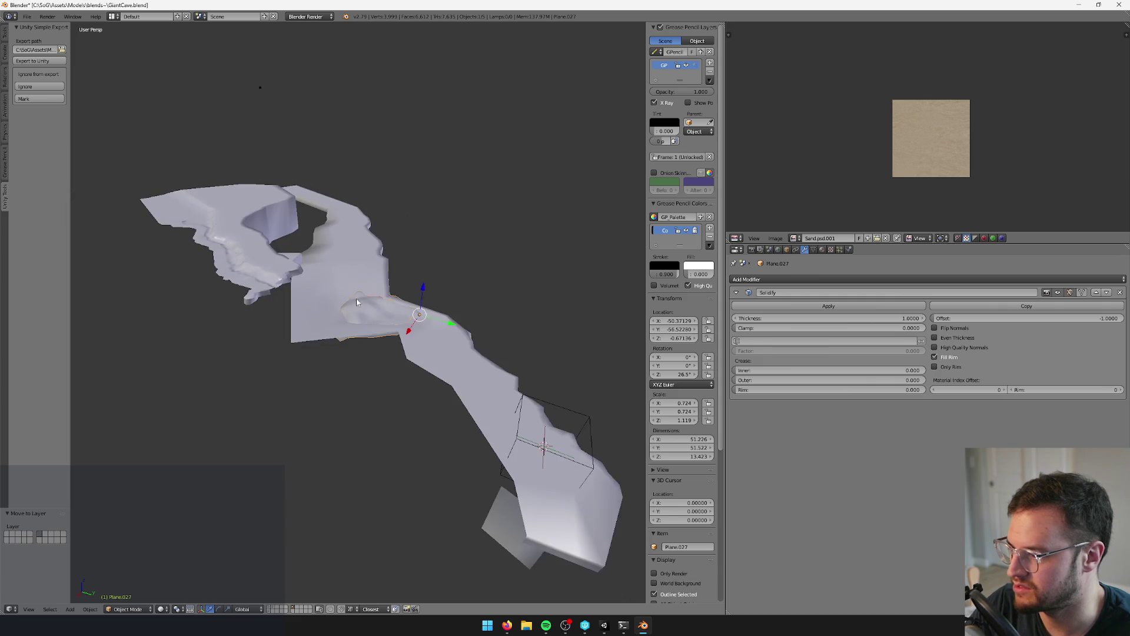
pyautogui.press('a')
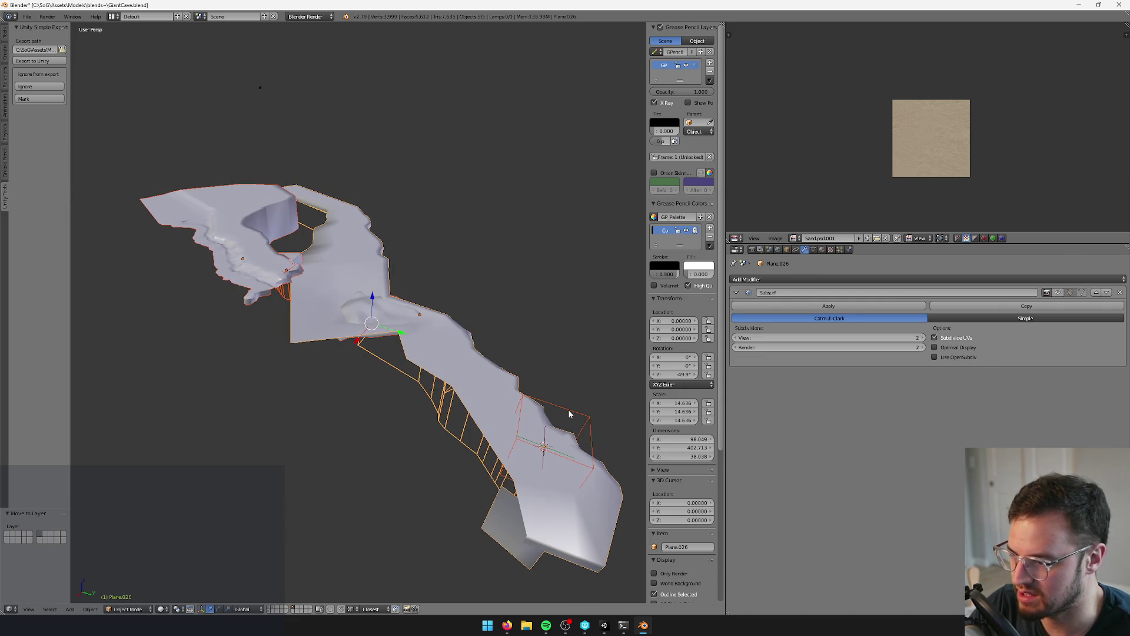
pyautogui.keyDown('shift'); pyautogui.rightClick(571, 415); pyautogui.keyUp('shift')
pyautogui.click(580, 408)
pyautogui.moveTo(564, 407)
pyautogui.mouseDown(button='middle')
pyautogui.moveTo(454, 442)
pyautogui.moveTo(410, 406)
pyautogui.mouseUp(button='middle')
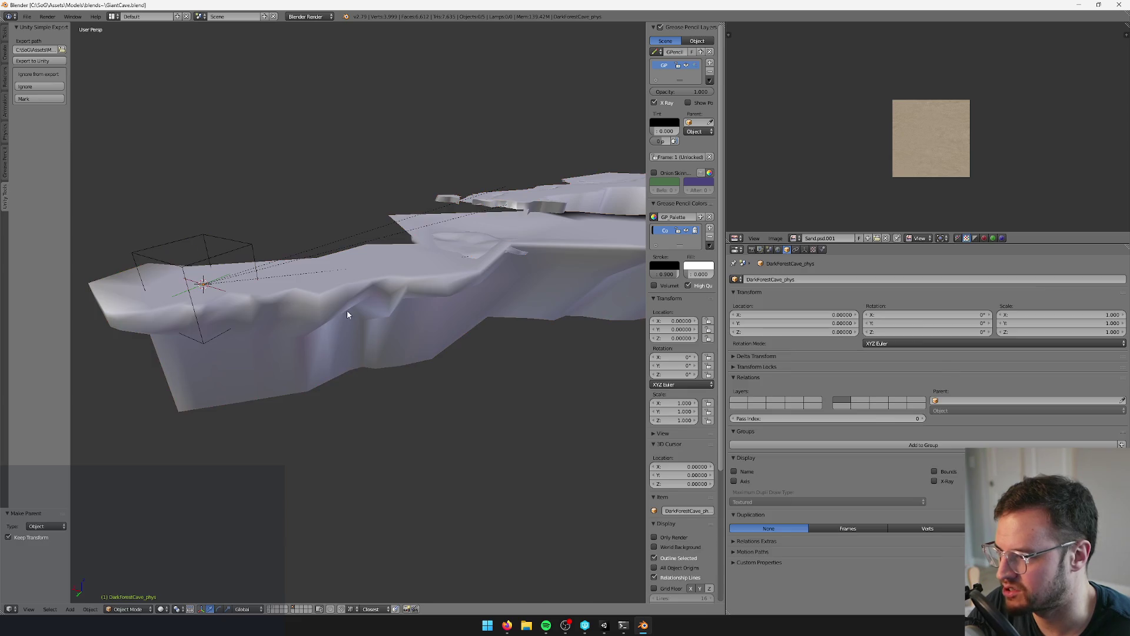
# - Select the Plane.026 cave floor and inspect its mesh from a low side view
pyautogui.rightClick(347, 314)
pyautogui.press('Tab')
pyautogui.moveTo(347, 315)
pyautogui.mouseDown(button='middle')
pyautogui.moveTo(376, 385)
pyautogui.moveTo(411, 354)
pyautogui.mouseUp(button='middle')
pyautogui.moveTo(294, 441)
pyautogui.mouseDown(button='middle')
pyautogui.moveTo(341, 404)
pyautogui.moveTo(411, 408)
pyautogui.moveTo(366, 449)
pyautogui.moveTo(411, 436)
pyautogui.mouseUp(button='middle')
pyautogui.press('Tab')
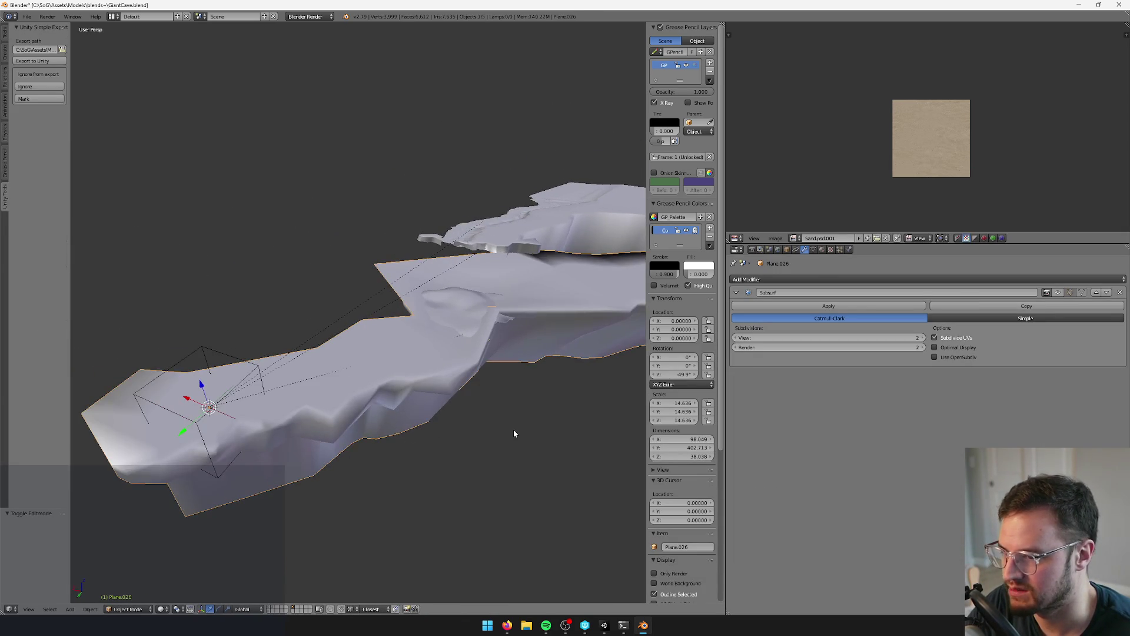
pyautogui.moveTo(536, 334); pyautogui.dragTo(506, 318, button='middle')
# - Remove the Subsurf modifier from Plane.026 and open the Add Modifier list
pyautogui.click(1120, 293)
pyautogui.moveTo(383, 324); pyautogui.dragTo(447, 300, button='middle')
pyautogui.click(839, 281)
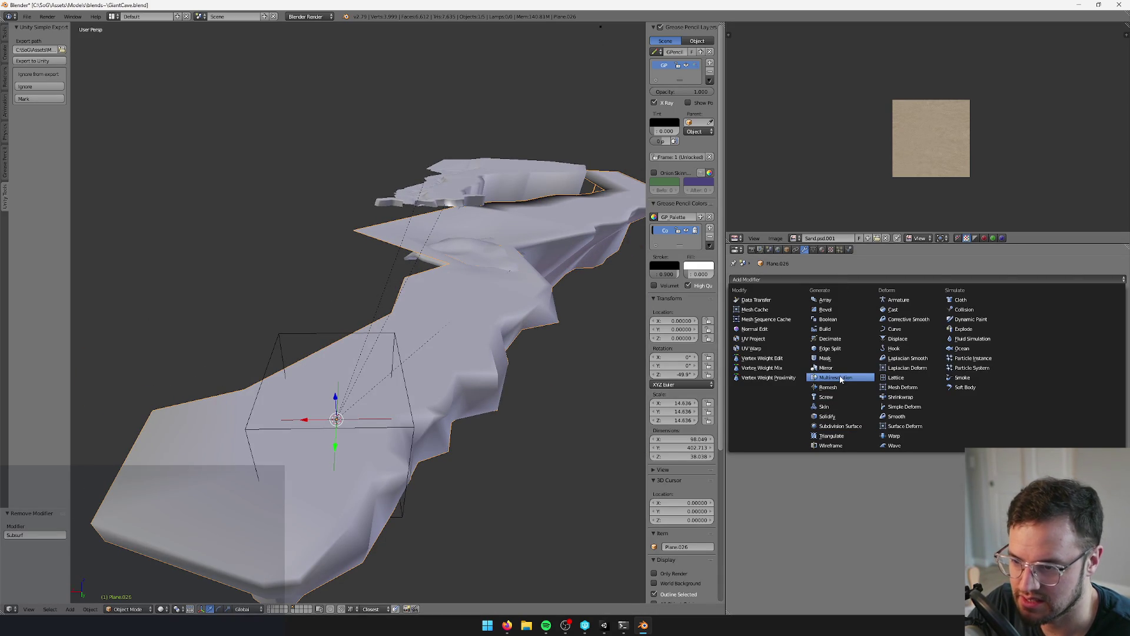
pyautogui.moveTo(471, 412)
pyautogui.mouseDown(button='middle')
pyautogui.moveTo(408, 423)
pyautogui.moveTo(279, 531)
pyautogui.mouseUp(button='middle')
pyautogui.press('Tab')
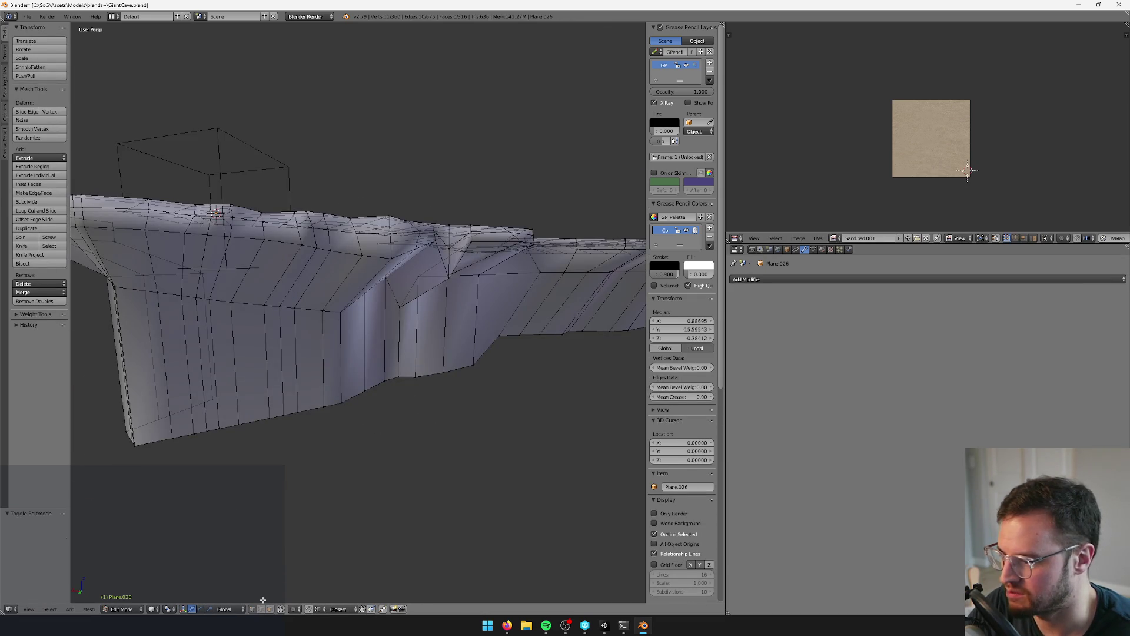
# - Select the linked wall faces, grow the selection, and delete them
pyautogui.press('l')
pyautogui.moveTo(379, 361)
pyautogui.mouseDown(button='middle')
pyautogui.moveTo(389, 329)
pyautogui.moveTo(351, 405)
pyautogui.mouseUp(button='middle')
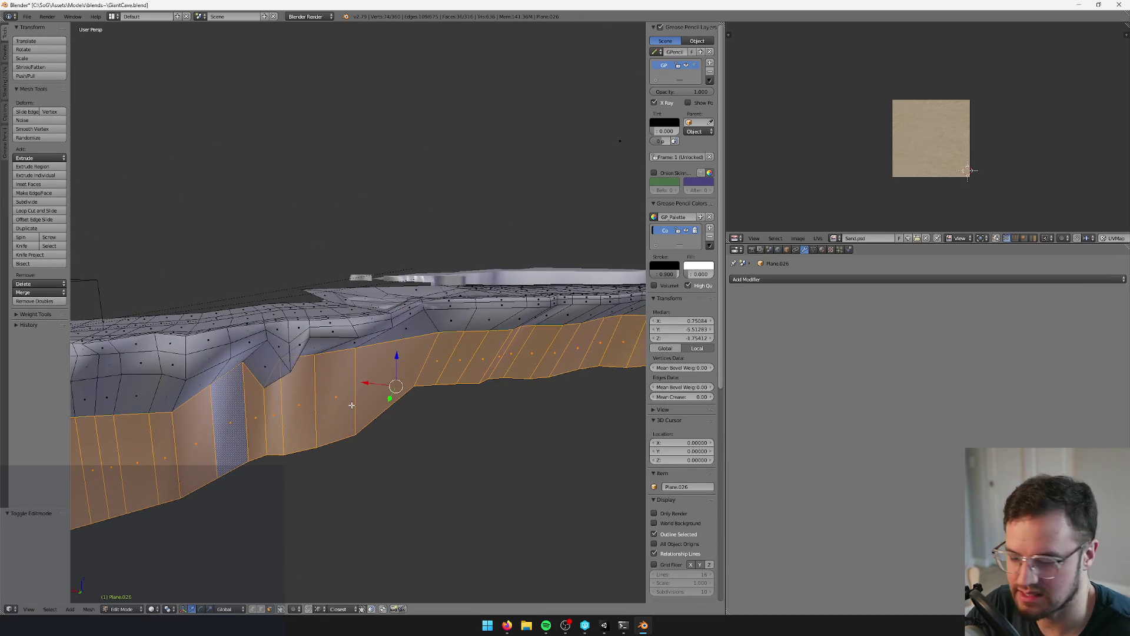
pyautogui.press('ctrl+KP_Add')
pyautogui.press('ctrl+KP_Add')
pyautogui.press('ctrl+KP_Add')
pyautogui.press('x')
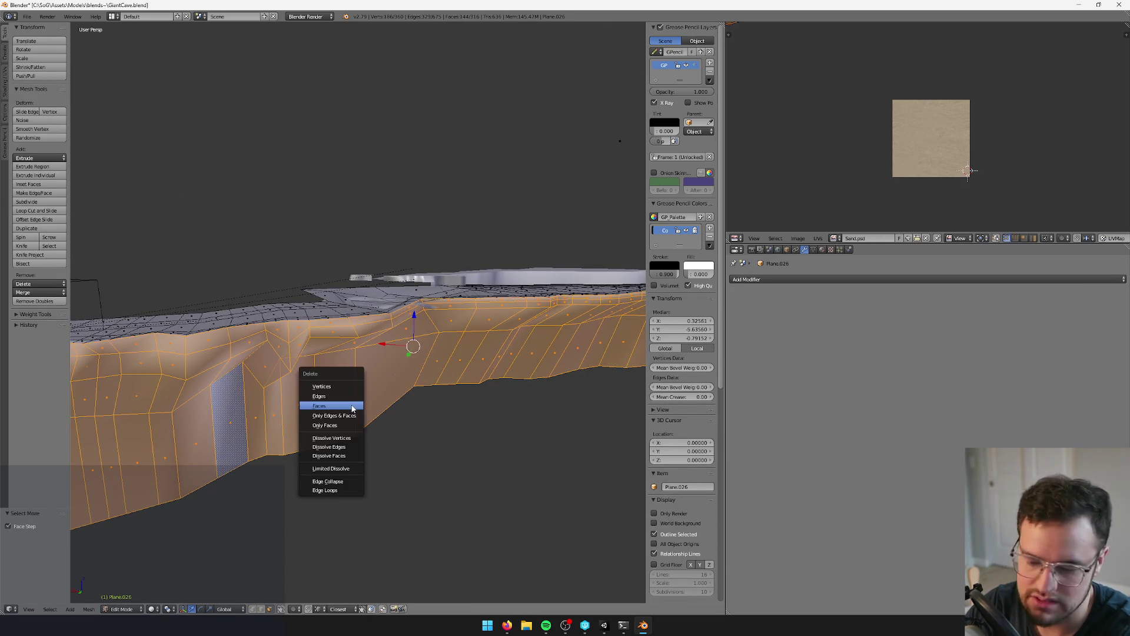
pyautogui.click(352, 407)
pyautogui.moveTo(336, 399)
pyautogui.mouseDown(button='middle')
pyautogui.moveTo(343, 441)
pyautogui.moveTo(454, 432)
pyautogui.moveTo(424, 374)
pyautogui.moveTo(220, 335)
pyautogui.moveTo(311, 576)
pyautogui.moveTo(366, 482)
pyautogui.moveTo(320, 602)
pyautogui.mouseUp(button='middle')
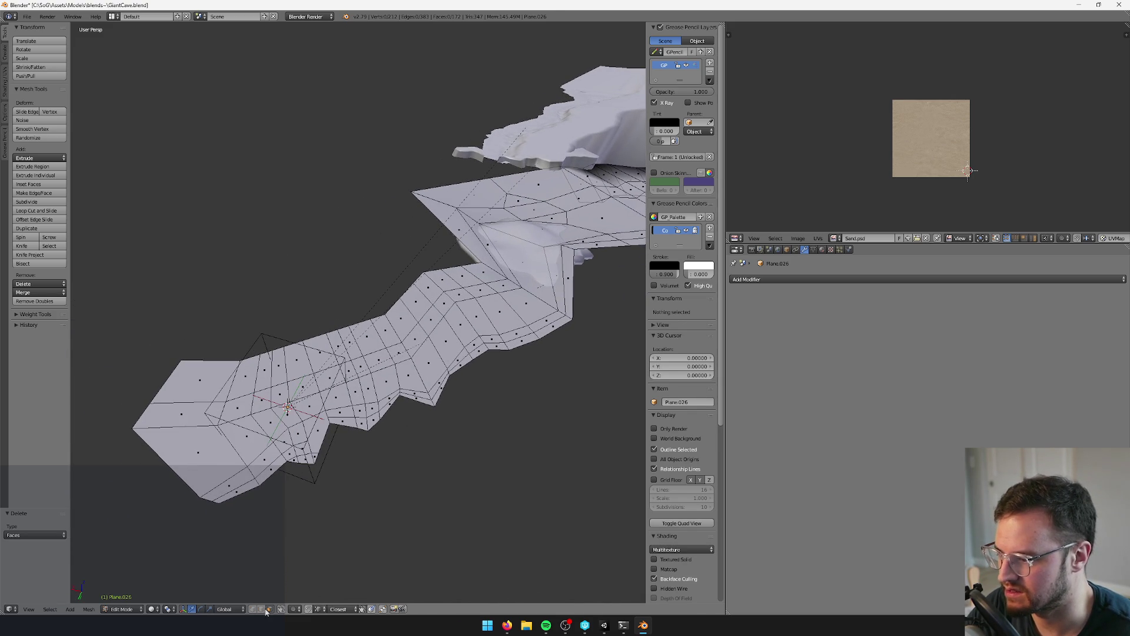
# - Delete surplus edge loops across the remaining floor, retrying after two undos
pyautogui.rightClick(363, 407)
pyautogui.moveTo(363, 408); pyautogui.dragTo(422, 360, button='middle')
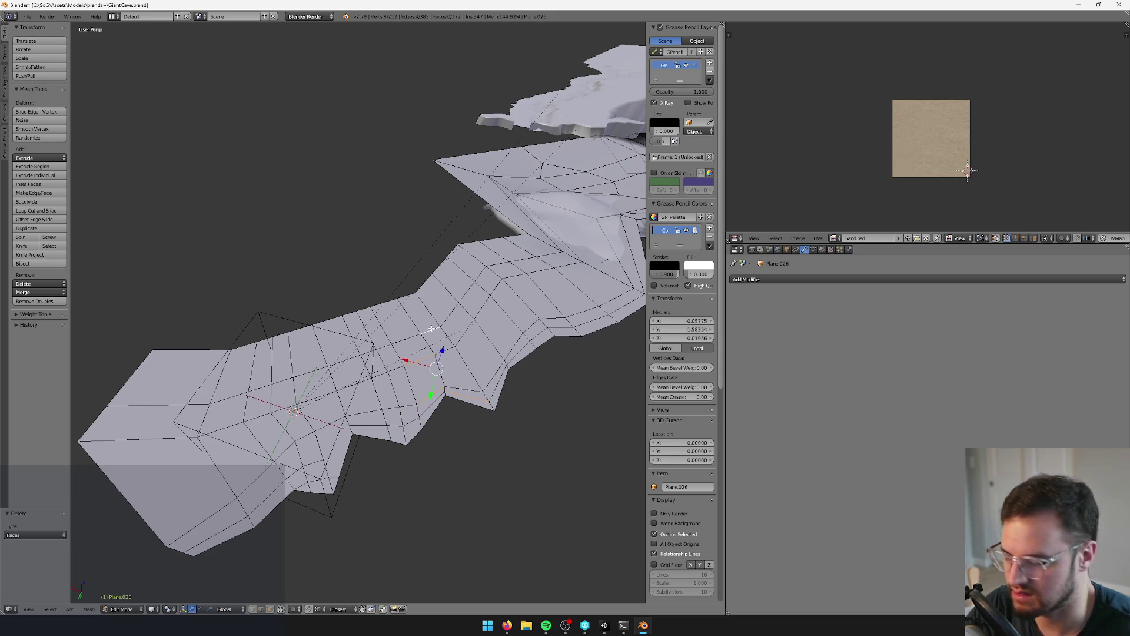
pyautogui.press('x')
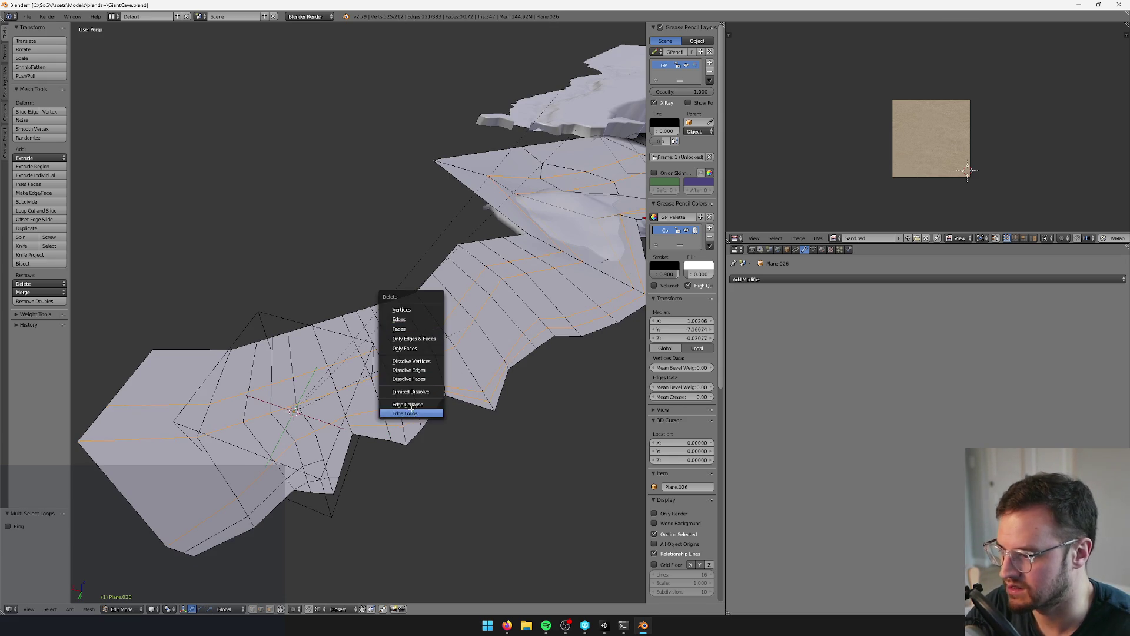
pyautogui.click(412, 413)
pyautogui.moveTo(412, 413); pyautogui.dragTo(257, 380, button='middle')
pyautogui.hotkey('ctrl', 'z')
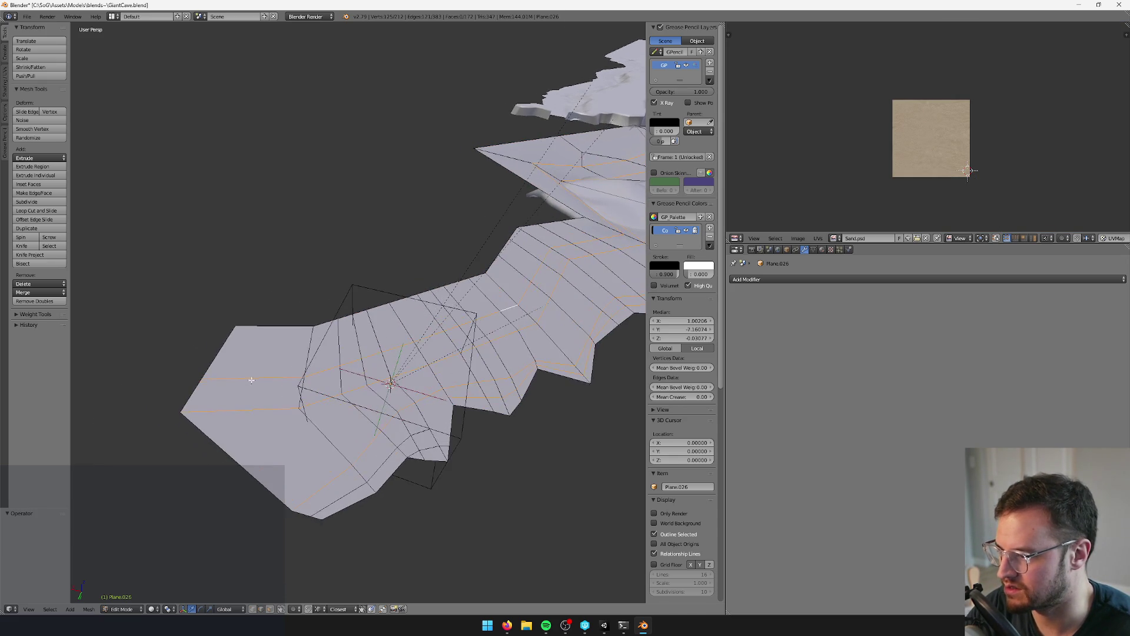
pyautogui.press('x')
pyautogui.click(251, 377)
pyautogui.hotkey('ctrl', 'z')
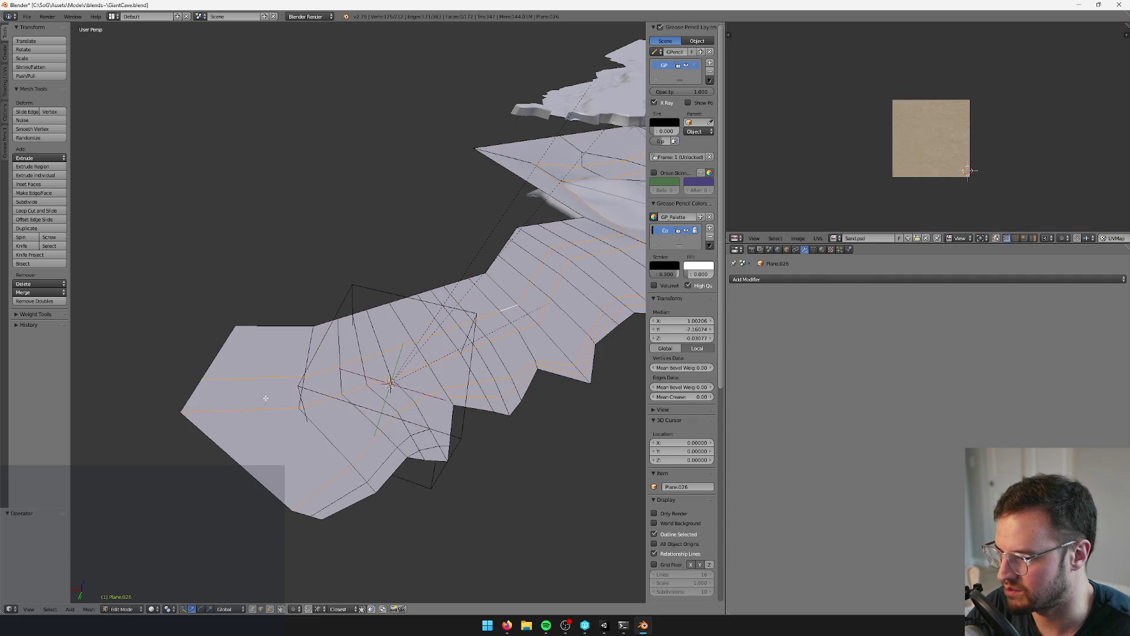
pyautogui.press('x')
pyautogui.click(230, 396)
pyautogui.moveTo(231, 395)
pyautogui.mouseDown(button='middle')
pyautogui.moveTo(487, 380)
pyautogui.moveTo(340, 394)
pyautogui.mouseUp(button='middle')
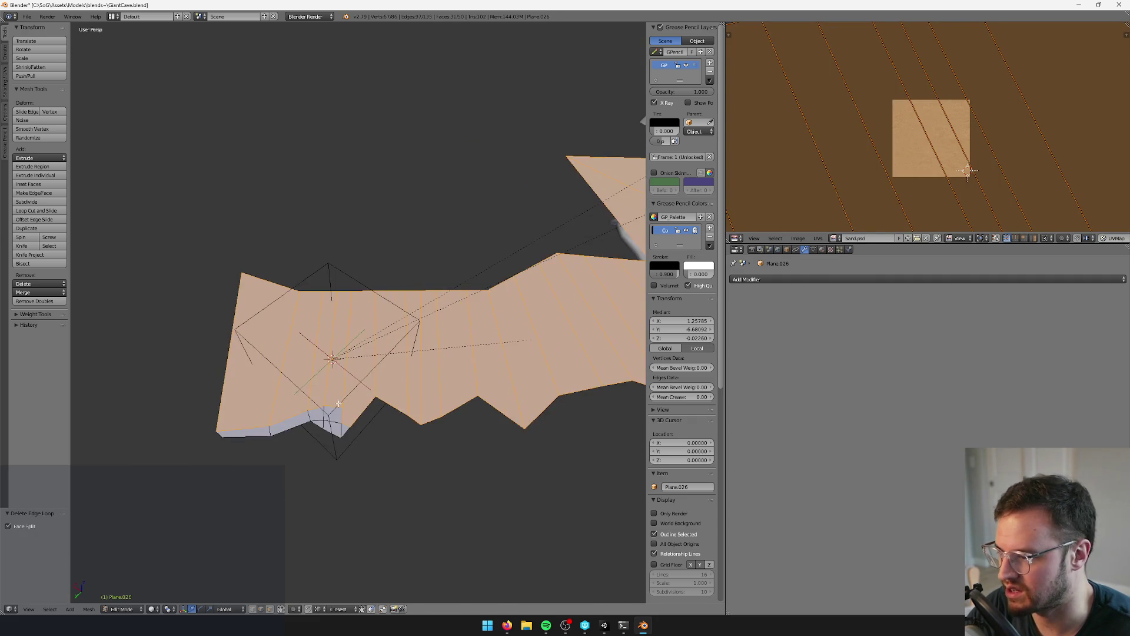
# - Delete the edge loop running through a selected floor edge
pyautogui.rightClick(340, 395)
pyautogui.press('x')
pyautogui.click(344, 395)
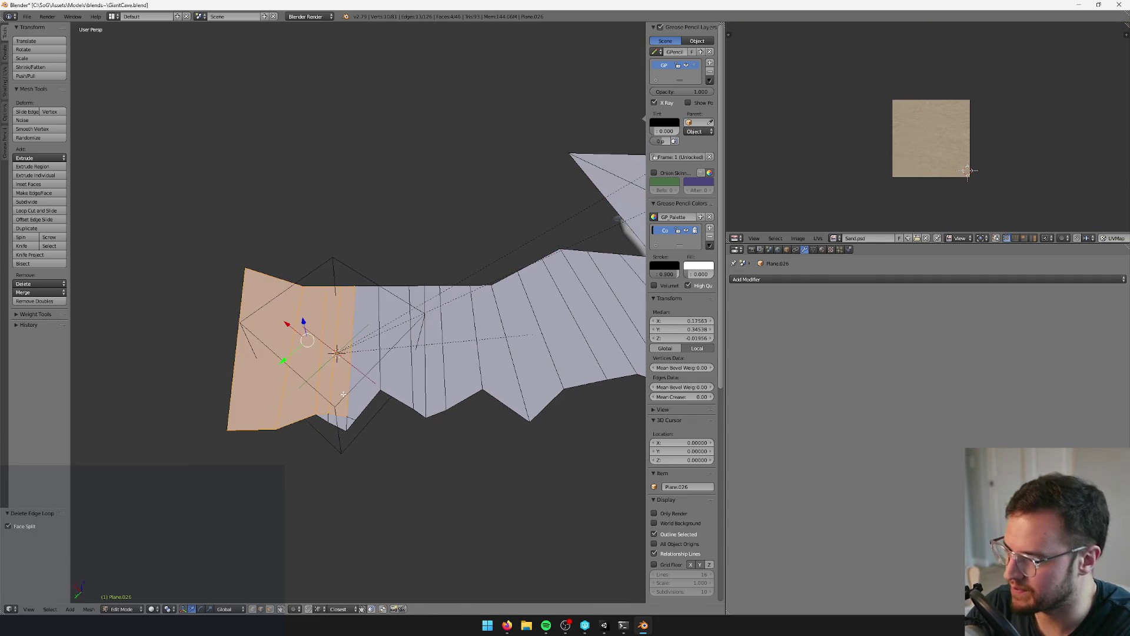
pyautogui.moveTo(336, 393)
pyautogui.mouseDown(button='middle')
pyautogui.moveTo(338, 384)
pyautogui.moveTo(307, 515)
pyautogui.mouseUp(button='middle')
# - Move an edge down-left and merge vertex pairs along the jagged floor edge
pyautogui.rightClick(315, 402)
pyautogui.press('g')
pyautogui.press('g')
pyautogui.click(322, 424)
pyautogui.hotkey('alt', 'm')
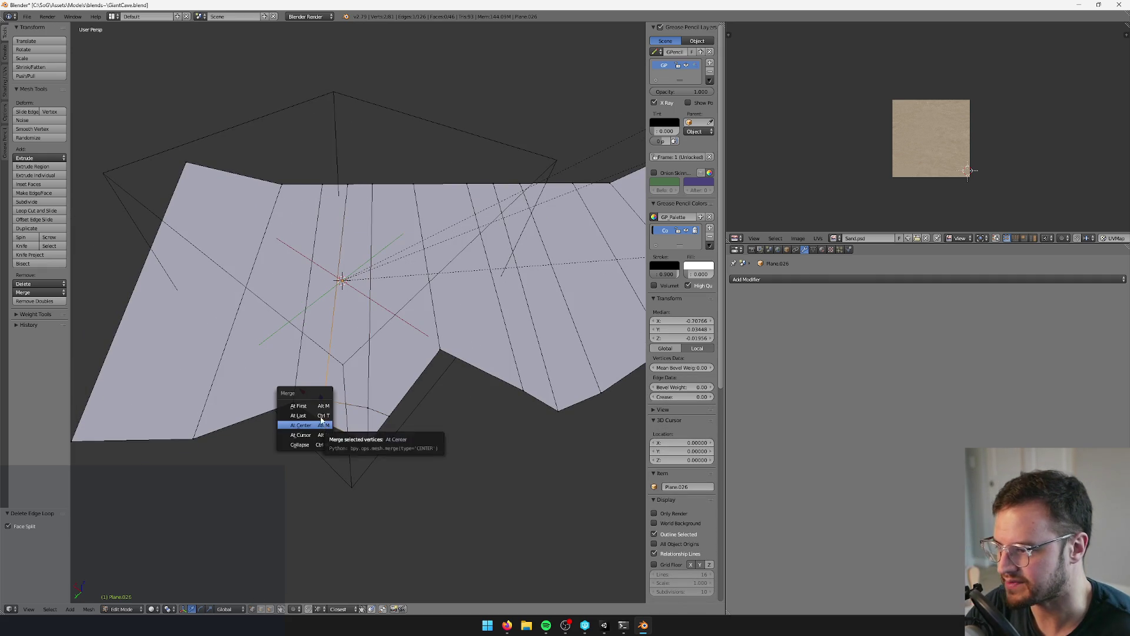
pyautogui.click(321, 415)
pyautogui.keyDown('shift'); pyautogui.click(364, 436); pyautogui.keyUp('shift')
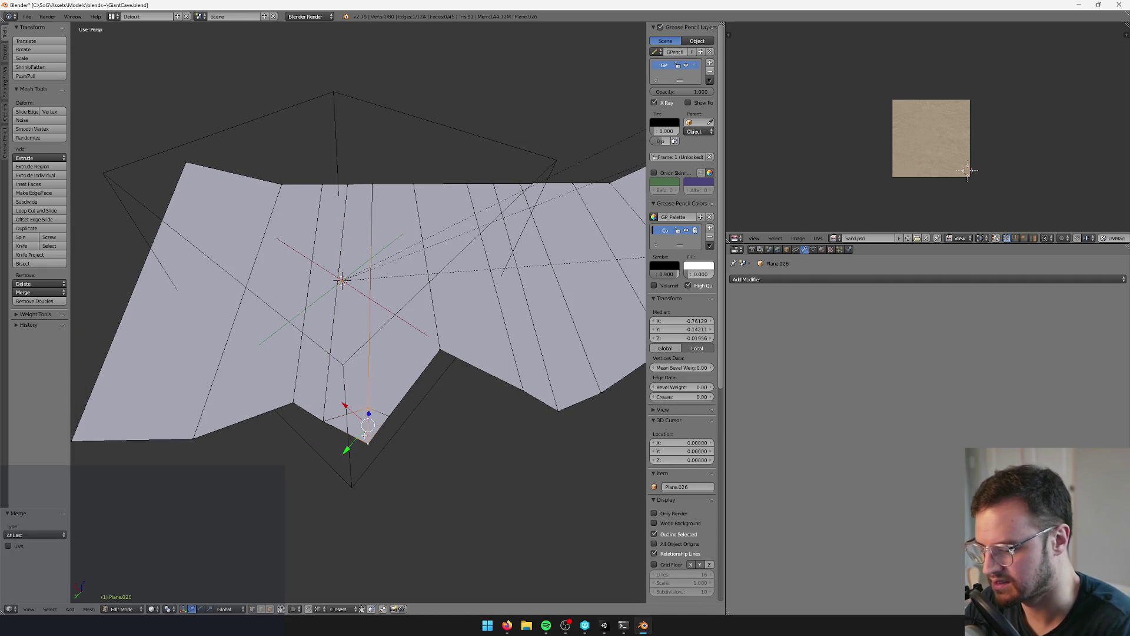
pyautogui.hotkey('alt', 'm')
pyautogui.click(365, 435)
pyautogui.moveTo(364, 435)
pyautogui.mouseDown(button='middle')
pyautogui.moveTo(381, 429)
pyautogui.moveTo(386, 447)
pyautogui.moveTo(411, 432)
pyautogui.moveTo(391, 429)
pyautogui.moveTo(327, 314)
pyautogui.moveTo(382, 268)
pyautogui.moveTo(401, 295)
pyautogui.moveTo(409, 252)
pyautogui.moveTo(385, 303)
pyautogui.moveTo(385, 254)
pyautogui.moveTo(358, 326)
pyautogui.mouseUp(button='middle')
pyautogui.press('x')
pyautogui.press('Escape')
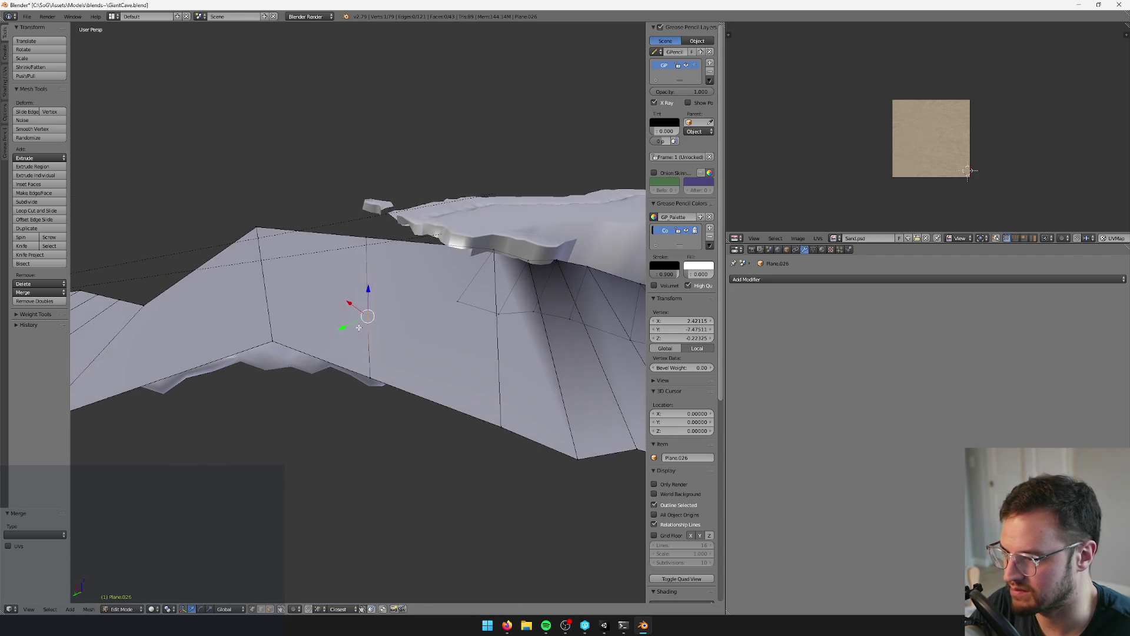
# - Dissolve the selected vertex on the cave floor
pyautogui.press('x')
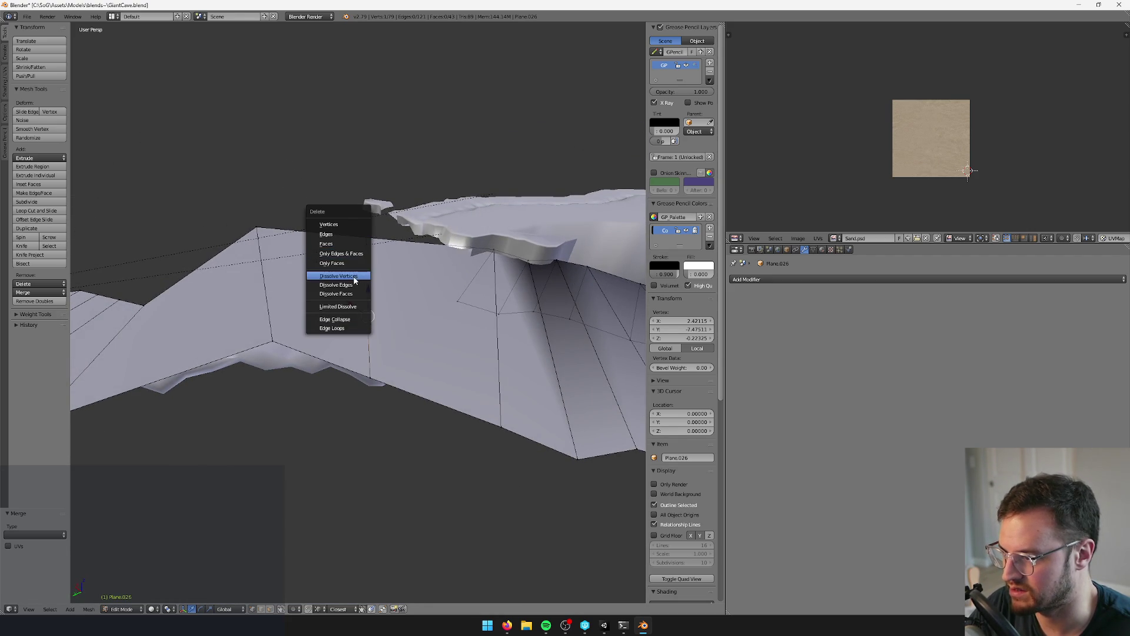
pyautogui.click(353, 281)
pyautogui.moveTo(403, 308)
pyautogui.mouseDown(button='middle')
pyautogui.moveTo(454, 320)
pyautogui.moveTo(383, 303)
pyautogui.moveTo(316, 308)
pyautogui.moveTo(239, 563)
pyautogui.moveTo(309, 506)
pyautogui.mouseUp(button='middle')
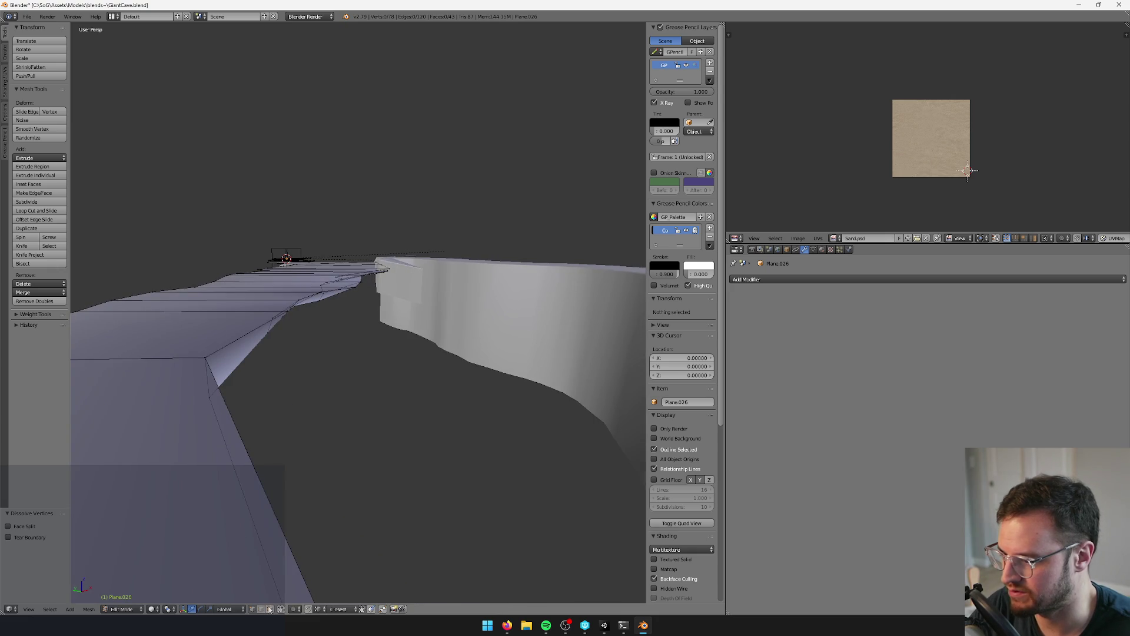
# - Select the connected strip of faces, delete it, and return to Object Mode
pyautogui.click(269, 609)
pyautogui.press('l')
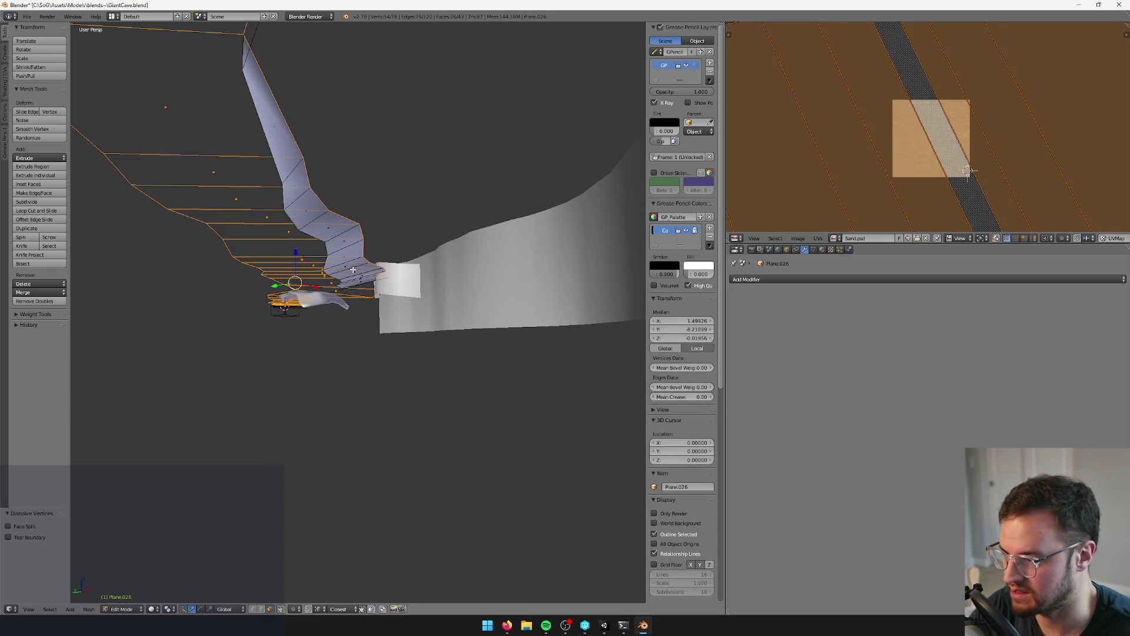
pyautogui.moveTo(357, 261); pyautogui.dragTo(365, 328, button='middle')
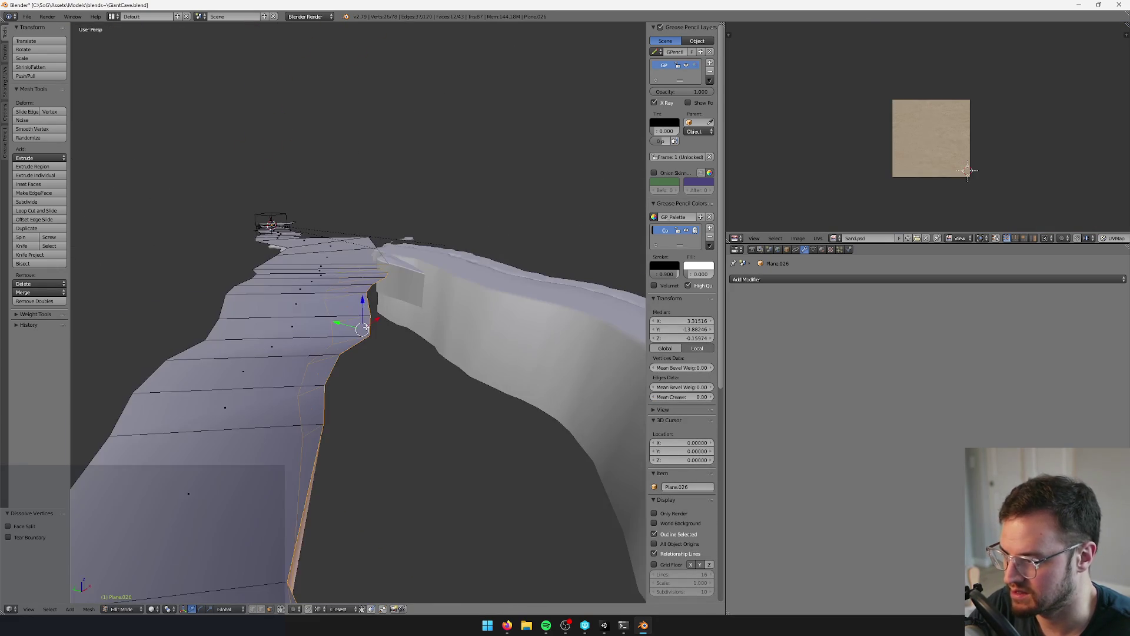
pyautogui.press('x')
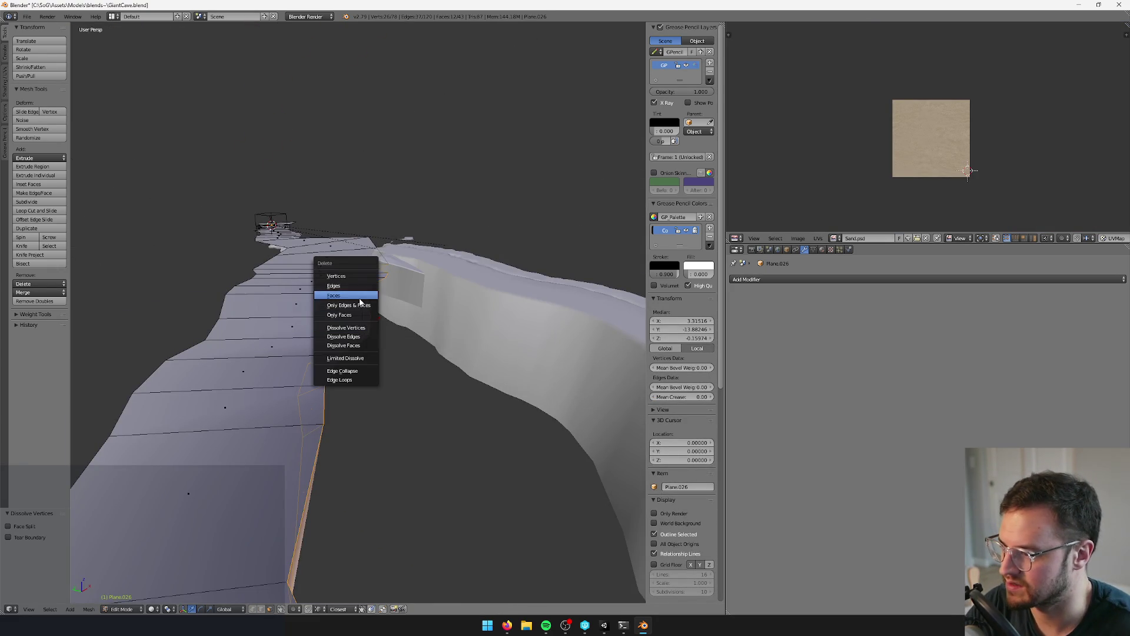
pyautogui.click(353, 295)
pyautogui.scroll(-5, 383, 306)
pyautogui.moveTo(383, 306)
pyautogui.mouseDown(button='middle')
pyautogui.moveTo(329, 312)
pyautogui.moveTo(441, 290)
pyautogui.mouseUp(button='middle')
pyautogui.press('Tab')
pyautogui.scroll(-5, 315, 317)
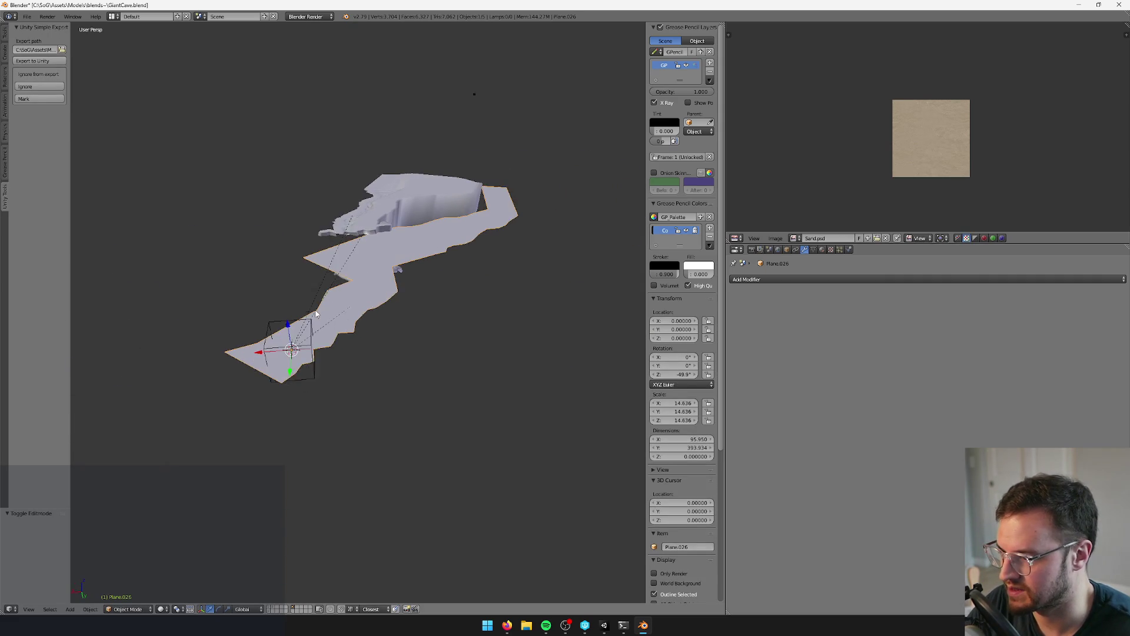
# - Remove duplicate vertices from the whole ledge mesh with a merge distance of 0.140
pyautogui.press('Tab')
pyautogui.scroll(3, 349, 393)
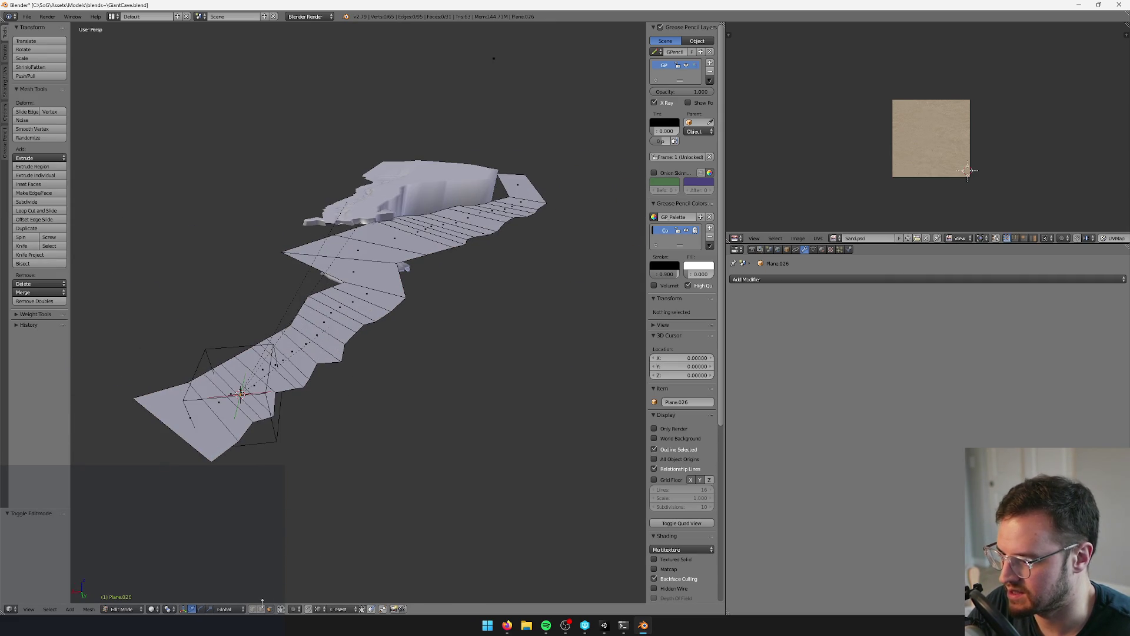
pyautogui.rightClick(368, 332)
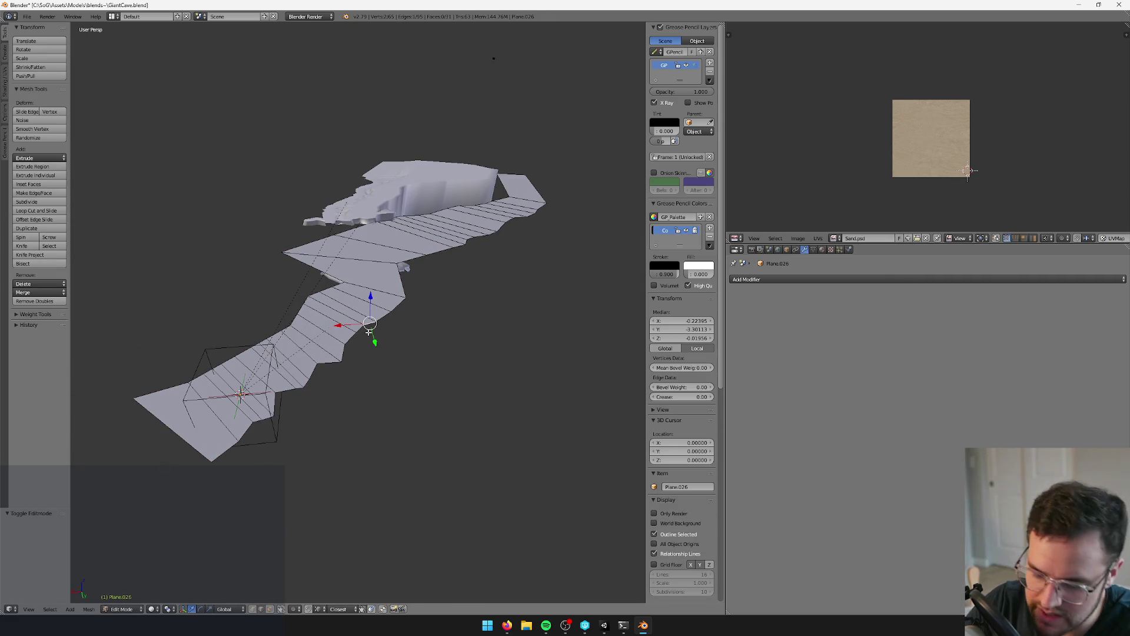
pyautogui.scroll(5, 369, 309)
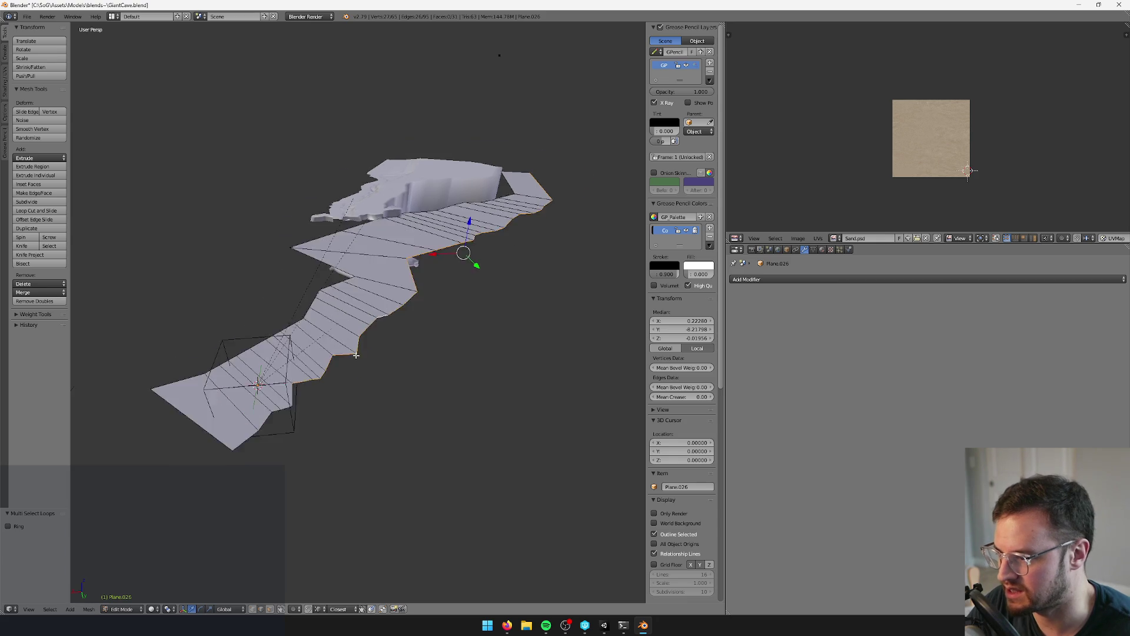
pyautogui.moveTo(324, 400); pyautogui.dragTo(337, 385, button='middle')
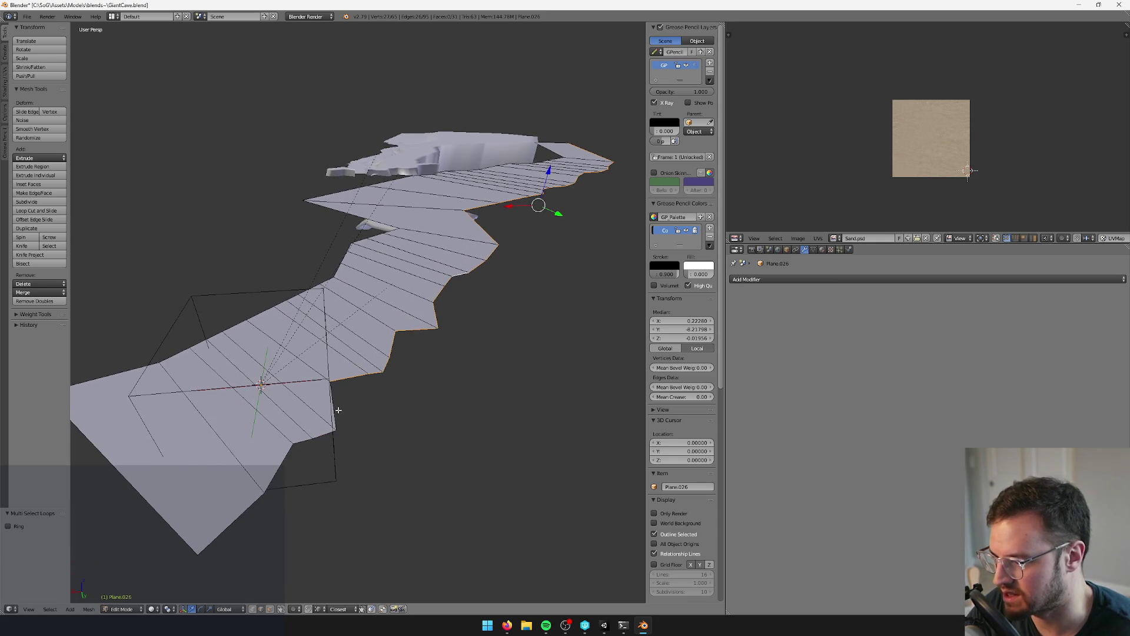
pyautogui.scroll(5, 383, 424)
pyautogui.press('a')
pyautogui.press('space')
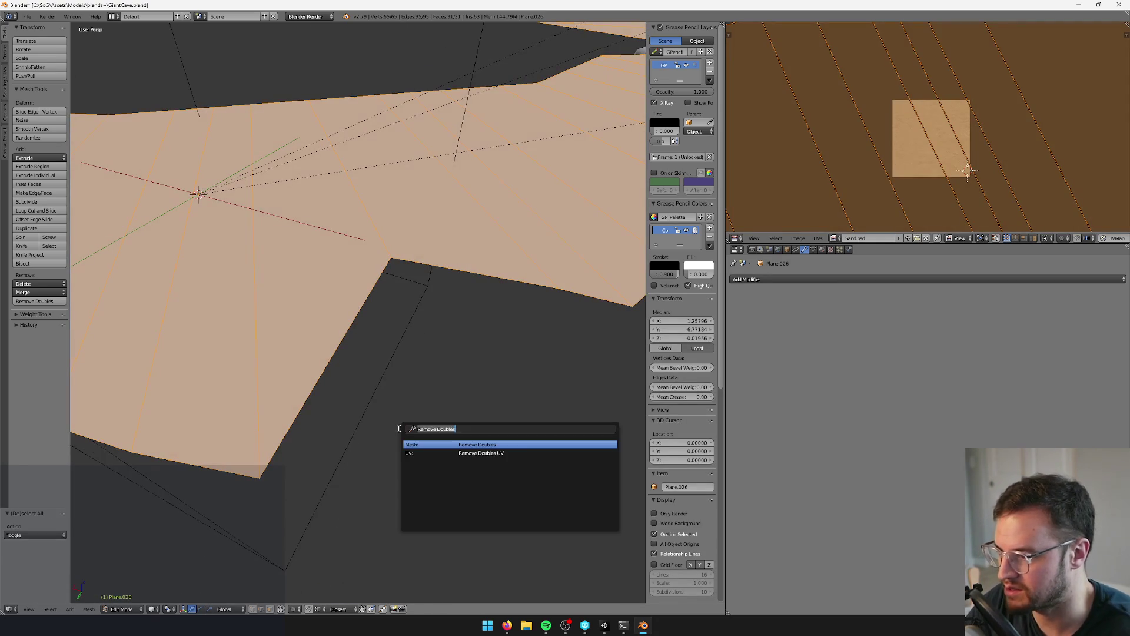
pyautogui.write('oub')
pyautogui.press('Return')
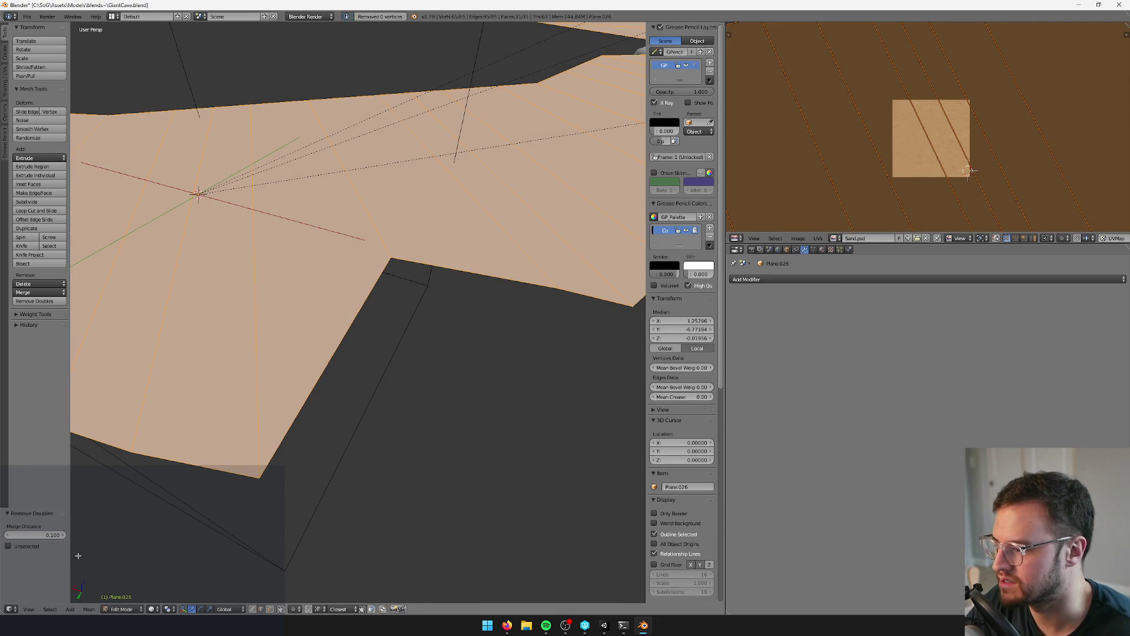
pyautogui.moveTo(63, 539); pyautogui.dragTo(61, 538)
pyautogui.moveTo(302, 431); pyautogui.dragTo(378, 393, button='middle')
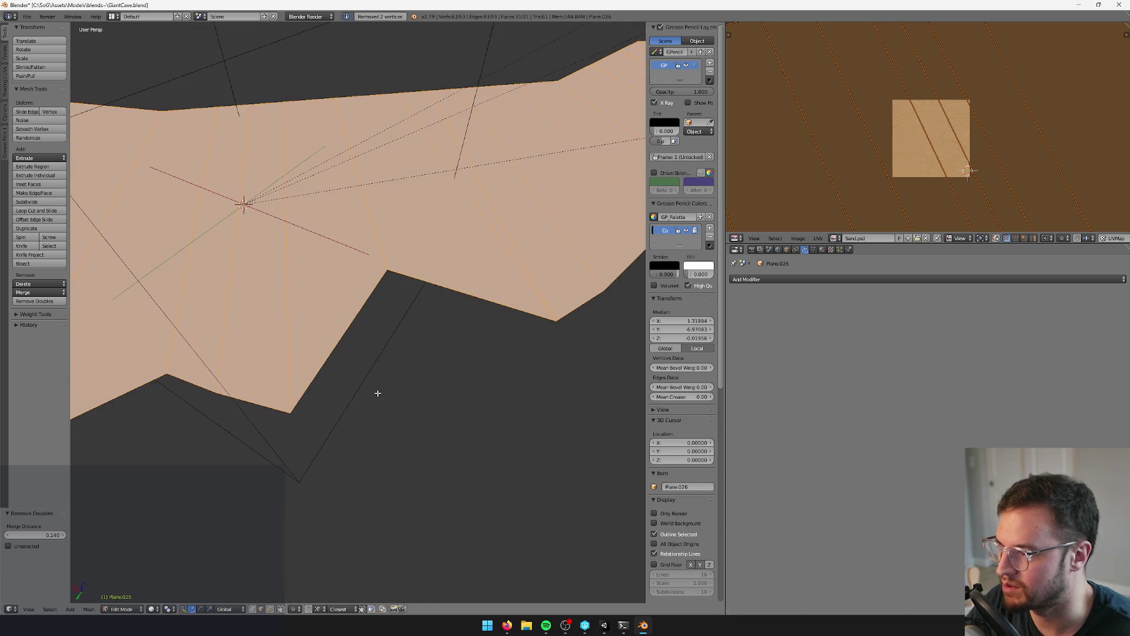
# - Move the edge by the notch along Z to its new height, then exit Edit Mode
pyautogui.rightClick(375, 314)
pyautogui.moveTo(376, 315)
pyautogui.mouseDown(button='middle')
pyautogui.moveTo(376, 329)
pyautogui.moveTo(454, 386)
pyautogui.moveTo(512, 137)
pyautogui.mouseUp(button='middle')
pyautogui.scroll(-5, 375, 329)
pyautogui.moveTo(446, 137); pyautogui.dragTo(444, 130)
pyautogui.moveTo(444, 131)
pyautogui.mouseDown(button='middle')
pyautogui.moveTo(414, 139)
pyautogui.moveTo(415, 205)
pyautogui.moveTo(281, 184)
pyautogui.mouseUp(button='middle')
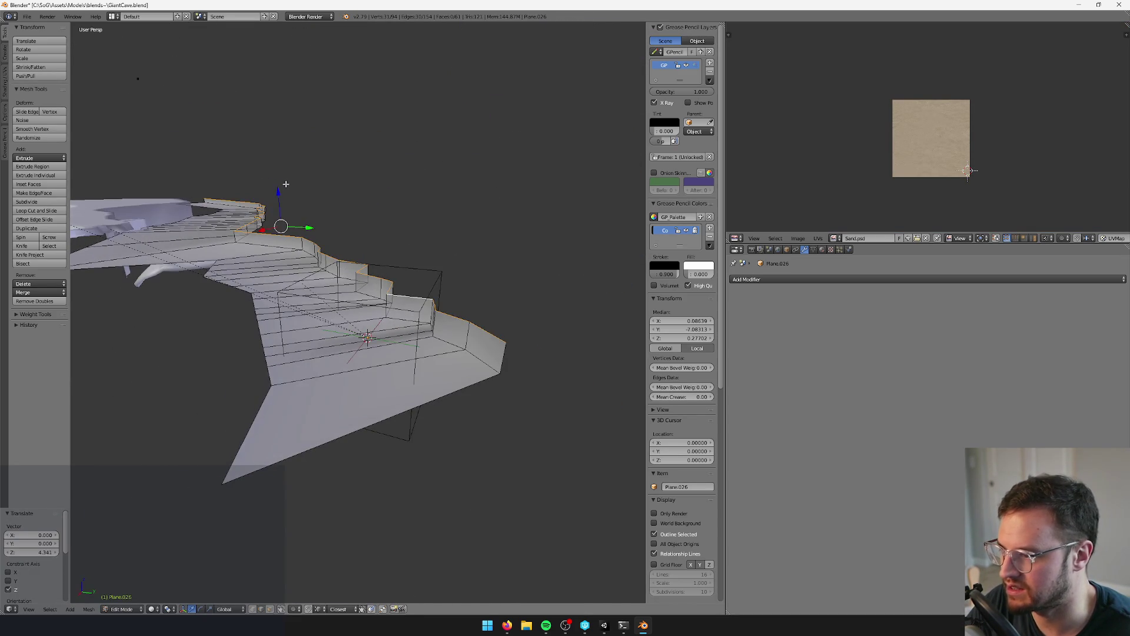
pyautogui.moveTo(281, 184); pyautogui.dragTo(280, 192)
pyautogui.click(281, 192)
pyautogui.moveTo(280, 192)
pyautogui.mouseDown(button='middle')
pyautogui.moveTo(317, 285)
pyautogui.moveTo(303, 283)
pyautogui.moveTo(352, 291)
pyautogui.moveTo(308, 310)
pyautogui.moveTo(391, 285)
pyautogui.moveTo(330, 308)
pyautogui.moveTo(187, 308)
pyautogui.moveTo(492, 290)
pyautogui.moveTo(315, 274)
pyautogui.moveTo(334, 422)
pyautogui.moveTo(358, 443)
pyautogui.moveTo(386, 336)
pyautogui.moveTo(398, 405)
pyautogui.moveTo(418, 335)
pyautogui.moveTo(365, 346)
pyautogui.moveTo(401, 346)
pyautogui.mouseUp(button='middle')
pyautogui.press('Tab')
pyautogui.moveTo(449, 372)
pyautogui.mouseDown(button='middle')
pyautogui.moveTo(351, 345)
pyautogui.moveTo(486, 261)
pyautogui.mouseUp(button='middle')
# - In Cylinder.000's Edit Mode, delete one loop strip of wall faces
pyautogui.rightClick(485, 265)
pyautogui.scroll(2, 482, 275)
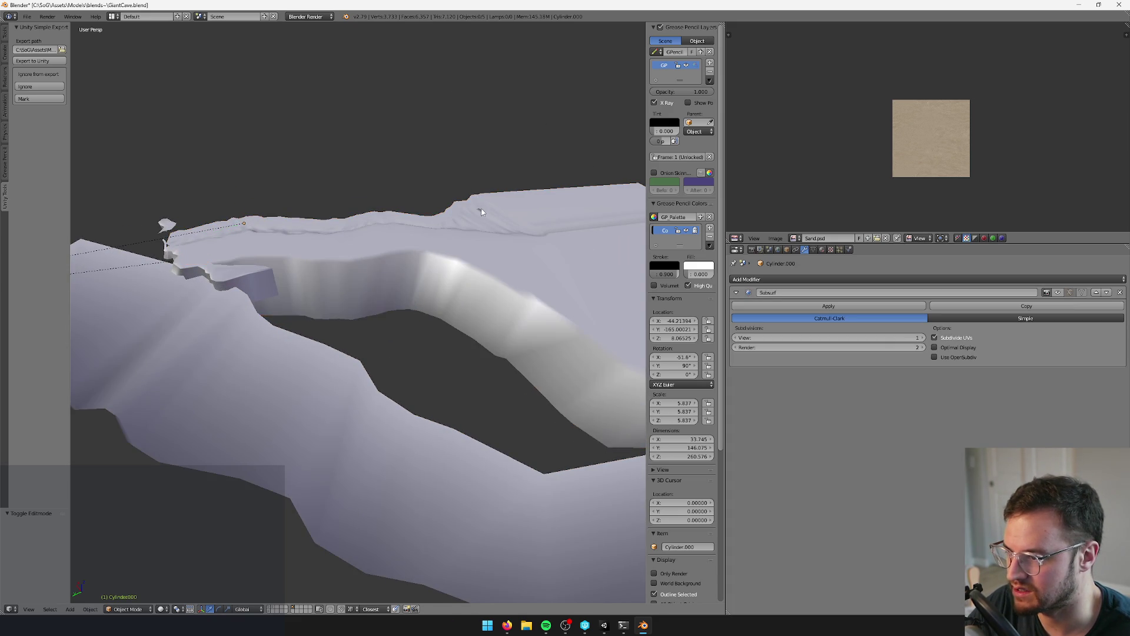
pyautogui.press('Tab')
pyautogui.moveTo(481, 209)
pyautogui.mouseDown(button='middle')
pyautogui.moveTo(431, 183)
pyautogui.moveTo(455, 246)
pyautogui.mouseUp(button='middle')
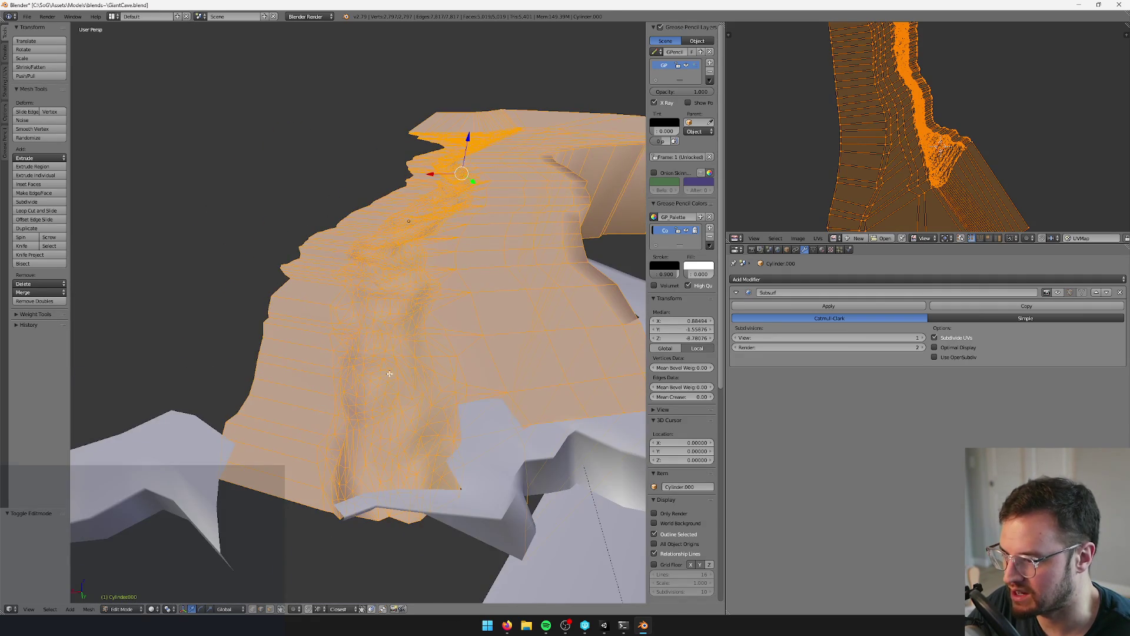
pyautogui.moveTo(460, 341)
pyautogui.mouseDown(button='middle')
pyautogui.moveTo(461, 373)
pyautogui.moveTo(295, 339)
pyautogui.moveTo(315, 361)
pyautogui.moveTo(394, 354)
pyautogui.moveTo(398, 414)
pyautogui.mouseUp(button='middle')
pyautogui.keyDown('alt'); pyautogui.rightClick(463, 364); pyautogui.keyUp('alt')
pyautogui.press('x')
pyautogui.click(295, 337)
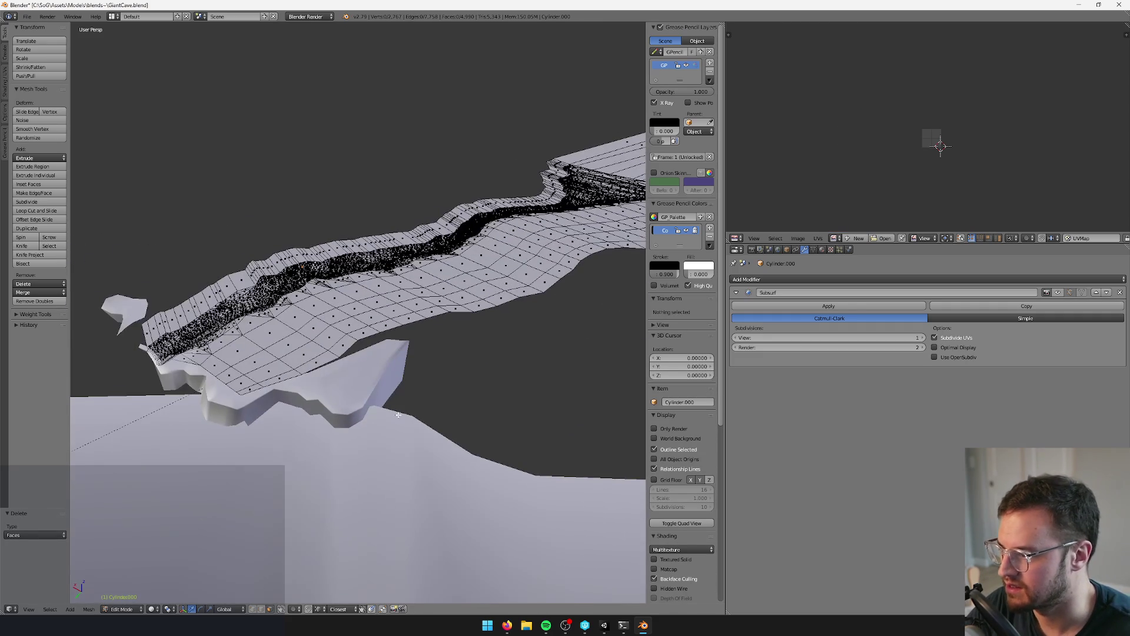
# - Switch to Edge select mode and select an edge on the ledge
pyautogui.click(261, 609)
pyautogui.rightClick(334, 343)
pyautogui.moveTo(334, 343); pyautogui.dragTo(327, 335, button='middle')
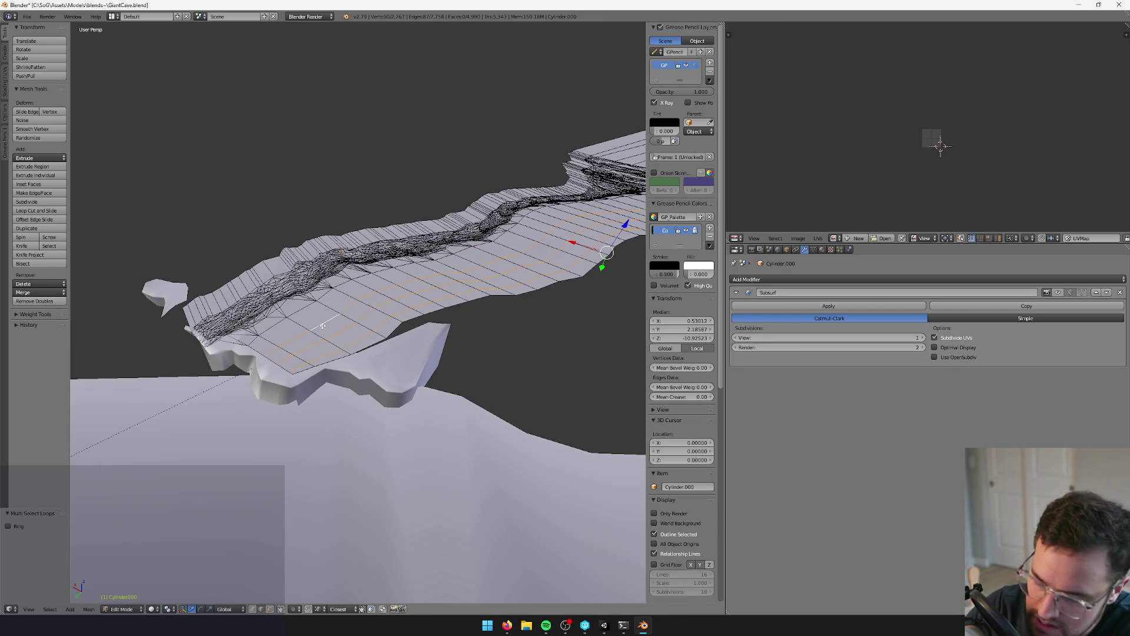
# - Grow the ledge selection, invert it onto the cliff, and delete the cliff faces
pyautogui.press('x')
pyautogui.moveTo(350, 361)
pyautogui.mouseDown(button='middle')
pyautogui.moveTo(375, 362)
pyautogui.moveTo(385, 286)
pyautogui.mouseUp(button='middle')
pyautogui.scroll(2, 376, 362)
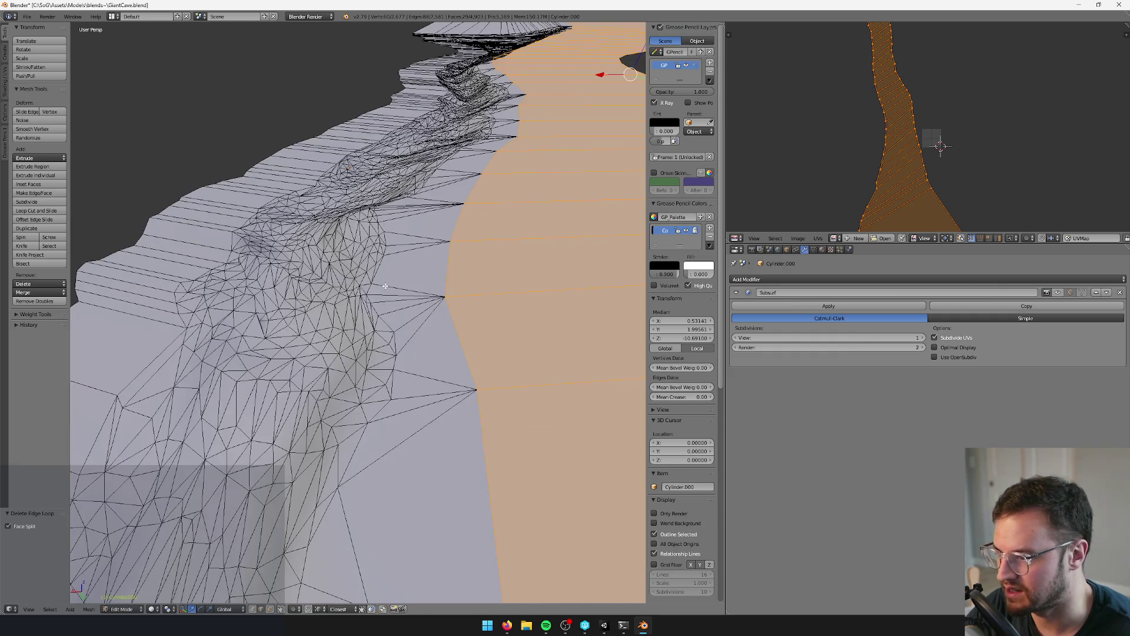
pyautogui.press('ctrl+KP_Add')
pyautogui.press('ctrl+KP_Add')
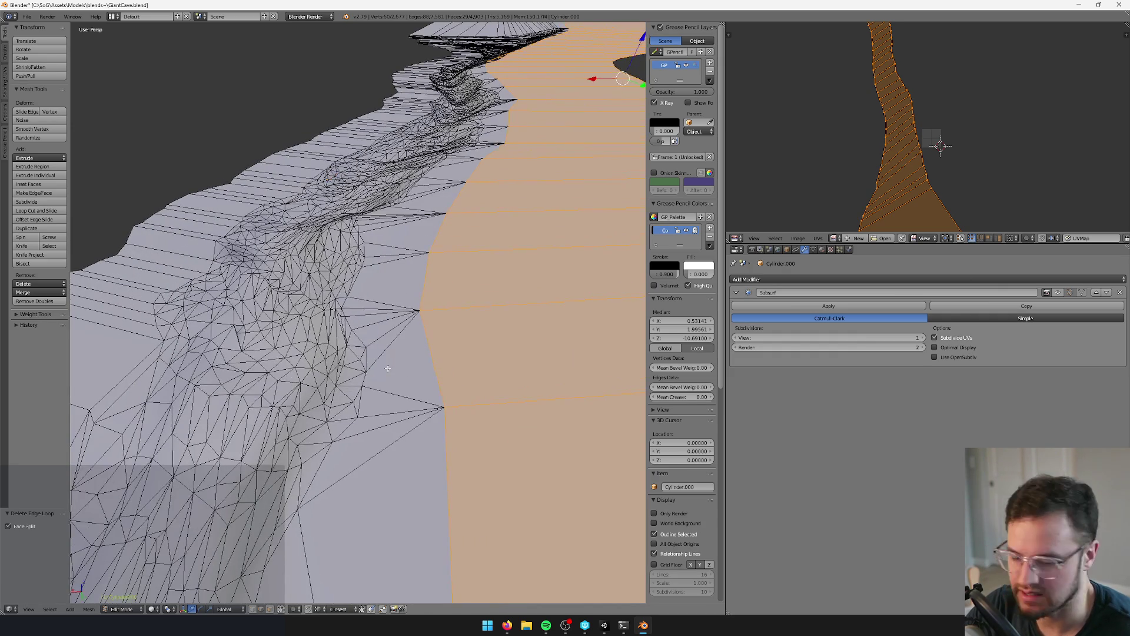
pyautogui.scroll(-4, 429, 367)
pyautogui.moveTo(429, 367)
pyautogui.mouseDown(button='middle')
pyautogui.moveTo(416, 345)
pyautogui.moveTo(471, 354)
pyautogui.mouseUp(button='middle')
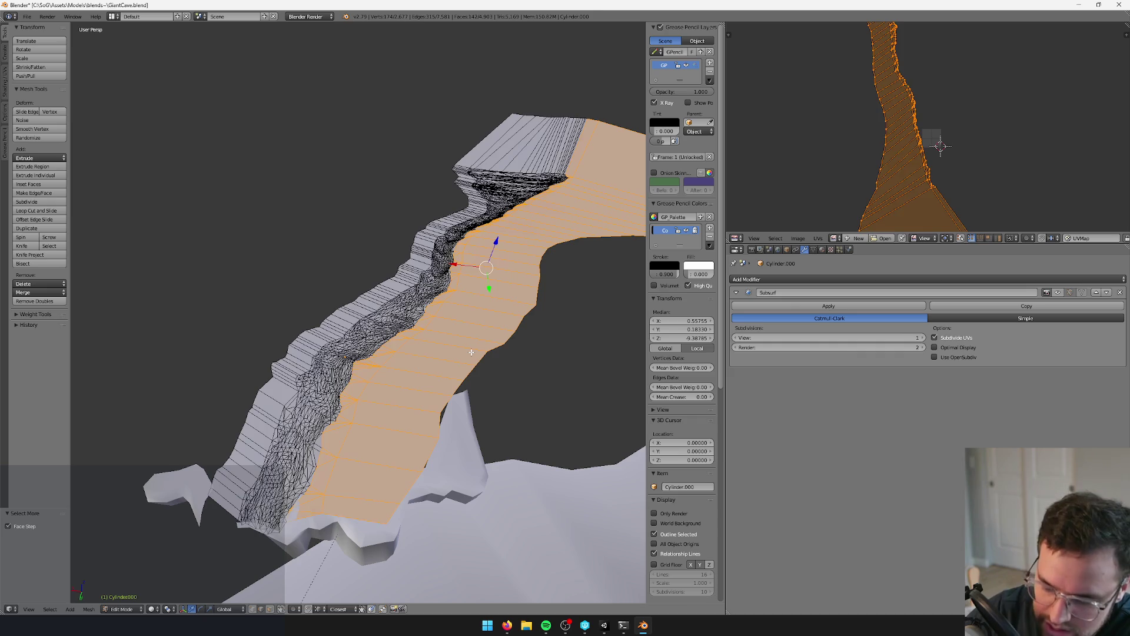
pyautogui.hotkey('ctrl', 'i')
pyautogui.press('x')
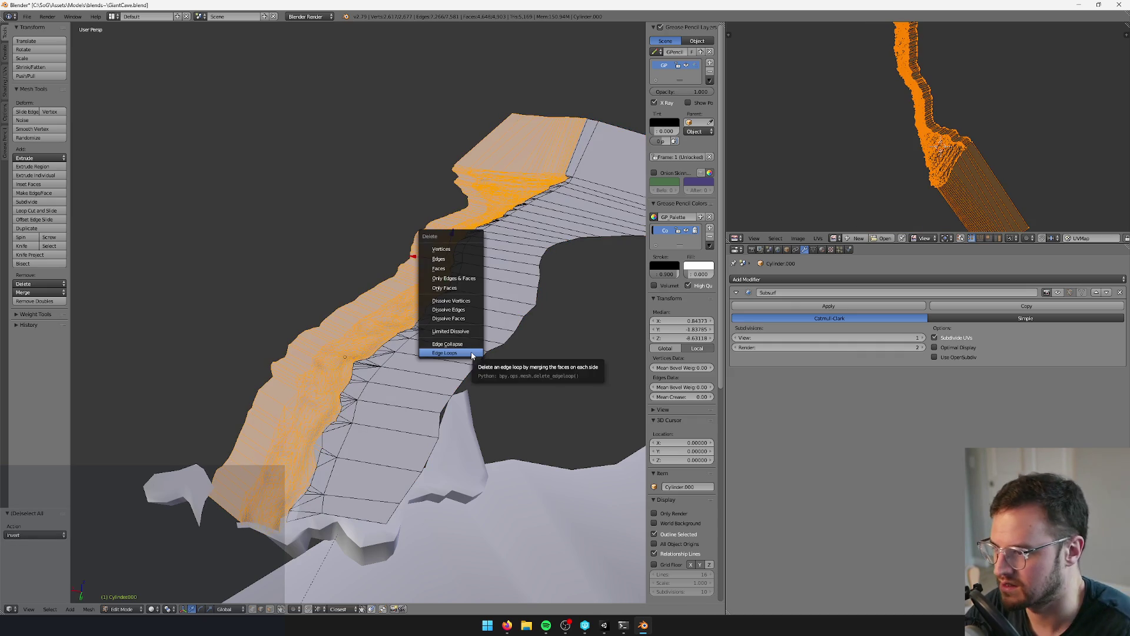
pyautogui.click(458, 273)
# - Remove doubles on the remaining ledge at a 0.520 merge distance, then pick the notch vertices
pyautogui.press('space')
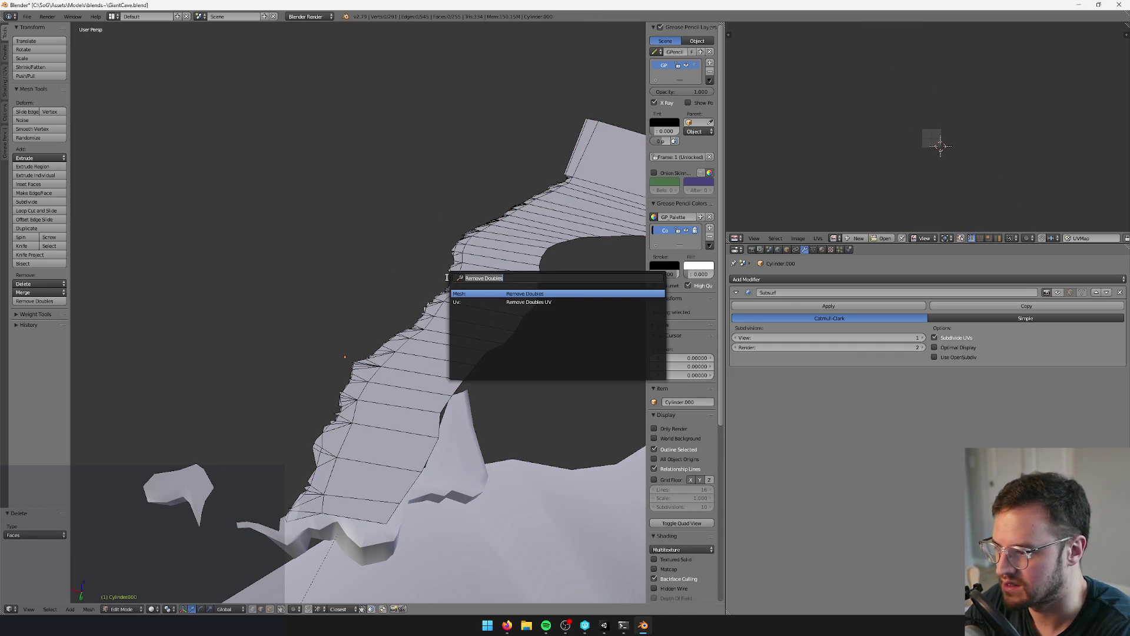
pyautogui.press('Escape')
pyautogui.press('a')
pyautogui.keyDown('shift'); pyautogui.moveTo(421, 247); pyautogui.dragTo(407, 244, button='middle'); pyautogui.keyUp('shift')
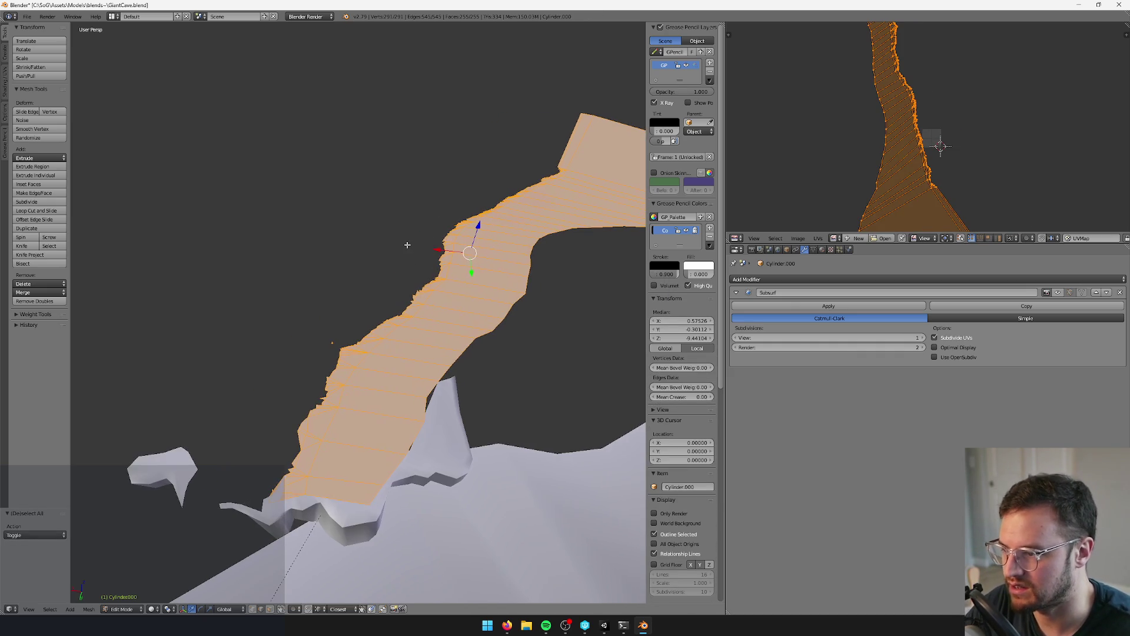
pyautogui.press('space')
pyautogui.press('Return')
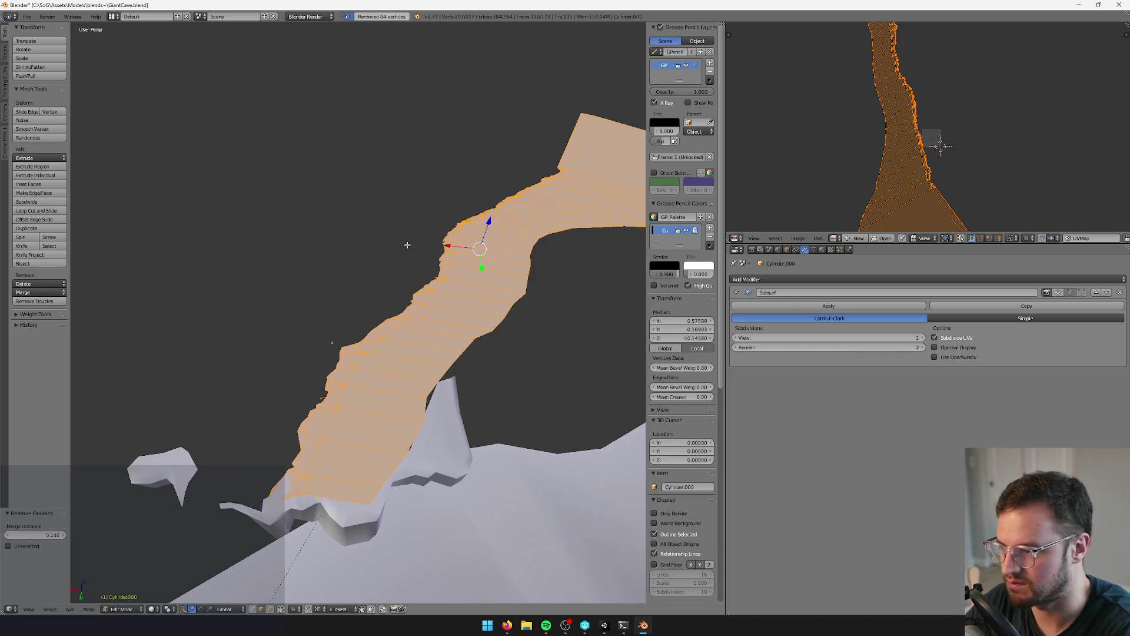
pyautogui.click(65, 535)
pyautogui.click(65, 535)
pyautogui.click(64, 536)
pyautogui.click(63, 535)
pyautogui.click(64, 536)
pyautogui.click(64, 536)
pyautogui.click(64, 536)
pyautogui.click(63, 536)
pyautogui.click(63, 535)
pyautogui.click(64, 536)
pyautogui.click(64, 536)
pyautogui.click(64, 536)
pyautogui.click(64, 536)
pyautogui.click(64, 535)
pyautogui.click(64, 536)
pyautogui.moveTo(368, 384)
pyautogui.mouseDown(button='middle')
pyautogui.moveTo(341, 391)
pyautogui.moveTo(346, 416)
pyautogui.moveTo(316, 504)
pyautogui.mouseUp(button='middle')
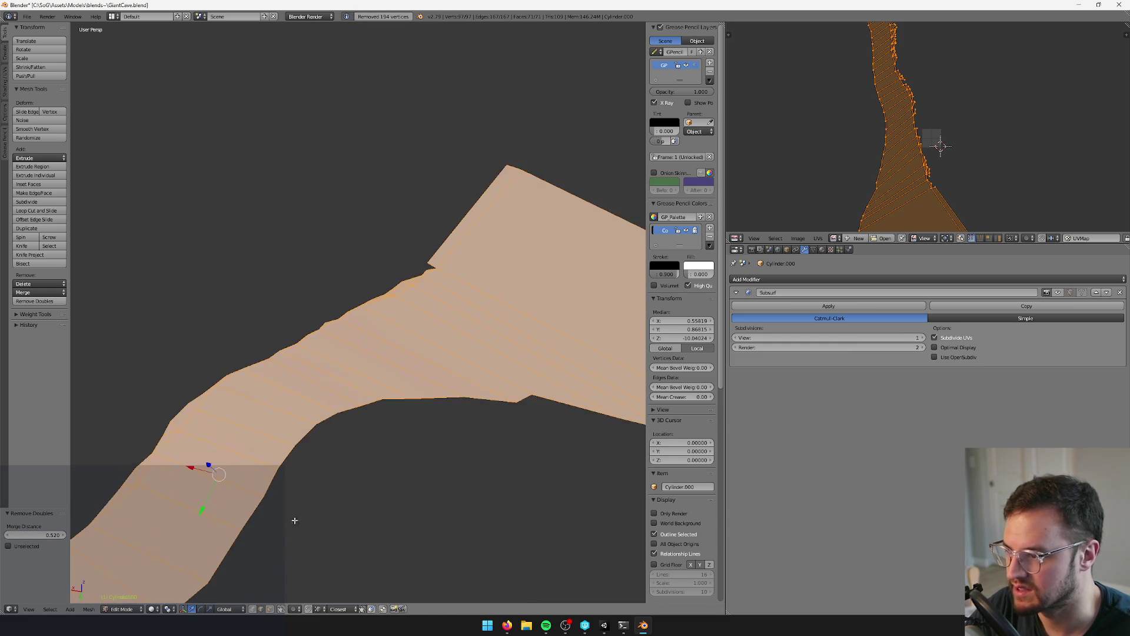
pyautogui.moveTo(444, 277); pyautogui.dragTo(443, 278)
# - Merge the five notch vertices at their centre, then weld the top corner vertex pair
pyautogui.hotkey('alt', 'm')
pyautogui.click(444, 278)
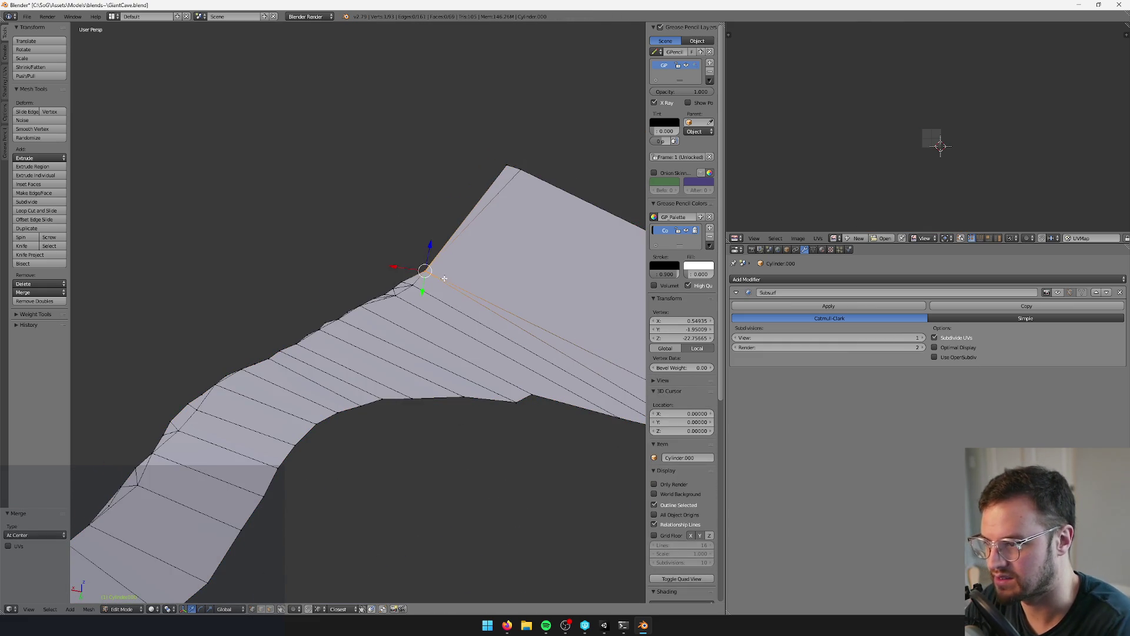
pyautogui.keyDown('shift'); pyautogui.rightClick(512, 169); pyautogui.keyUp('shift')
pyautogui.hotkey('alt', 'm')
pyautogui.click(567, 178)
pyautogui.moveTo(567, 178)
pyautogui.mouseDown(button='middle')
pyautogui.moveTo(495, 212)
pyautogui.moveTo(393, 309)
pyautogui.moveTo(342, 442)
pyautogui.mouseUp(button='middle')
# - Select the edge loop on the strip's lower-left side
pyautogui.press('Tab')
pyautogui.press('Tab')
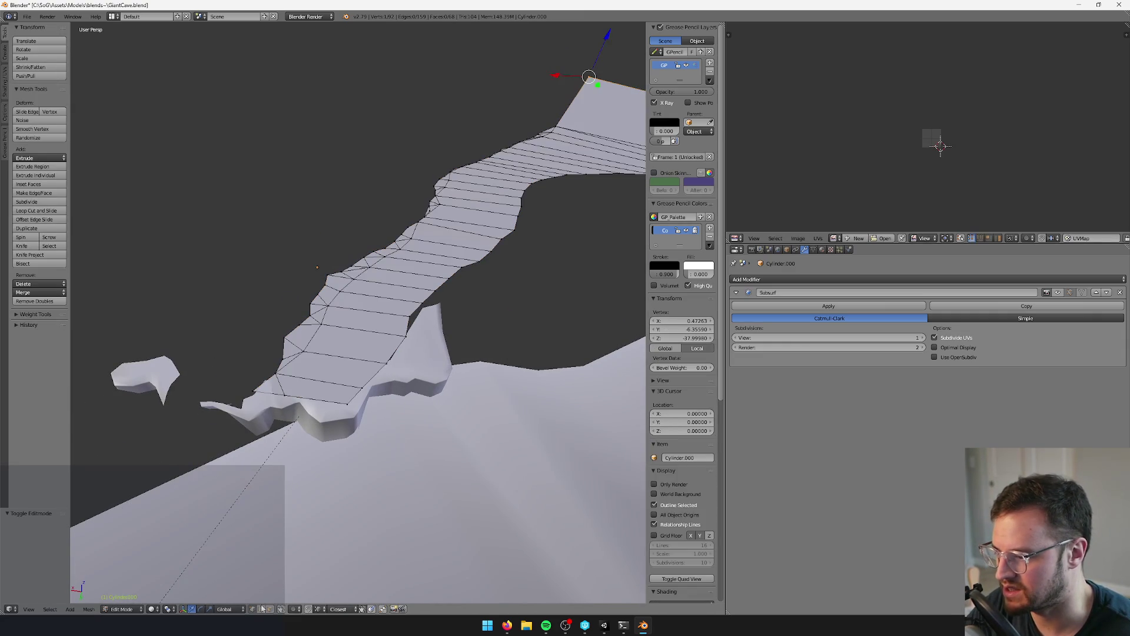
pyautogui.click(274, 375)
pyautogui.keyDown('shift'); pyautogui.click(293, 322); pyautogui.keyUp('shift')
pyautogui.hotkey('ctrl', 'e')
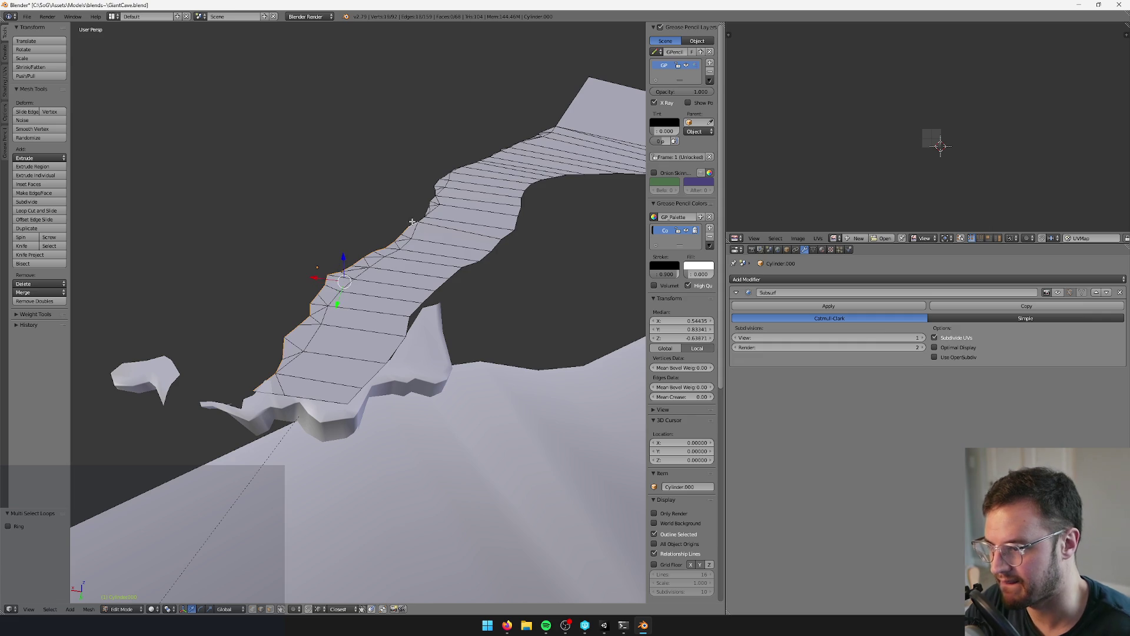
pyautogui.scroll(5, 410, 221)
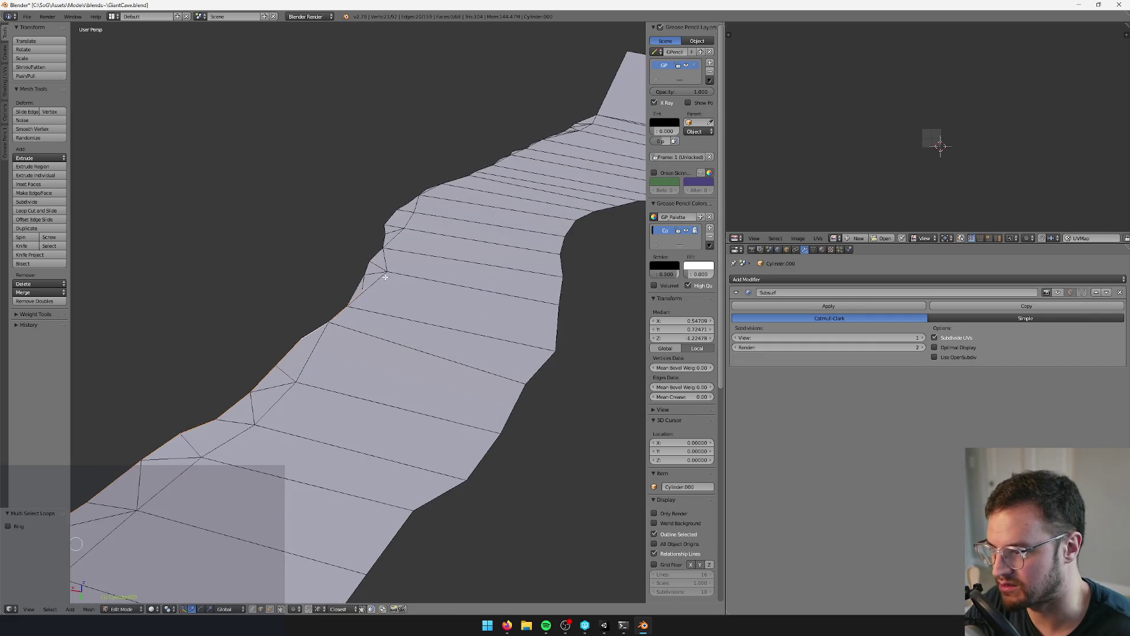
pyautogui.moveTo(388, 283); pyautogui.dragTo(277, 573, button='middle')
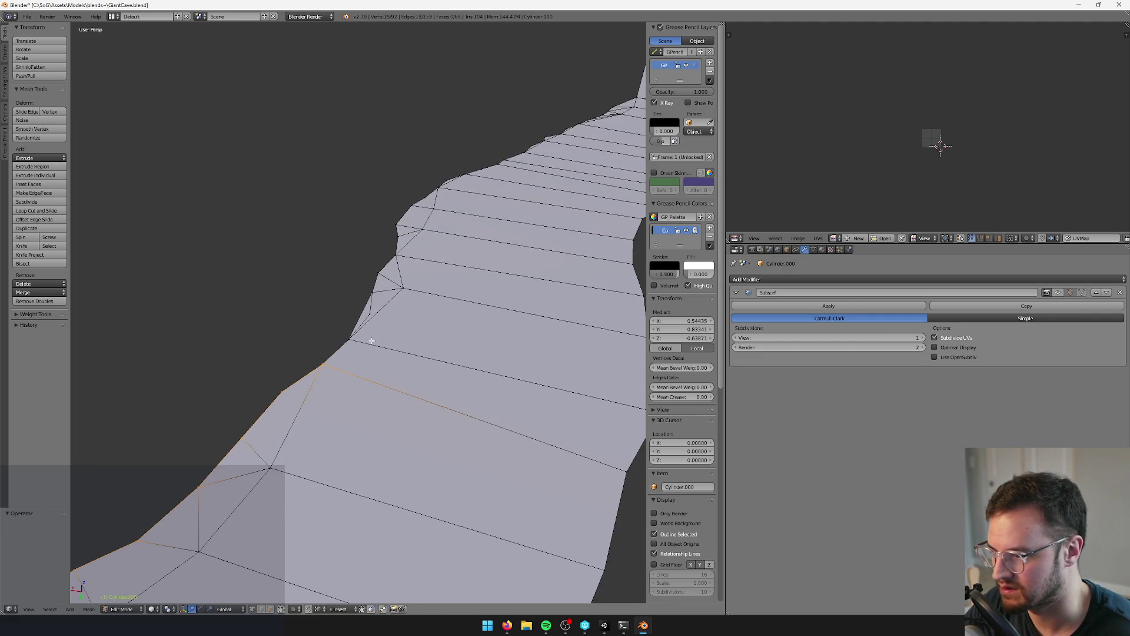
# - Weld two pairs of rim vertices together at the last-selected vertex
pyautogui.rightClick(352, 339)
pyautogui.keyDown('shift'); pyautogui.rightClick(376, 293); pyautogui.keyUp('shift')
pyautogui.hotkey('alt', 'm')
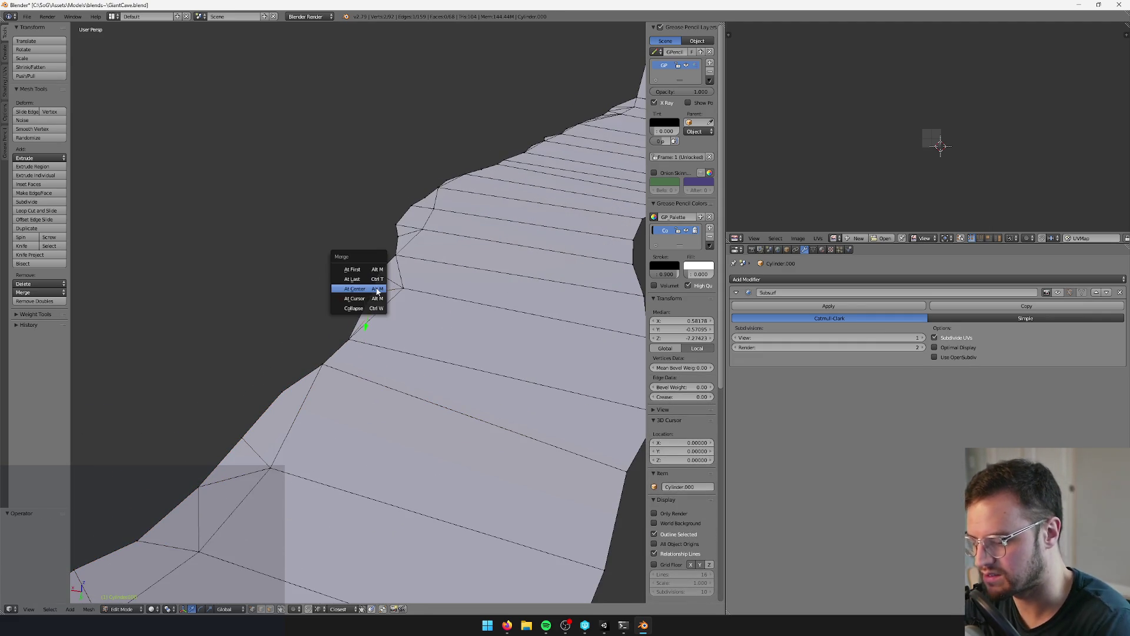
pyautogui.click(359, 279)
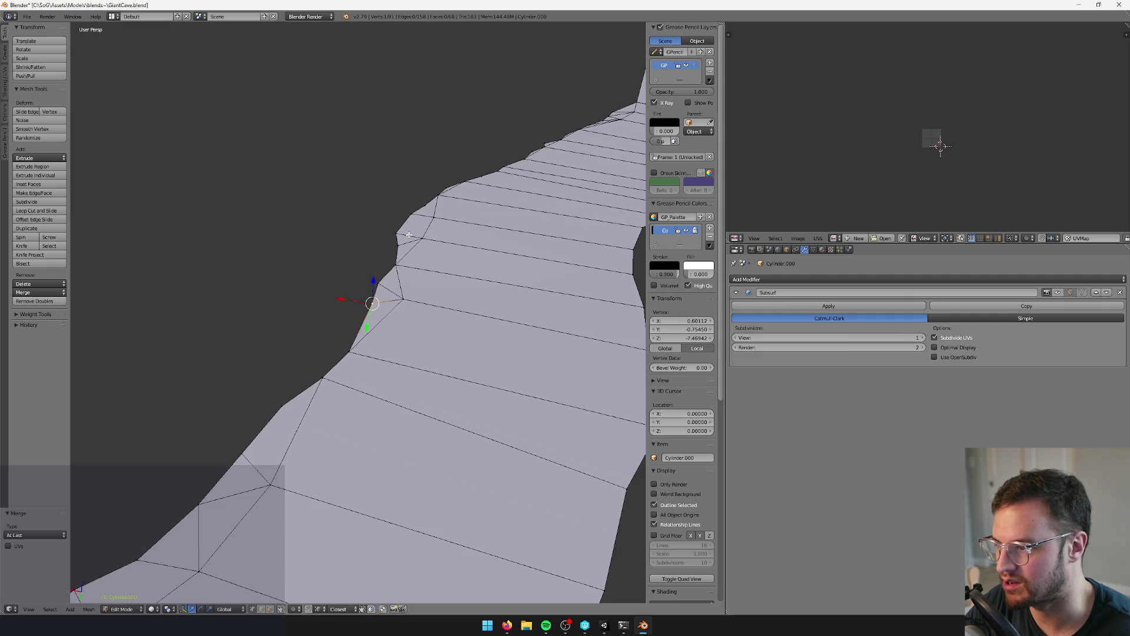
pyautogui.keyDown('shift'); pyautogui.rightClick(440, 195); pyautogui.keyUp('shift')
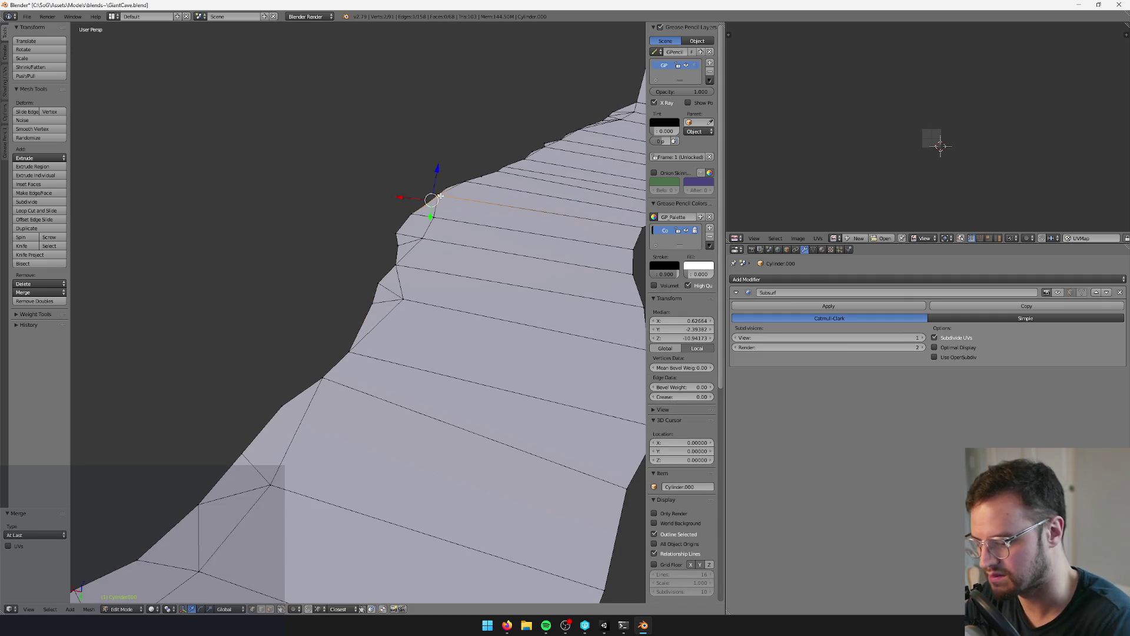
pyautogui.hotkey('alt', 'm')
pyautogui.click(438, 195)
# - Weld the next two rim vertex pairs together at their centre
pyautogui.keyDown('shift'); pyautogui.rightClick(468, 192); pyautogui.keyUp('shift')
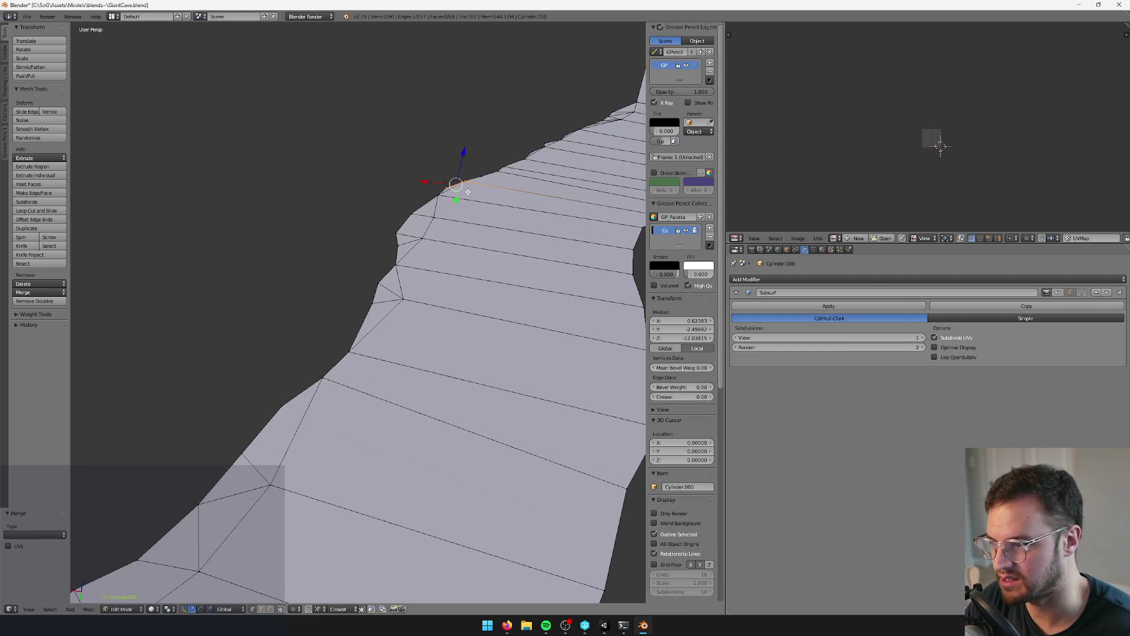
pyautogui.hotkey('alt', 'm')
pyautogui.click(465, 204)
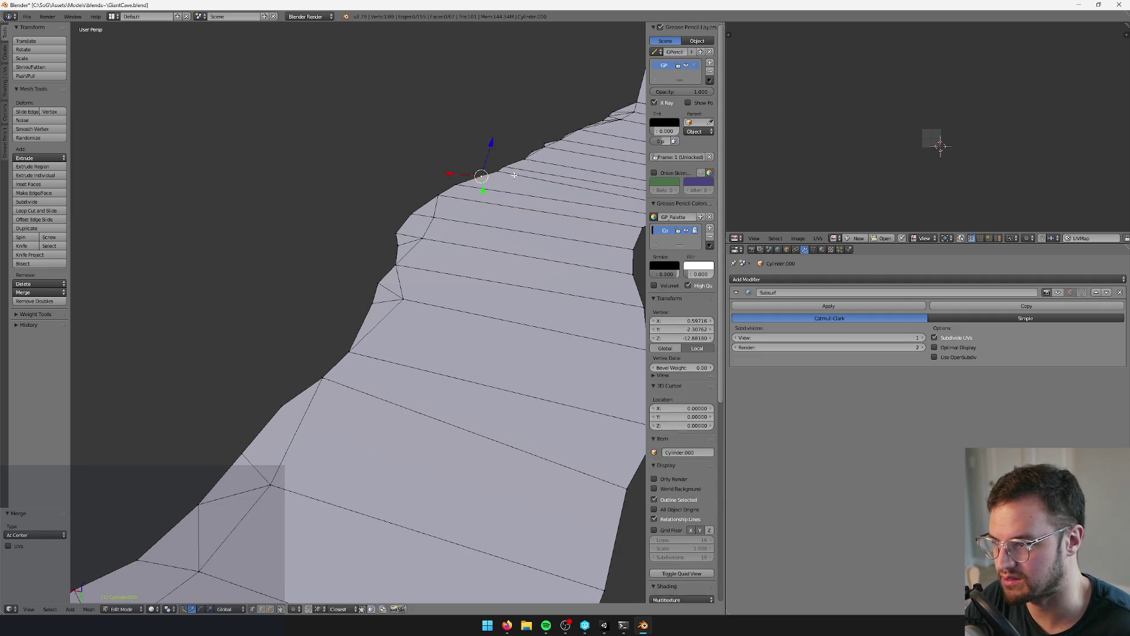
pyautogui.keyDown('shift'); pyautogui.rightClick(500, 171); pyautogui.keyUp('shift')
pyautogui.hotkey('alt', 'm')
pyautogui.click(500, 172)
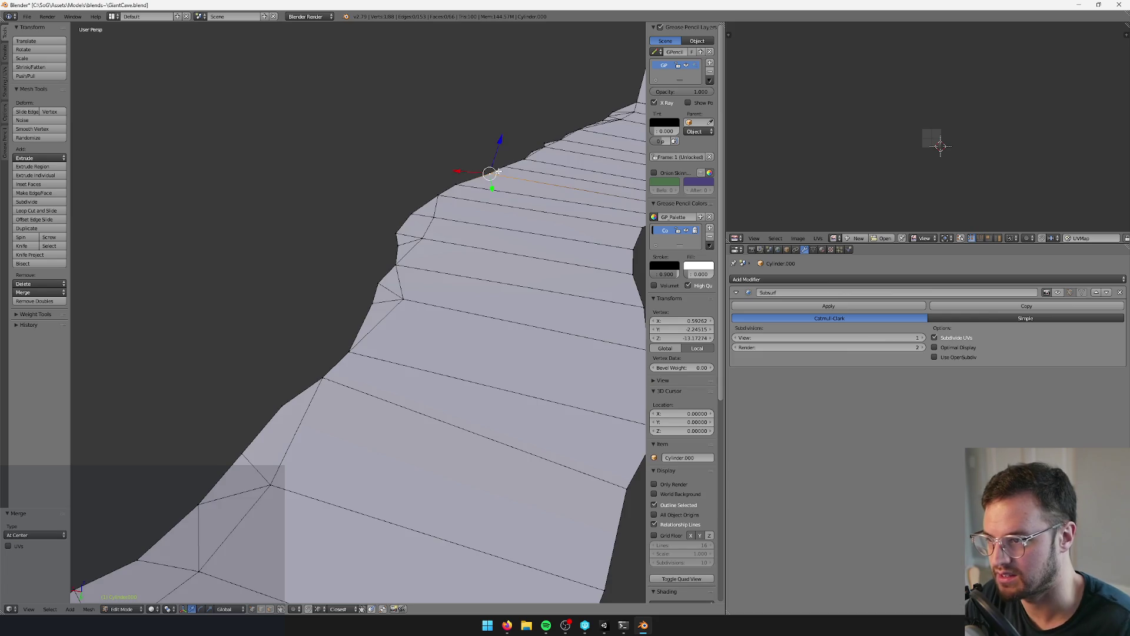
# - Select the edge loop along the ledge's mesh border
pyautogui.scroll(-5, 483, 252)
pyautogui.scroll(5, 483, 252)
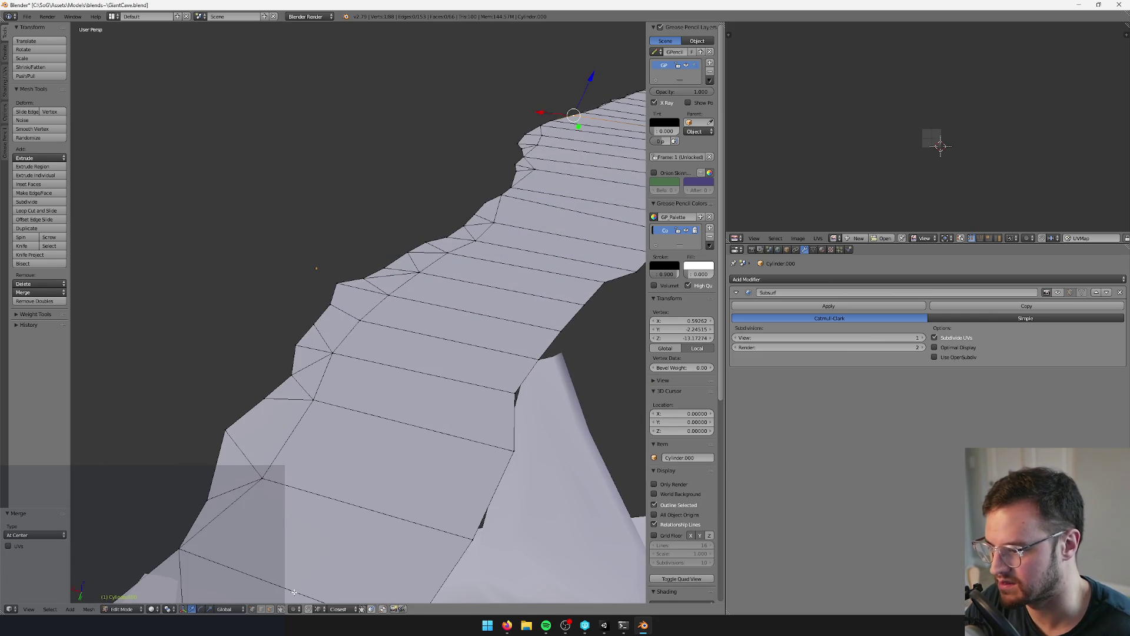
pyautogui.click(260, 608)
pyautogui.rightClick(242, 412)
pyautogui.keyDown('alt'); pyautogui.rightClick(241, 403); pyautogui.keyUp('alt')
pyautogui.moveTo(242, 404)
pyautogui.mouseDown(button='middle')
pyautogui.moveTo(285, 406)
pyautogui.moveTo(349, 368)
pyautogui.moveTo(355, 400)
pyautogui.mouseUp(button='middle')
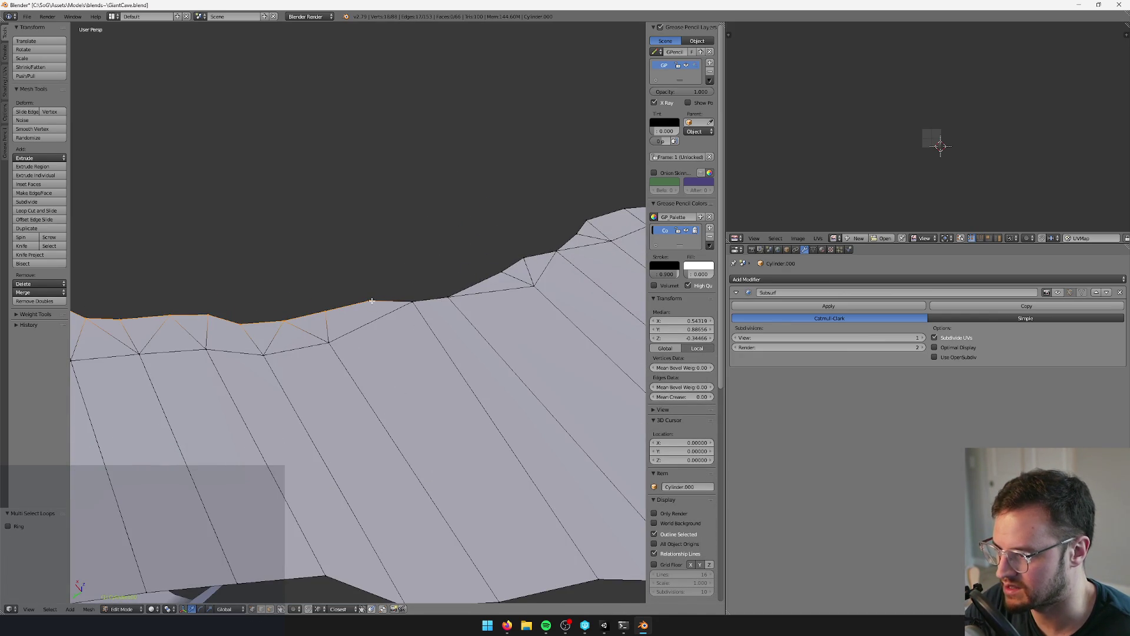
# - Knife-cut a new edge across the rim face and select the rim edge loop
pyautogui.press('k')
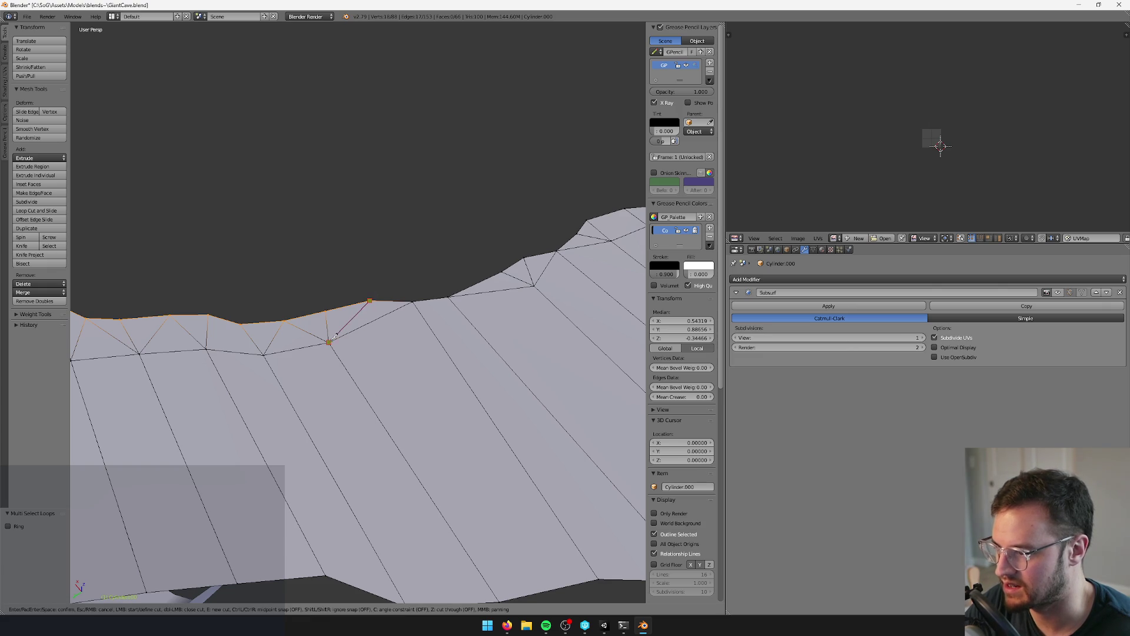
pyautogui.click(335, 336)
pyautogui.press('Return')
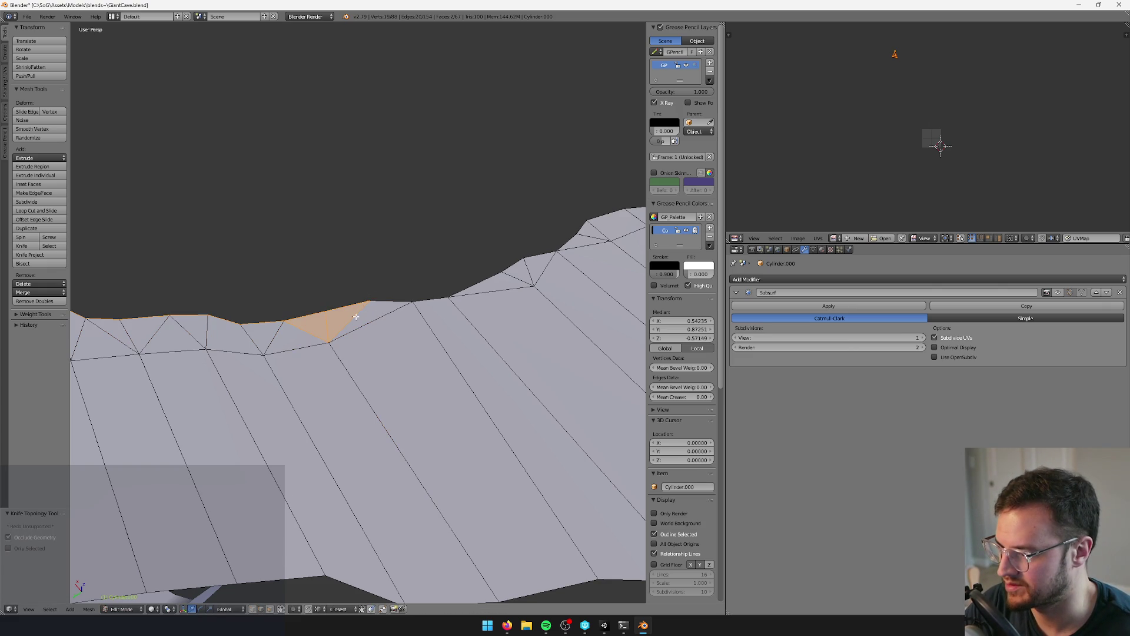
pyautogui.click(383, 302)
pyautogui.hotkey('ctrl', 'e')
pyautogui.click(384, 301)
pyautogui.moveTo(383, 301)
pyautogui.mouseDown(button='middle')
pyautogui.moveTo(83, 351)
pyautogui.moveTo(378, 322)
pyautogui.moveTo(344, 322)
pyautogui.mouseUp(button='middle')
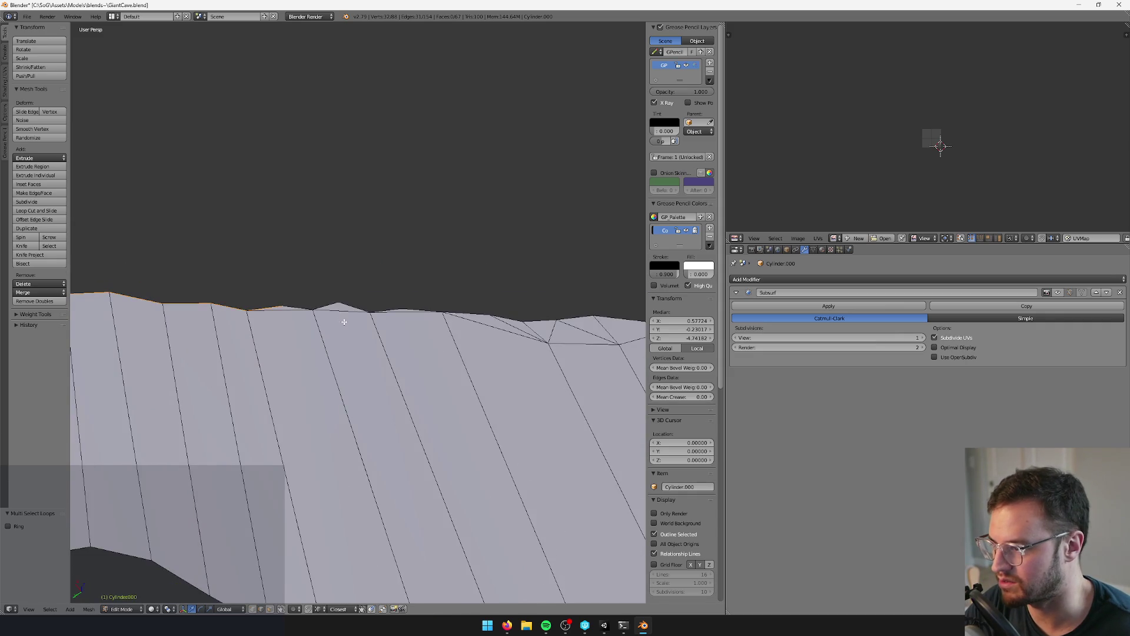
# - Turn off occlusion and delete two stray vertices along the top rim
pyautogui.click(252, 608)
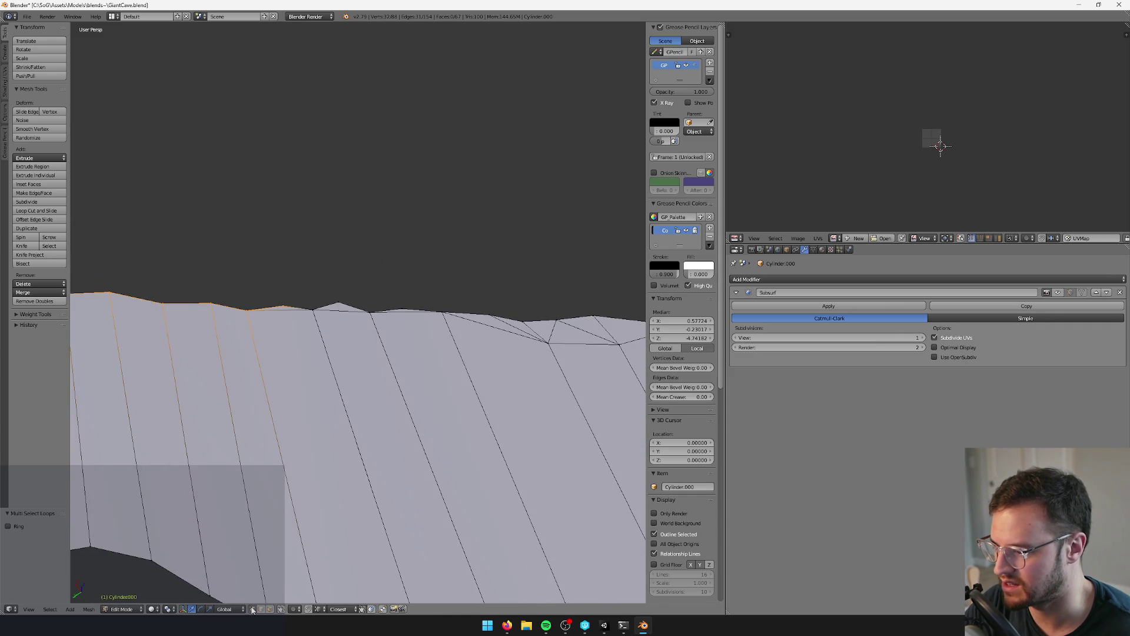
pyautogui.rightClick(287, 300)
pyautogui.press('x')
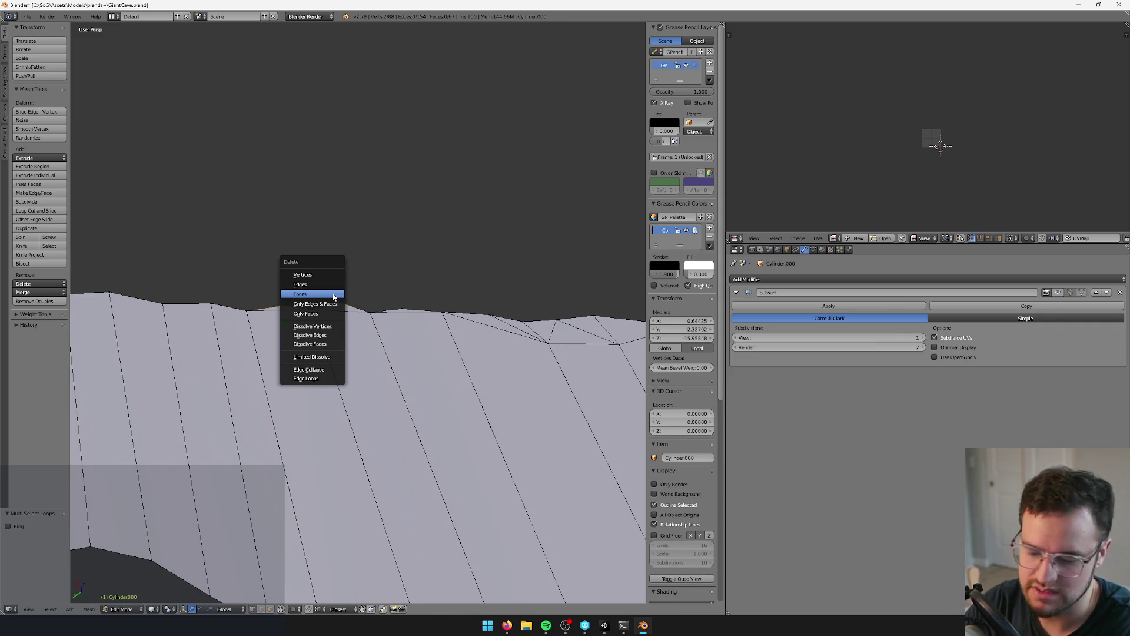
pyautogui.click(310, 273)
pyautogui.moveTo(437, 305)
pyautogui.mouseDown(button='middle')
pyautogui.moveTo(458, 308)
pyautogui.moveTo(378, 310)
pyautogui.mouseUp(button='middle')
pyautogui.rightClick(237, 308)
pyautogui.press('x')
pyautogui.click(249, 308)
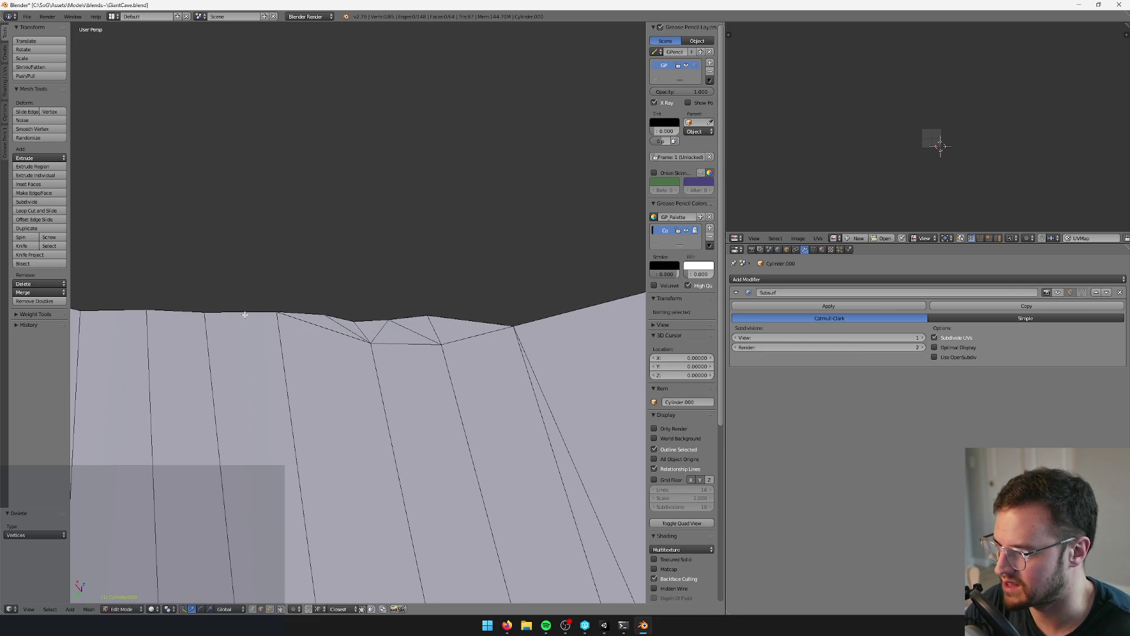
# - Select the top rim edge loop of the ledge
pyautogui.rightClick(240, 312)
pyautogui.keyDown('alt'); pyautogui.rightClick(241, 312); pyautogui.keyUp('alt')
pyautogui.moveTo(240, 312)
pyautogui.mouseDown(button='middle')
pyautogui.moveTo(351, 290)
pyautogui.moveTo(522, 231)
pyautogui.moveTo(492, 117)
pyautogui.mouseUp(button='middle')
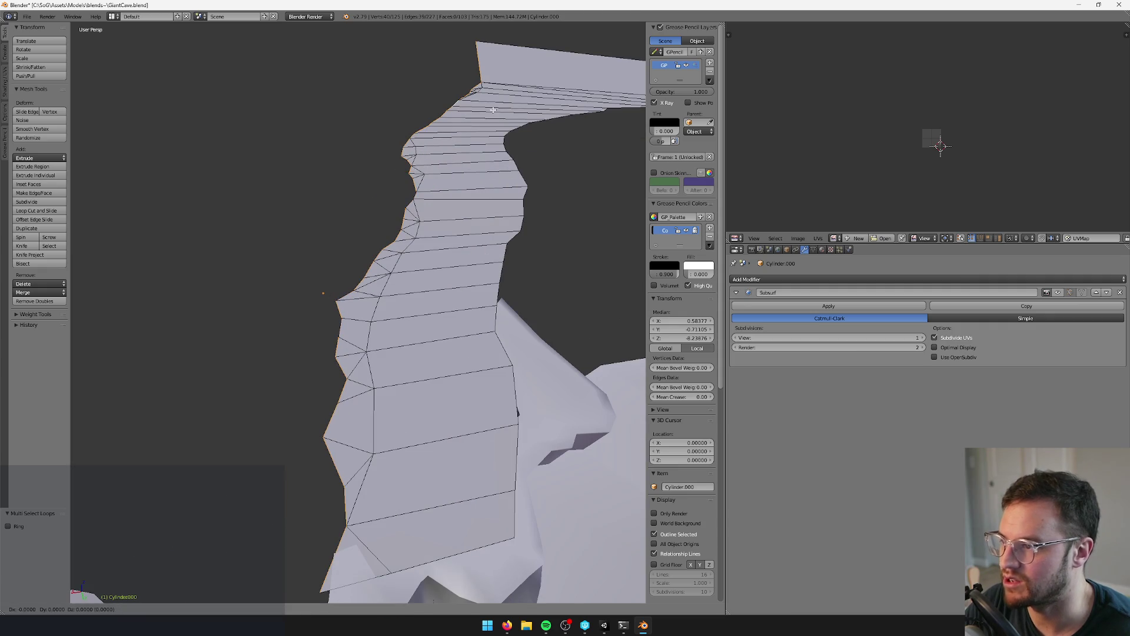
# - Raise the ledge's top border loop along Z
pyautogui.hotkey('ctrl', 'space')
pyautogui.moveTo(431, 136); pyautogui.dragTo(429, 109)
pyautogui.moveTo(429, 109); pyautogui.dragTo(425, 147, button='middle')
# - Extrude the inner border loop vertically into a wall and push it down along Z
pyautogui.rightClick(473, 274)
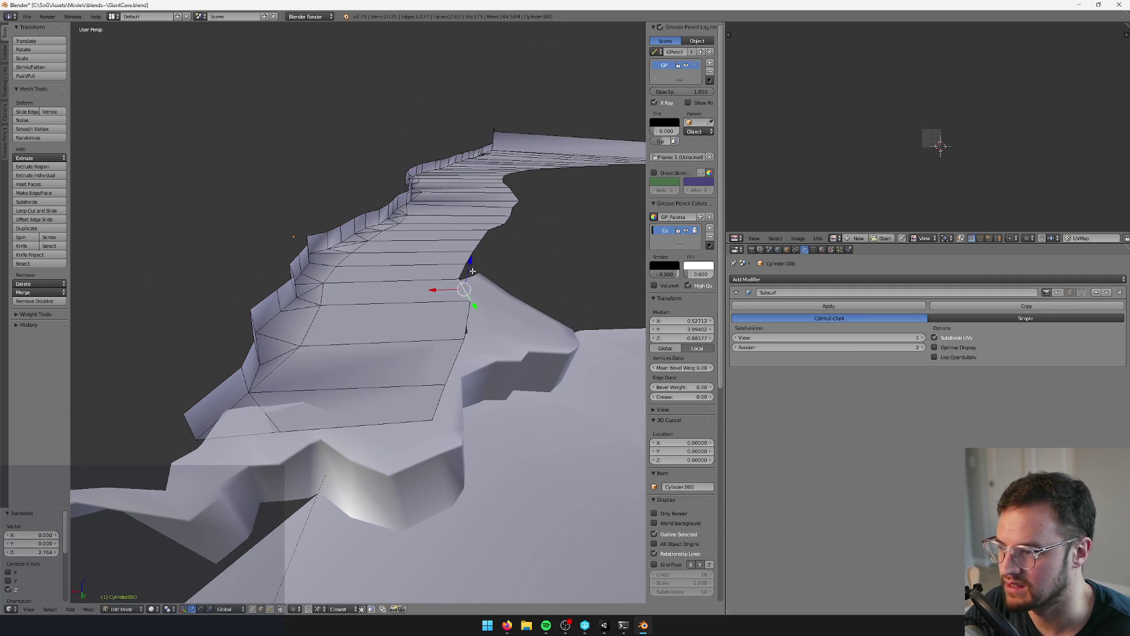
pyautogui.hotkey('alt', 'l')
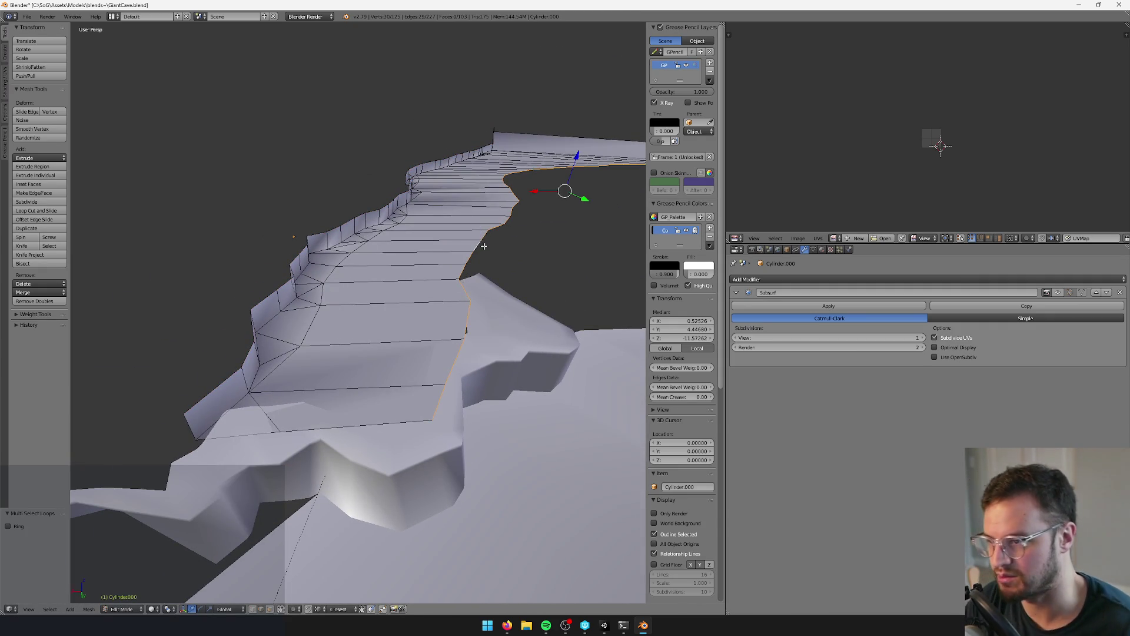
pyautogui.press('e')
pyautogui.click(485, 245)
pyautogui.moveTo(486, 244); pyautogui.dragTo(606, 104, button='middle')
pyautogui.hotkey('ctrl', 'z')
pyautogui.hotkey('ctrl', 'z')
pyautogui.hotkey('ctrl', 'z')
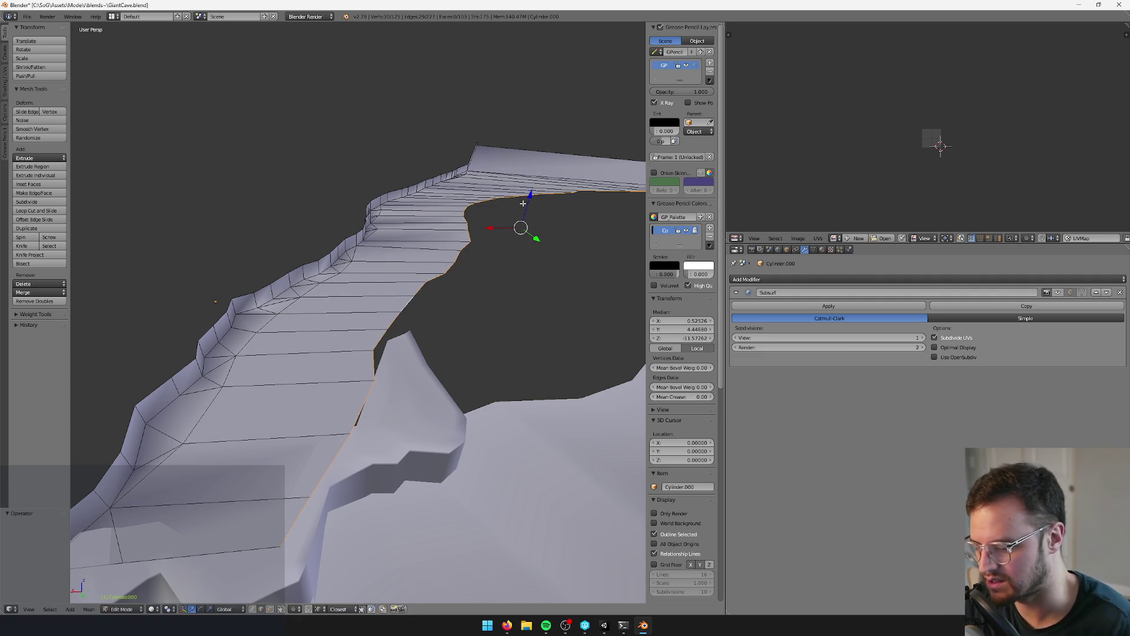
pyautogui.press('e')
pyautogui.press('z')
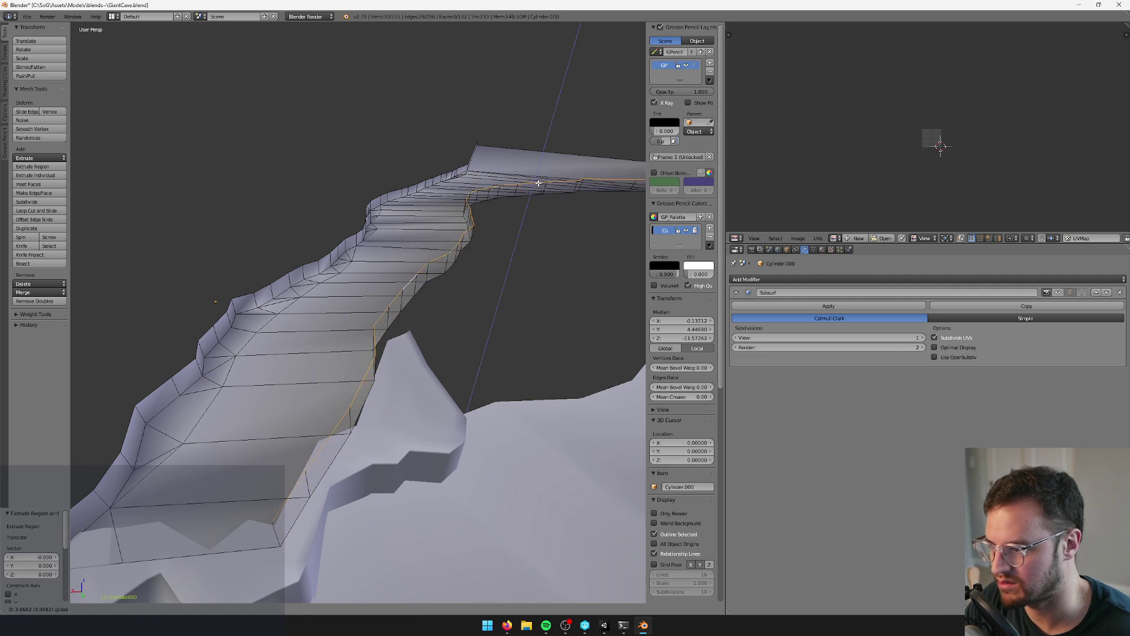
pyautogui.click(538, 183)
pyautogui.moveTo(535, 179)
pyautogui.mouseDown(button='middle')
pyautogui.moveTo(429, 336)
pyautogui.moveTo(461, 283)
pyautogui.moveTo(436, 301)
pyautogui.moveTo(447, 289)
pyautogui.moveTo(489, 328)
pyautogui.moveTo(494, 267)
pyautogui.moveTo(481, 178)
pyautogui.moveTo(439, 144)
pyautogui.mouseUp(button='middle')
pyautogui.moveTo(439, 134); pyautogui.dragTo(435, 134)
# - Box-select the small loose fragment in Plane.012 with its connected geometry and delete it
pyautogui.moveTo(434, 134); pyautogui.dragTo(352, 351, button='middle')
pyautogui.press('Tab')
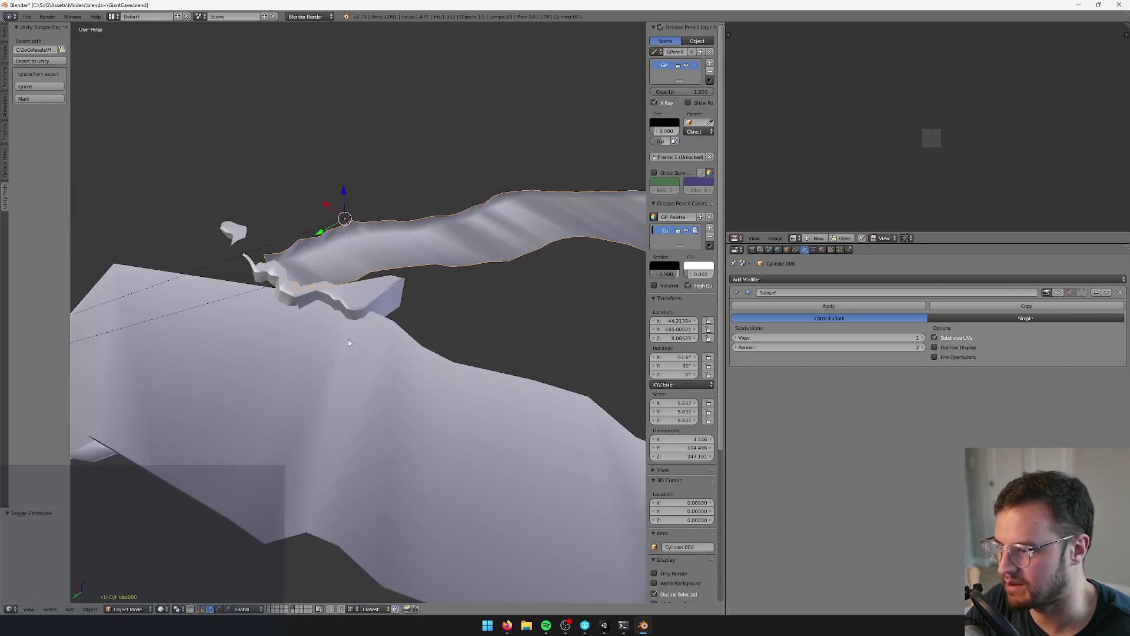
pyautogui.moveTo(354, 407)
pyautogui.mouseDown(button='middle')
pyautogui.moveTo(366, 398)
pyautogui.moveTo(353, 378)
pyautogui.moveTo(283, 305)
pyautogui.mouseUp(button='middle')
pyautogui.rightClick(283, 305)
pyautogui.press('Tab')
pyautogui.press('b')
pyautogui.moveTo(196, 249); pyautogui.dragTo(297, 321)
pyautogui.hotkey('ctrl', 'l')
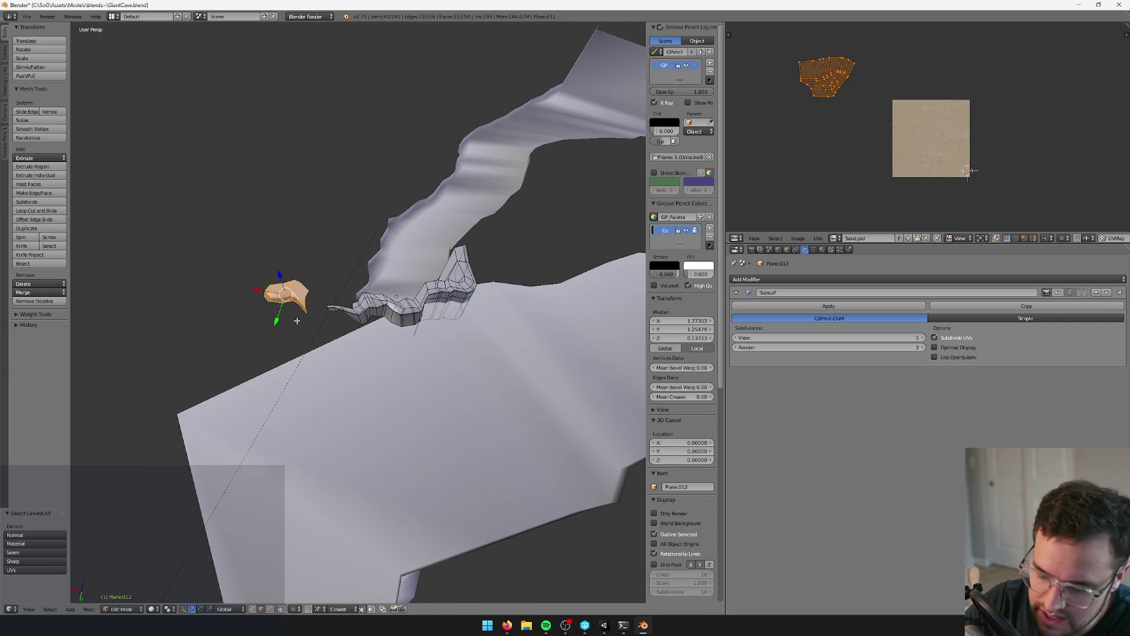
pyautogui.press('x')
pyautogui.click(297, 321)
# - Show all cave layers, look over the whole scene, and switch to Unity
pyautogui.press('Tab')
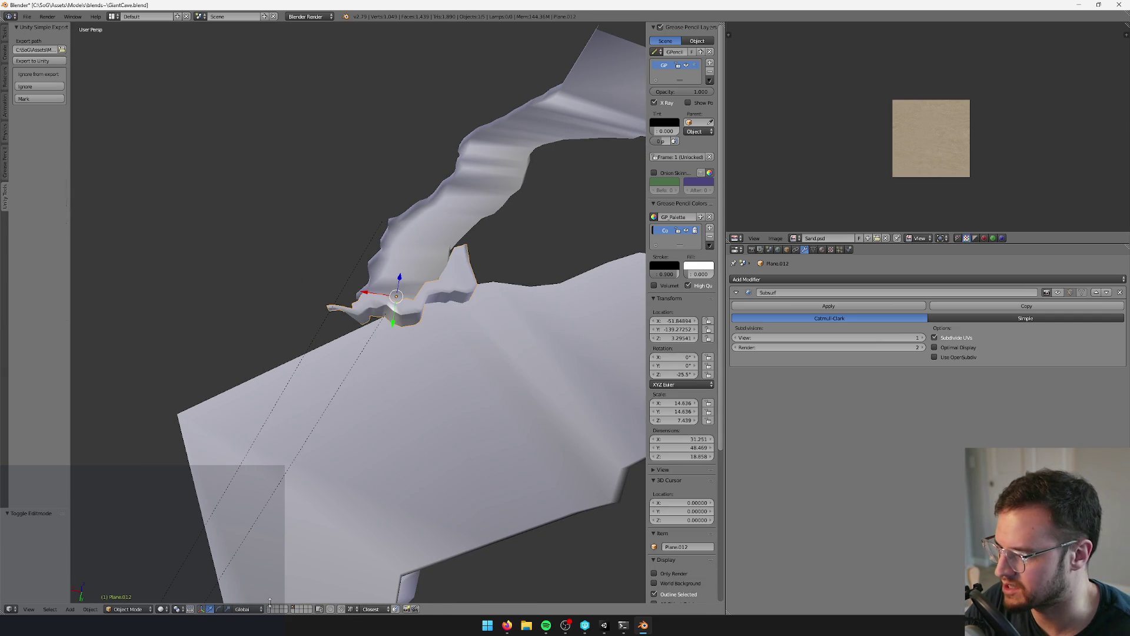
pyautogui.click(270, 608)
pyautogui.moveTo(417, 422)
pyautogui.mouseDown(button='middle')
pyautogui.moveTo(371, 399)
pyautogui.moveTo(404, 404)
pyautogui.moveTo(436, 390)
pyautogui.mouseUp(button='middle')
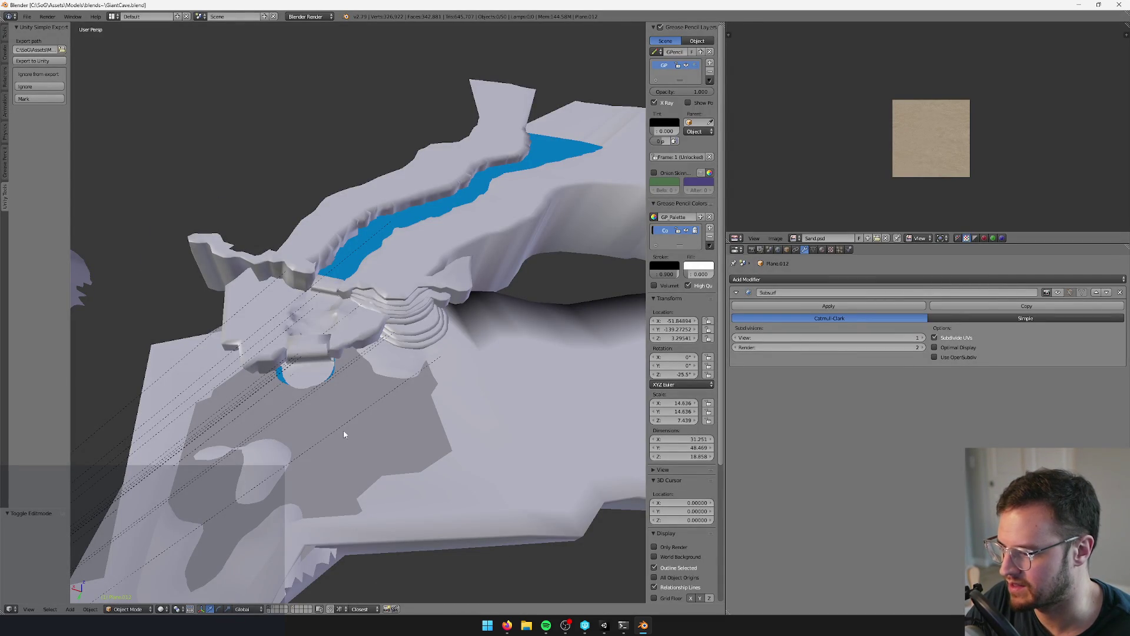
pyautogui.moveTo(351, 412); pyautogui.dragTo(360, 384, button='middle')
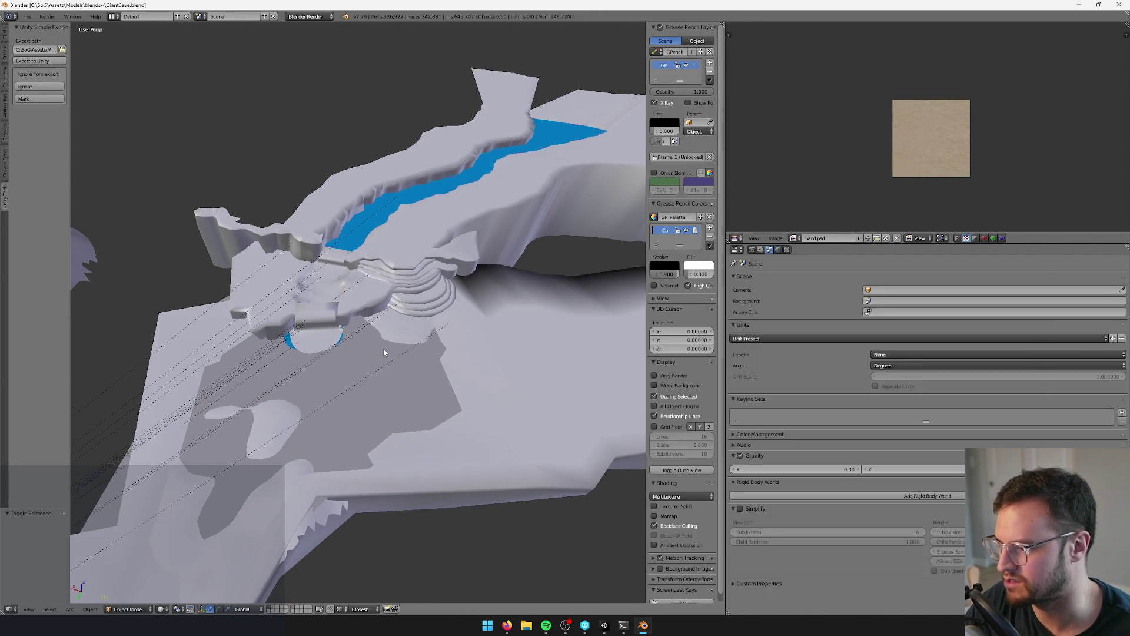
pyautogui.hotkey('alt', 'Tab')
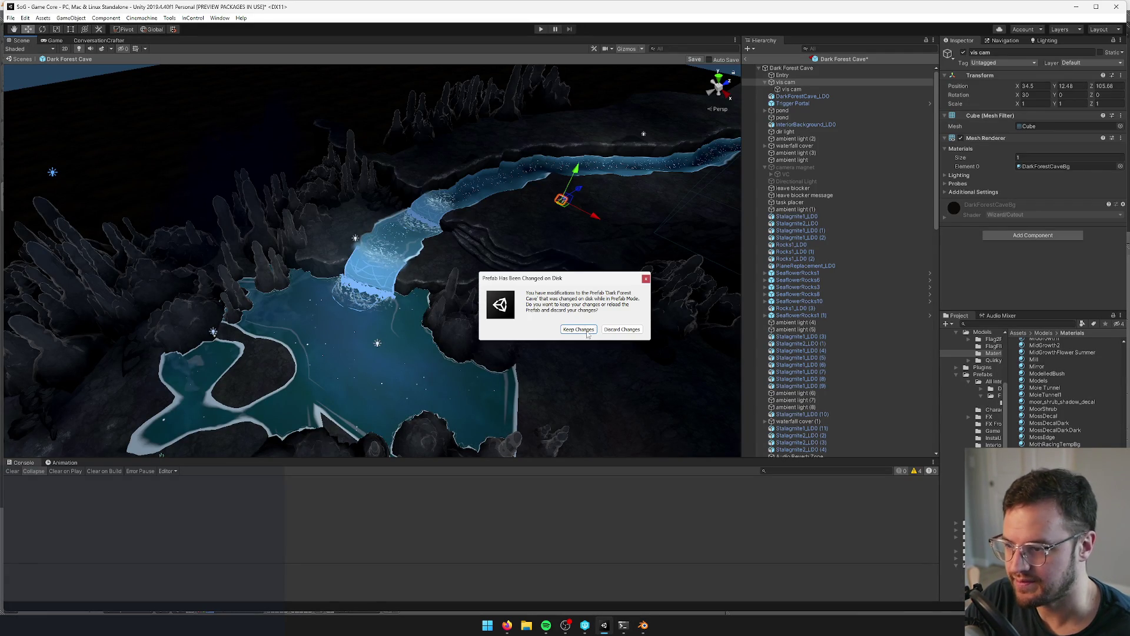
# - Keep the prefab changes and parent DarkForestCave_phys under DarkForestCave_LD0 in the Hierarchy
pyautogui.click(578, 329)
pyautogui.click(802, 96)
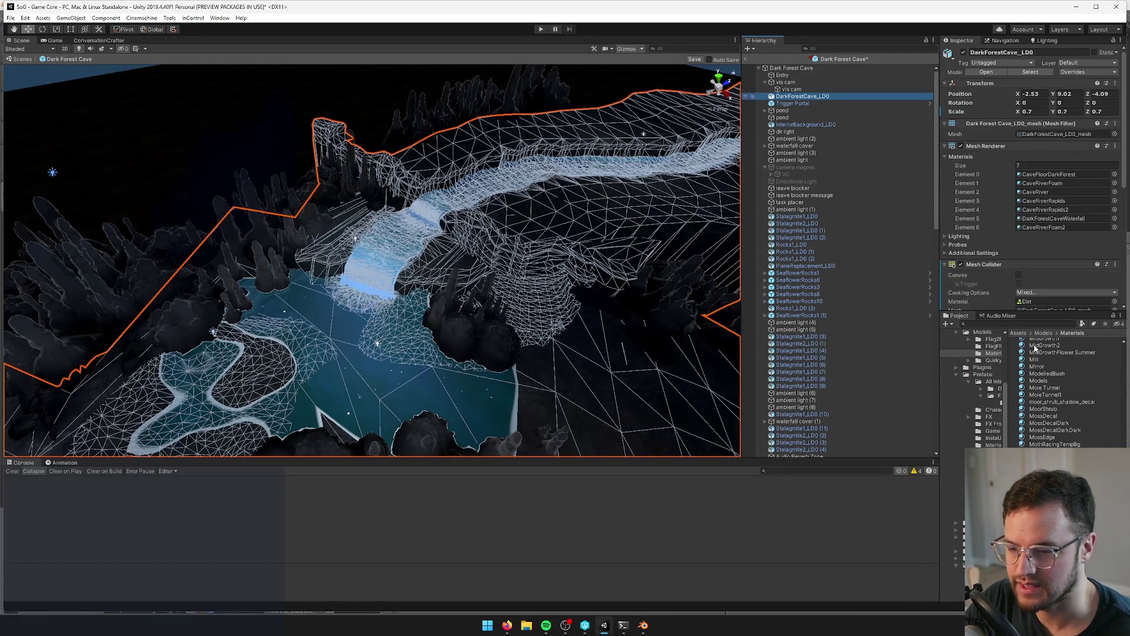
pyautogui.click(1016, 323)
pyautogui.write('darkforestc')
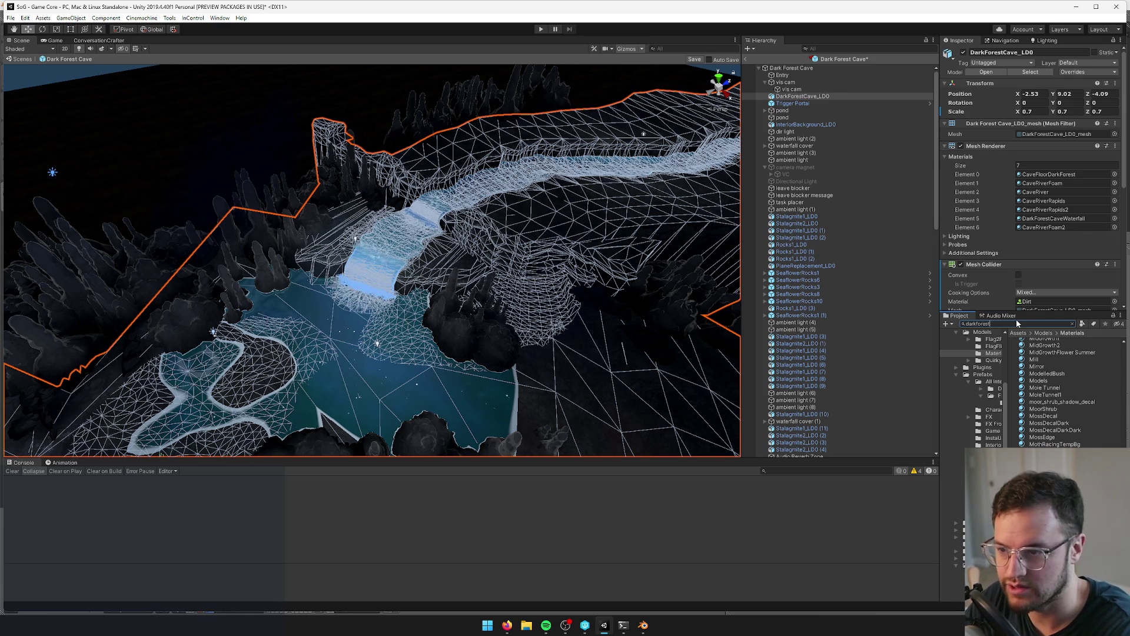
pyautogui.moveTo(1050, 357)
pyautogui.mouseDown()
pyautogui.moveTo(1024, 306)
pyautogui.moveTo(813, 98)
pyautogui.mouseUp()
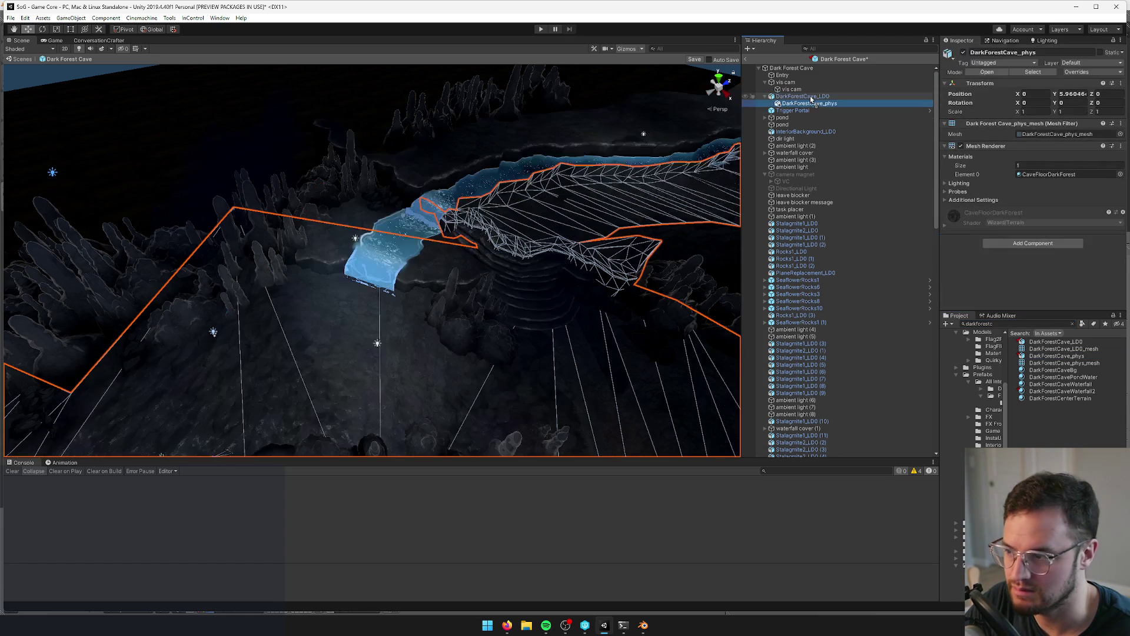
pyautogui.keyDown('alt'); pyautogui.moveTo(589, 177); pyautogui.dragTo(730, 176); pyautogui.keyUp('alt')
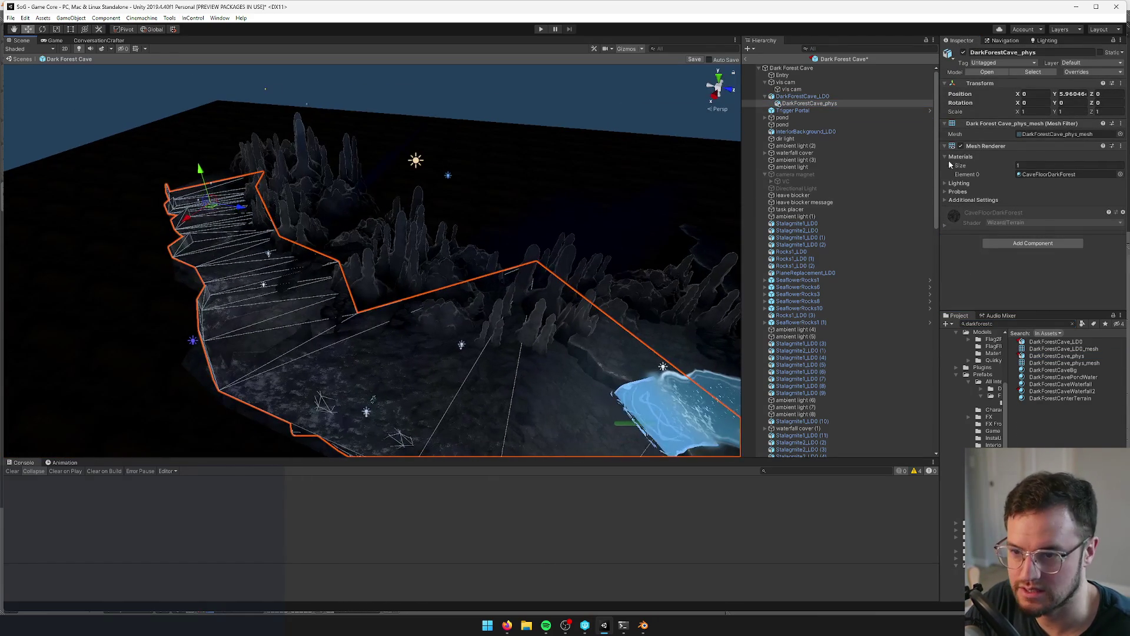
# - Set the Mesh Collider's physics material to Dirt
pyautogui.click(1026, 243)
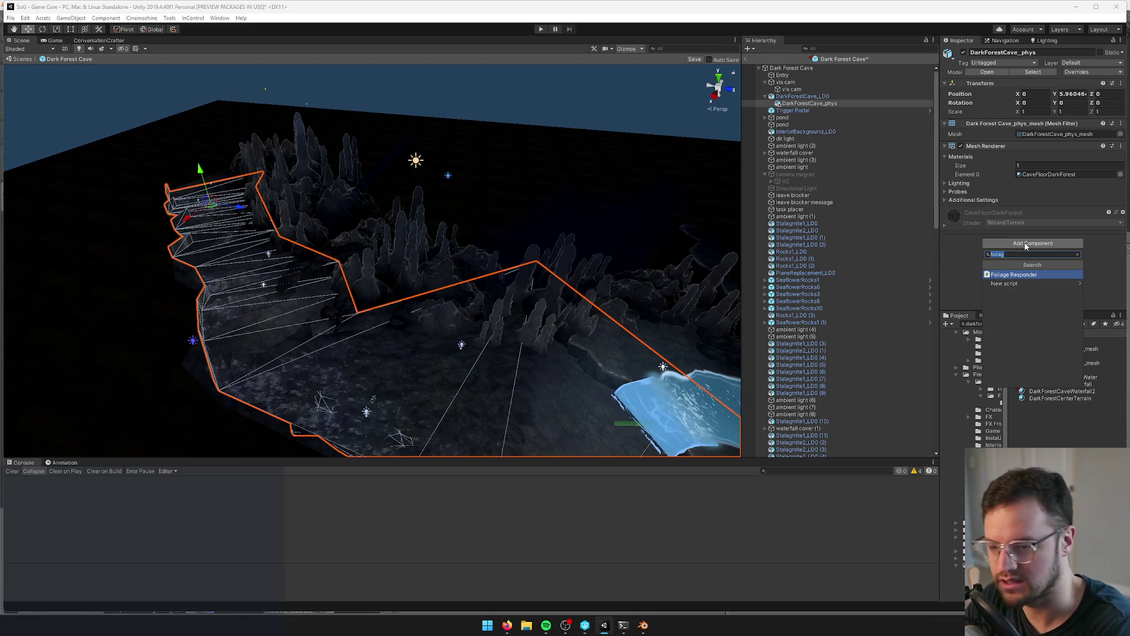
pyautogui.write('collid')
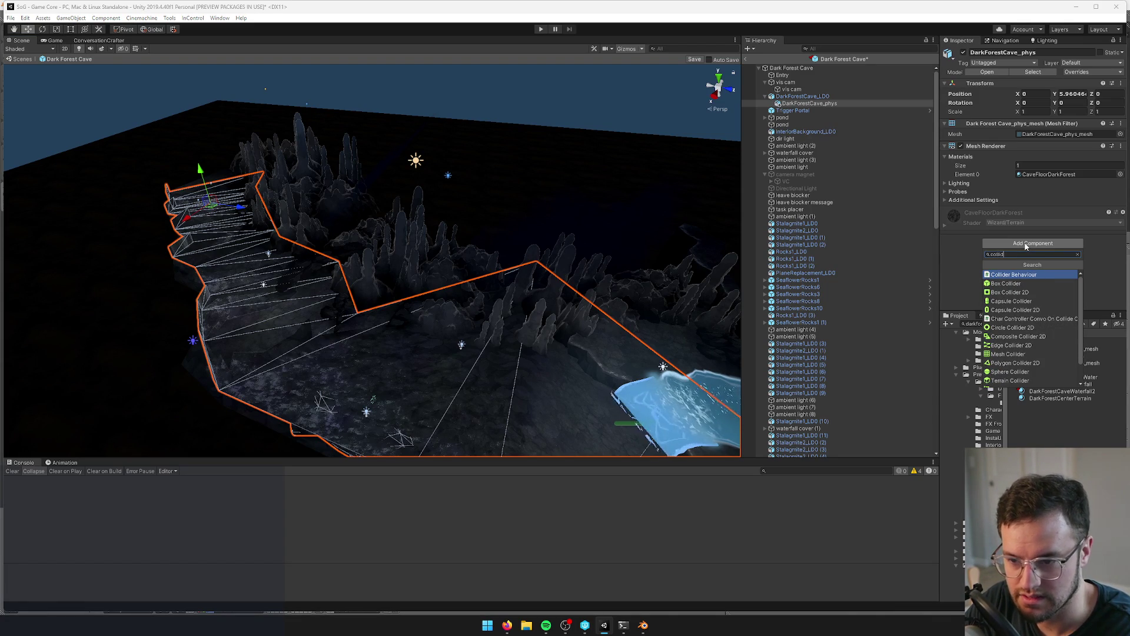
pyautogui.press('Escape')
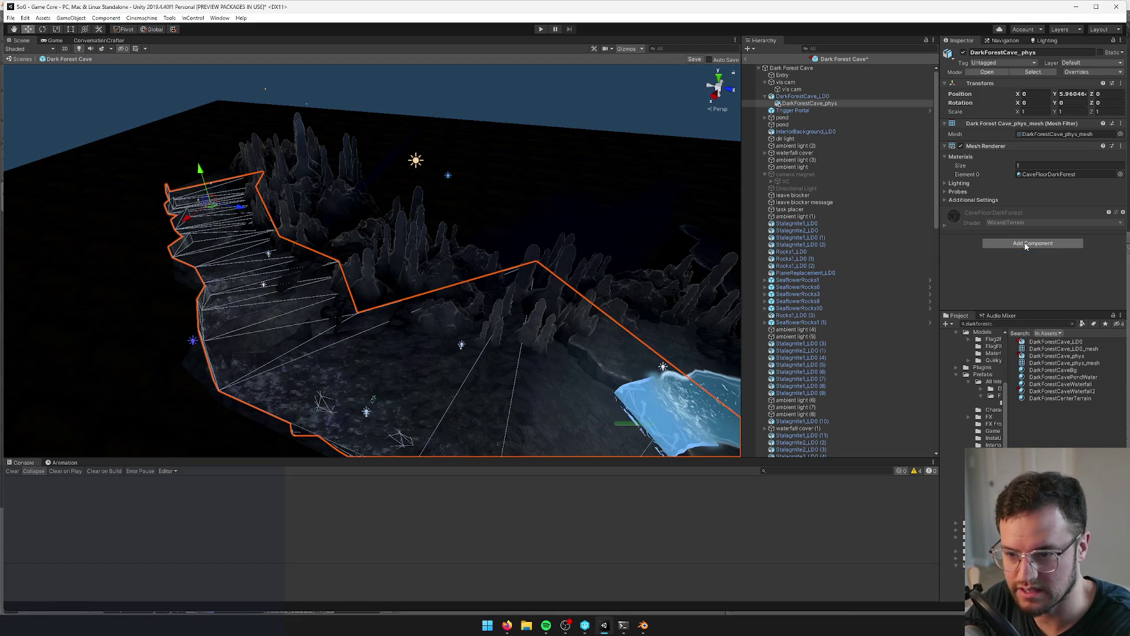
pyautogui.click(1114, 248)
pyautogui.write('dar')
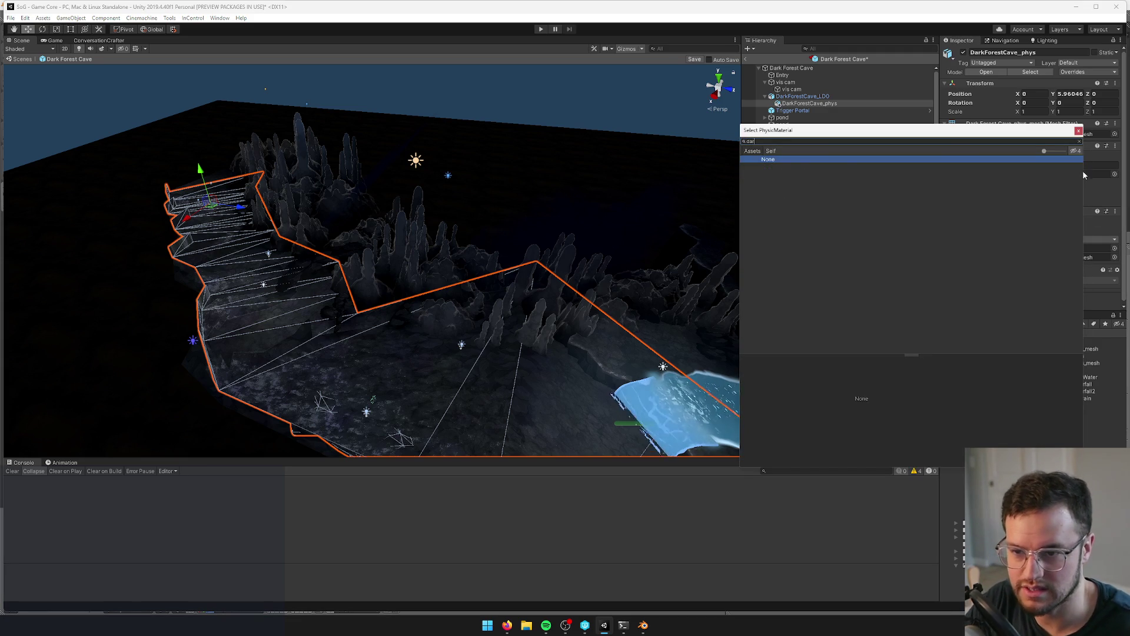
pyautogui.click(1079, 130)
pyautogui.click(1114, 248)
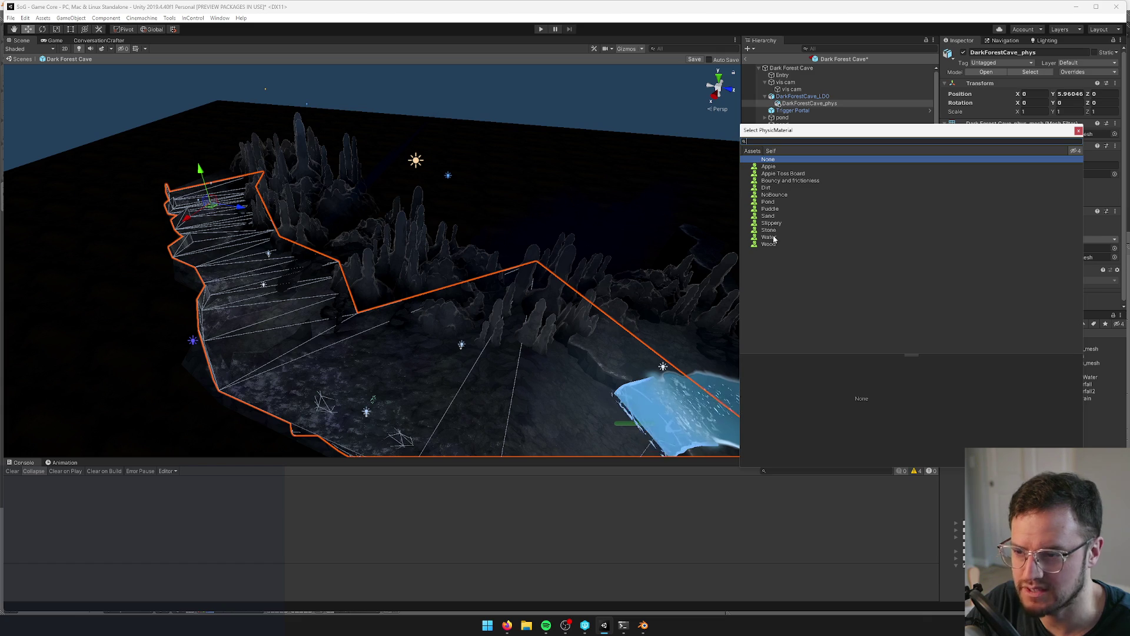
pyautogui.click(767, 187)
pyautogui.click(1078, 130)
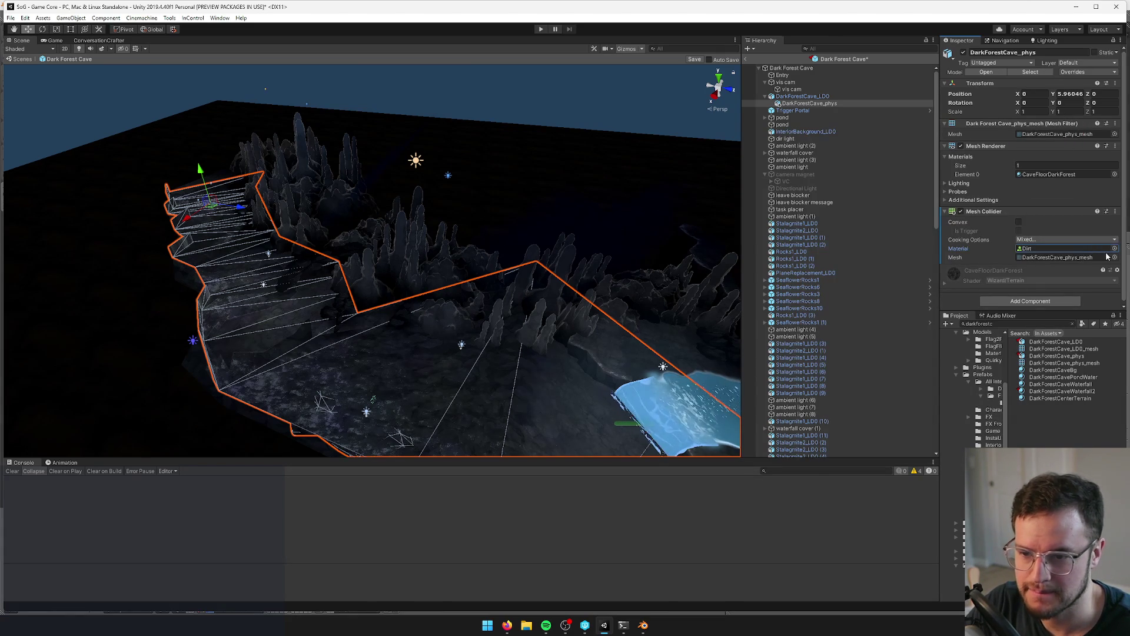
# - Remove the Mesh Renderer and Mesh Filter components from DarkForestCave_phys
pyautogui.rightClick(990, 146)
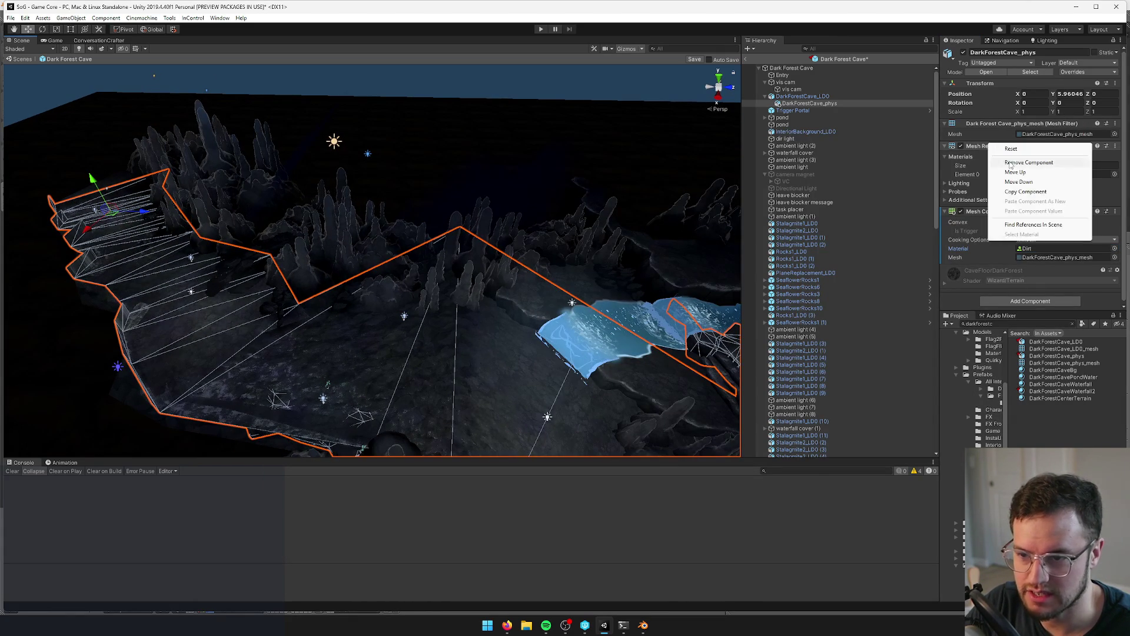
pyautogui.click(1010, 163)
pyautogui.rightClick(991, 125)
pyautogui.click(1017, 140)
pyautogui.moveTo(436, 247)
pyautogui.keyDown('alt'); pyautogui.mouseDown()
pyautogui.moveTo(471, 227)
pyautogui.moveTo(651, 199)
pyautogui.moveTo(663, 181)
pyautogui.moveTo(471, 219)
pyautogui.moveTo(553, 232)
pyautogui.moveTo(632, 185)
pyautogui.moveTo(453, 129)
pyautogui.moveTo(559, 134)
pyautogui.moveTo(550, 192)
pyautogui.moveTo(570, 120)
pyautogui.moveTo(646, 131)
pyautogui.moveTo(520, 214)
pyautogui.mouseUp(); pyautogui.keyUp('alt')
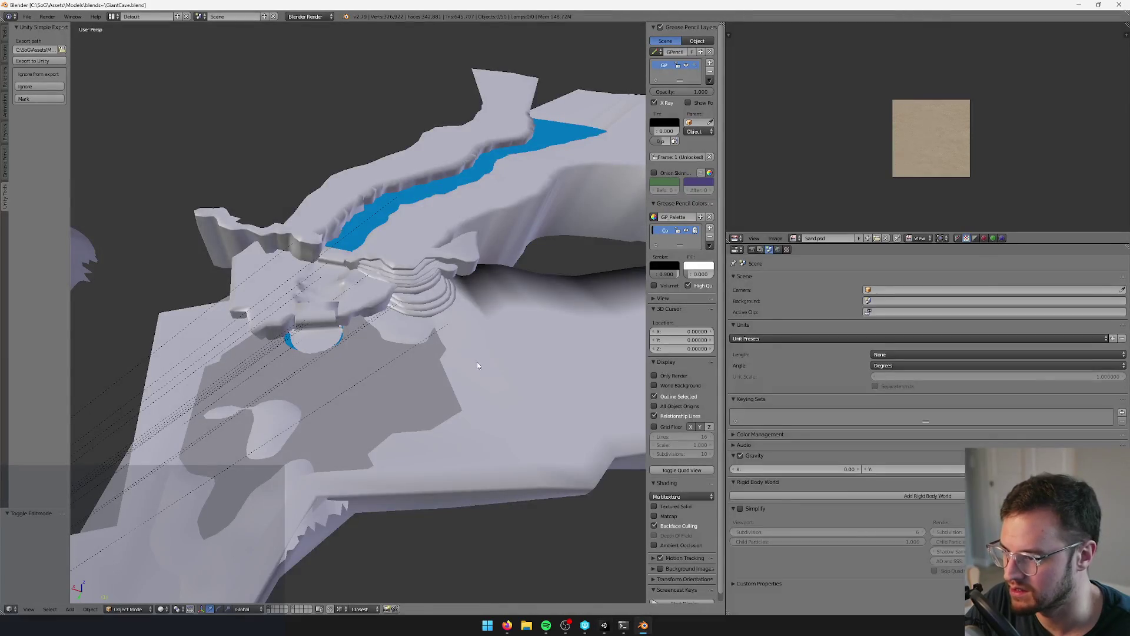
pyautogui.rightClick(477, 365)
pyautogui.press('Tab')
pyautogui.moveTo(519, 367); pyautogui.dragTo(436, 439, button='middle')
# - Raise one face of the Plane.026 floor slightly along Z, then return to object mode
pyautogui.press('Tab')
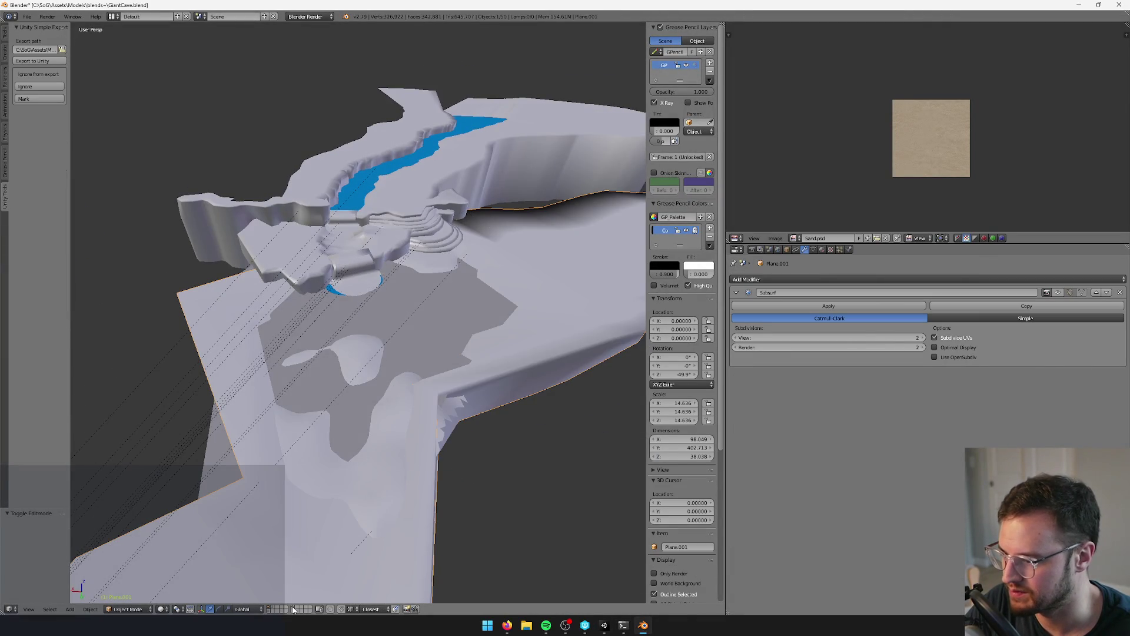
pyautogui.scroll(5, 486, 358)
pyautogui.rightClick(486, 357)
pyautogui.press('Tab')
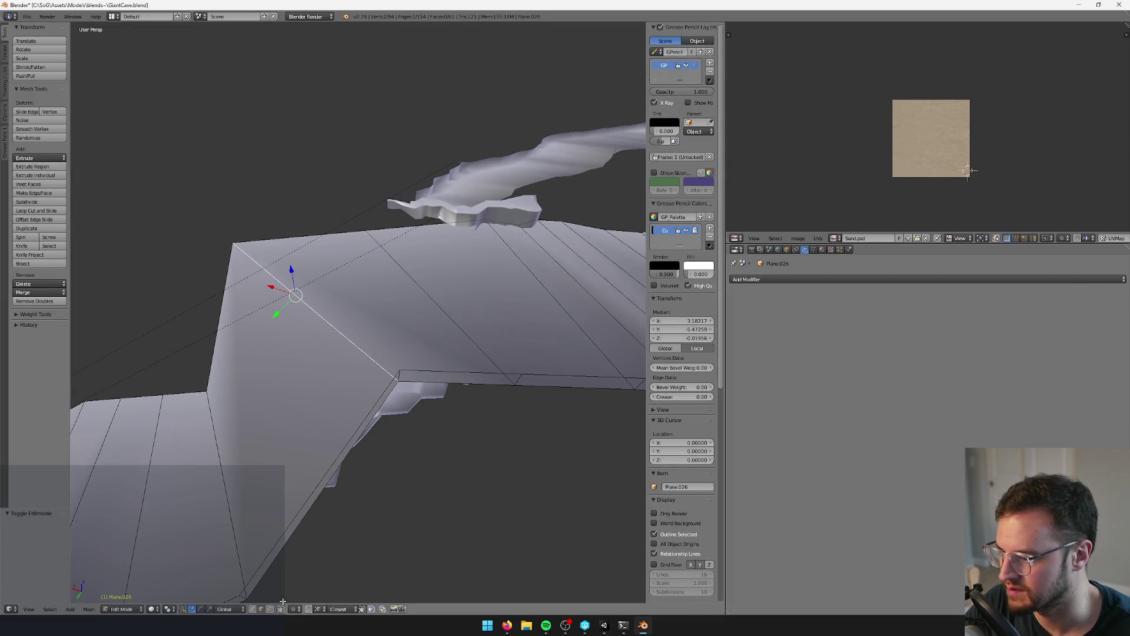
pyautogui.rightClick(328, 254)
pyautogui.moveTo(328, 253); pyautogui.dragTo(325, 222, button='middle')
pyautogui.press('g')
pyautogui.press('z')
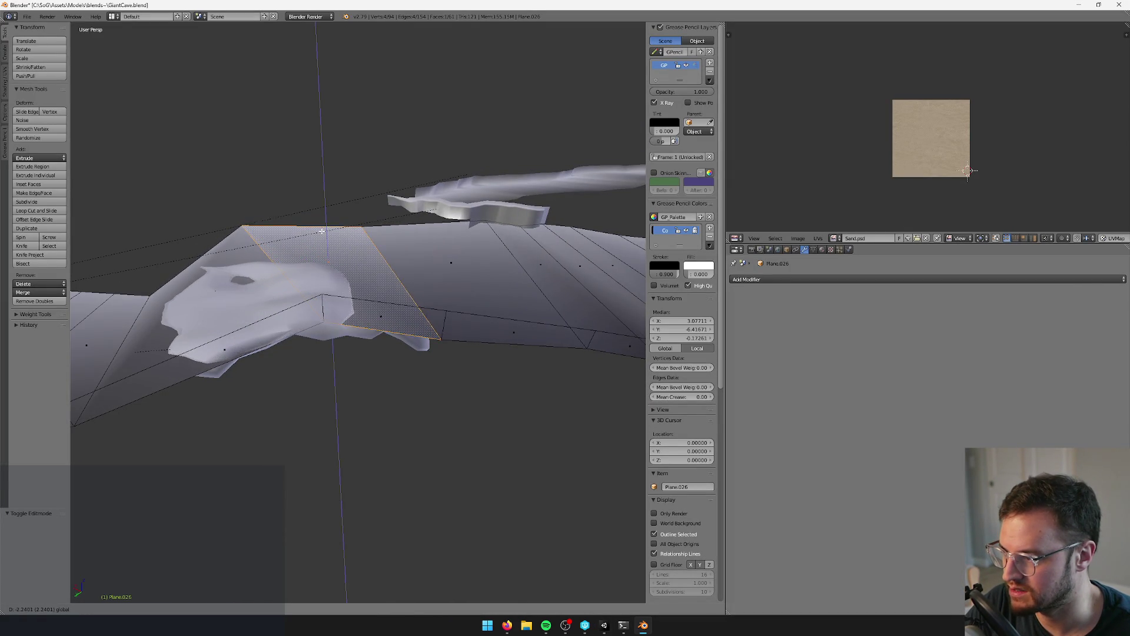
pyautogui.click(320, 234)
pyautogui.press('Tab')
# - Select the Plane.012 rock ledge, then start editing the Plane.019 terraced stairs
pyautogui.moveTo(323, 245)
pyautogui.mouseDown(button='middle')
pyautogui.moveTo(422, 273)
pyautogui.moveTo(313, 265)
pyautogui.moveTo(396, 283)
pyautogui.moveTo(340, 509)
pyautogui.mouseUp(button='middle')
pyautogui.rightClick(383, 311)
pyautogui.scroll(4, 383, 311)
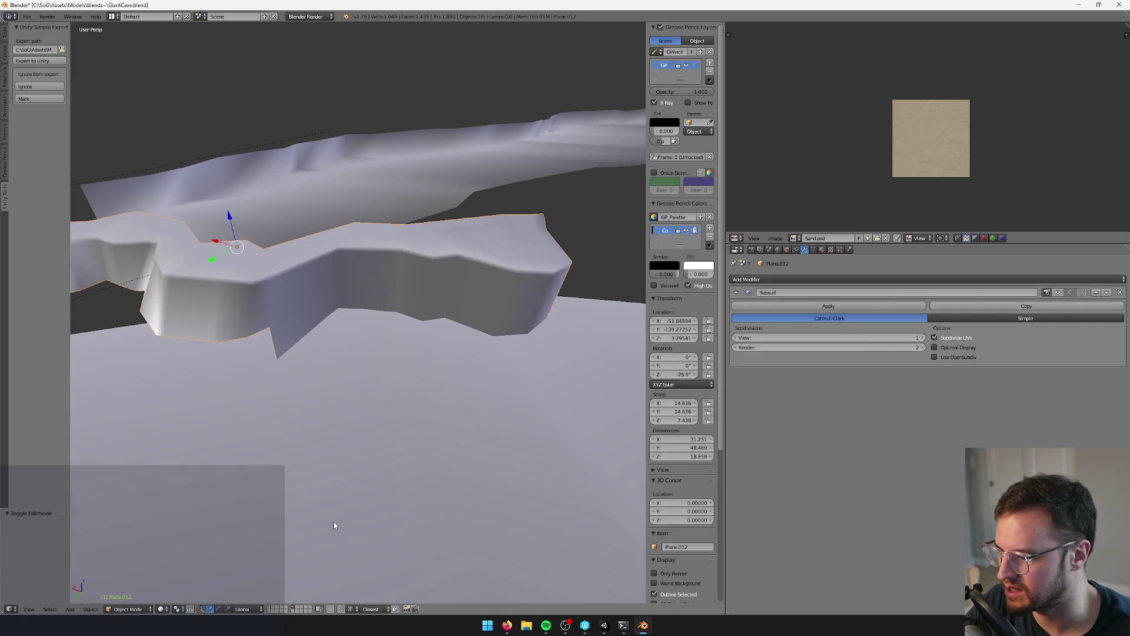
pyautogui.moveTo(354, 412)
pyautogui.mouseDown(button='middle')
pyautogui.moveTo(377, 271)
pyautogui.moveTo(390, 259)
pyautogui.moveTo(454, 284)
pyautogui.moveTo(467, 346)
pyautogui.mouseUp(button='middle')
pyautogui.rightClick(390, 259)
pyautogui.press('Tab')
pyautogui.press('Tab')
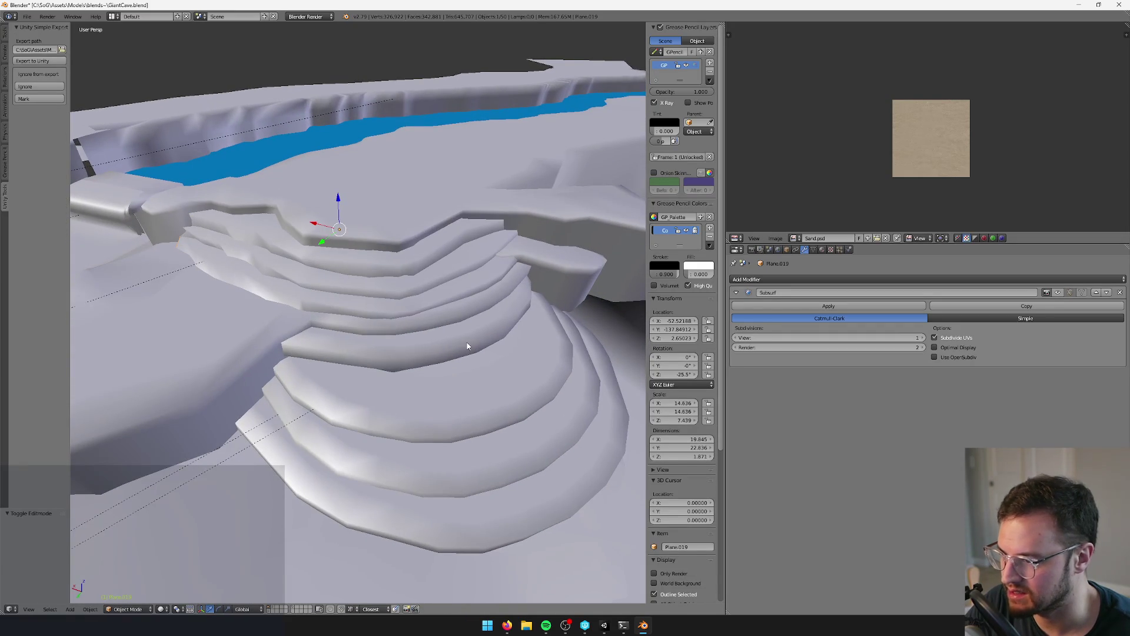
pyautogui.moveTo(517, 446); pyautogui.dragTo(500, 419, button='middle')
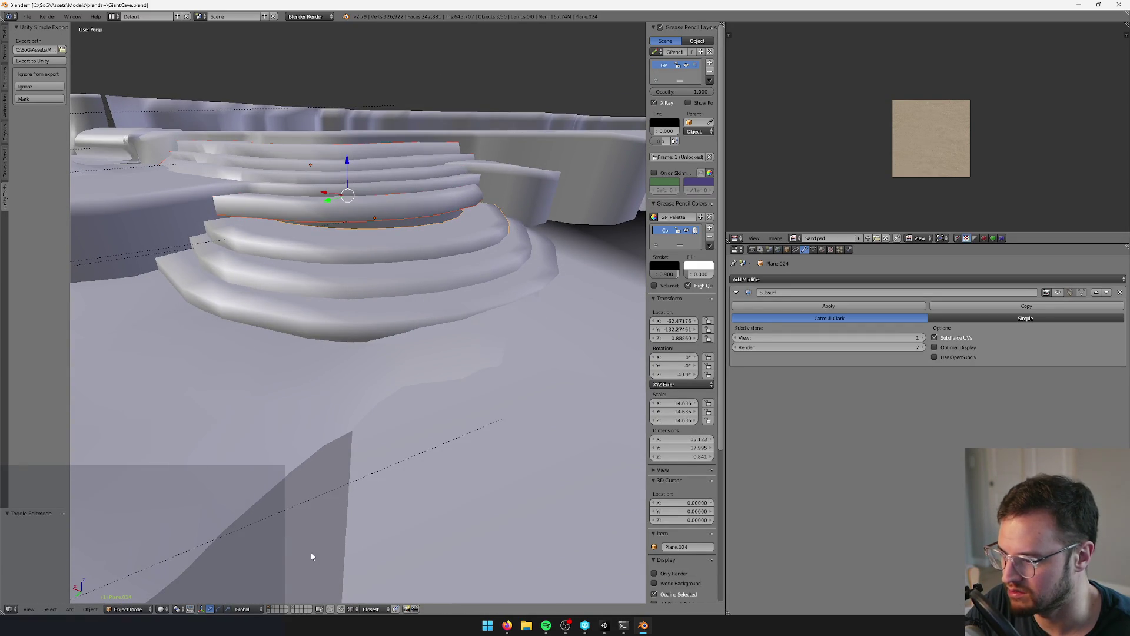
# - Move the curved Plane.023 piece to another layer and return to the stairs layer
pyautogui.click(272, 609)
pyautogui.rightClick(384, 235)
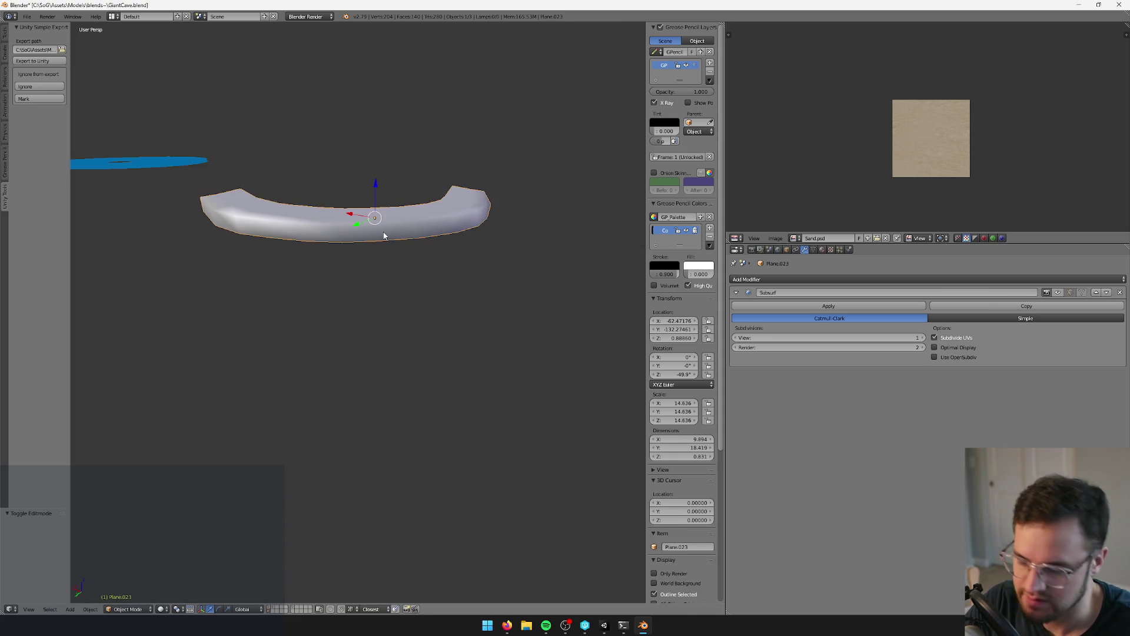
pyautogui.press('m')
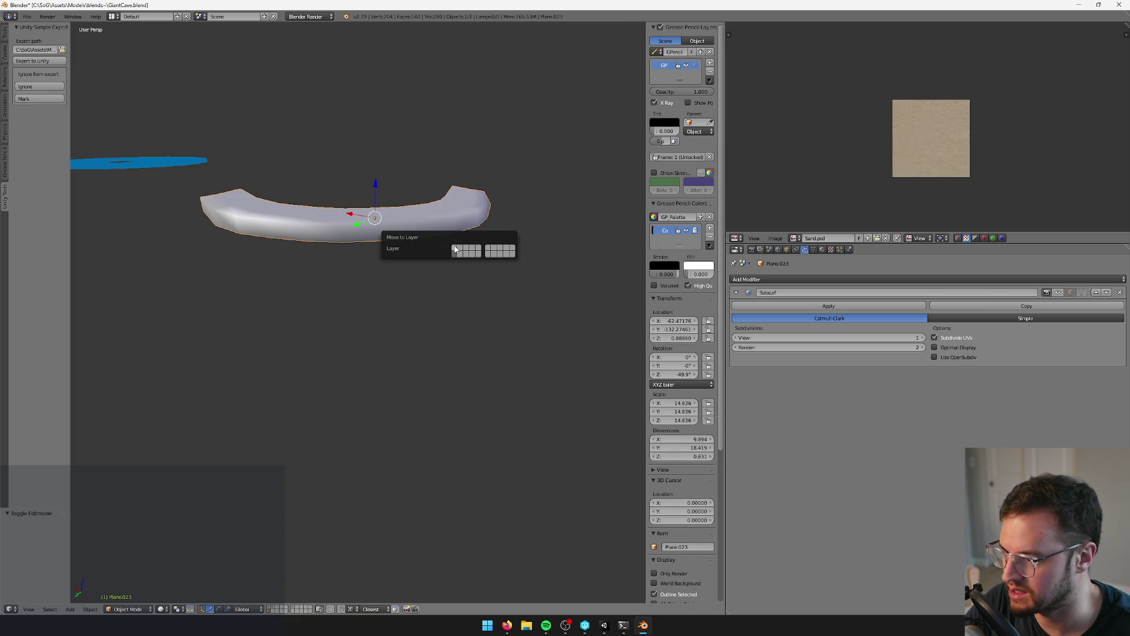
pyautogui.click(454, 249)
pyautogui.click(269, 609)
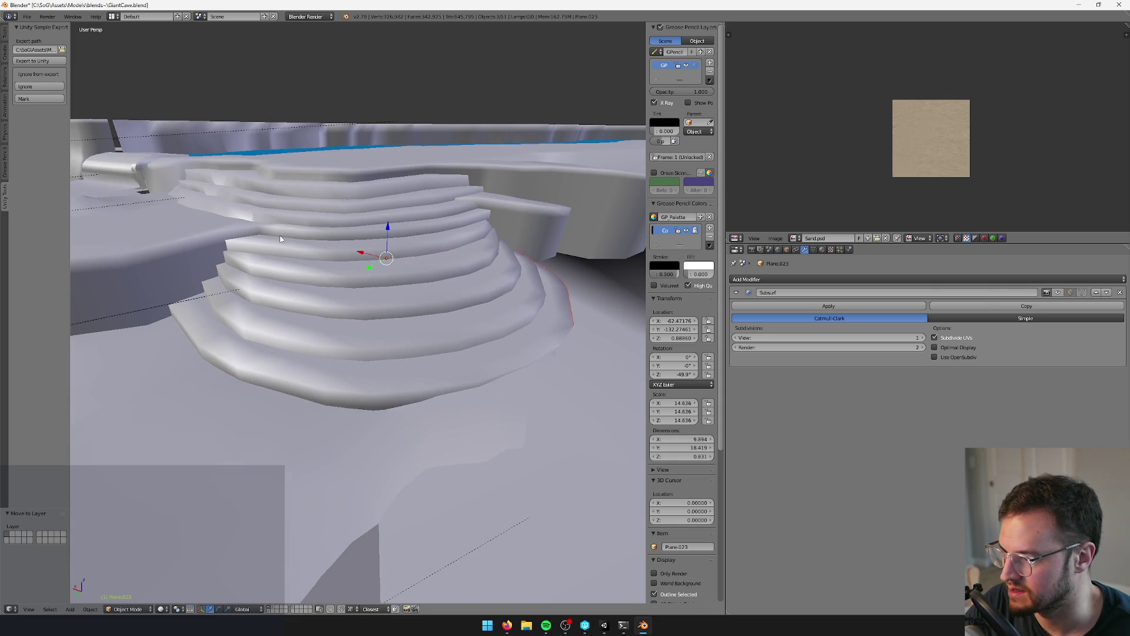
# - Try raising the stair mesh along Z twice, undoing both moves
pyautogui.press('g')
pyautogui.press('z')
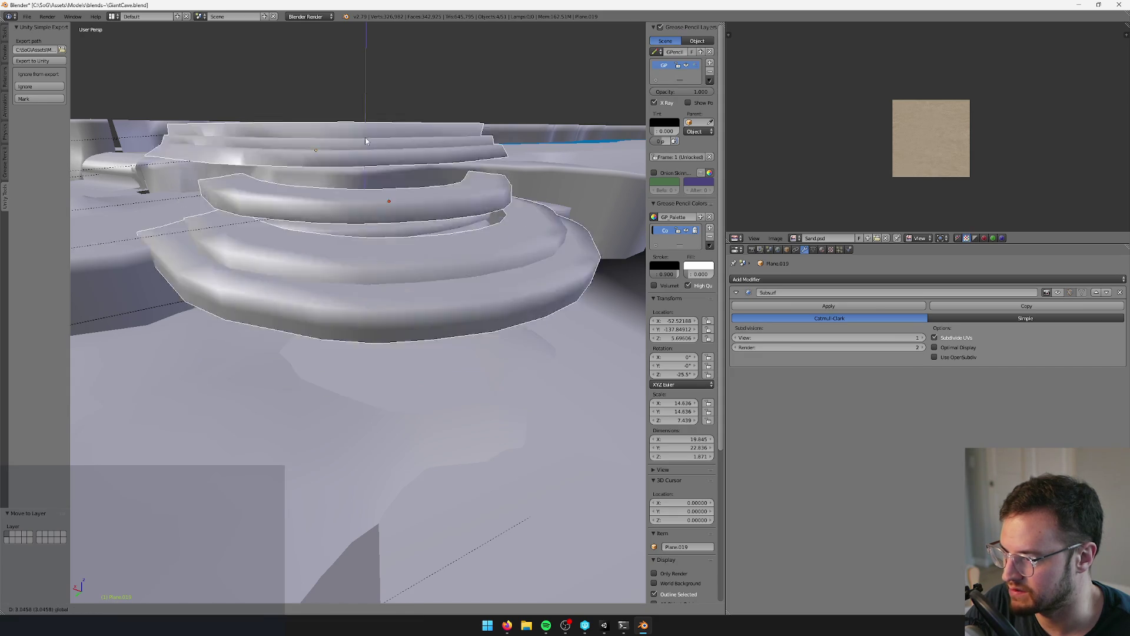
pyautogui.click(431, 375)
pyautogui.hotkey('ctrl', 'z')
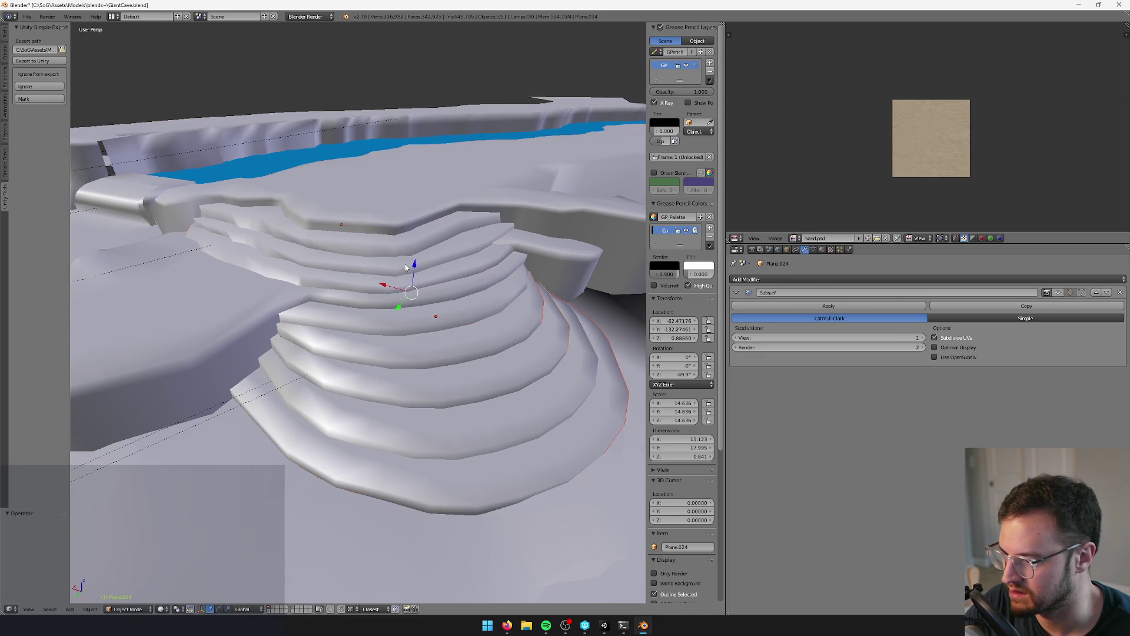
pyautogui.press('g')
pyautogui.press('z')
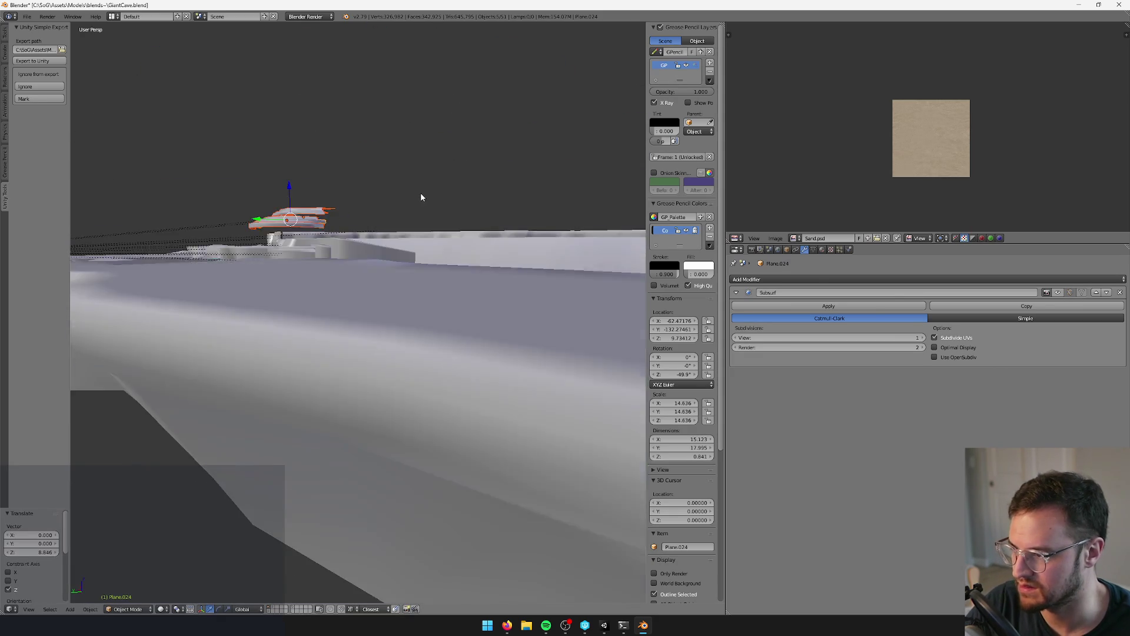
pyautogui.click(353, 217)
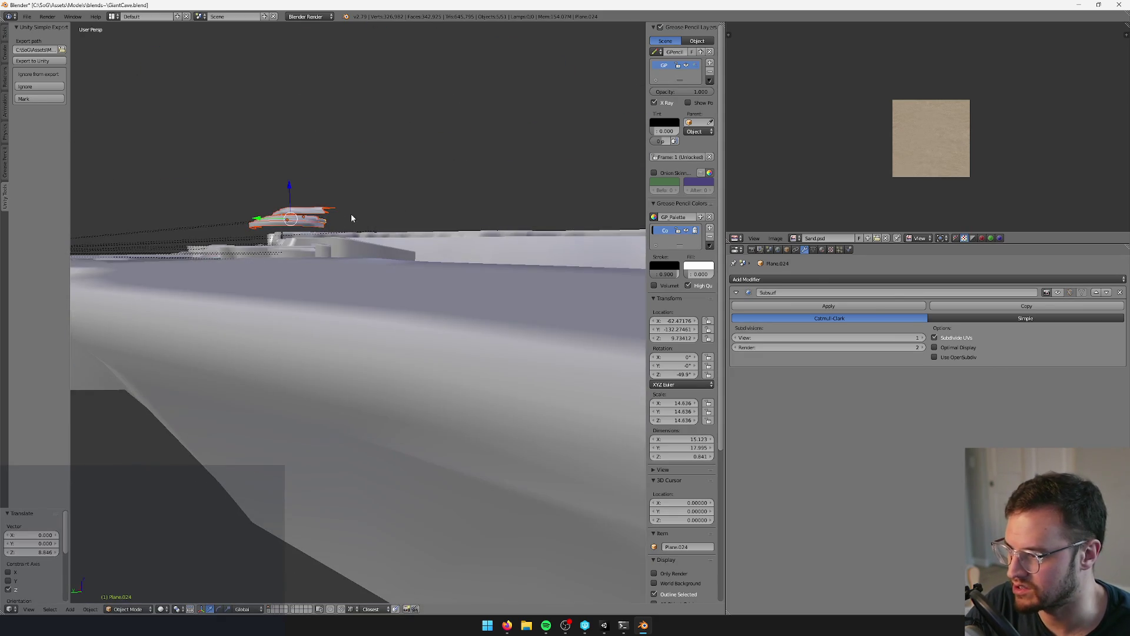
pyautogui.hotkey('ctrl', 'z')
pyautogui.moveTo(353, 217)
pyautogui.mouseDown(button='middle')
pyautogui.moveTo(387, 261)
pyautogui.moveTo(311, 328)
pyautogui.mouseUp(button='middle')
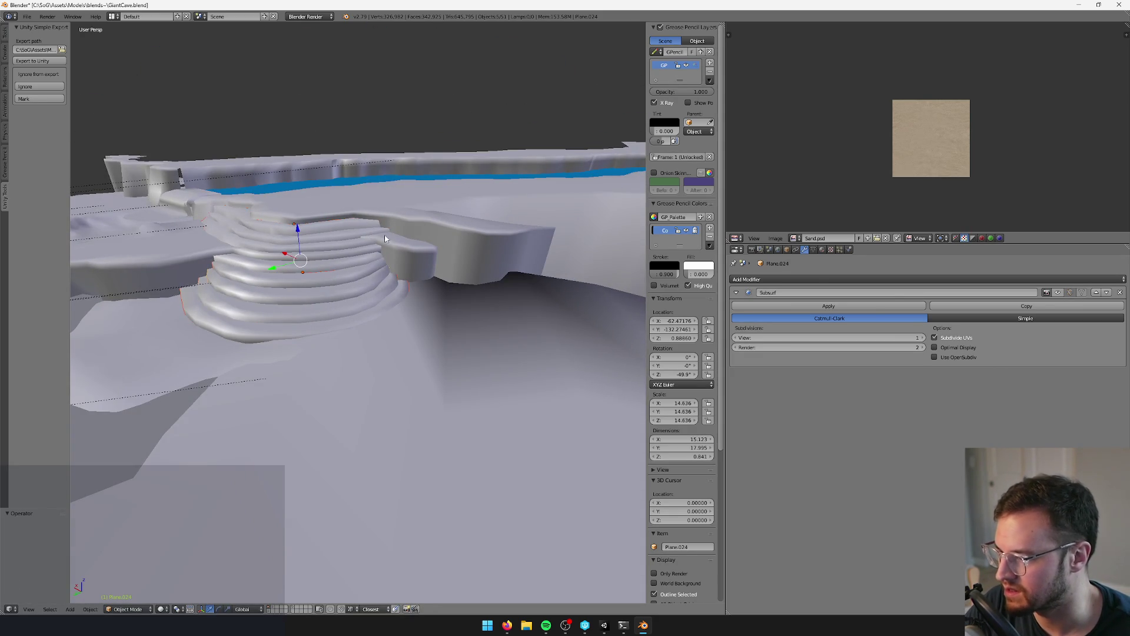
# - Duplicate the stair objects, send the copies to a separate layer, and view that layer
pyautogui.hotkey('shift', 'd')
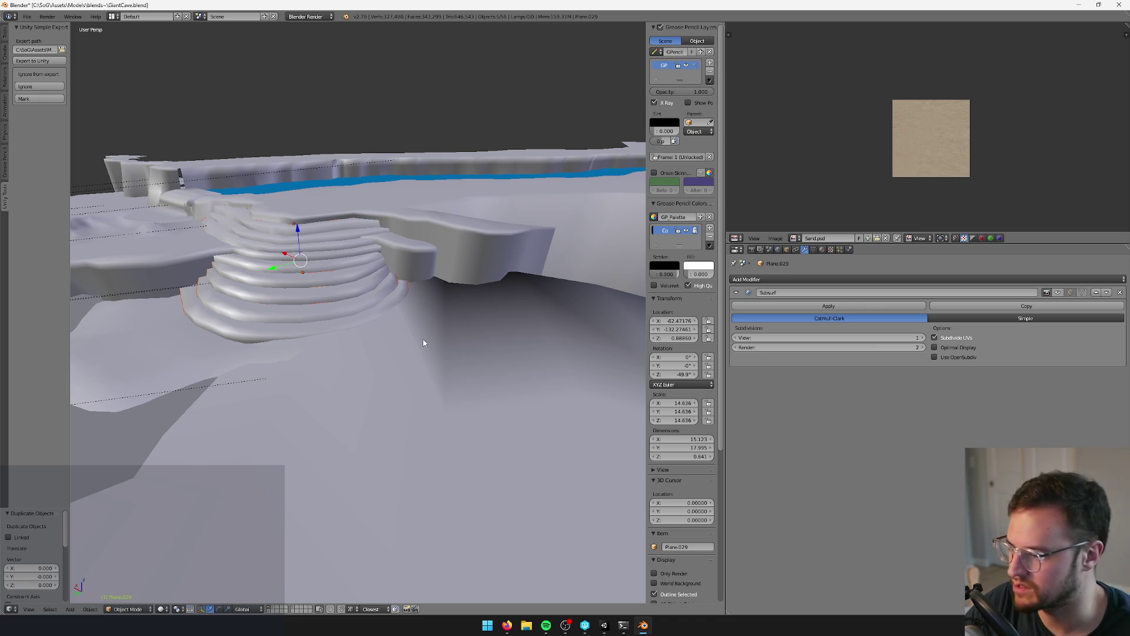
pyautogui.press('m')
pyautogui.click(532, 354)
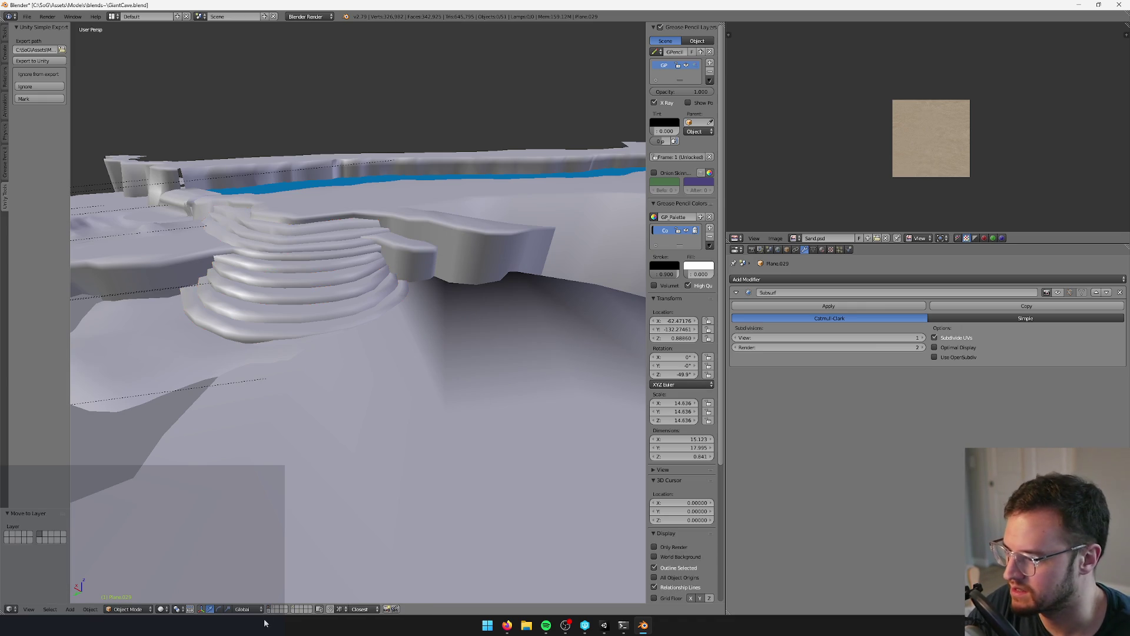
pyautogui.click(299, 611)
pyautogui.moveTo(330, 442)
pyautogui.mouseDown(button='middle')
pyautogui.moveTo(378, 445)
pyautogui.moveTo(329, 446)
pyautogui.moveTo(378, 428)
pyautogui.moveTo(363, 427)
pyautogui.moveTo(363, 443)
pyautogui.mouseUp(button='middle')
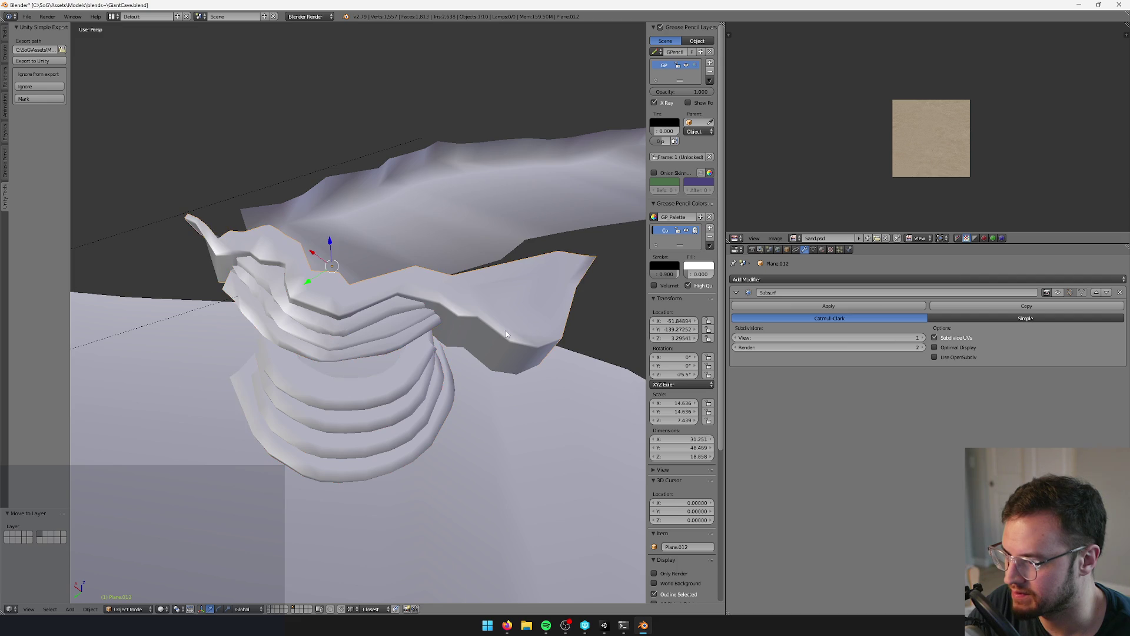
# - Delete the first horizontal edge loop from the Plane.012 ledge wall
pyautogui.press('Tab')
pyautogui.moveTo(501, 345); pyautogui.dragTo(467, 337, button='middle')
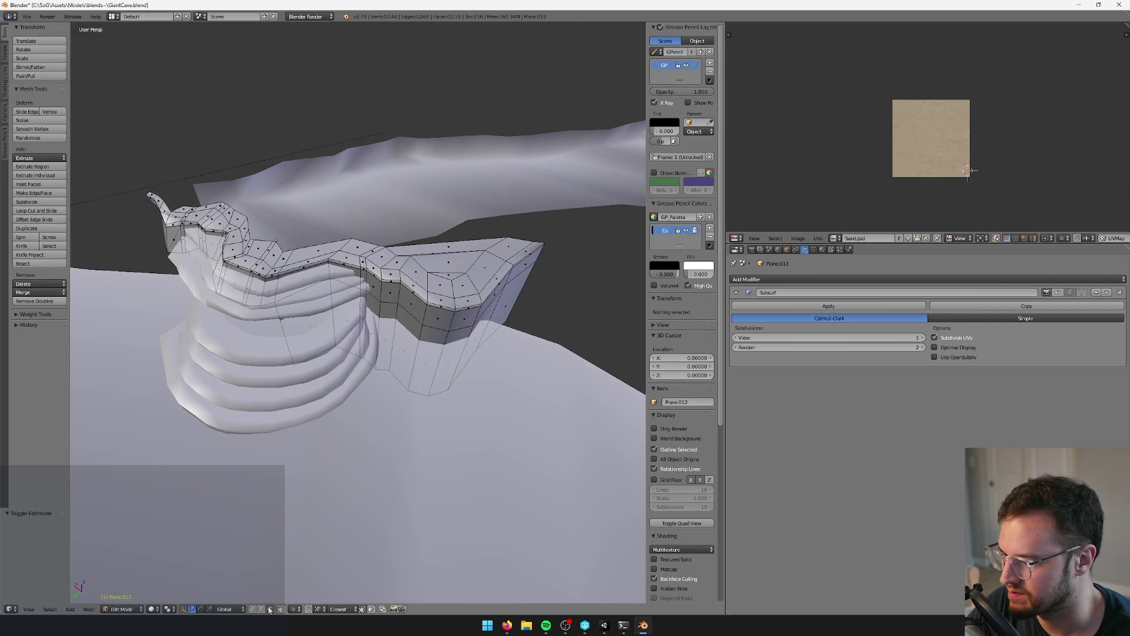
pyautogui.rightClick(442, 325)
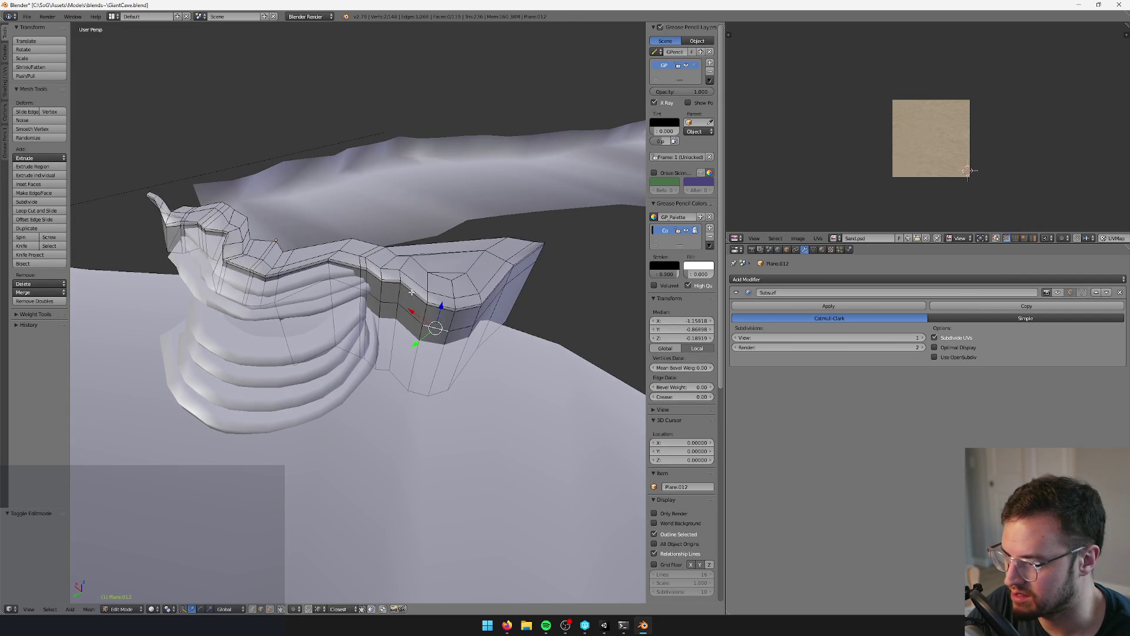
pyautogui.press('x')
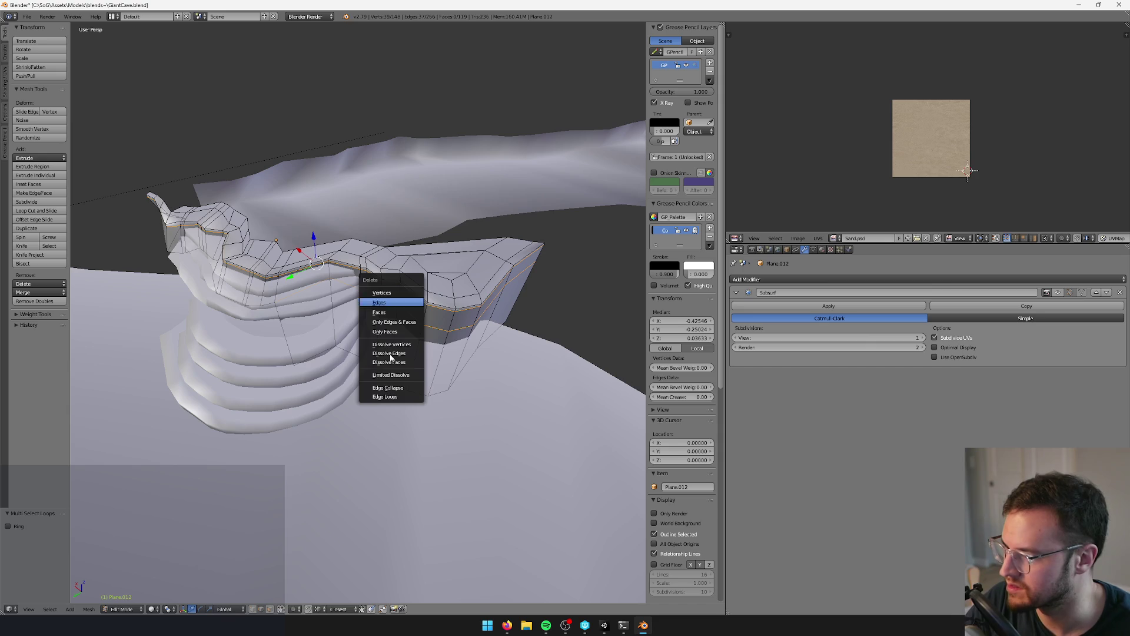
pyautogui.click(386, 396)
pyautogui.moveTo(404, 275); pyautogui.dragTo(407, 287, button='middle')
# - Delete a second edge loop from the ledge wall and return to object mode
pyautogui.rightClick(408, 287)
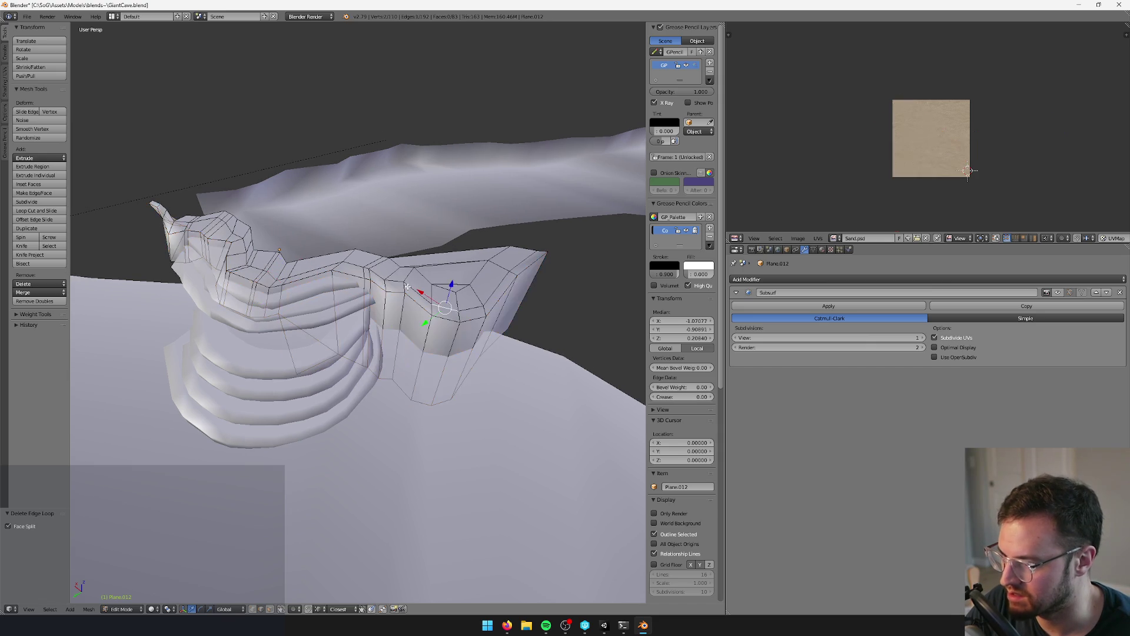
pyautogui.press('x')
pyautogui.click(401, 280)
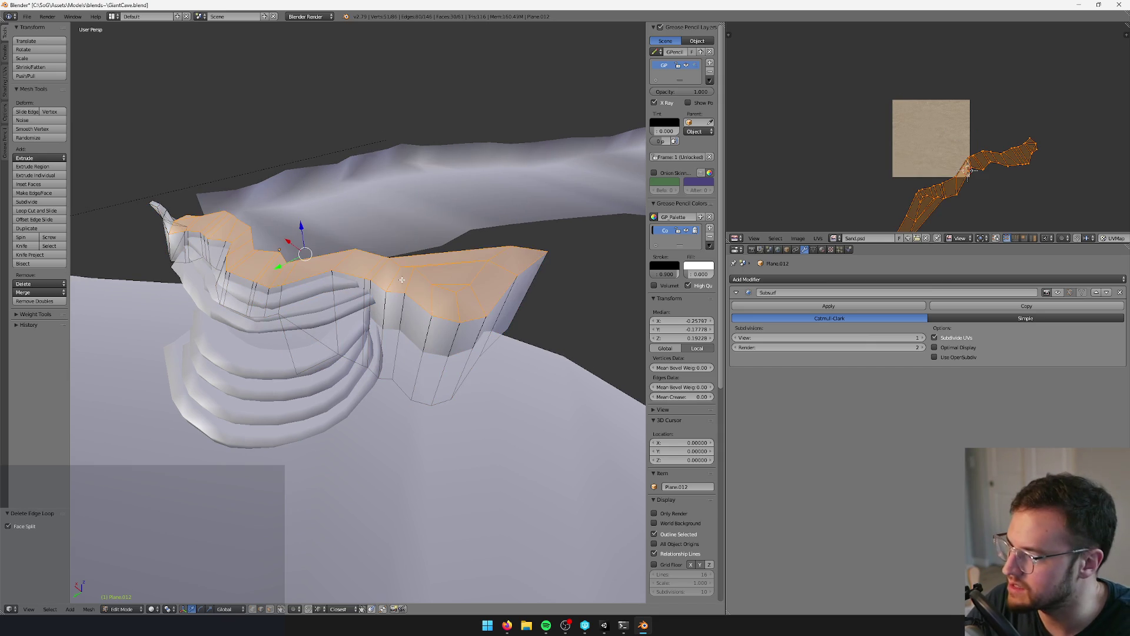
pyautogui.moveTo(401, 280)
pyautogui.mouseDown(button='middle')
pyautogui.moveTo(295, 387)
pyautogui.moveTo(313, 416)
pyautogui.moveTo(335, 322)
pyautogui.mouseUp(button='middle')
pyautogui.press('Tab')
# - Recheck the Plane.012 ledge mesh in edit mode, then leave edit mode
pyautogui.moveTo(272, 603)
pyautogui.mouseDown(button='middle')
pyautogui.moveTo(330, 471)
pyautogui.moveTo(385, 405)
pyautogui.moveTo(410, 397)
pyautogui.moveTo(351, 326)
pyautogui.moveTo(385, 324)
pyautogui.mouseUp(button='middle')
pyautogui.press('Tab')
pyautogui.scroll(3, 416, 405)
pyautogui.scroll(-3, 416, 405)
pyautogui.press('Tab')
# - Select Plane.033 and undo an accidental duplicate of it
pyautogui.rightClick(352, 326)
pyautogui.press('g')
pyautogui.press('Escape')
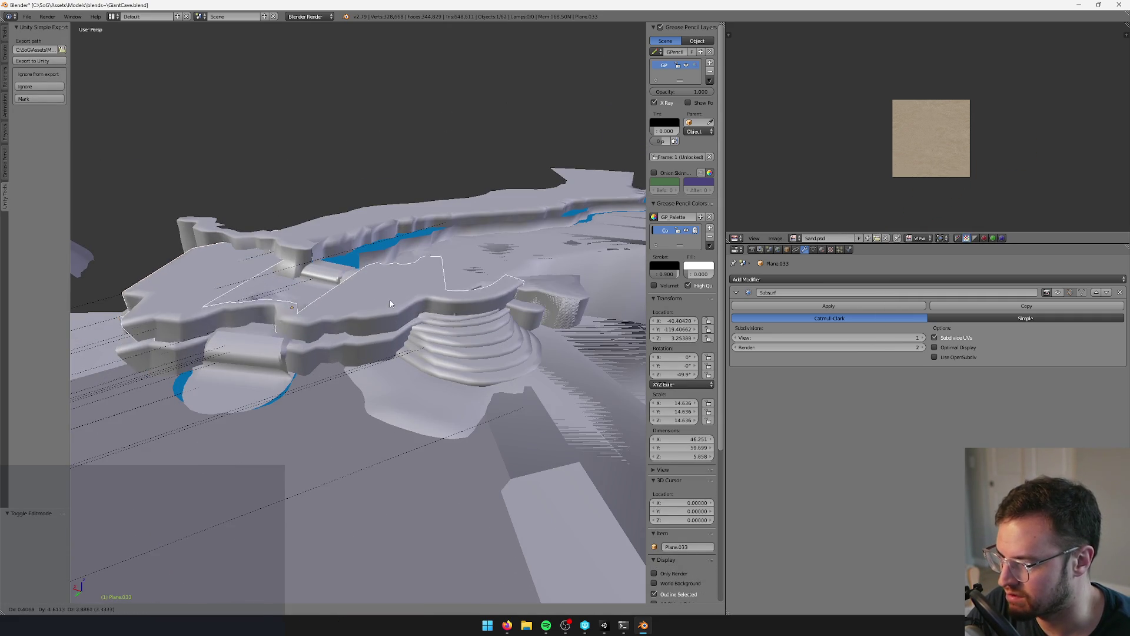
pyautogui.hotkey('ctrl', 'z')
pyautogui.moveTo(302, 307)
pyautogui.mouseDown(button='middle')
pyautogui.moveTo(339, 225)
pyautogui.moveTo(365, 239)
pyautogui.mouseUp(button='middle')
pyautogui.scroll(2, 394, 252)
pyautogui.scroll(2, 394, 253)
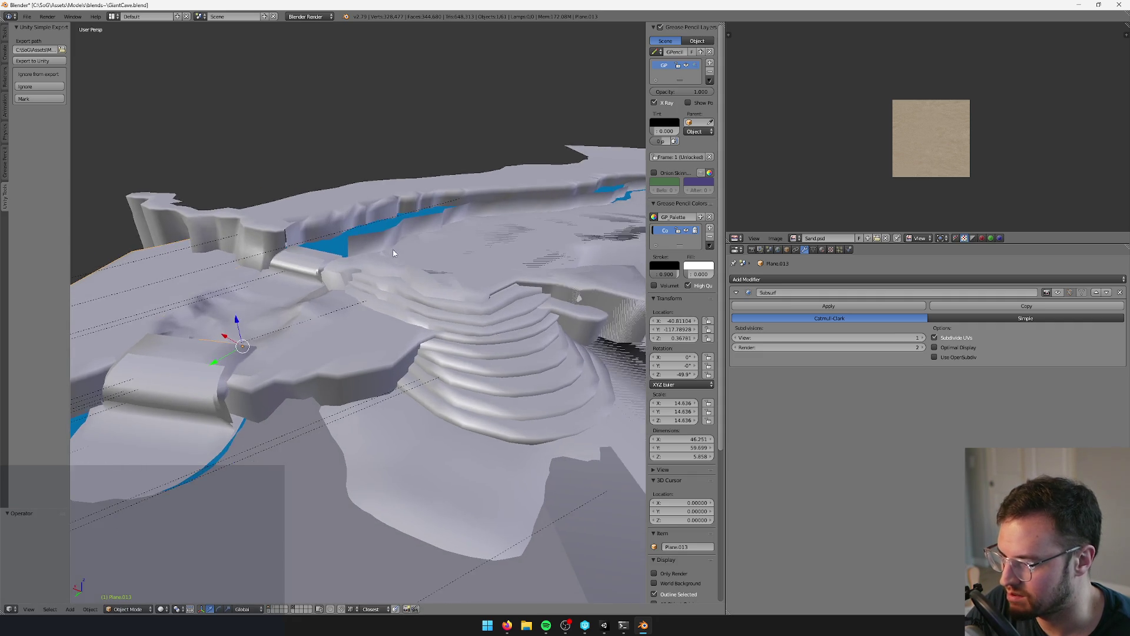
# - Duplicate the Plane.013 ledge onto the copies layer, check it, then show all layers
pyautogui.hotkey('shift', 'd')
pyautogui.press('Escape')
pyautogui.press('m')
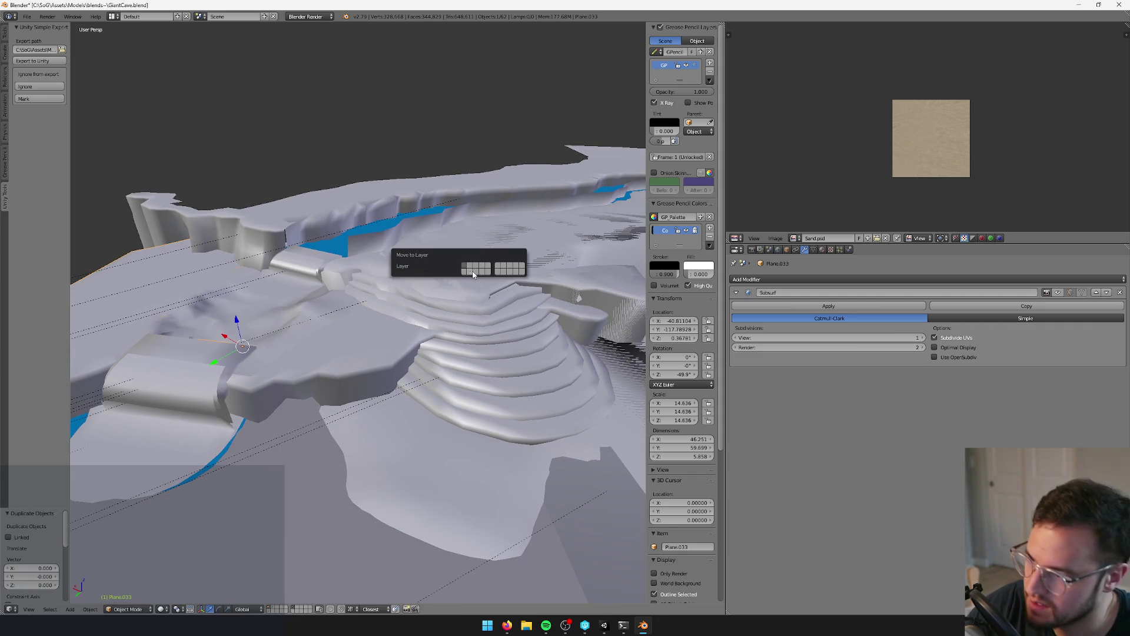
pyautogui.click(498, 272)
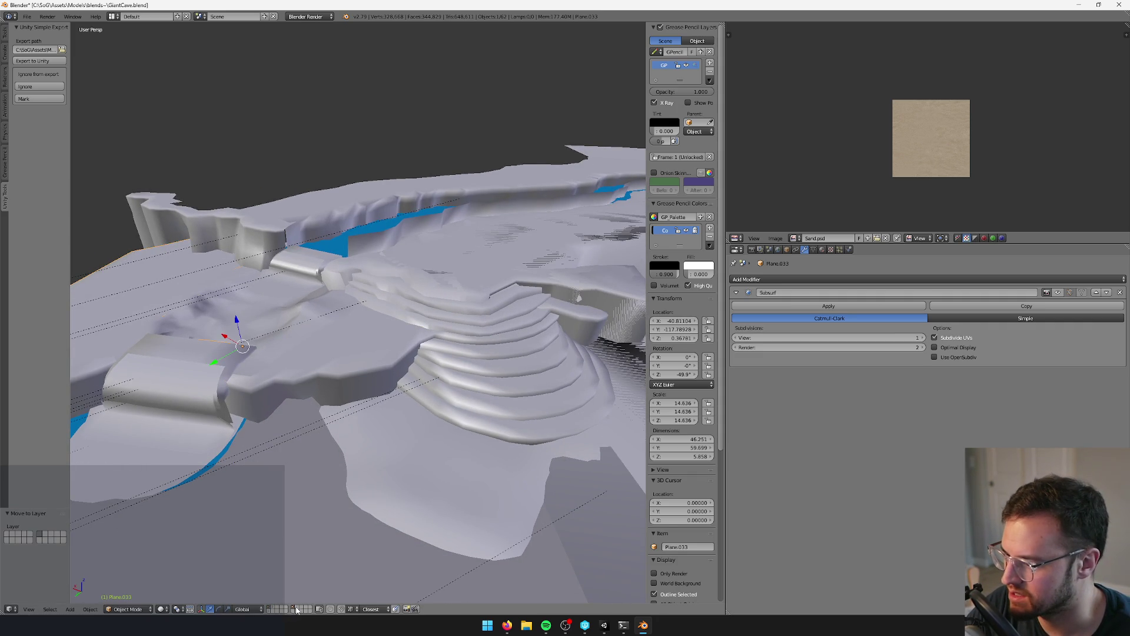
pyautogui.click(294, 609)
pyautogui.moveTo(365, 408); pyautogui.dragTo(377, 502, button='middle')
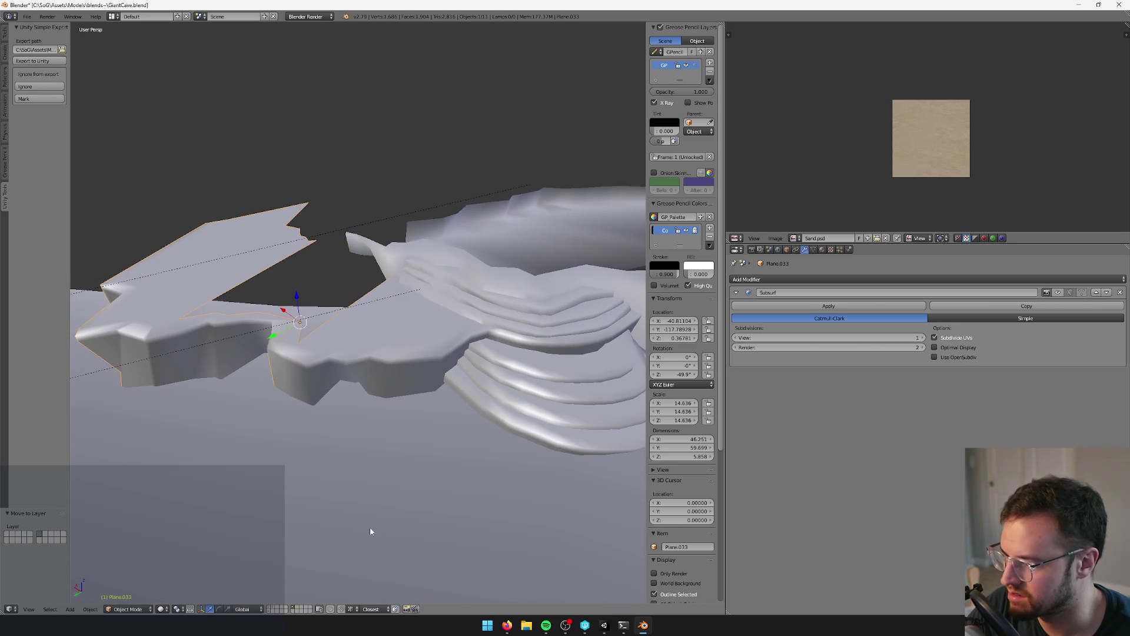
pyautogui.keyDown('shift'); pyautogui.click(269, 607); pyautogui.keyUp('shift')
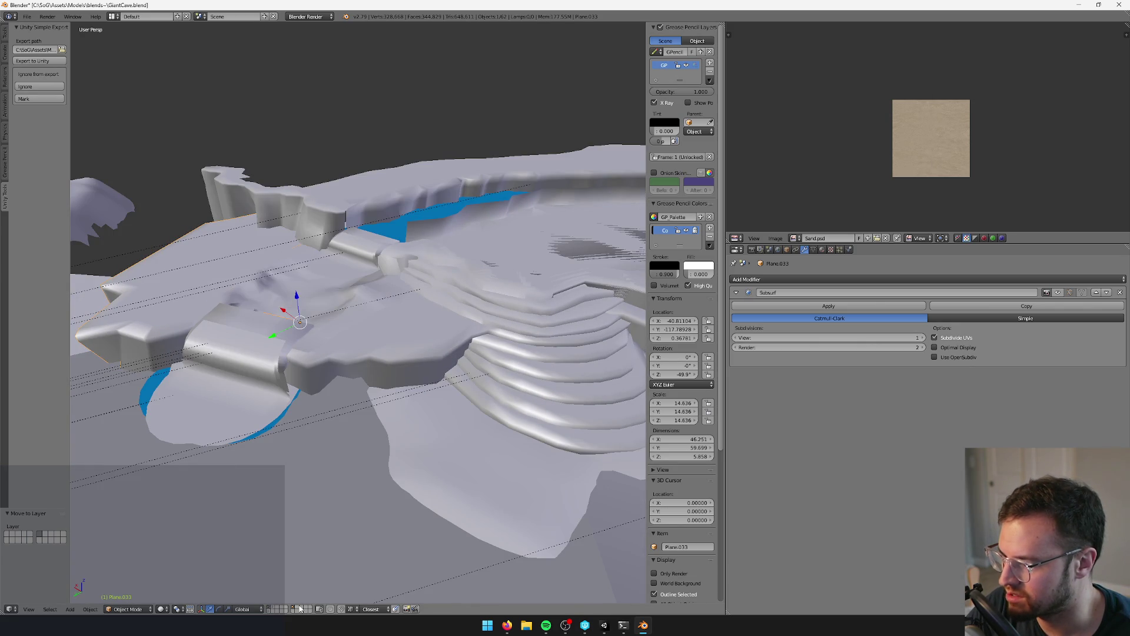
# - Delete a small patch of faces on the copied ledge
pyautogui.click(296, 610)
pyautogui.moveTo(369, 379)
pyautogui.mouseDown(button='middle')
pyautogui.moveTo(387, 355)
pyautogui.moveTo(412, 368)
pyautogui.mouseUp(button='middle')
pyautogui.press('Tab')
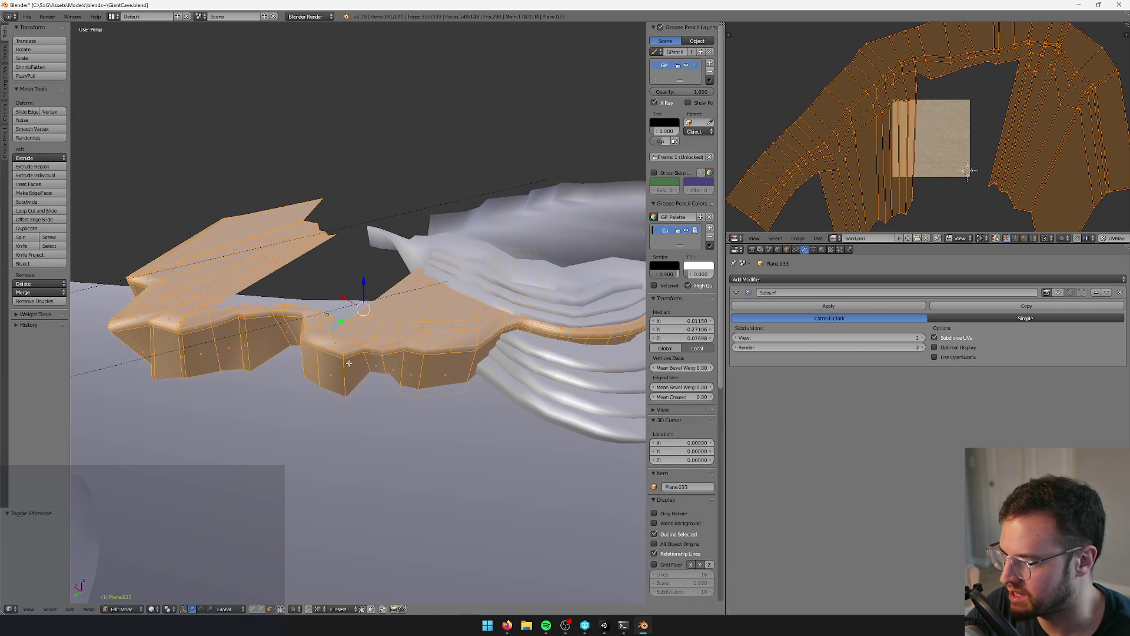
pyautogui.rightClick(310, 339)
pyautogui.press('x')
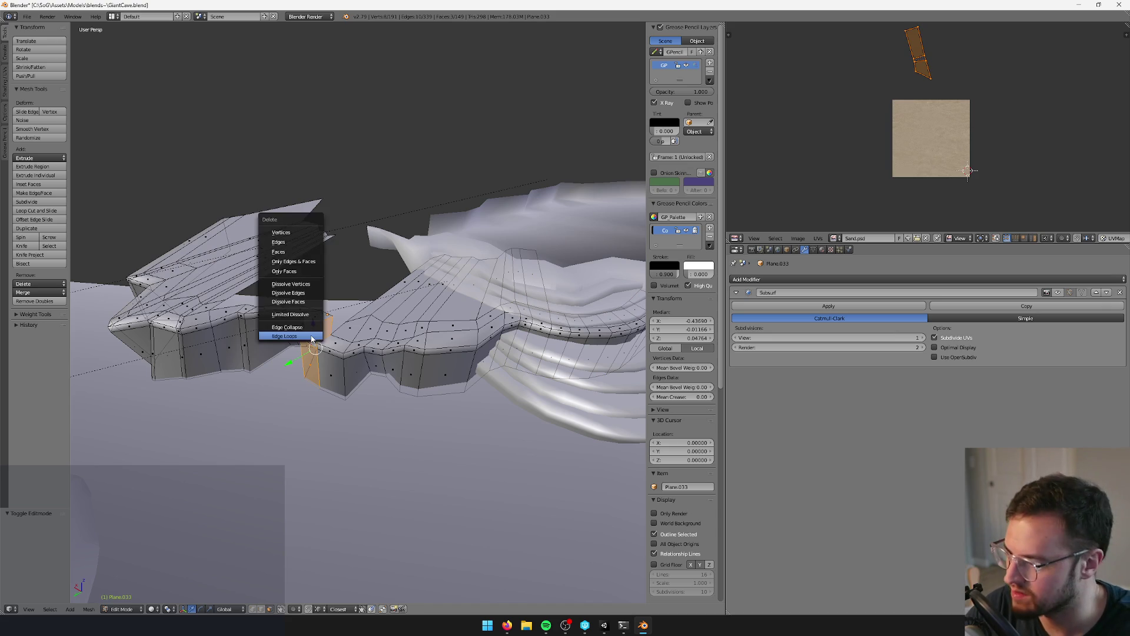
pyautogui.click(286, 254)
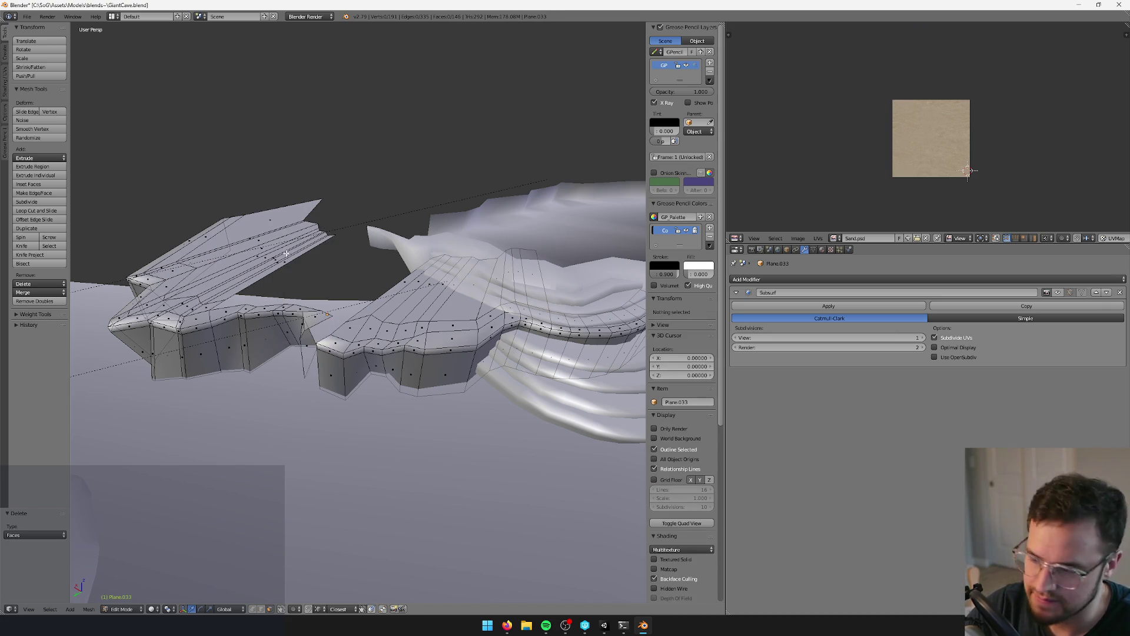
# - Delete the entire stray left piece of the ledge mesh
pyautogui.rightClick(268, 257)
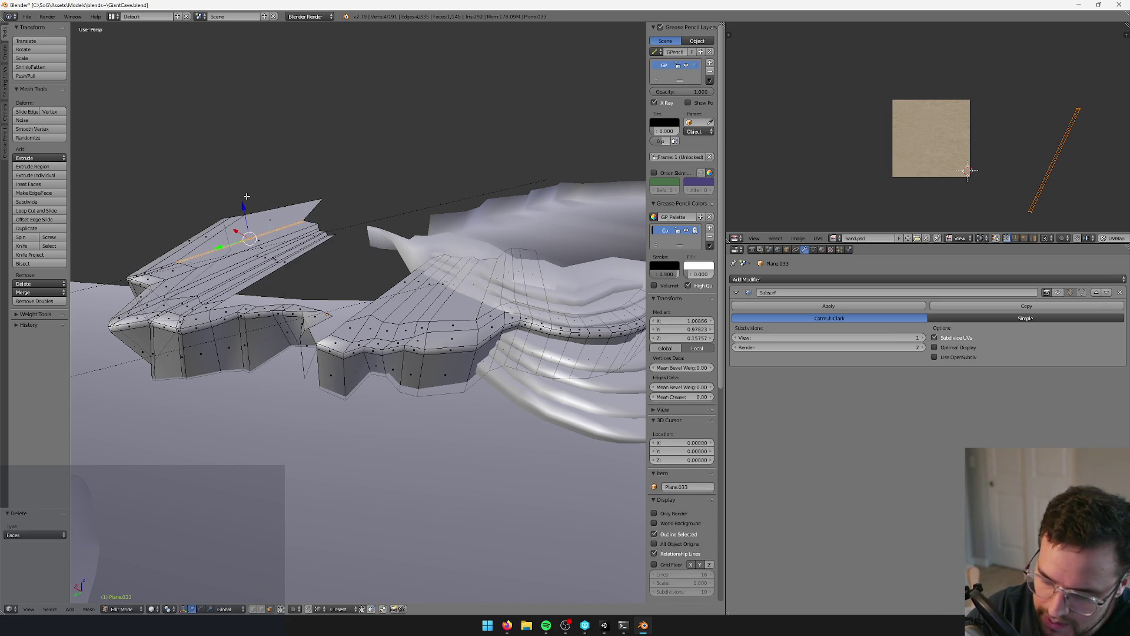
pyautogui.hotkey('ctrl', 'l')
pyautogui.press('x')
pyautogui.click(247, 196)
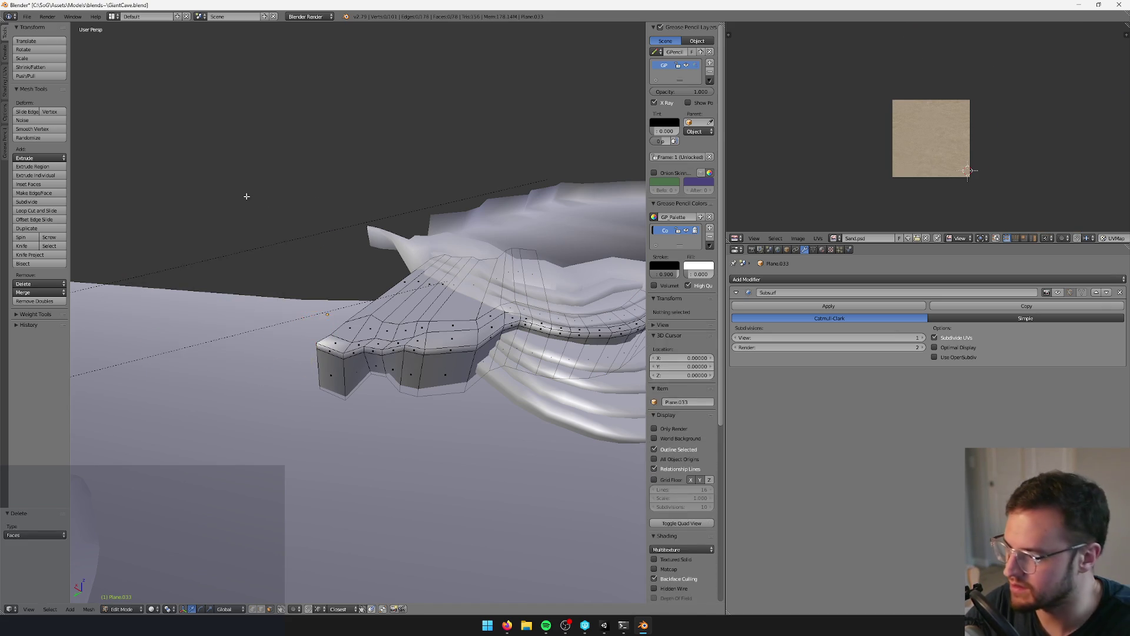
pyautogui.moveTo(316, 252)
pyautogui.mouseDown(button='middle')
pyautogui.moveTo(363, 291)
pyautogui.moveTo(453, 272)
pyautogui.mouseUp(button='middle')
# - Step through Plane.032 and Plane.012 in edit mode, then switch over to Unity
pyautogui.press('Tab')
pyautogui.rightClick(486, 263)
pyautogui.press('Tab')
pyautogui.press('Tab')
pyautogui.rightClick(553, 247)
pyautogui.press('Tab')
pyautogui.moveTo(553, 246)
pyautogui.mouseDown(button='middle')
pyautogui.moveTo(537, 259)
pyautogui.moveTo(392, 277)
pyautogui.moveTo(428, 294)
pyautogui.moveTo(417, 297)
pyautogui.mouseUp(button='middle')
pyautogui.press('Tab')
pyautogui.hotkey('alt', 'Tab')
pyautogui.hotkey('alt', 'Tab')
pyautogui.press('Tab')
pyautogui.hotkey('alt', 'Tab')
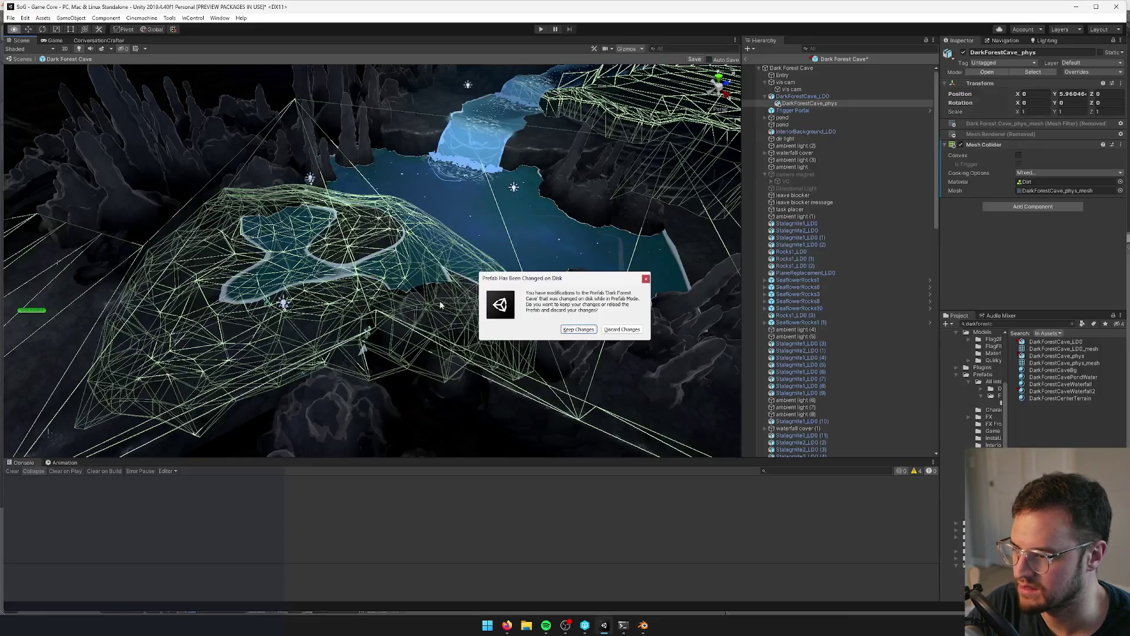
# - Keep the local Dark Forest Cave prefab changes and frame Stalagmite1_LD0 (5) in the scene
pyautogui.click(564, 332)
pyautogui.moveTo(565, 332); pyautogui.dragTo(792, 365, button='right')
pyautogui.doubleClick(792, 365)
pyautogui.moveTo(518, 259)
pyautogui.mouseDown(button='right')
pyautogui.moveTo(546, 271)
pyautogui.moveTo(550, 245)
pyautogui.moveTo(497, 281)
pyautogui.moveTo(471, 197)
pyautogui.moveTo(476, 182)
pyautogui.moveTo(382, 241)
pyautogui.moveTo(401, 198)
pyautogui.moveTo(418, 231)
pyautogui.mouseUp(button='right')
pyautogui.hotkey('alt', 'Tab')
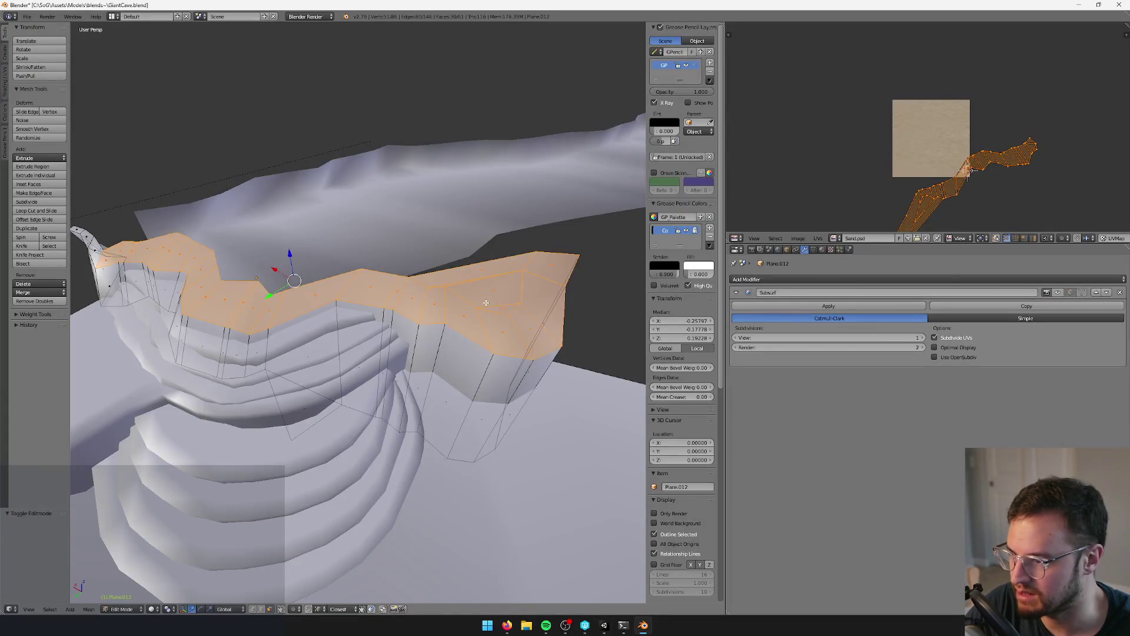
# - Switch from the Plane.012 ledge to editing the Cylinder.000 cave path
pyautogui.rightClick(486, 303)
pyautogui.moveTo(486, 303)
pyautogui.mouseDown(button='middle')
pyautogui.moveTo(385, 325)
pyautogui.moveTo(385, 315)
pyautogui.moveTo(453, 317)
pyautogui.moveTo(446, 335)
pyautogui.moveTo(432, 235)
pyautogui.moveTo(429, 255)
pyautogui.moveTo(447, 266)
pyautogui.moveTo(421, 269)
pyautogui.mouseUp(button='middle')
pyautogui.press('Tab')
pyautogui.rightClick(432, 235)
pyautogui.press('Tab')
# - Delete a stray face from the Cylinder.000 path
pyautogui.keyDown('alt'); pyautogui.rightClick(420, 248); pyautogui.keyUp('alt')
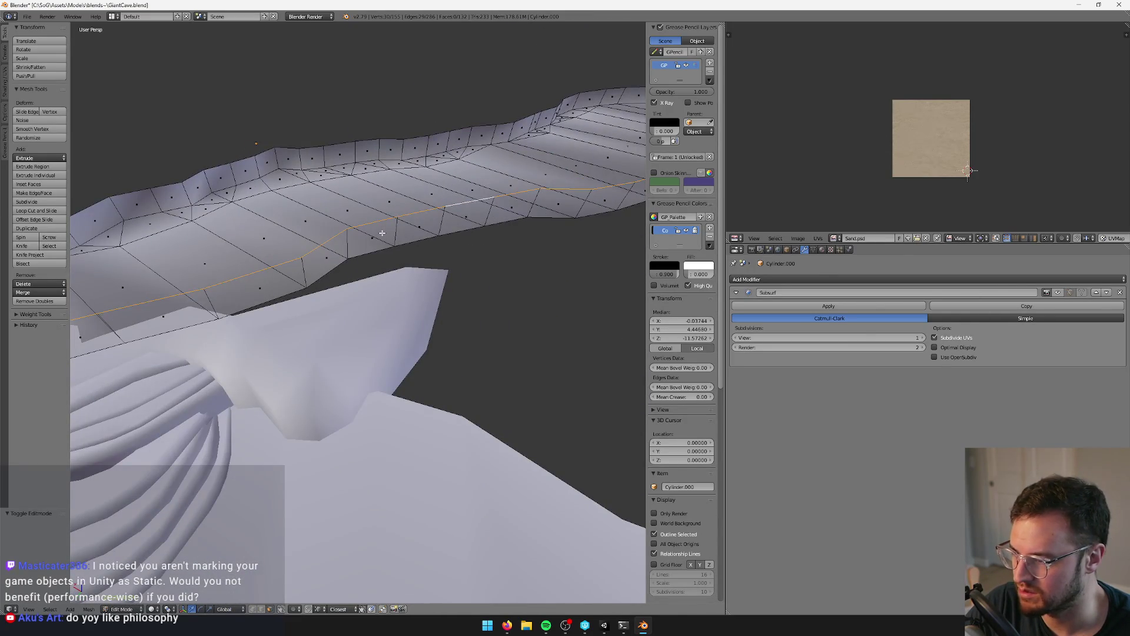
pyautogui.rightClick(382, 233)
pyautogui.moveTo(382, 233); pyautogui.dragTo(446, 247, button='middle')
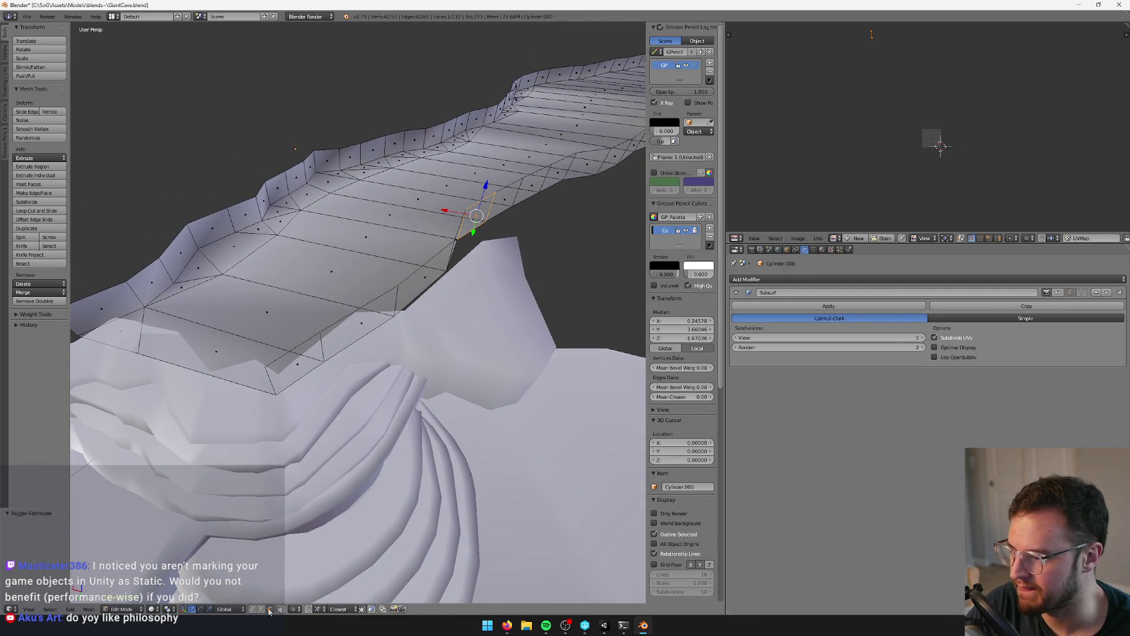
pyautogui.moveTo(404, 524)
pyautogui.mouseDown(button='middle')
pyautogui.moveTo(434, 411)
pyautogui.moveTo(422, 401)
pyautogui.mouseUp(button='middle')
pyautogui.moveTo(388, 293)
pyautogui.mouseDown(button='middle')
pyautogui.moveTo(461, 282)
pyautogui.moveTo(449, 282)
pyautogui.moveTo(461, 298)
pyautogui.moveTo(472, 293)
pyautogui.moveTo(454, 292)
pyautogui.moveTo(465, 282)
pyautogui.mouseUp(button='middle')
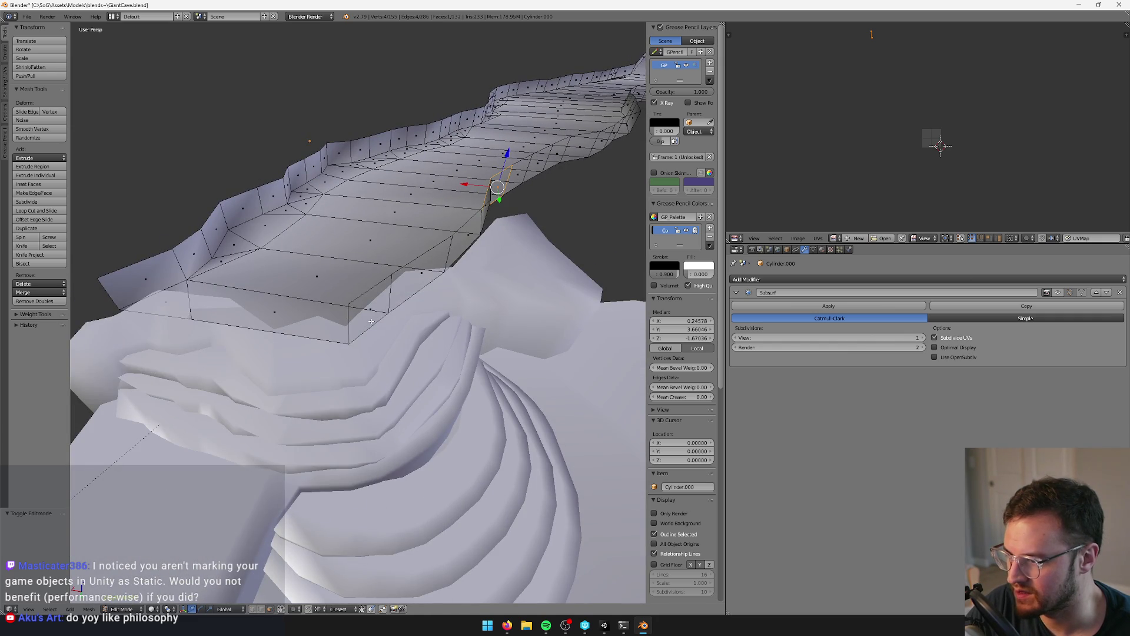
pyautogui.moveTo(466, 238)
pyautogui.mouseDown(button='middle')
pyautogui.moveTo(406, 259)
pyautogui.moveTo(396, 280)
pyautogui.mouseUp(button='middle')
pyautogui.click(450, 250)
# - Extrude the open rim edge about 2.928 down along Z into a wall
pyautogui.rightClick(410, 258)
pyautogui.rightClick(286, 328)
pyautogui.moveTo(287, 328); pyautogui.dragTo(313, 335, button='middle')
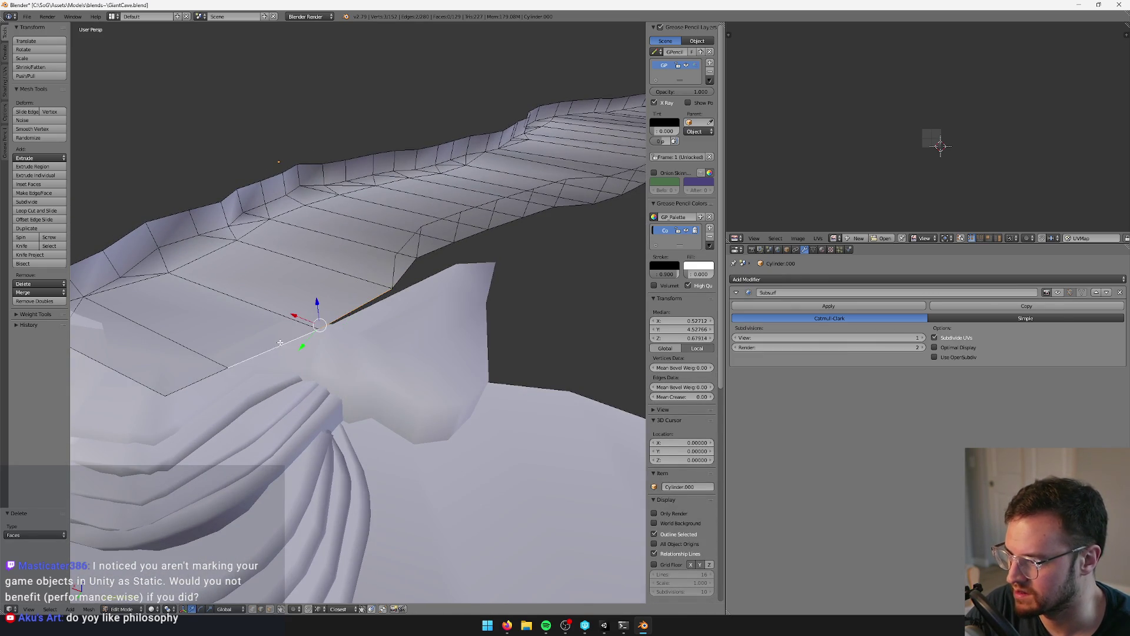
pyautogui.moveTo(201, 371); pyautogui.dragTo(270, 347, button='middle')
pyautogui.press('e')
pyautogui.press('z')
pyautogui.click(352, 311)
pyautogui.moveTo(352, 311)
pyautogui.mouseDown(button='middle')
pyautogui.moveTo(392, 301)
pyautogui.moveTo(323, 306)
pyautogui.moveTo(495, 327)
pyautogui.mouseUp(button='middle')
pyautogui.press('Tab')
pyautogui.press('Tab')
pyautogui.press('Tab')
# - Swap the path's Subsurf modifier for a Solidify modifier with 0.1 thickness
pyautogui.click(851, 280)
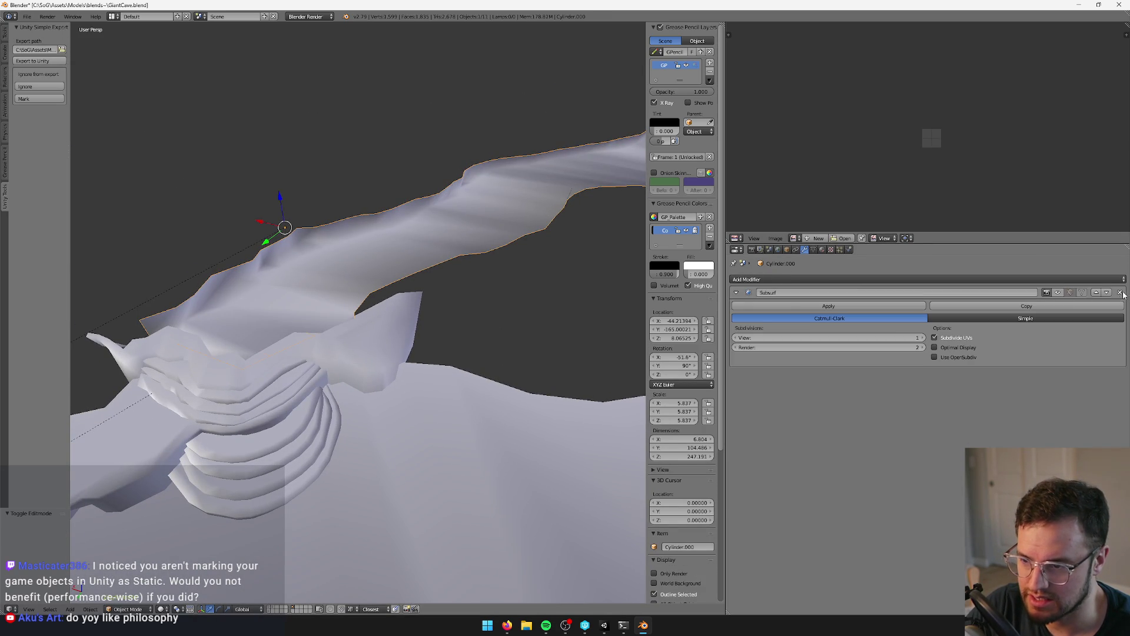
pyautogui.click(1120, 292)
pyautogui.click(790, 280)
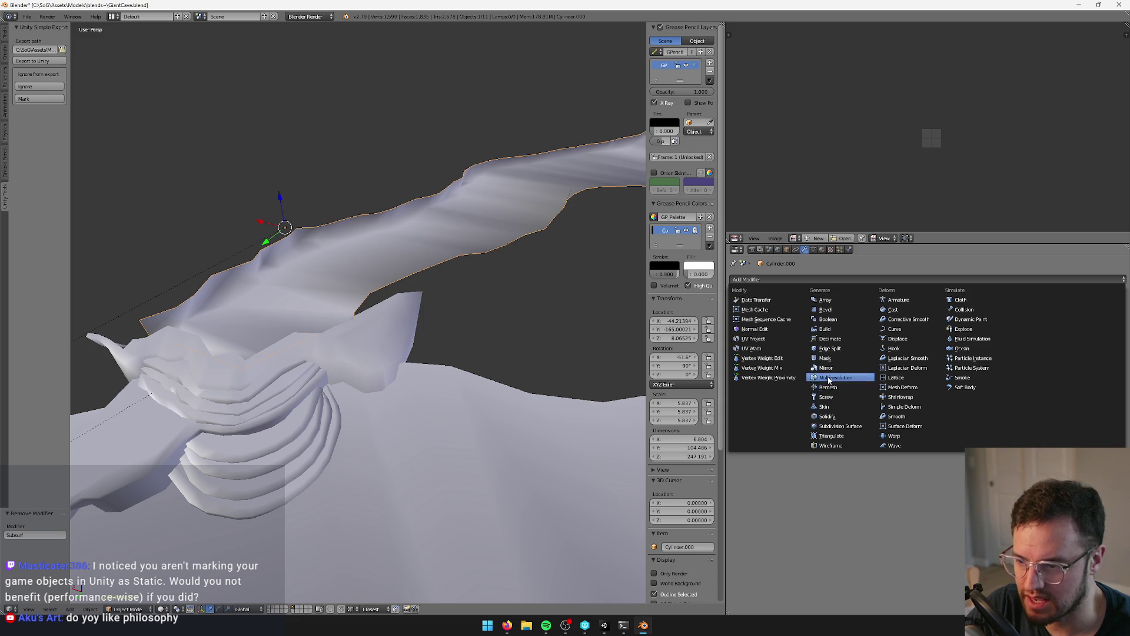
pyautogui.click(831, 417)
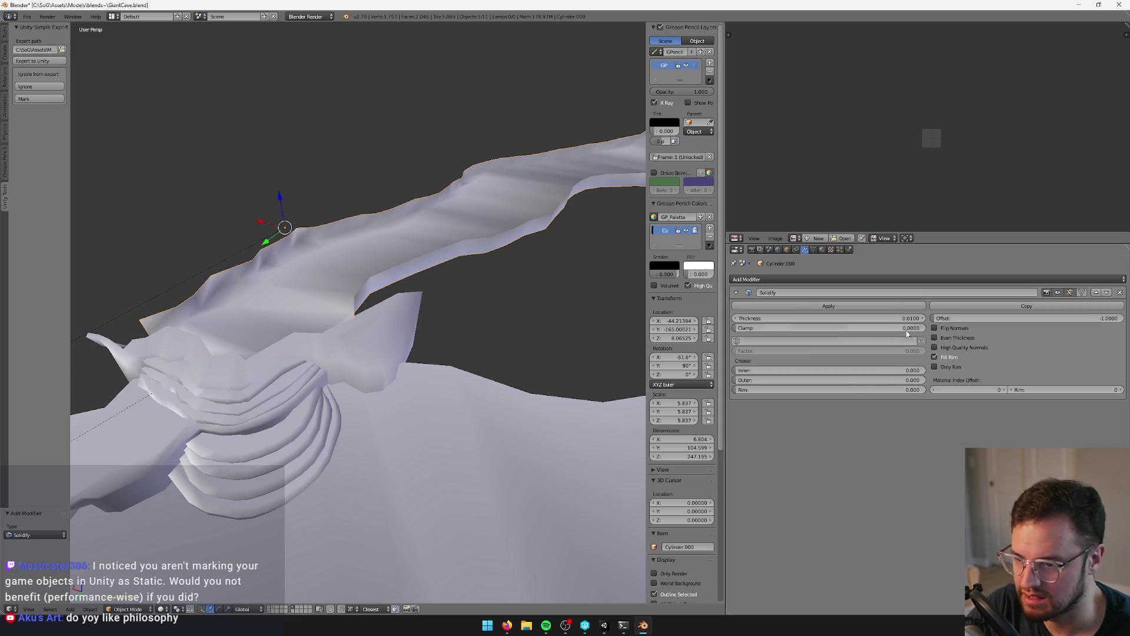
pyautogui.press('Return')
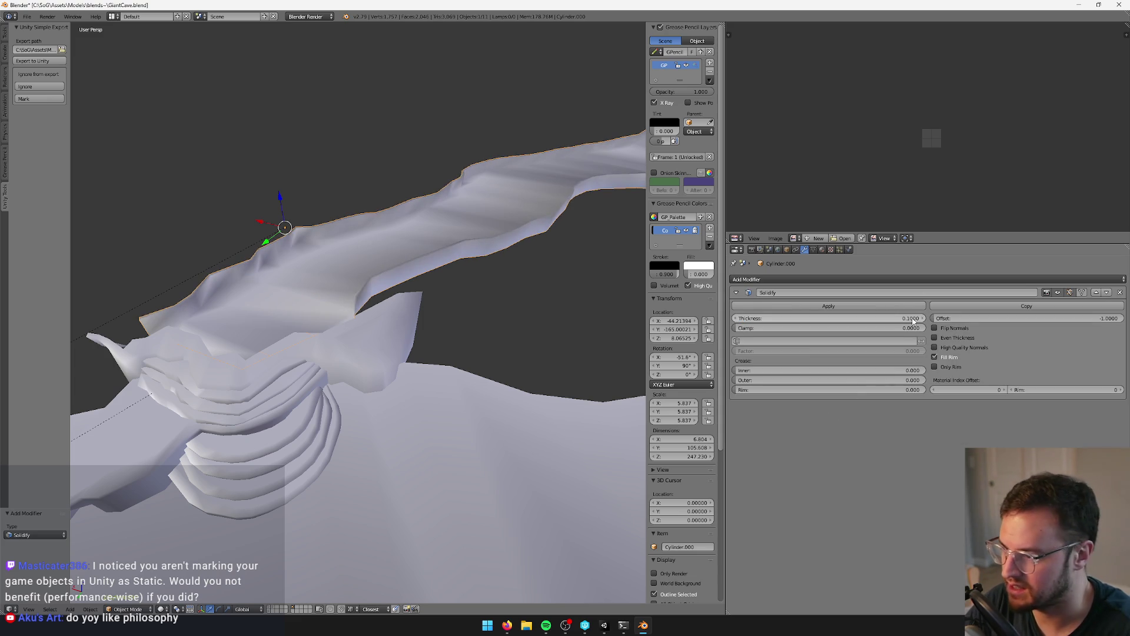
pyautogui.scroll(5, 546, 288)
pyautogui.scroll(-6, 479, 306)
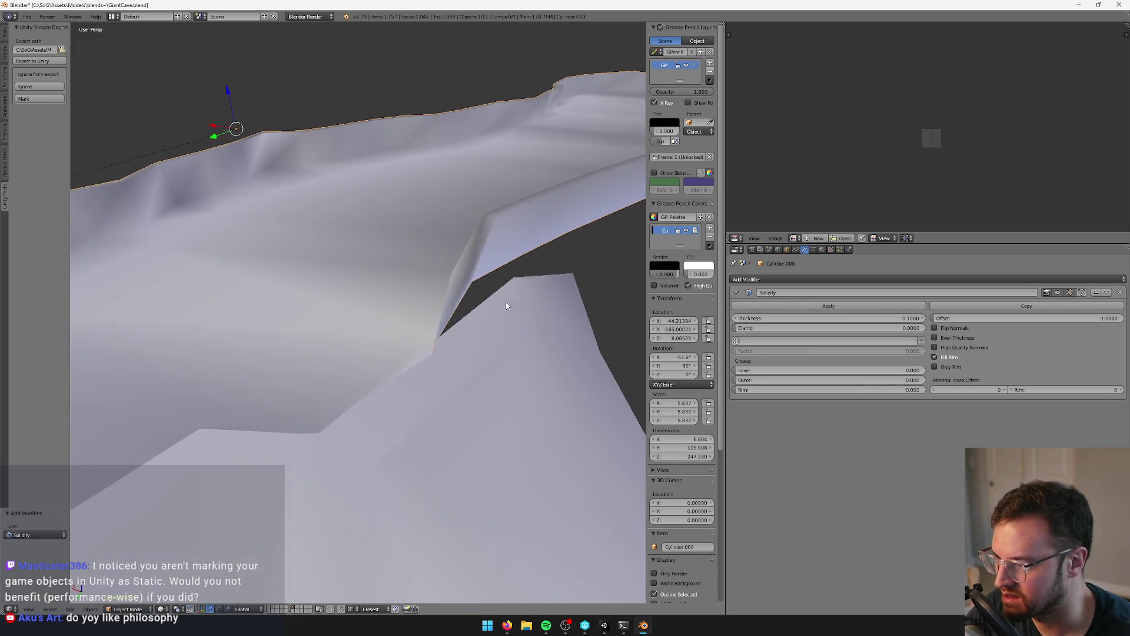
# - Level the view on the cave tube, then start editing the Plane.012 ledge
pyautogui.moveTo(499, 310)
pyautogui.mouseDown(button='middle')
pyautogui.moveTo(428, 356)
pyautogui.moveTo(305, 343)
pyautogui.moveTo(411, 359)
pyautogui.moveTo(361, 353)
pyautogui.moveTo(438, 375)
pyautogui.moveTo(420, 363)
pyautogui.moveTo(430, 353)
pyautogui.moveTo(424, 249)
pyautogui.moveTo(420, 261)
pyautogui.mouseUp(button='middle')
pyautogui.rightClick(425, 250)
pyautogui.press('Tab')
pyautogui.press('Tab')
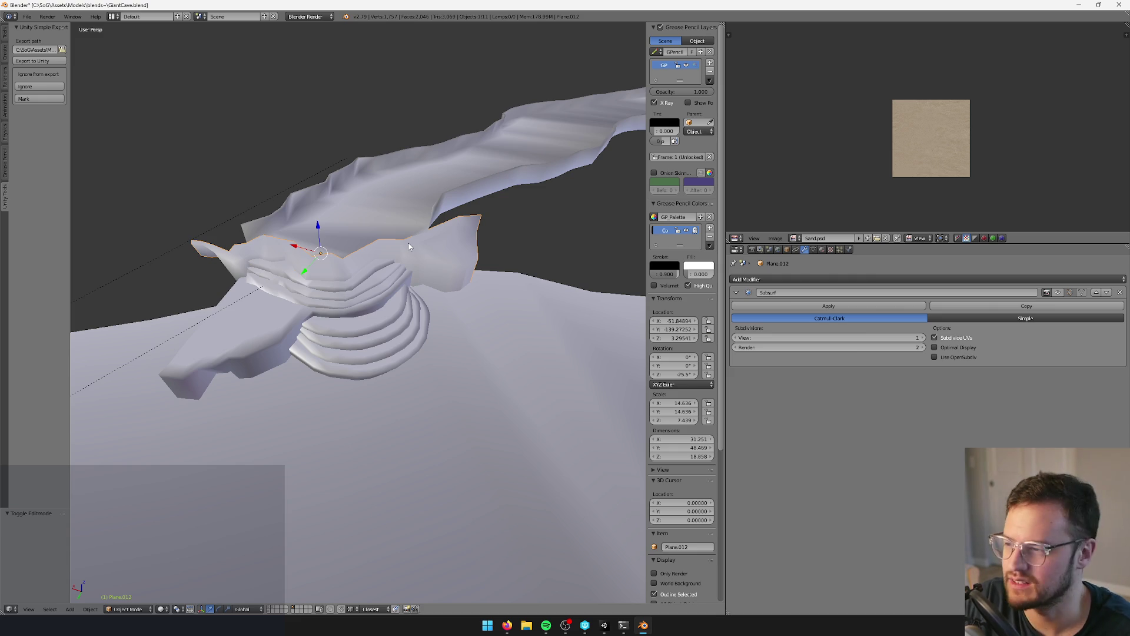
pyautogui.moveTo(409, 243); pyautogui.dragTo(418, 275, button='middle')
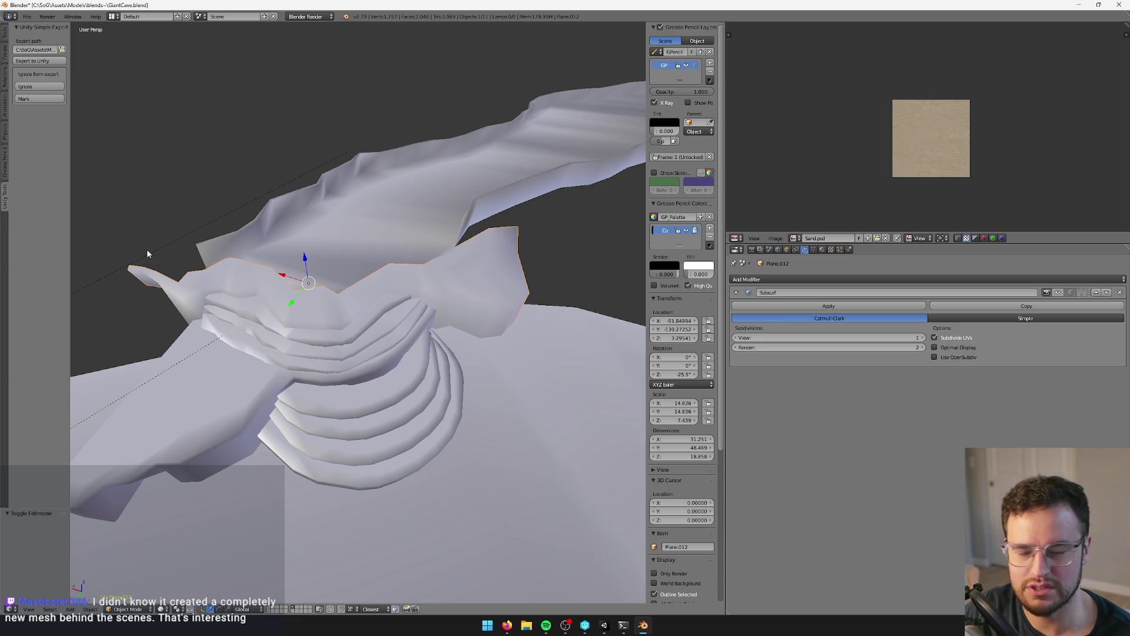
pyautogui.moveTo(344, 272)
pyautogui.mouseDown(button='middle')
pyautogui.moveTo(393, 285)
pyautogui.moveTo(425, 312)
pyautogui.moveTo(416, 327)
pyautogui.moveTo(406, 312)
pyautogui.moveTo(452, 294)
pyautogui.moveTo(449, 325)
pyautogui.moveTo(402, 343)
pyautogui.mouseUp(button='middle')
pyautogui.press('Tab')
pyautogui.press('Tab')
pyautogui.scroll(-3, 433, 312)
pyautogui.press('Tab')
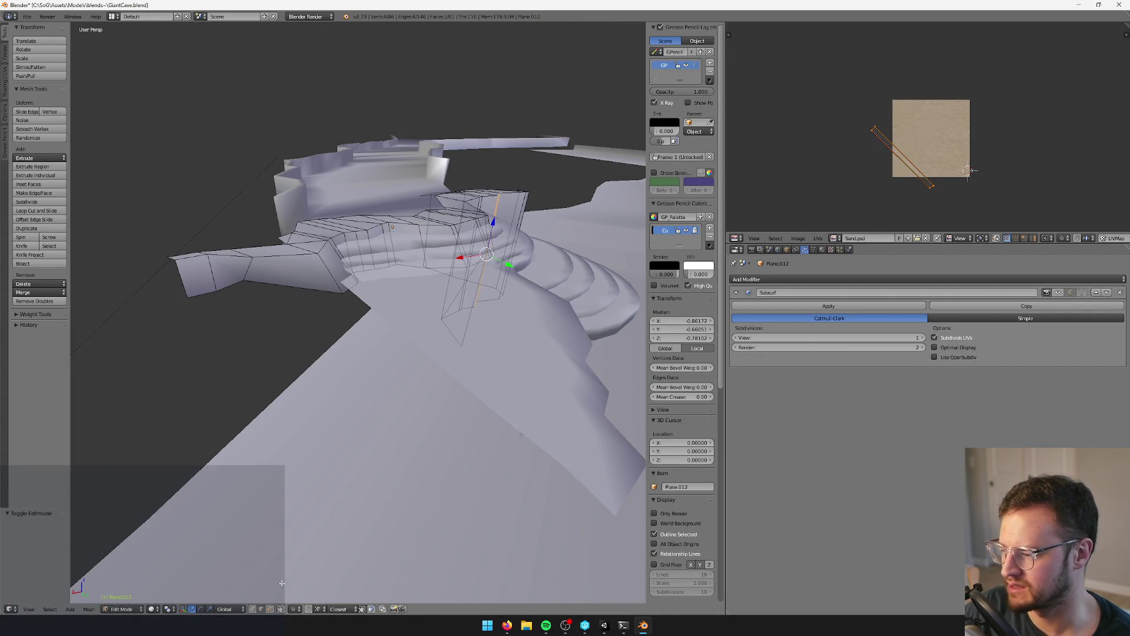
# - In face select mode, delete the two outer end faces of the ledge mesh
pyautogui.press('Tab')
pyautogui.press('Tab')
pyautogui.click(270, 609)
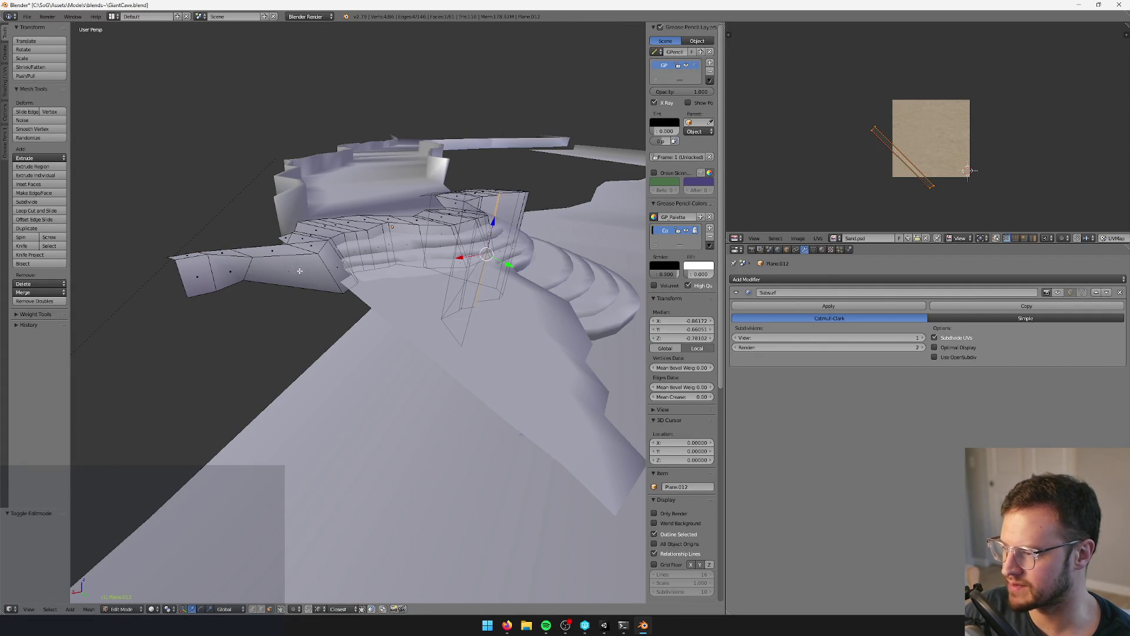
pyautogui.rightClick(272, 260)
pyautogui.moveTo(272, 259); pyautogui.dragTo(219, 295, button='middle')
pyautogui.moveTo(216, 290); pyautogui.dragTo(312, 405)
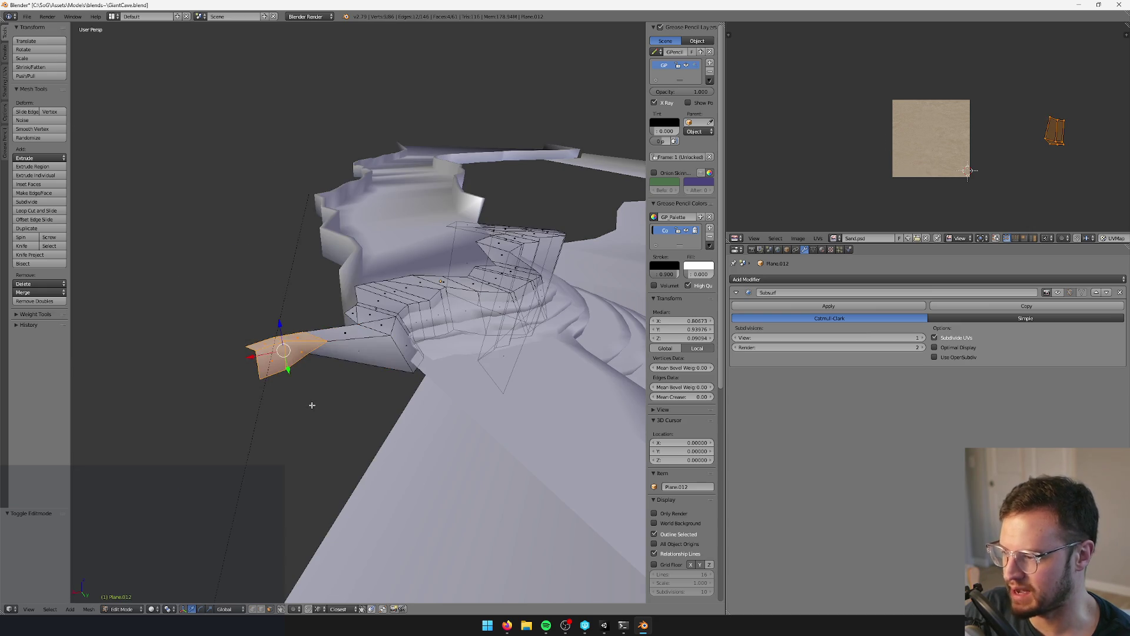
pyautogui.moveTo(312, 405)
pyautogui.mouseDown(button='middle')
pyautogui.moveTo(315, 341)
pyautogui.moveTo(363, 333)
pyautogui.mouseUp(button='middle')
pyautogui.keyDown('shift'); pyautogui.rightClick(315, 331); pyautogui.keyUp('shift')
pyautogui.press('x')
pyautogui.click(364, 333)
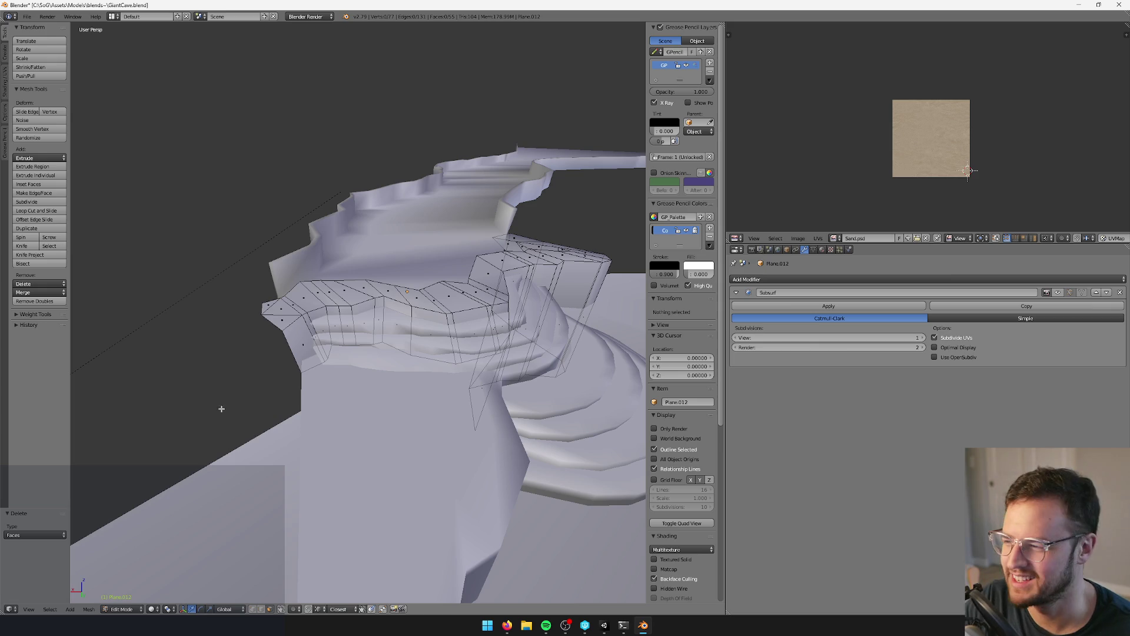
# - Back in edit mode on the ledge, pick several wall faces along the rim, undoing one extra face
pyautogui.press('Tab')
pyautogui.moveTo(333, 311)
pyautogui.mouseDown(button='middle')
pyautogui.moveTo(447, 334)
pyautogui.moveTo(512, 369)
pyautogui.moveTo(526, 348)
pyautogui.moveTo(475, 344)
pyautogui.moveTo(496, 369)
pyautogui.moveTo(451, 374)
pyautogui.moveTo(434, 339)
pyautogui.mouseUp(button='middle')
pyautogui.press('Tab')
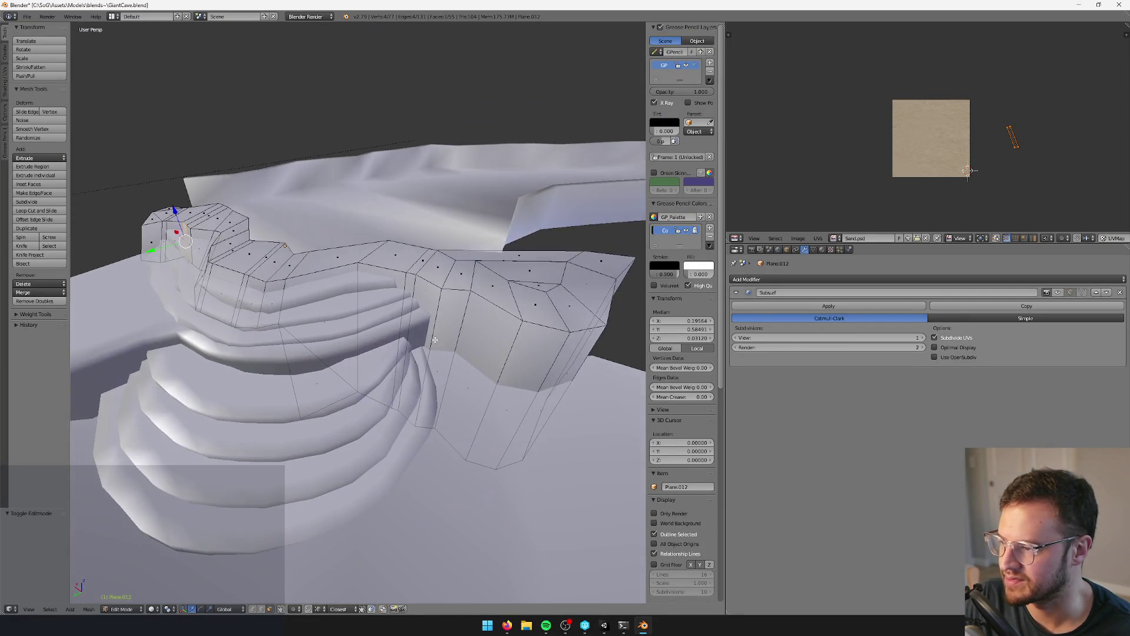
pyautogui.moveTo(424, 277); pyautogui.dragTo(288, 600, button='middle')
pyautogui.press('a')
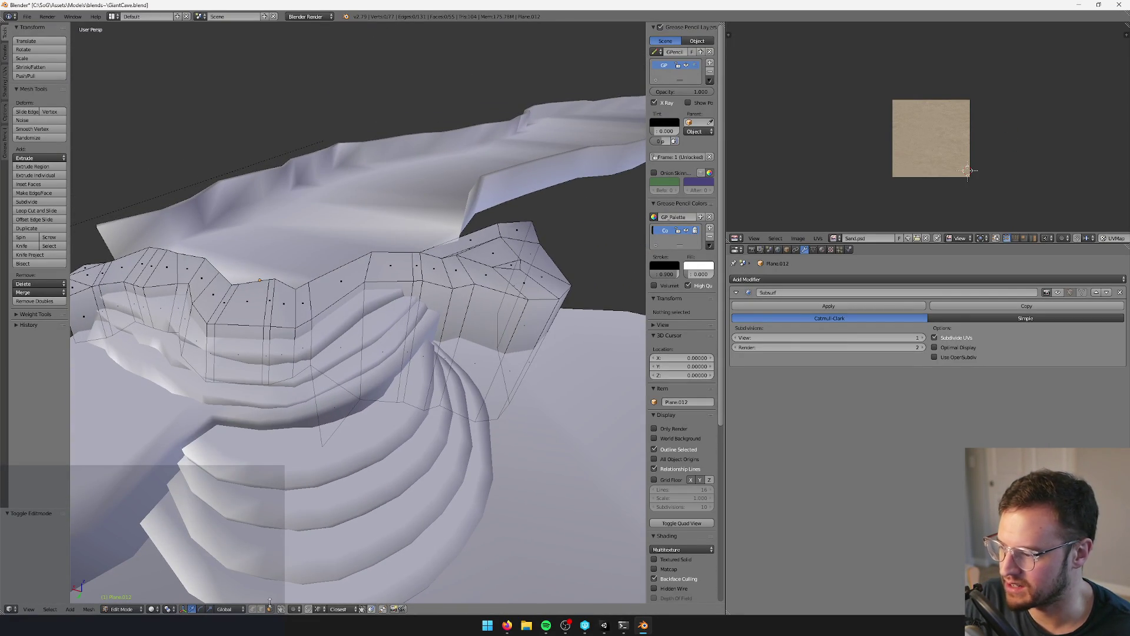
pyautogui.rightClick(411, 344)
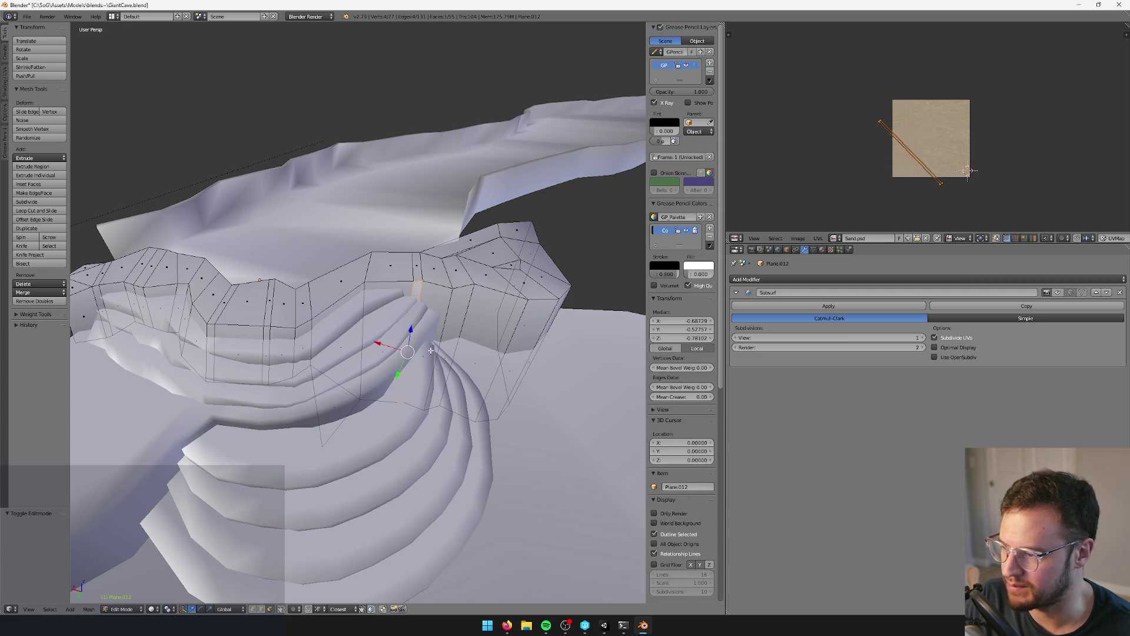
pyautogui.moveTo(432, 344)
pyautogui.mouseDown(button='middle')
pyautogui.moveTo(448, 338)
pyautogui.moveTo(488, 388)
pyautogui.moveTo(530, 387)
pyautogui.moveTo(472, 360)
pyautogui.mouseUp(button='middle')
pyautogui.keyDown('shift'); pyautogui.rightClick(465, 330); pyautogui.keyUp('shift')
pyautogui.keyDown('shift'); pyautogui.rightClick(488, 354); pyautogui.keyUp('shift')
pyautogui.keyDown('shift'); pyautogui.rightClick(557, 406); pyautogui.keyUp('shift')
pyautogui.hotkey('ctrl', 'z')
# - Clear the selection, then box-select a strip of wall faces along the ledge rim
pyautogui.press('a')
pyautogui.rightClick(395, 309)
pyautogui.press('b')
pyautogui.moveTo(316, 344); pyautogui.dragTo(354, 423)
pyautogui.moveTo(355, 423)
pyautogui.mouseDown(button='middle')
pyautogui.moveTo(318, 352)
pyautogui.moveTo(367, 375)
pyautogui.mouseUp(button='middle')
pyautogui.press('b')
pyautogui.moveTo(301, 347); pyautogui.dragTo(342, 385)
pyautogui.moveTo(343, 385); pyautogui.dragTo(357, 346, button='middle')
pyautogui.press('b')
pyautogui.moveTo(357, 347)
pyautogui.mouseDown()
pyautogui.moveTo(340, 358)
pyautogui.moveTo(354, 353)
pyautogui.mouseUp()
pyautogui.press('b')
# - Extend the strip to the ledge's left end and delete the selected faces
pyautogui.press('b')
pyautogui.moveTo(294, 317)
pyautogui.mouseDown()
pyautogui.moveTo(335, 351)
pyautogui.moveTo(316, 352)
pyautogui.mouseUp()
pyautogui.press('b')
pyautogui.press('b')
pyautogui.moveTo(254, 329); pyautogui.dragTo(289, 358)
pyautogui.keyDown('shift'); pyautogui.click(242, 350); pyautogui.keyUp('shift')
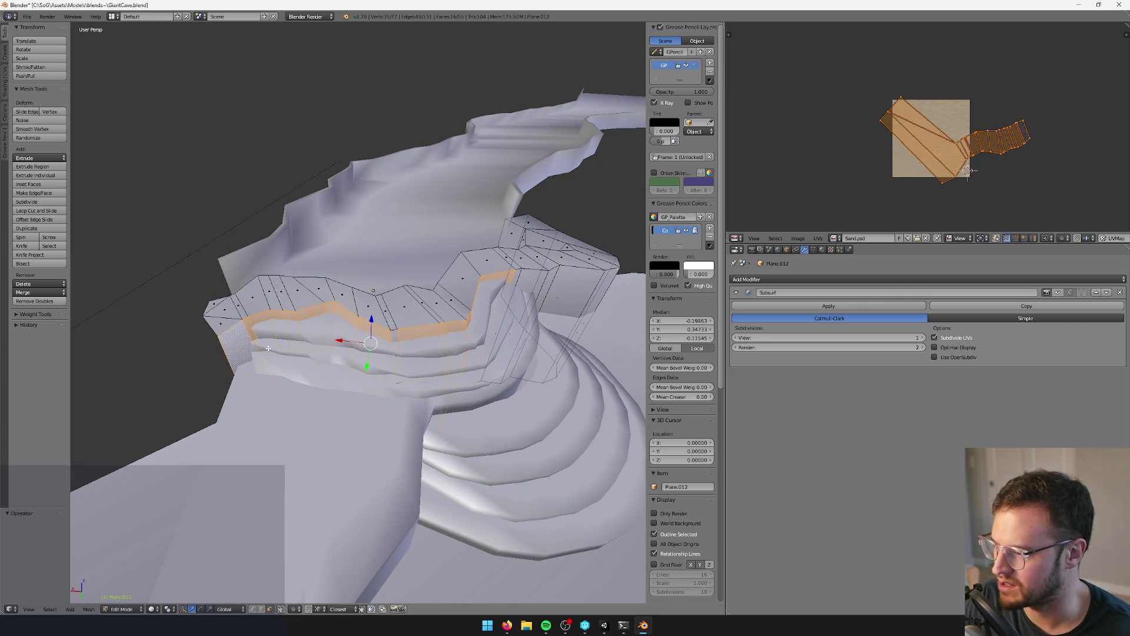
pyautogui.scroll(3, 271, 348)
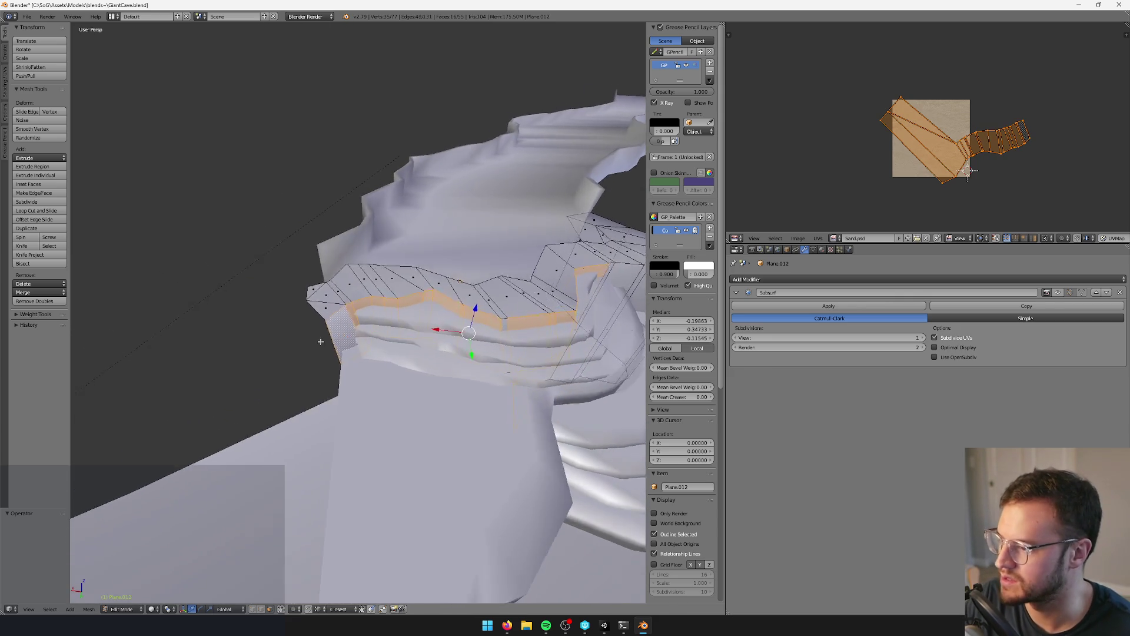
pyautogui.press('x')
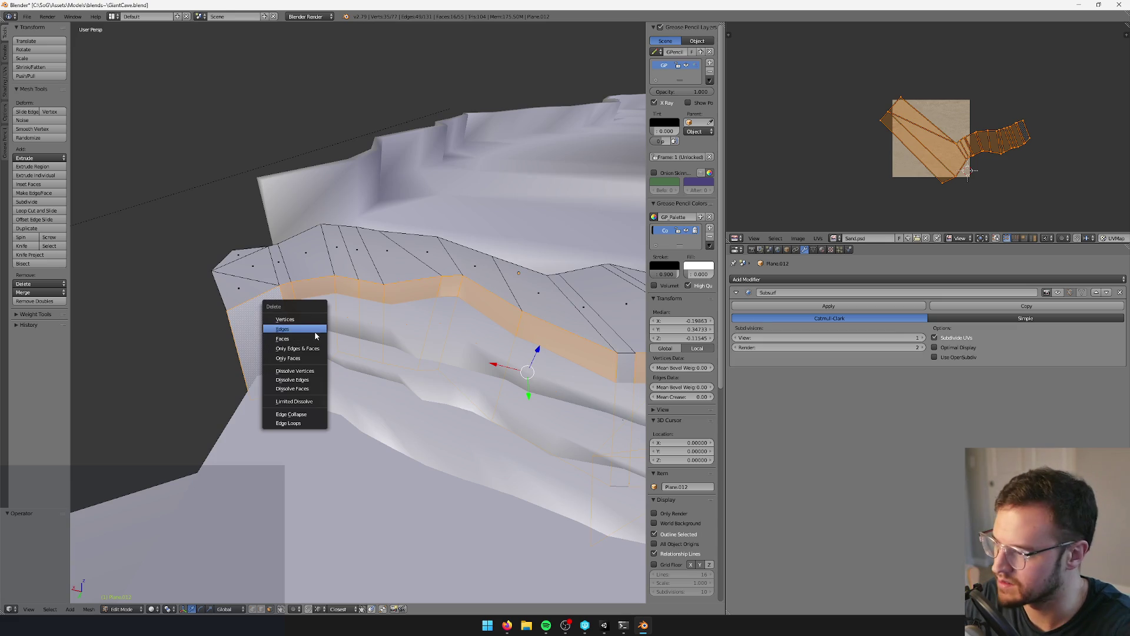
pyautogui.click(310, 339)
pyautogui.scroll(-4, 346, 329)
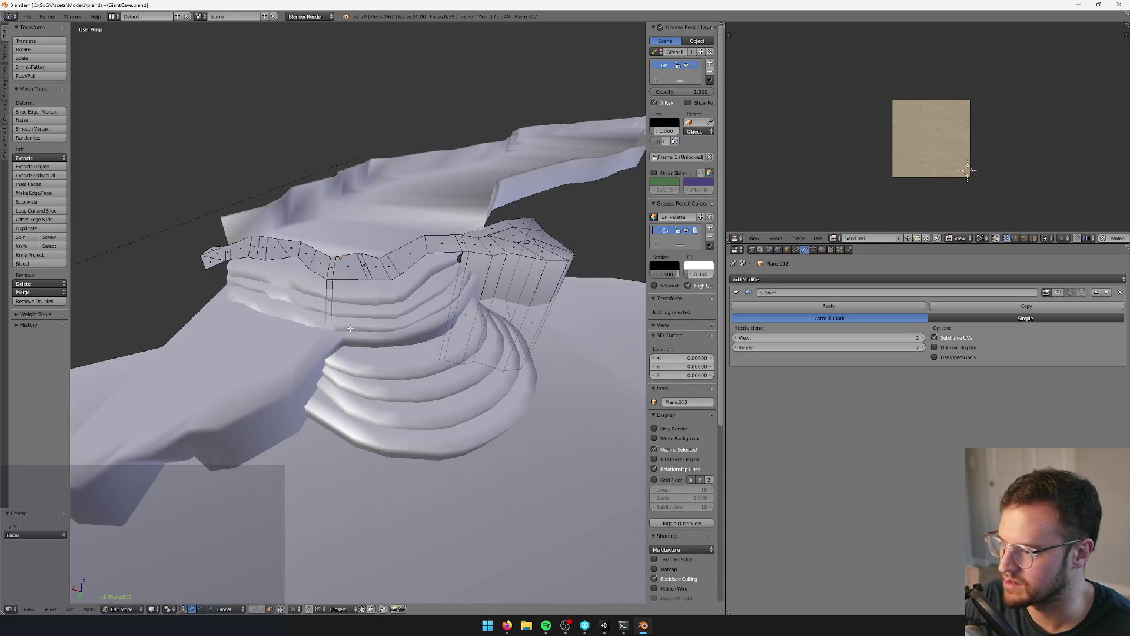
# - Delete one more stray ledge face and return to object mode
pyautogui.rightClick(335, 306)
pyautogui.press('x')
pyautogui.click(328, 305)
pyautogui.moveTo(328, 304)
pyautogui.mouseDown(button='middle')
pyautogui.moveTo(304, 311)
pyautogui.moveTo(312, 326)
pyautogui.moveTo(438, 321)
pyautogui.moveTo(343, 382)
pyautogui.mouseUp(button='middle')
pyautogui.scroll(2, 309, 319)
pyautogui.press('Tab')
# - Frame the curved steps mesh Plane.031 and briefly inspect it in edit mode
pyautogui.rightClick(366, 429)
pyautogui.press('KP_Decimal')
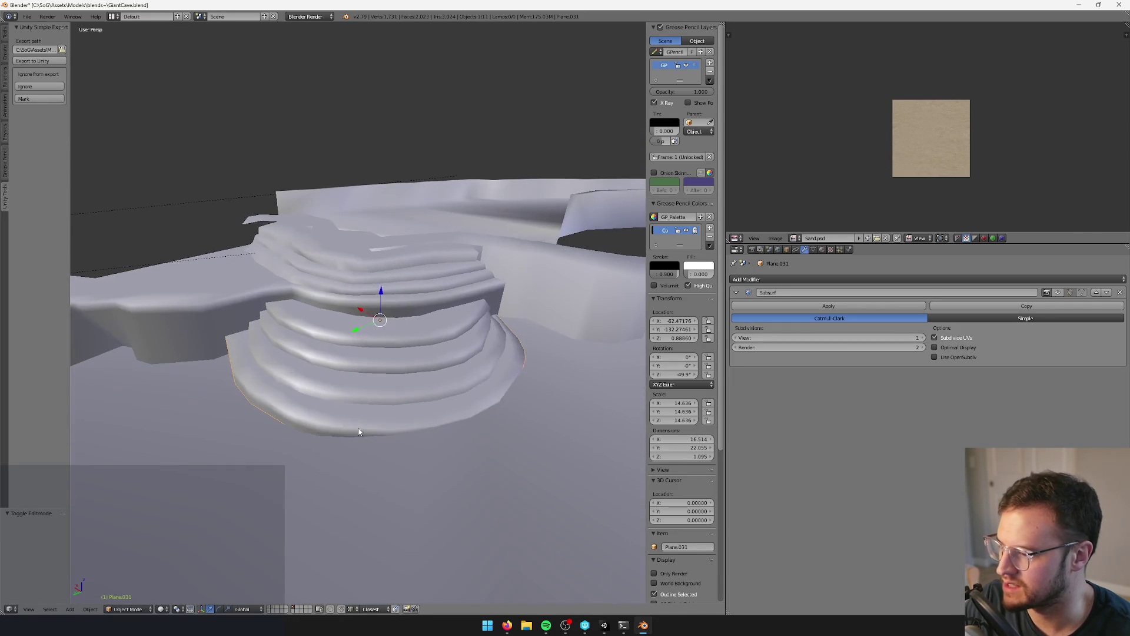
pyautogui.press('Tab')
pyautogui.moveTo(359, 429)
pyautogui.mouseDown(button='middle')
pyautogui.moveTo(347, 413)
pyautogui.moveTo(387, 409)
pyautogui.moveTo(330, 329)
pyautogui.moveTo(321, 341)
pyautogui.moveTo(343, 361)
pyautogui.moveTo(370, 327)
pyautogui.moveTo(438, 339)
pyautogui.moveTo(380, 317)
pyautogui.moveTo(414, 348)
pyautogui.mouseUp(button='middle')
pyautogui.press('Tab')
# - Edit Plane.033 and select the step-rim faces from the left end rightward
pyautogui.rightClick(318, 316)
pyautogui.press('Tab')
pyautogui.rightClick(371, 324)
pyautogui.keyDown('shift'); pyautogui.rightClick(380, 317); pyautogui.keyUp('shift')
pyautogui.keyDown('shift'); pyautogui.rightClick(345, 313); pyautogui.keyUp('shift')
pyautogui.keyDown('shift'); pyautogui.rightClick(314, 322); pyautogui.keyUp('shift')
pyautogui.keyDown('shift'); pyautogui.rightClick(413, 321); pyautogui.keyUp('shift')
pyautogui.keyDown('shift'); pyautogui.rightClick(445, 325); pyautogui.keyUp('shift')
pyautogui.moveTo(444, 325); pyautogui.dragTo(453, 348, button='middle')
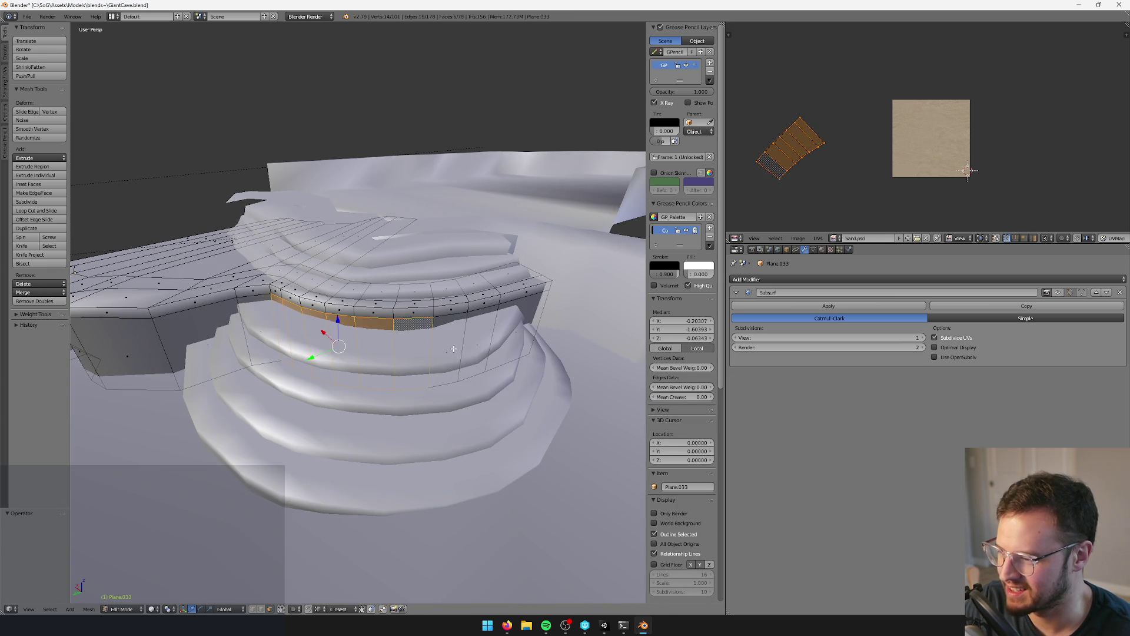
pyautogui.keyDown('shift'); pyautogui.rightClick(450, 320); pyautogui.keyUp('shift')
pyautogui.keyDown('shift'); pyautogui.rightClick(484, 315); pyautogui.keyUp('shift')
pyautogui.keyDown('shift'); pyautogui.rightClick(521, 307); pyautogui.keyUp('shift')
# - Add the last rim faces, drop the rightmost one, and delete the rim strip
pyautogui.moveTo(521, 307)
pyautogui.mouseDown(button='middle')
pyautogui.moveTo(498, 347)
pyautogui.moveTo(451, 326)
pyautogui.mouseUp(button='middle')
pyautogui.keyDown('shift'); pyautogui.rightClick(497, 341); pyautogui.keyUp('shift')
pyautogui.keyDown('shift'); pyautogui.rightClick(465, 336); pyautogui.keyUp('shift')
pyautogui.keyDown('shift'); pyautogui.rightClick(473, 332); pyautogui.keyUp('shift')
pyautogui.press('x')
pyautogui.click(457, 330)
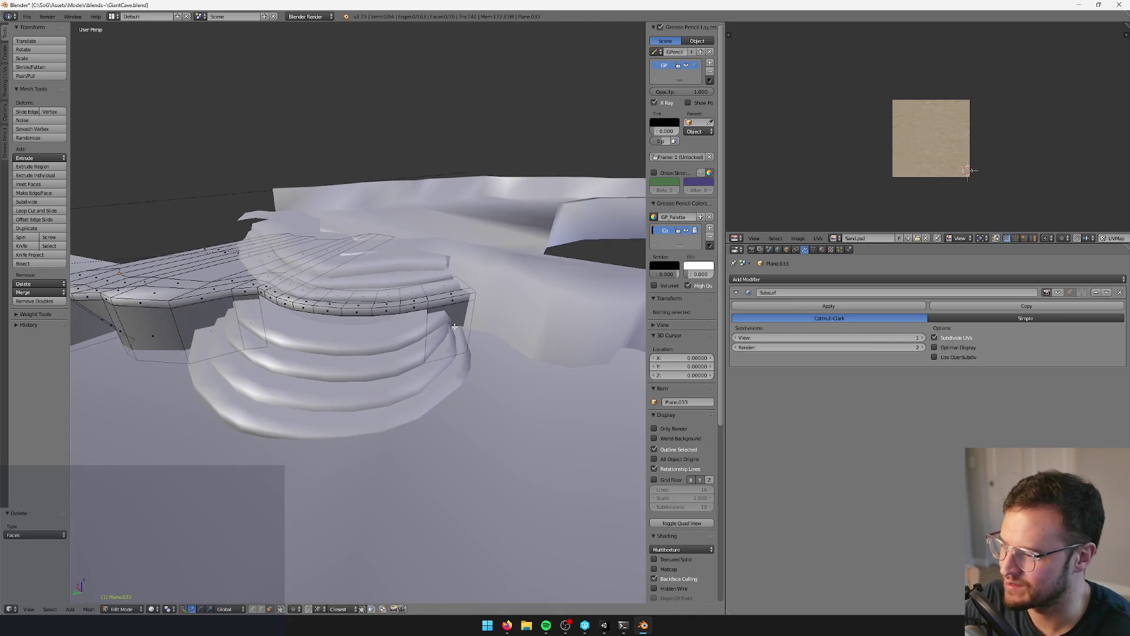
# - Delete the two leftover rim faces and return to object mode
pyautogui.rightClick(451, 326)
pyautogui.press('x')
pyautogui.click(452, 325)
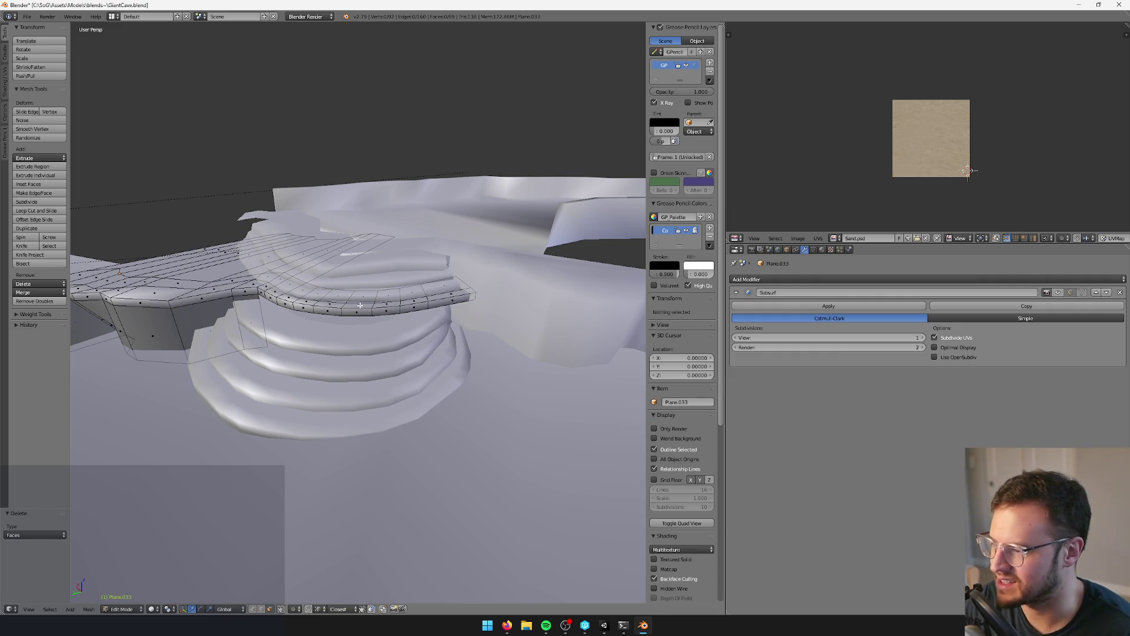
pyautogui.moveTo(360, 305); pyautogui.dragTo(285, 301, button='middle')
pyautogui.rightClick(279, 296)
pyautogui.press('x')
pyautogui.click(278, 295)
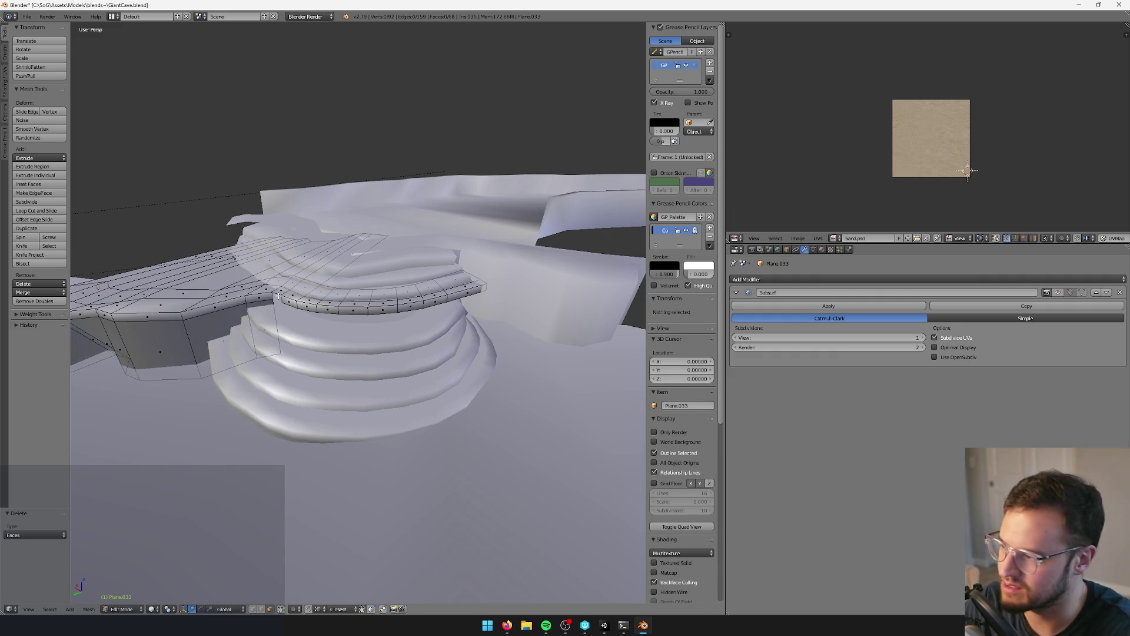
pyautogui.keyDown('alt'); pyautogui.rightClick(298, 304); pyautogui.keyUp('alt')
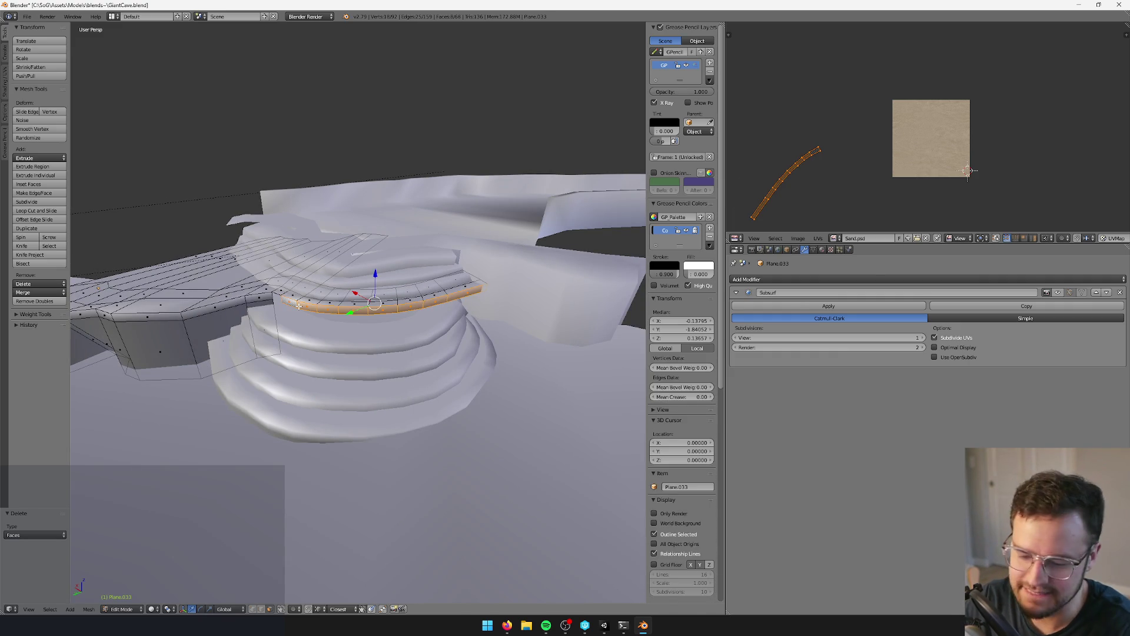
pyautogui.press('Tab')
pyautogui.moveTo(298, 305); pyautogui.dragTo(359, 418, button='middle')
# - On Plane.031, select a rim face loop, grow it, and delete those faces
pyautogui.rightClick(359, 418)
pyautogui.press('Tab')
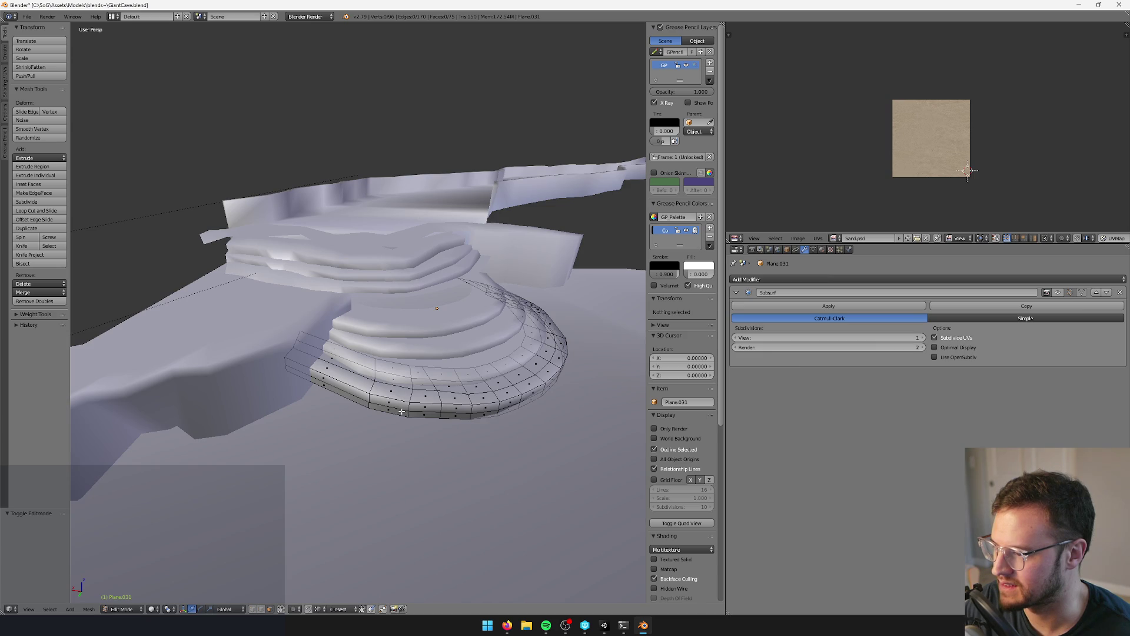
pyautogui.keyDown('alt'); pyautogui.rightClick(382, 365); pyautogui.keyUp('alt')
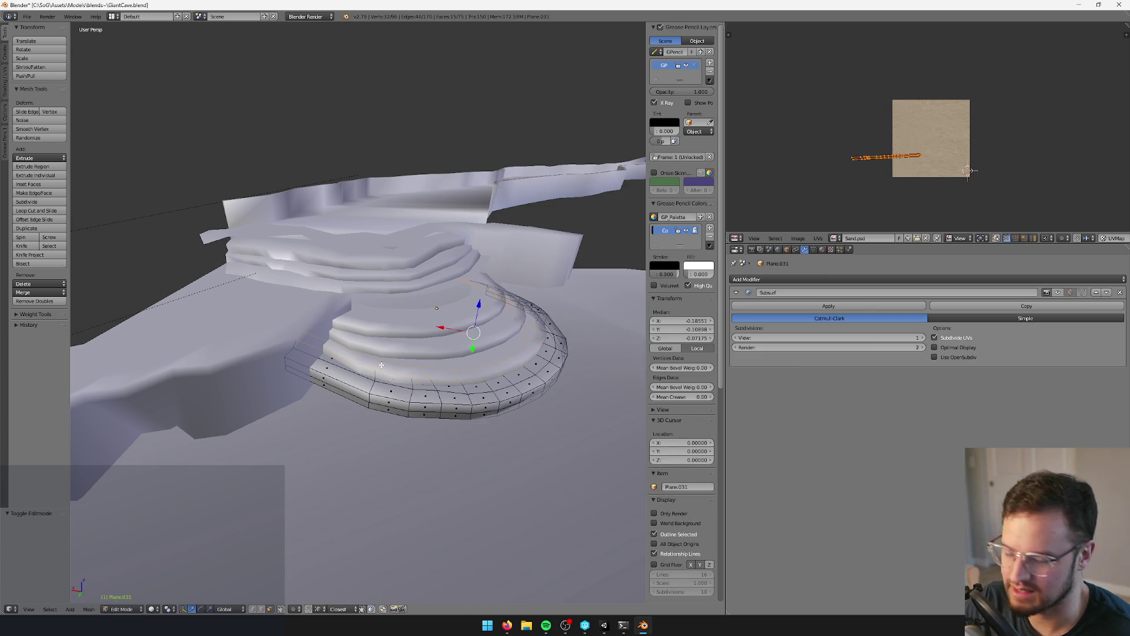
pyautogui.press('ctrl+KP_Add')
pyautogui.press('x')
pyautogui.click(381, 365)
pyautogui.moveTo(353, 459); pyautogui.dragTo(307, 582, button='middle')
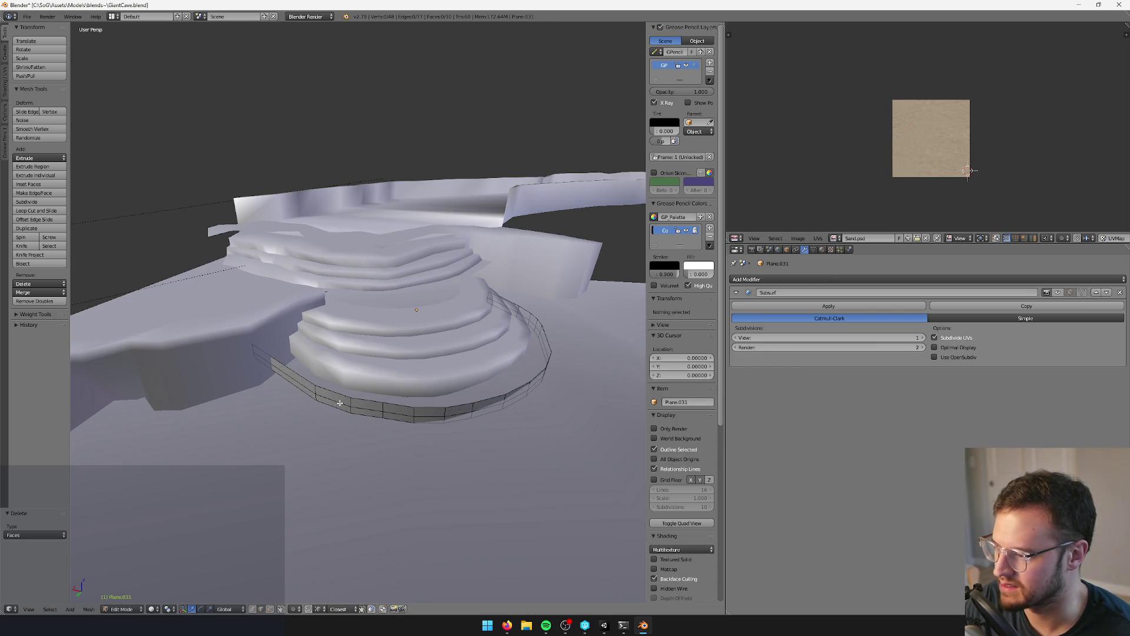
# - Delete an edge loop from the remaining strip and return to object mode
pyautogui.rightClick(361, 409)
pyautogui.press('x')
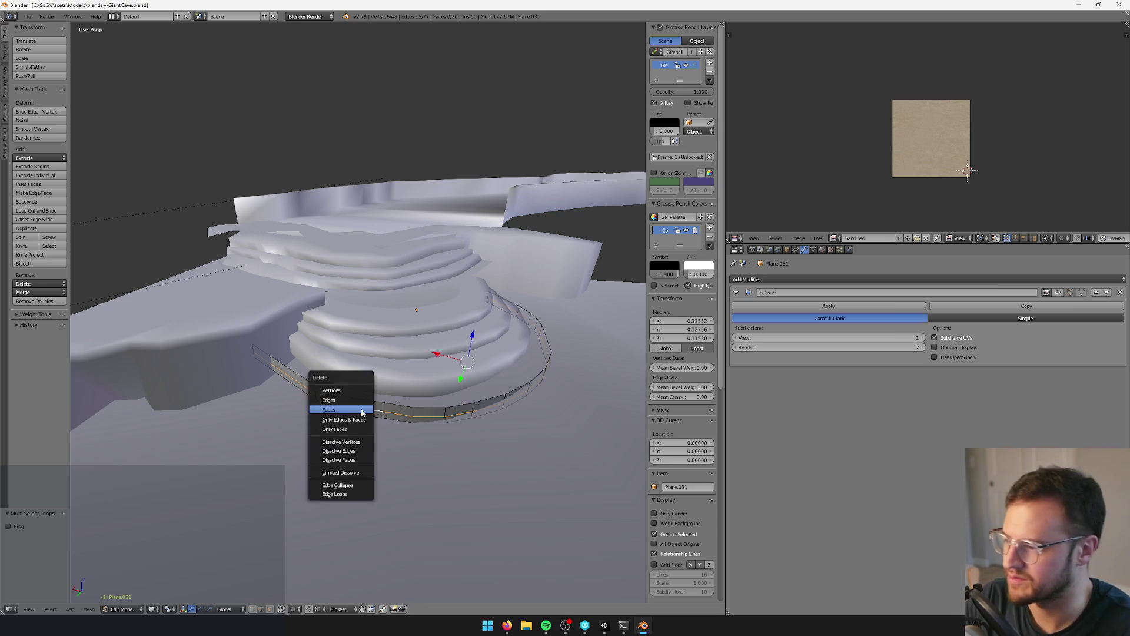
pyautogui.click(356, 488)
pyautogui.moveTo(353, 485)
pyautogui.mouseDown(button='middle')
pyautogui.moveTo(385, 451)
pyautogui.moveTo(365, 325)
pyautogui.mouseUp(button='middle')
pyautogui.press('Tab')
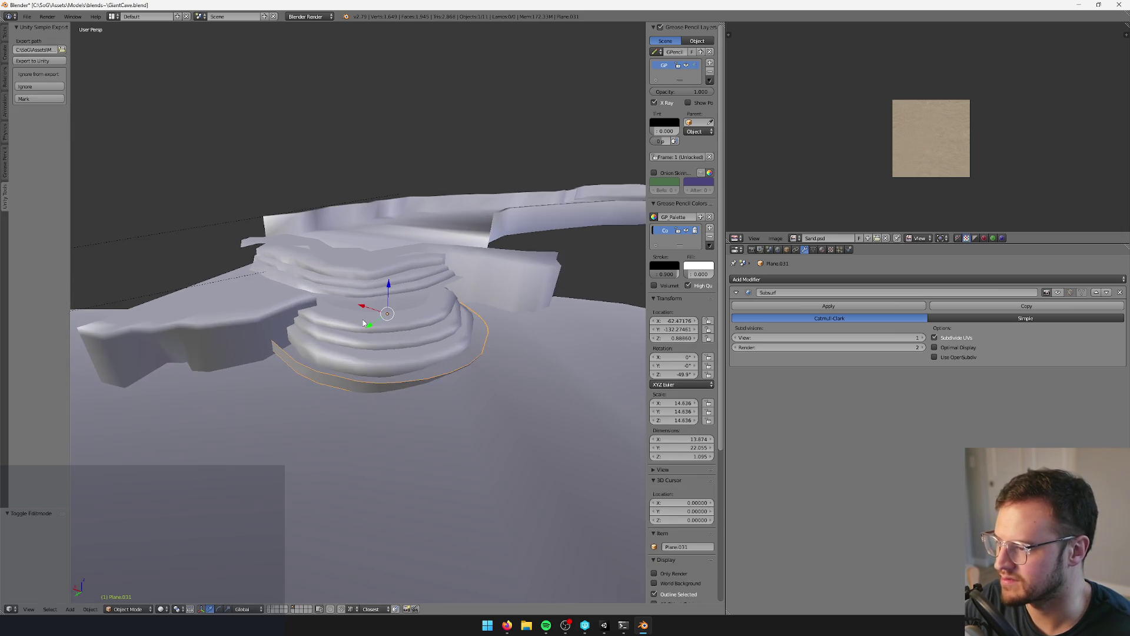
pyautogui.scroll(4, 343, 291)
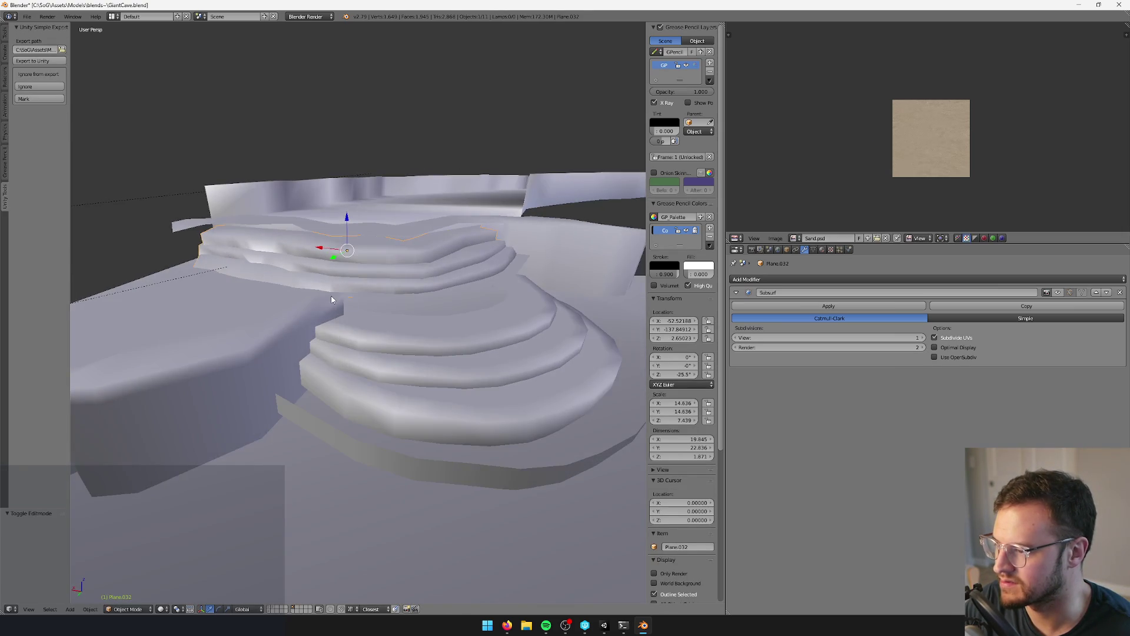
# - Select Plane.033 with the neighbouring ledge piece and the lower terrace strip, then edit them
pyautogui.rightClick(354, 317)
pyautogui.moveTo(354, 317)
pyautogui.mouseDown(button='middle')
pyautogui.moveTo(371, 313)
pyautogui.moveTo(412, 353)
pyautogui.moveTo(287, 441)
pyautogui.mouseUp(button='middle')
pyautogui.rightClick(270, 308)
pyautogui.rightClick(260, 309)
pyautogui.rightClick(259, 308)
pyautogui.keyDown('shift'); pyautogui.rightClick(228, 397); pyautogui.keyUp('shift')
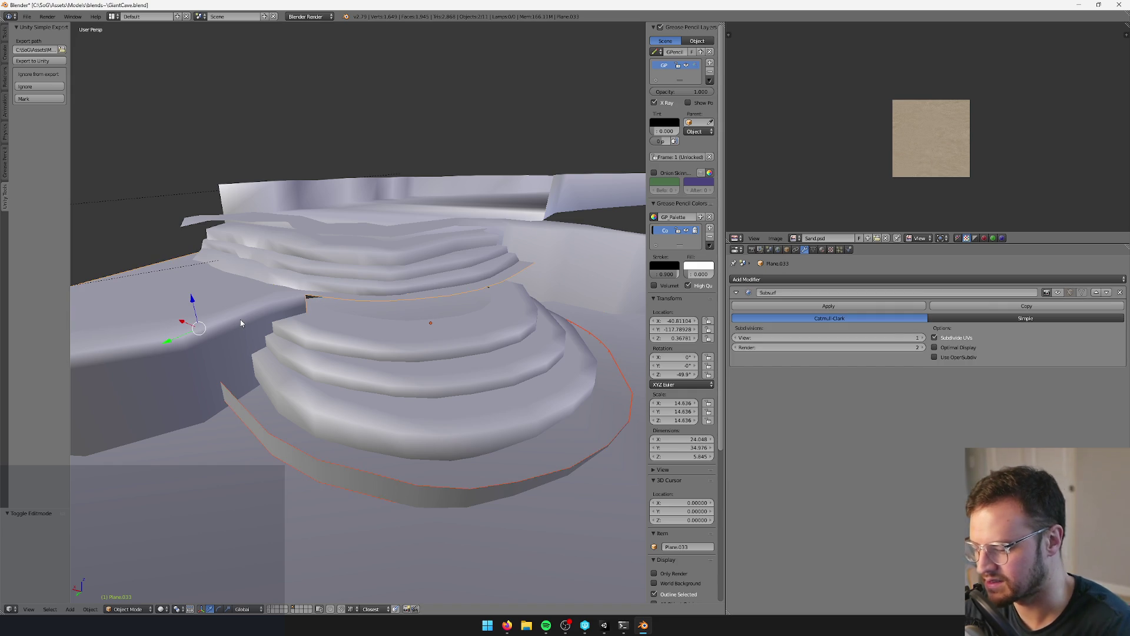
pyautogui.press('Tab')
pyautogui.moveTo(241, 323); pyautogui.dragTo(323, 365, button='middle')
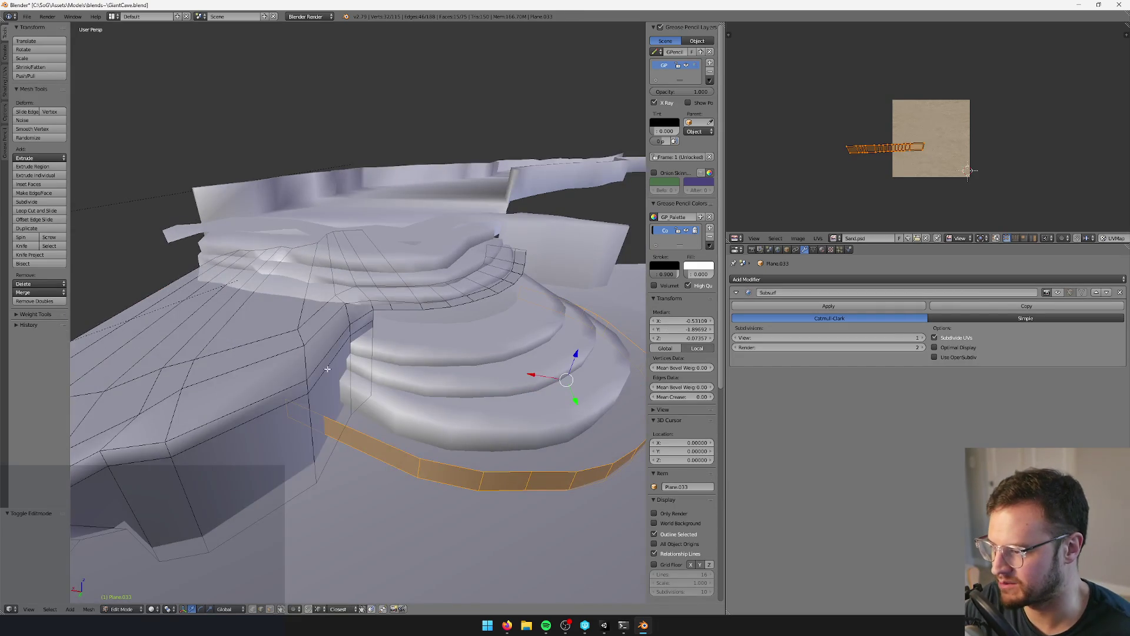
# - Move the strip's end edge horizontally with Shift+Z so it meets the ledge wall
pyautogui.rightClick(313, 422)
pyautogui.press('g')
pyautogui.hotkey('shift', 'z')
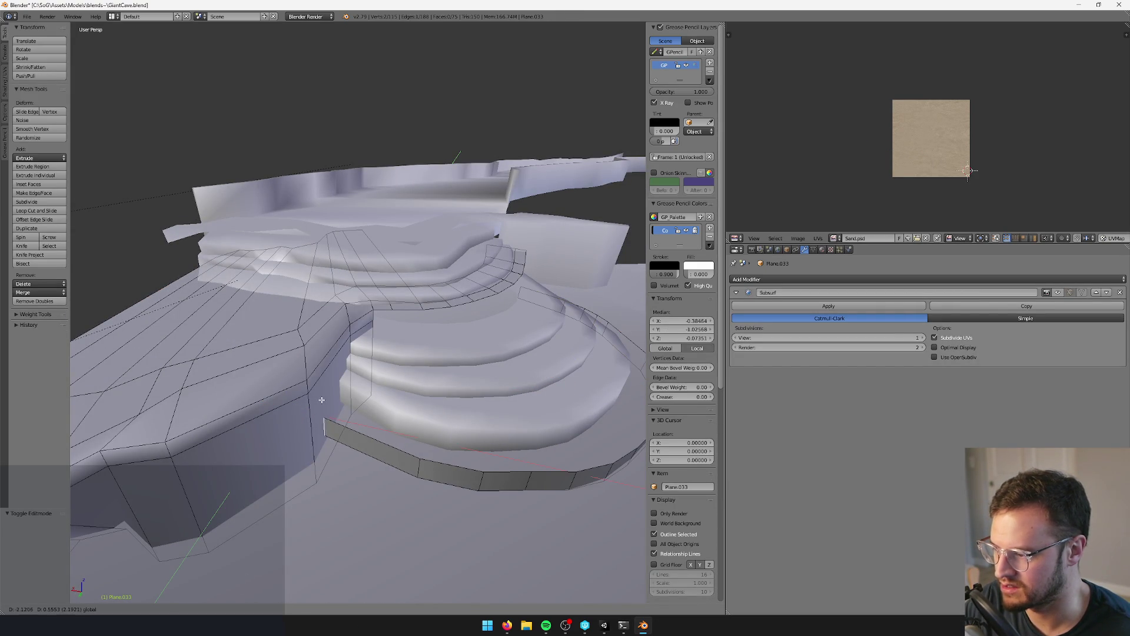
pyautogui.click(322, 400)
pyautogui.moveTo(322, 401); pyautogui.dragTo(343, 429, button='middle')
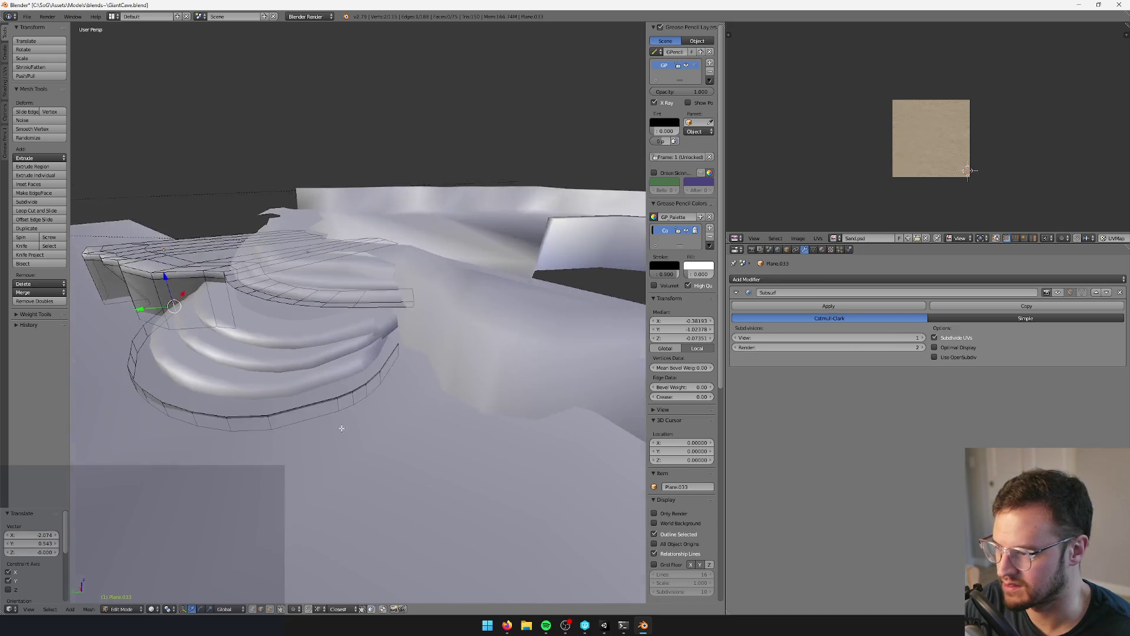
pyautogui.scroll(3, 344, 430)
pyautogui.scroll(-2, 404, 391)
# - Add the upper rim edge to the selection and extend both edges into loops
pyautogui.moveTo(404, 390); pyautogui.dragTo(385, 387, button='middle')
pyautogui.moveTo(343, 524)
pyautogui.mouseDown(button='middle')
pyautogui.moveTo(378, 469)
pyautogui.moveTo(404, 469)
pyautogui.moveTo(384, 475)
pyautogui.mouseUp(button='middle')
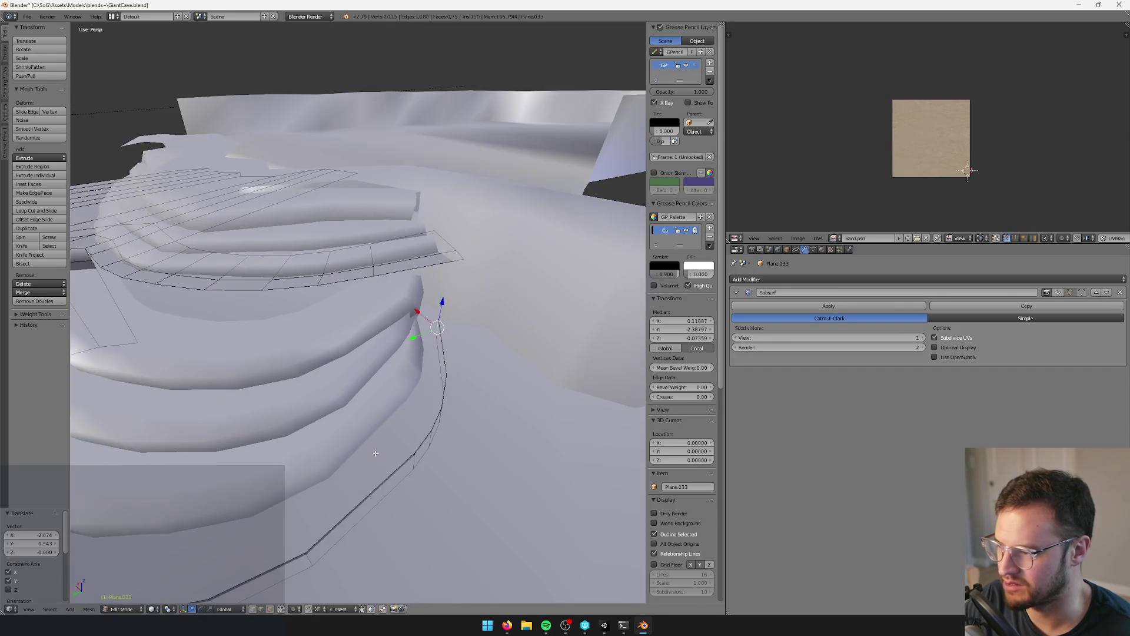
pyautogui.moveTo(435, 303); pyautogui.dragTo(431, 299, button='middle')
pyautogui.moveTo(380, 344); pyautogui.dragTo(437, 361, button='middle')
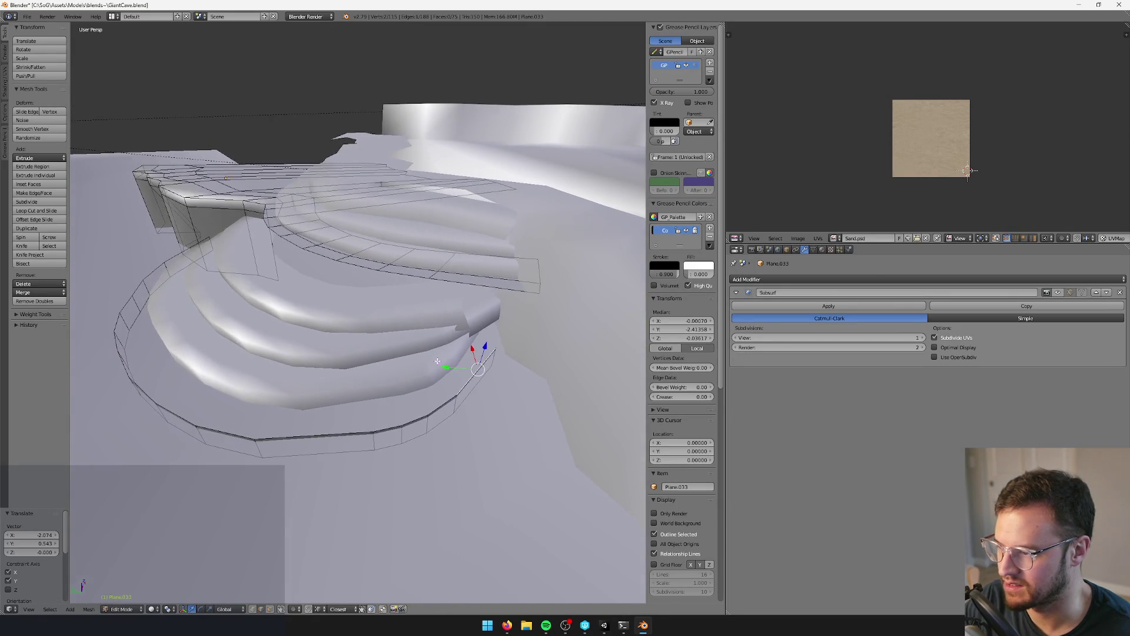
pyautogui.keyDown('shift'); pyautogui.rightClick(463, 283); pyautogui.keyUp('shift')
pyautogui.hotkey('ctrl', 'e')
# - Try bridging the two edge loops and undo the result twice
pyautogui.moveTo(463, 283); pyautogui.dragTo(492, 288, button='middle')
pyautogui.press('space')
pyautogui.write('bridge')
pyautogui.press('Return')
pyautogui.moveTo(494, 289); pyautogui.dragTo(322, 269, button='middle')
pyautogui.hotkey('ctrl', 'z')
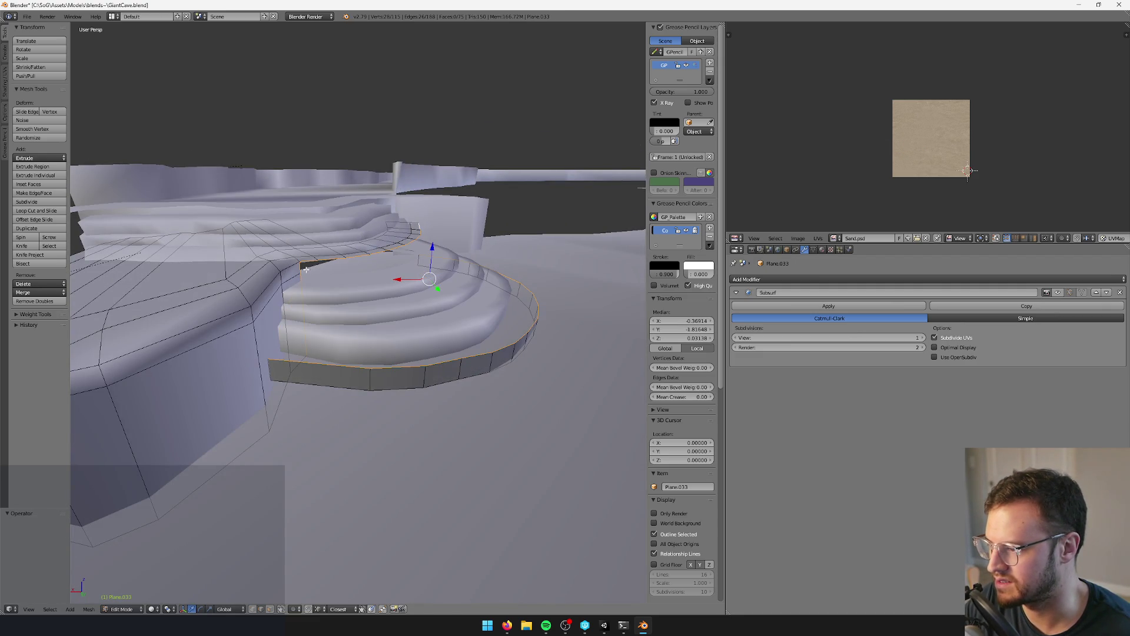
pyautogui.moveTo(331, 312); pyautogui.dragTo(459, 344, button='middle')
pyautogui.press('Return')
pyautogui.hotkey('ctrl', 'z')
# - Run Bridge Edge Loops again, then select the full rim loop of the new surface
pyautogui.press('space')
pyautogui.write('bridge')
pyautogui.press('Return')
pyautogui.moveTo(444, 343)
pyautogui.mouseDown(button='middle')
pyautogui.moveTo(385, 306)
pyautogui.moveTo(329, 309)
pyautogui.moveTo(364, 292)
pyautogui.moveTo(412, 302)
pyautogui.moveTo(368, 307)
pyautogui.moveTo(406, 309)
pyautogui.moveTo(436, 297)
pyautogui.moveTo(424, 318)
pyautogui.moveTo(335, 309)
pyautogui.moveTo(310, 353)
pyautogui.mouseUp(button='middle')
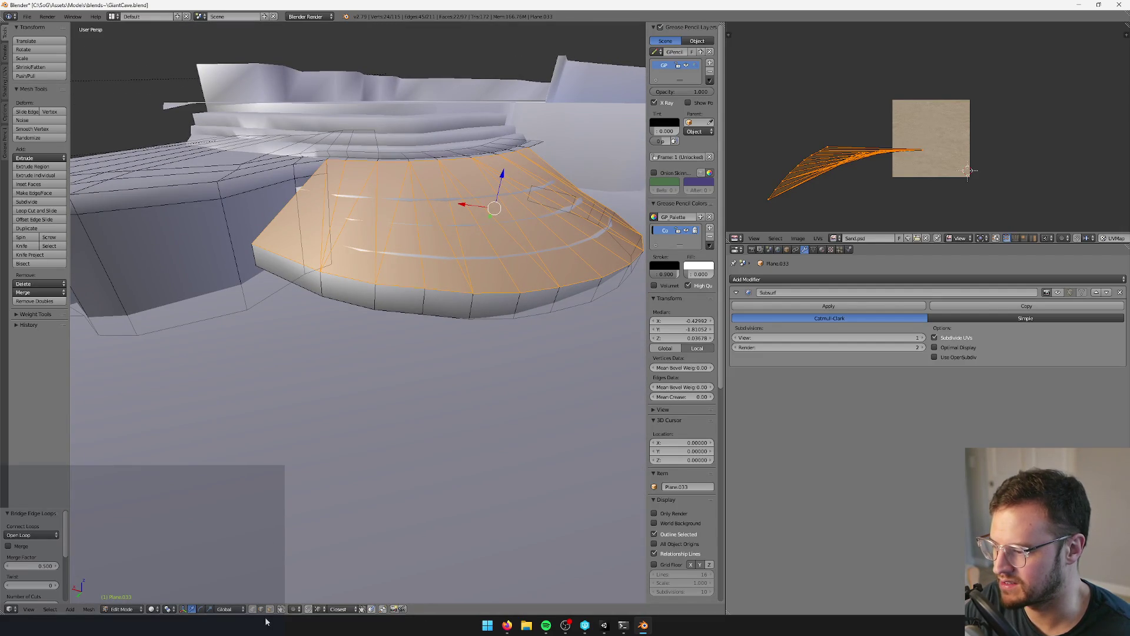
pyautogui.rightClick(294, 277)
pyautogui.hotkey('ctrl', 'alt', 'l')
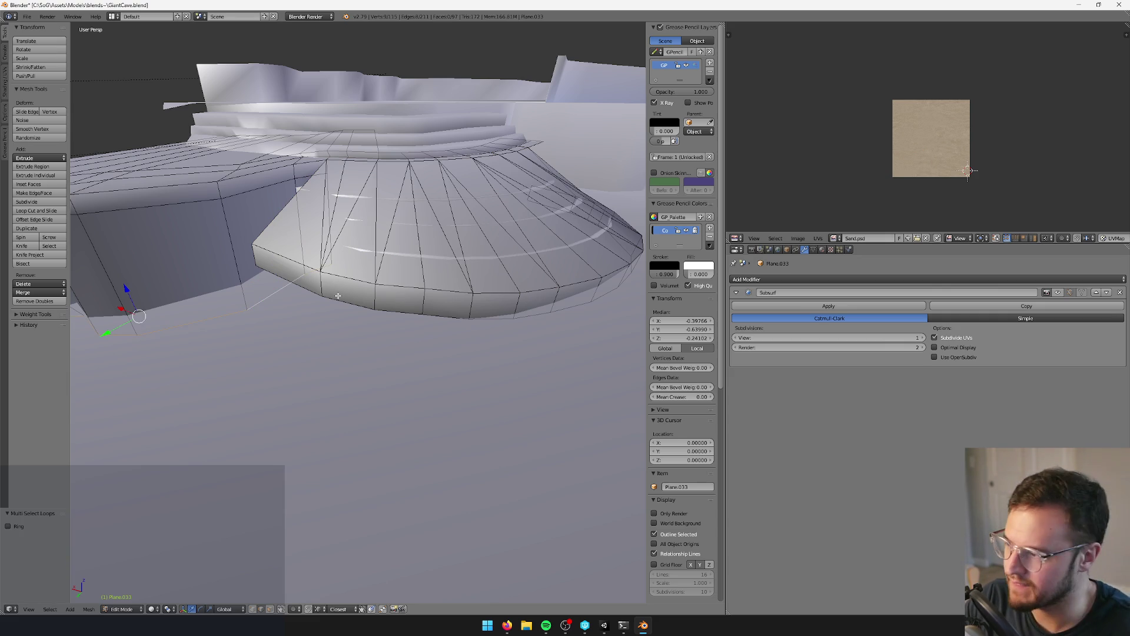
# - Select the outer rim loop, lower it into place, and shrink it inward with Alt+S
pyautogui.rightClick(345, 301)
pyautogui.hotkey('ctrl', 'alt', 'l')
pyautogui.moveTo(345, 301); pyautogui.dragTo(383, 277, button='middle')
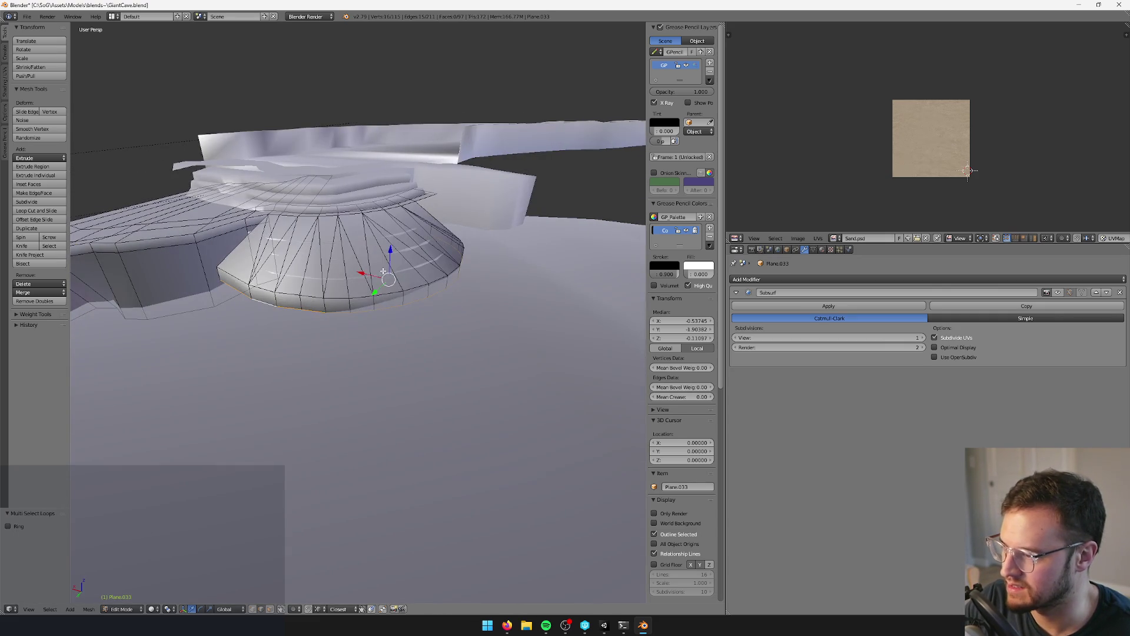
pyautogui.keyDown('shift'); pyautogui.moveTo(391, 249); pyautogui.dragTo(397, 254); pyautogui.keyUp('shift')
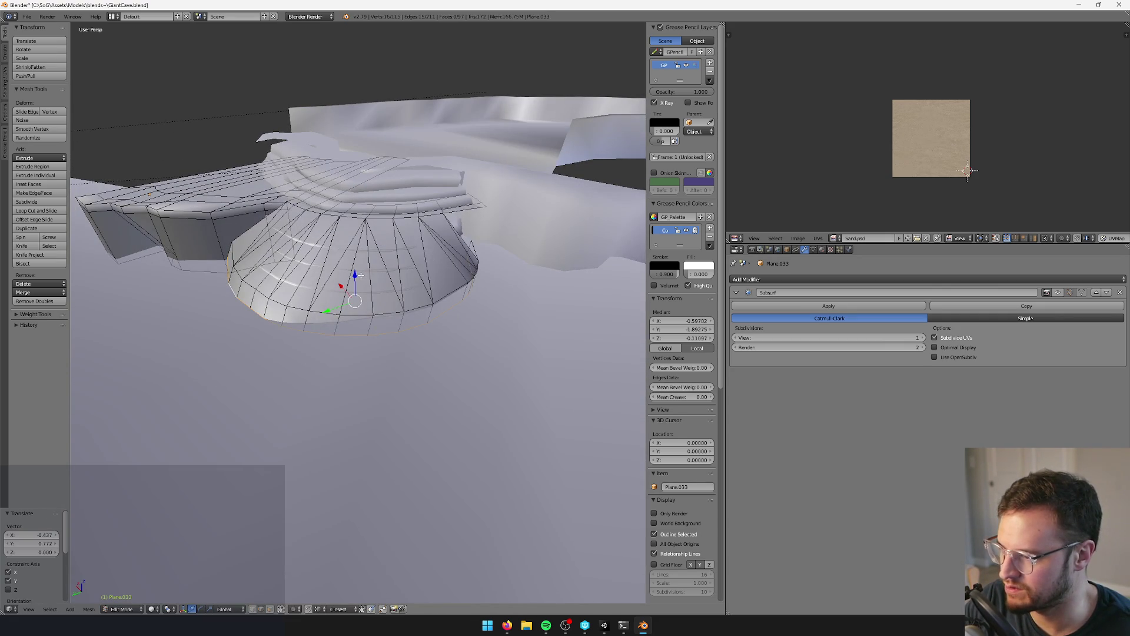
pyautogui.moveTo(375, 277)
pyautogui.mouseDown(button='middle')
pyautogui.moveTo(489, 165)
pyautogui.moveTo(475, 151)
pyautogui.moveTo(467, 159)
pyautogui.moveTo(489, 167)
pyautogui.moveTo(405, 294)
pyautogui.mouseUp(button='middle')
pyautogui.hotkey('alt', 's')
pyautogui.click(487, 165)
# - Fill the missing face across the gap between the bridged edges
pyautogui.rightClick(404, 294)
pyautogui.rightClick(425, 310)
pyautogui.keyDown('shift'); pyautogui.rightClick(424, 252); pyautogui.keyUp('shift')
pyautogui.press('f')
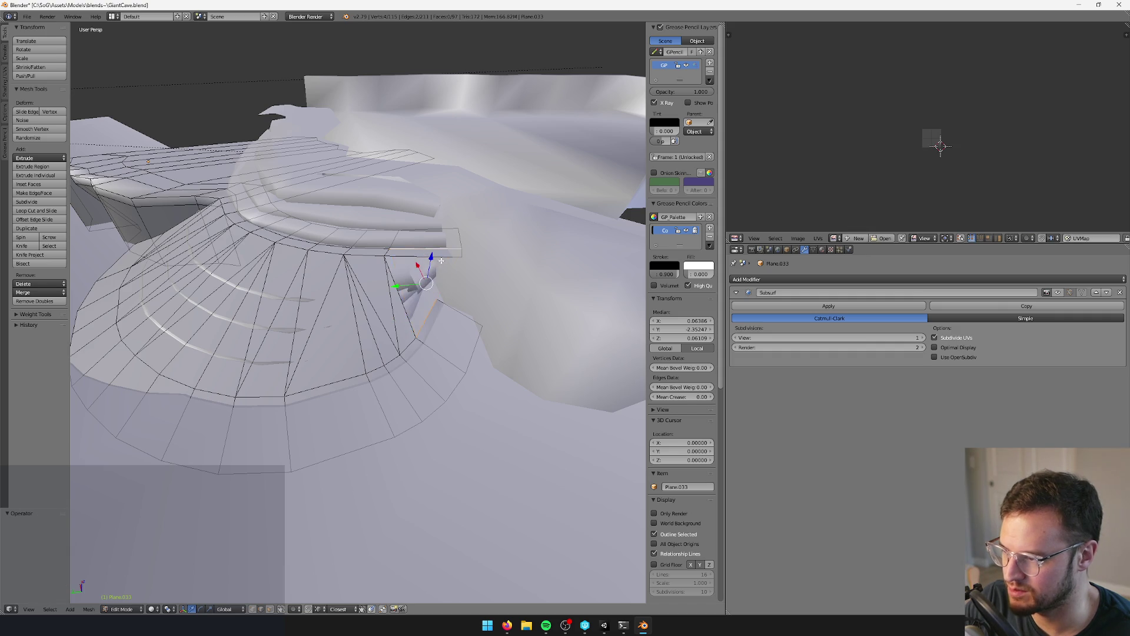
pyautogui.press('f')
pyautogui.moveTo(429, 316)
pyautogui.mouseDown(button='middle')
pyautogui.moveTo(447, 260)
pyautogui.moveTo(480, 358)
pyautogui.moveTo(421, 354)
pyautogui.moveTo(457, 361)
pyautogui.moveTo(420, 332)
pyautogui.moveTo(374, 339)
pyautogui.moveTo(423, 365)
pyautogui.moveTo(434, 341)
pyautogui.mouseUp(button='middle')
pyautogui.rightClick(448, 261)
# - Delete an extra edge loop from the ledge
pyautogui.press('Tab')
pyautogui.press('Tab')
pyautogui.moveTo(363, 308); pyautogui.dragTo(386, 306, button='middle')
pyautogui.rightClick(387, 305)
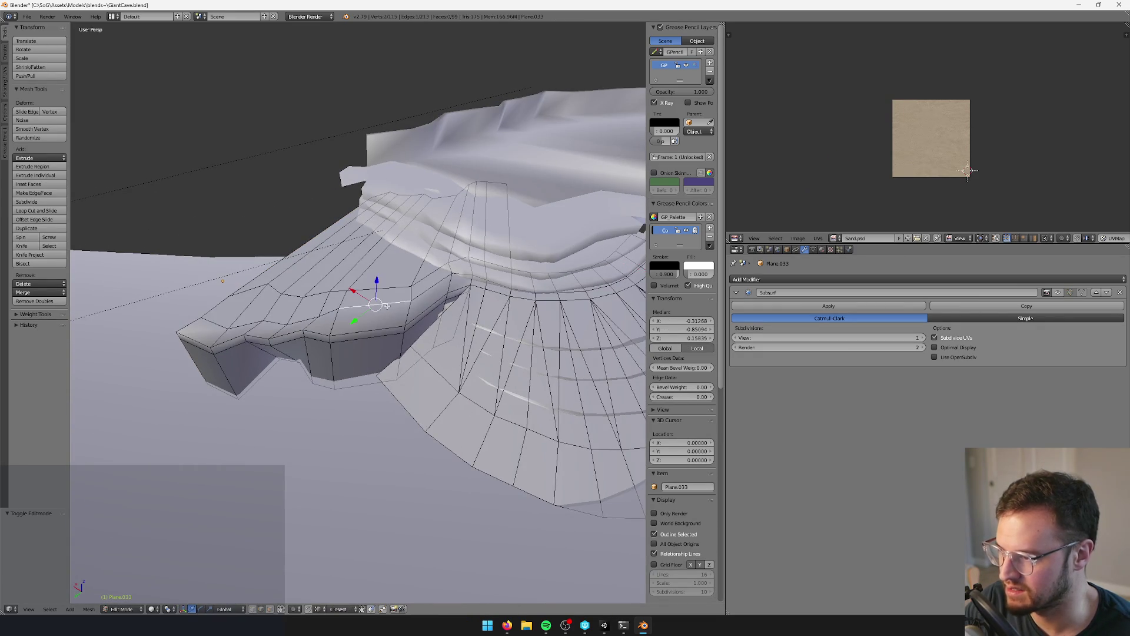
pyautogui.keyDown('alt'); pyautogui.rightClick(387, 306); pyautogui.keyUp('alt')
pyautogui.press('x')
pyautogui.click(386, 300)
# - Unwrap the UVs of the ledge face strip
pyautogui.rightClick(374, 337)
pyautogui.keyDown('ctrl'); pyautogui.keyDown('alt'); pyautogui.rightClick(374, 338); pyautogui.keyUp('alt'); pyautogui.keyUp('ctrl')
pyautogui.press('u')
pyautogui.click(374, 336)
# - Delete another surplus edge loop from the bridged slope
pyautogui.moveTo(374, 335); pyautogui.dragTo(406, 280, button='middle')
pyautogui.rightClick(406, 279)
pyautogui.hotkey('ctrl', 'e')
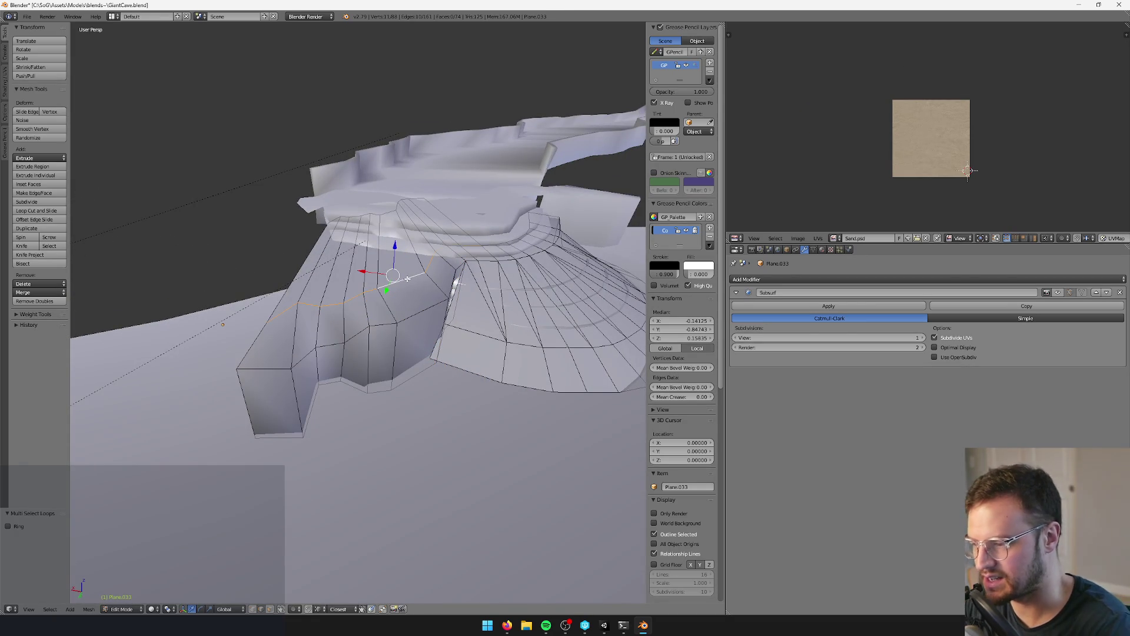
pyautogui.press('x')
pyautogui.click(406, 277)
pyautogui.moveTo(406, 278)
pyautogui.mouseDown(button='middle')
pyautogui.moveTo(443, 270)
pyautogui.moveTo(369, 275)
pyautogui.moveTo(389, 285)
pyautogui.moveTo(545, 263)
pyautogui.mouseUp(button='middle')
pyautogui.rightClick(481, 297)
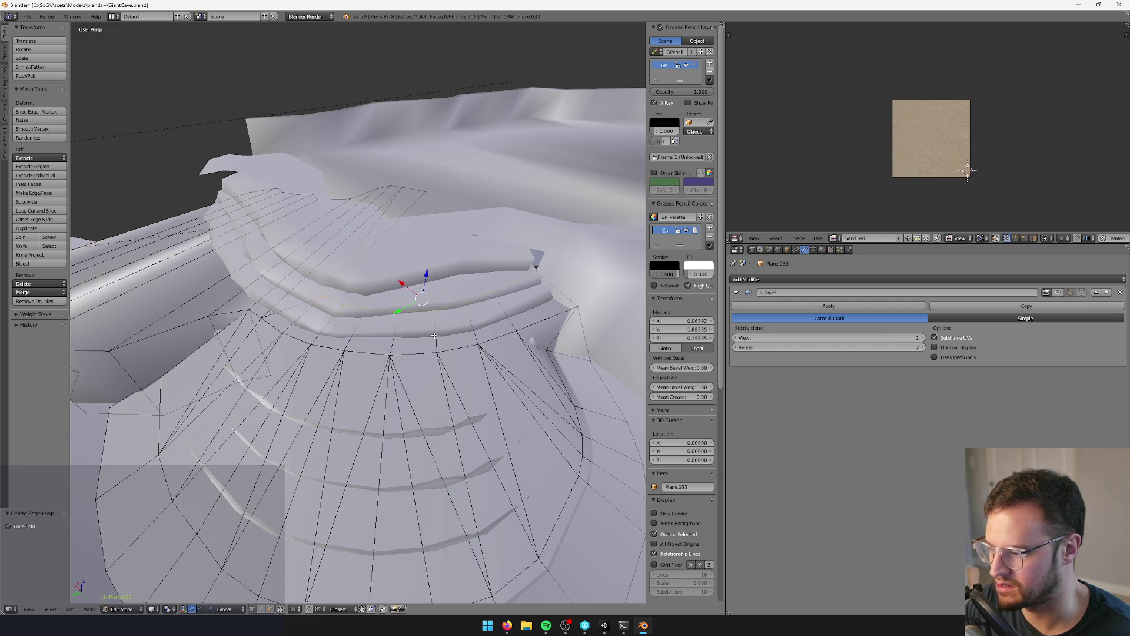
# - Merge the selected vertices at their centre and reposition the result with Z locked
pyautogui.hotkey('ctrl', 'Tab')
pyautogui.press('Escape')
pyautogui.hotkey('alt', 'm')
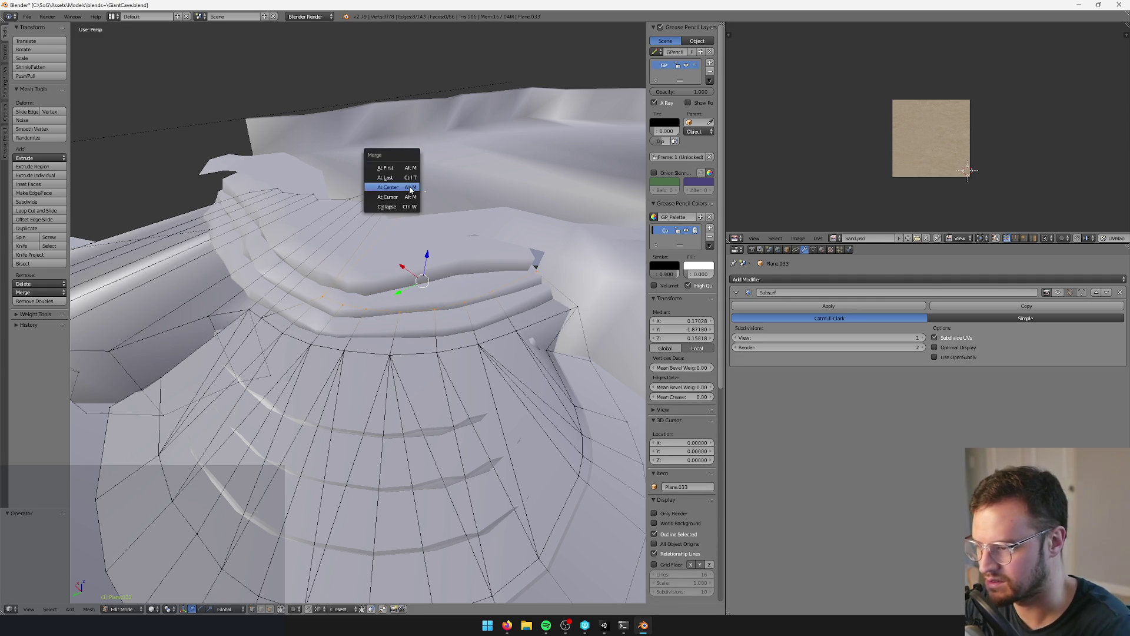
pyautogui.click(424, 187)
pyautogui.press('g')
pyautogui.hotkey('shift', 'z')
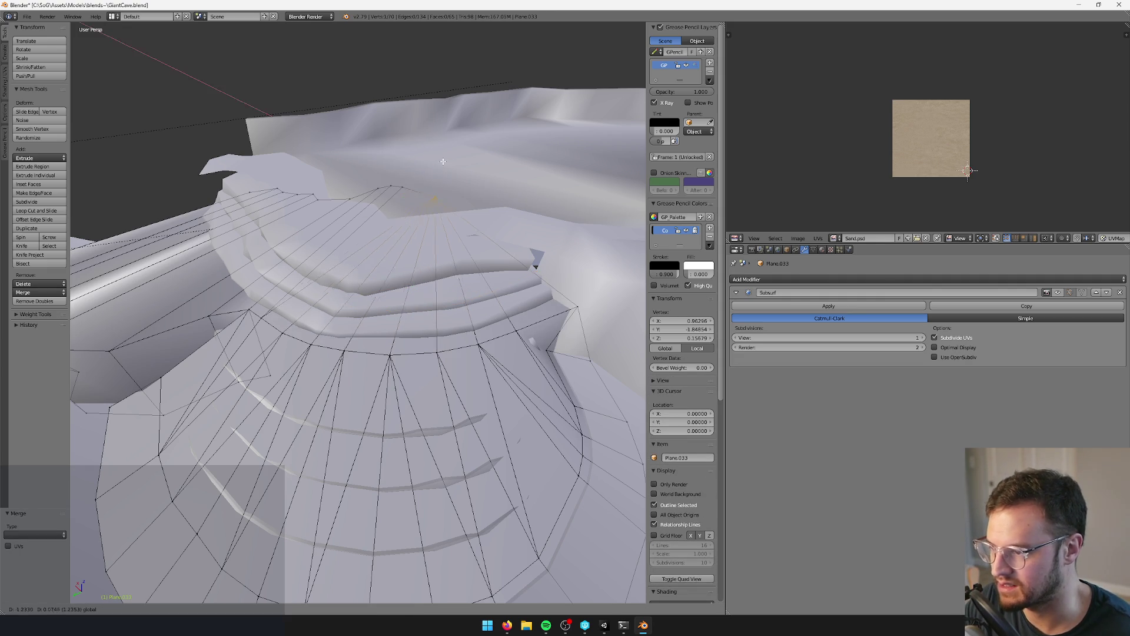
pyautogui.click(520, 223)
# - Box-select the vertices clustered at the ledge tip, merge them into one, and exit to object mode
pyautogui.moveTo(520, 223); pyautogui.dragTo(484, 210, button='middle')
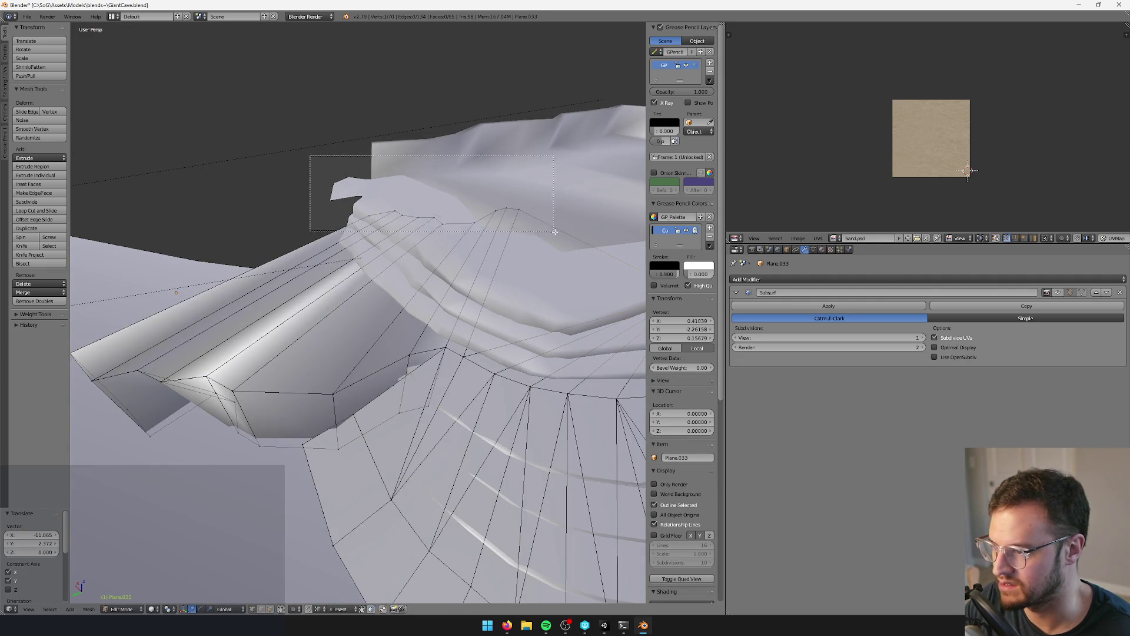
pyautogui.keyDown('alt'); pyautogui.rightClick(484, 210); pyautogui.keyUp('alt')
pyautogui.press('a')
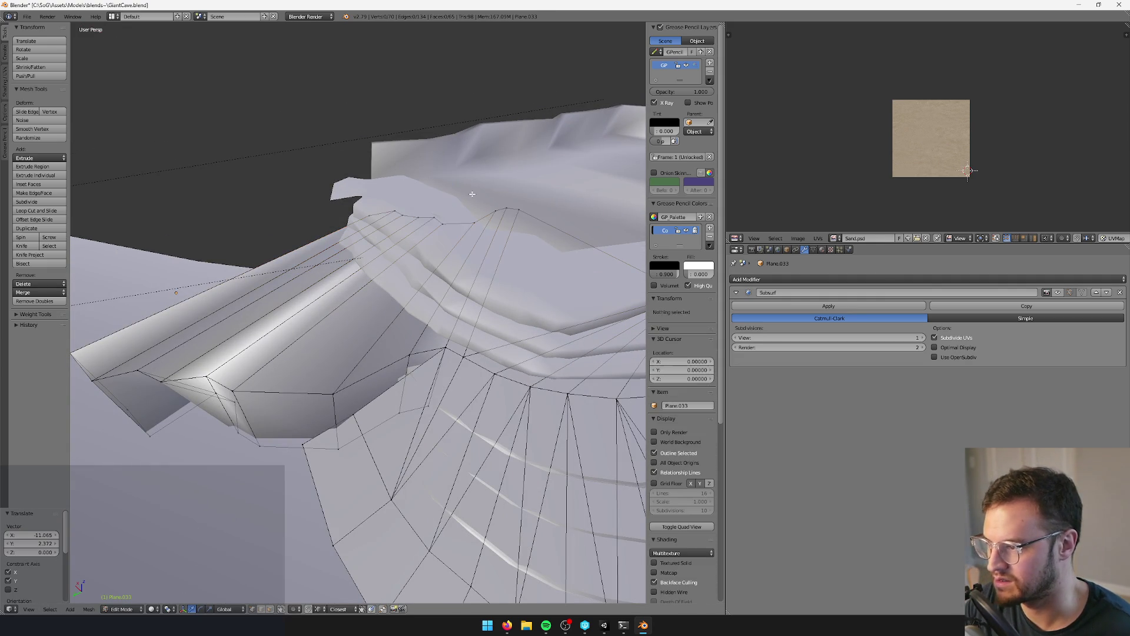
pyautogui.moveTo(579, 246); pyautogui.dragTo(578, 246)
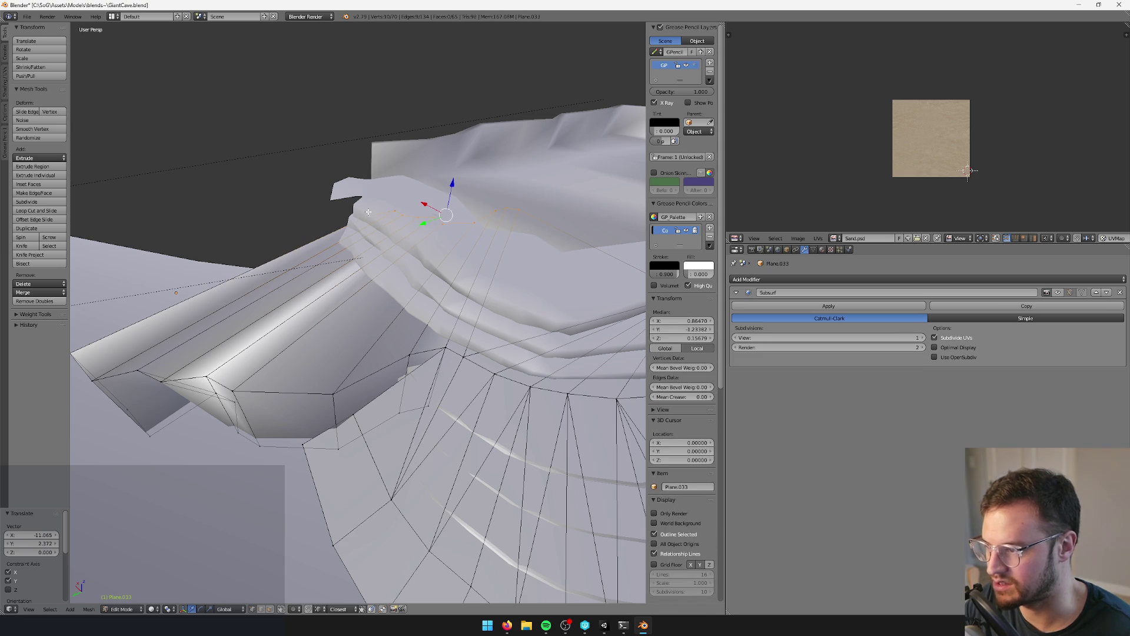
pyautogui.hotkey('alt', 'm')
pyautogui.click(368, 216)
pyautogui.moveTo(410, 244)
pyautogui.mouseDown(button='middle')
pyautogui.moveTo(389, 238)
pyautogui.moveTo(414, 256)
pyautogui.moveTo(447, 233)
pyautogui.mouseUp(button='middle')
pyautogui.press('Tab')
# - Send the large cave mesh to an empty, hidden layer
pyautogui.scroll(10, 447, 233)
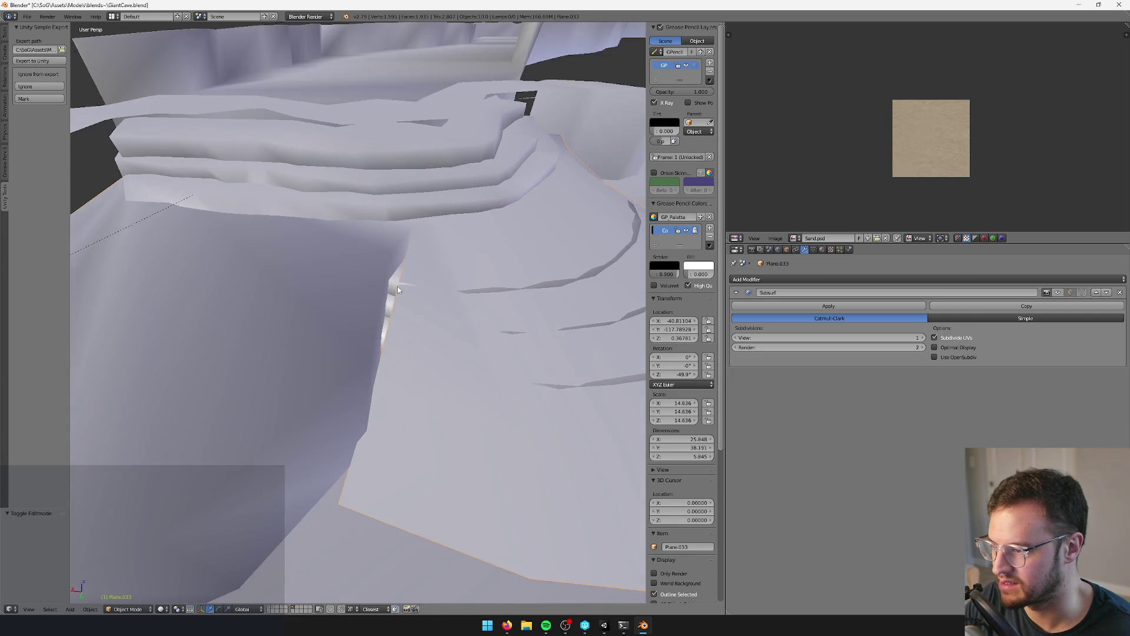
pyautogui.scroll(2, 393, 281)
pyautogui.rightClick(400, 299)
pyautogui.moveTo(399, 299)
pyautogui.mouseDown(button='middle')
pyautogui.moveTo(369, 316)
pyautogui.moveTo(361, 416)
pyautogui.mouseUp(button='middle')
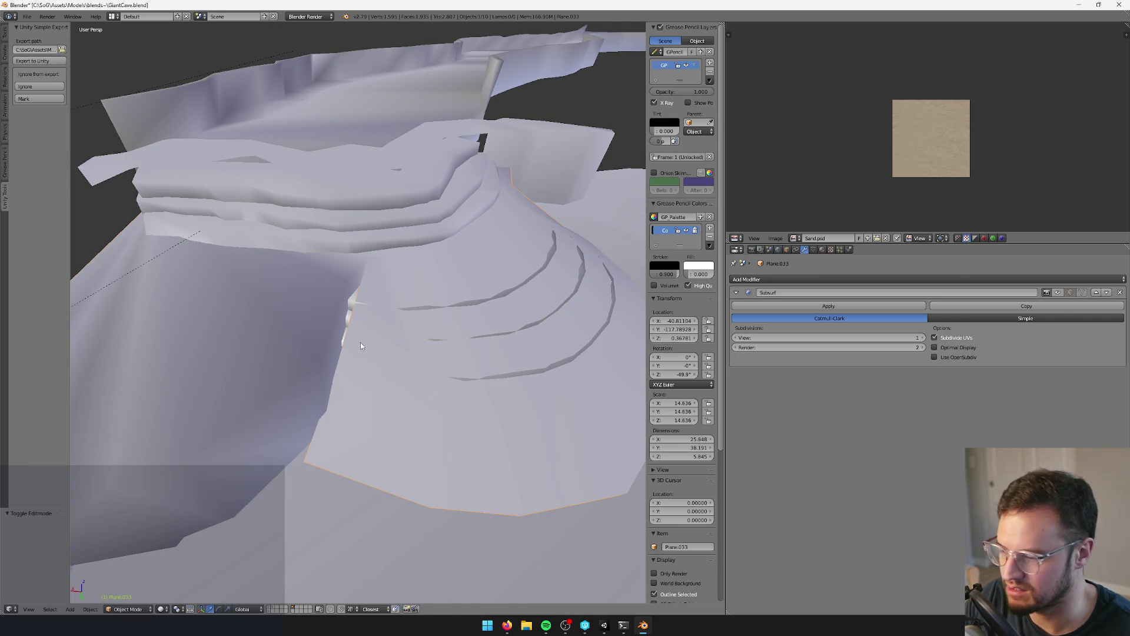
pyautogui.moveTo(361, 346); pyautogui.dragTo(342, 346, button='middle')
pyautogui.press('m')
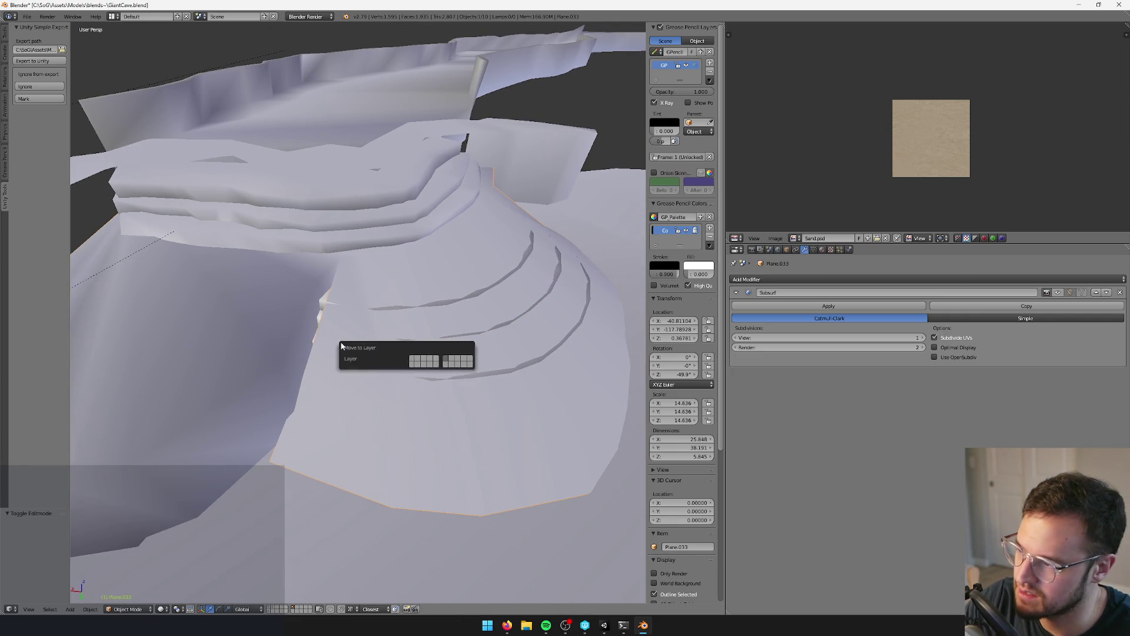
pyautogui.click(437, 362)
# - Undo the last change and select a vertex on the Plane.012 ledge
pyautogui.hotkey('ctrl', 'z')
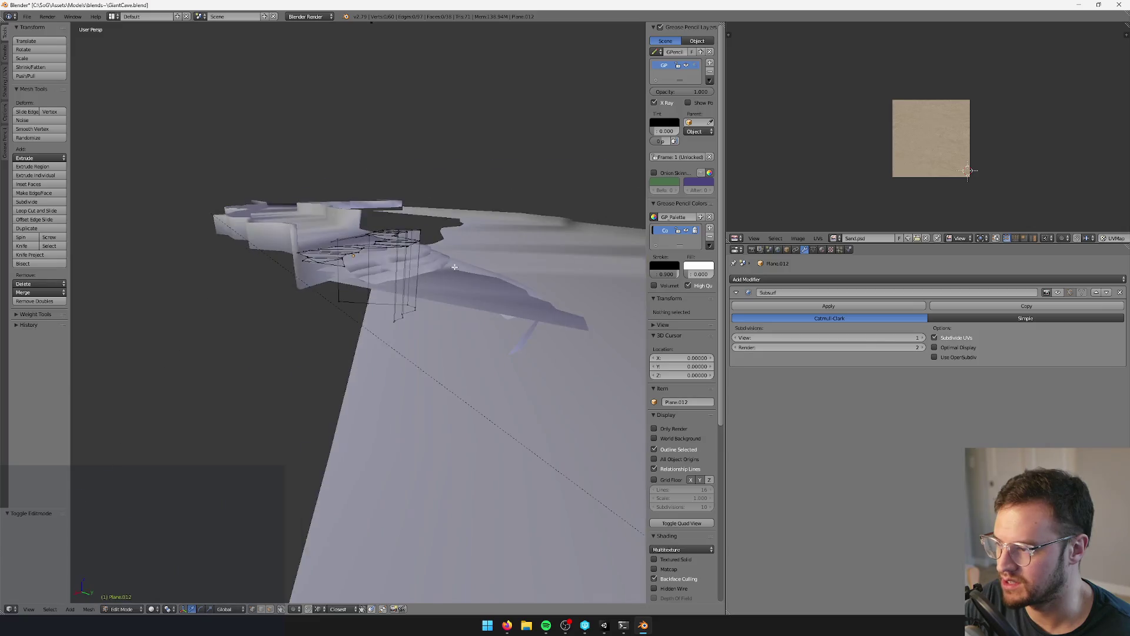
pyautogui.moveTo(403, 273)
pyautogui.mouseDown(button='middle')
pyautogui.moveTo(341, 282)
pyautogui.moveTo(380, 285)
pyautogui.moveTo(367, 300)
pyautogui.moveTo(343, 252)
pyautogui.moveTo(397, 270)
pyautogui.moveTo(359, 384)
pyautogui.mouseUp(button='middle')
pyautogui.rightClick(409, 272)
pyautogui.moveTo(408, 271)
pyautogui.mouseDown(button='middle')
pyautogui.moveTo(375, 259)
pyautogui.moveTo(398, 262)
pyautogui.moveTo(418, 294)
pyautogui.moveTo(469, 288)
pyautogui.moveTo(455, 291)
pyautogui.mouseUp(button='middle')
# - In Plane.032, select the geometry connected to the stacked ledge and delete its faces
pyautogui.press('Tab')
pyautogui.rightClick(430, 316)
pyautogui.press('Tab')
pyautogui.press('Tab')
pyautogui.press('Tab')
pyautogui.rightClick(469, 289)
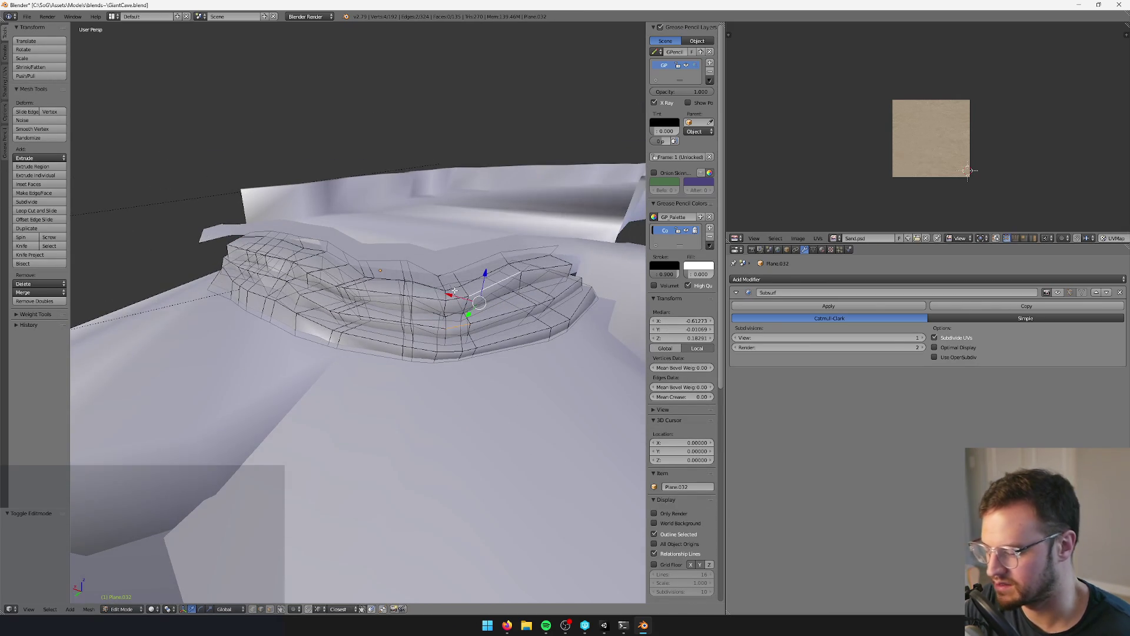
pyautogui.hotkey('ctrl', 'l')
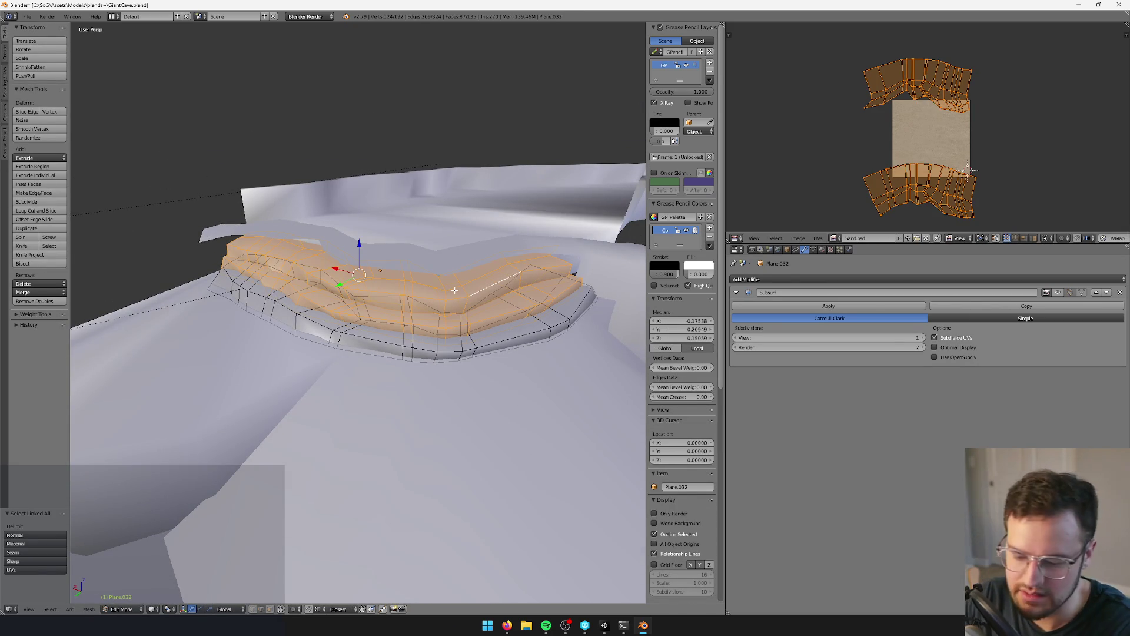
pyautogui.press('x')
pyautogui.click(433, 206)
pyautogui.moveTo(426, 260); pyautogui.dragTo(419, 264, button='middle')
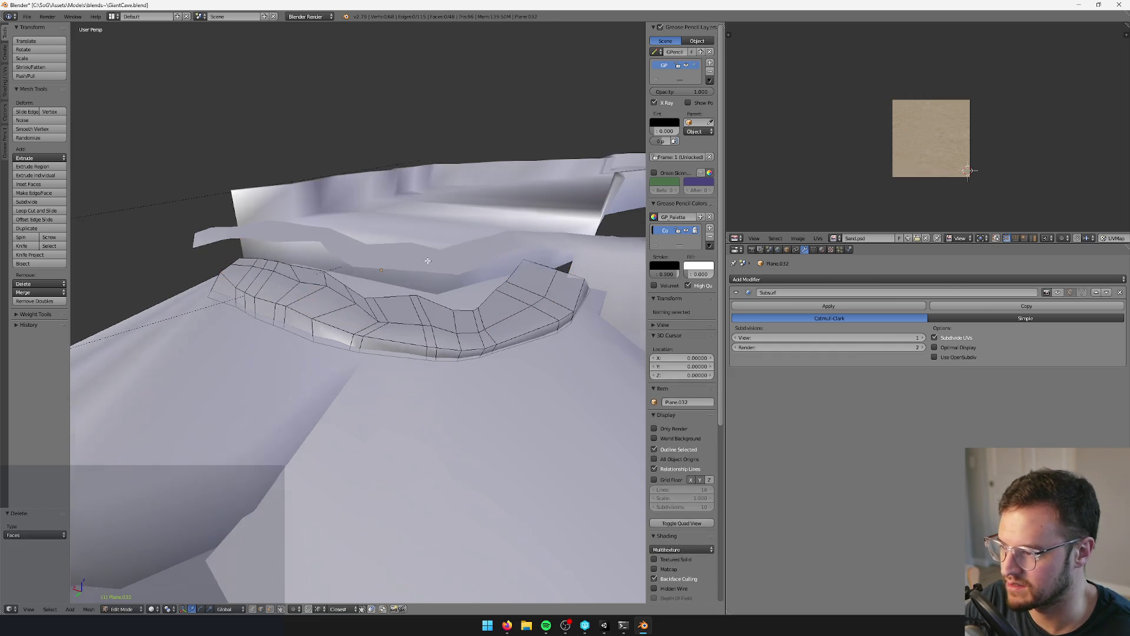
# - Grow a face strip across the remaining ledge, delete it, then select Plane.012 and the cave mesh
pyautogui.keyDown('alt'); pyautogui.click(417, 309); pyautogui.keyUp('alt')
pyautogui.press('ctrl+KP_Add')
pyautogui.press('x')
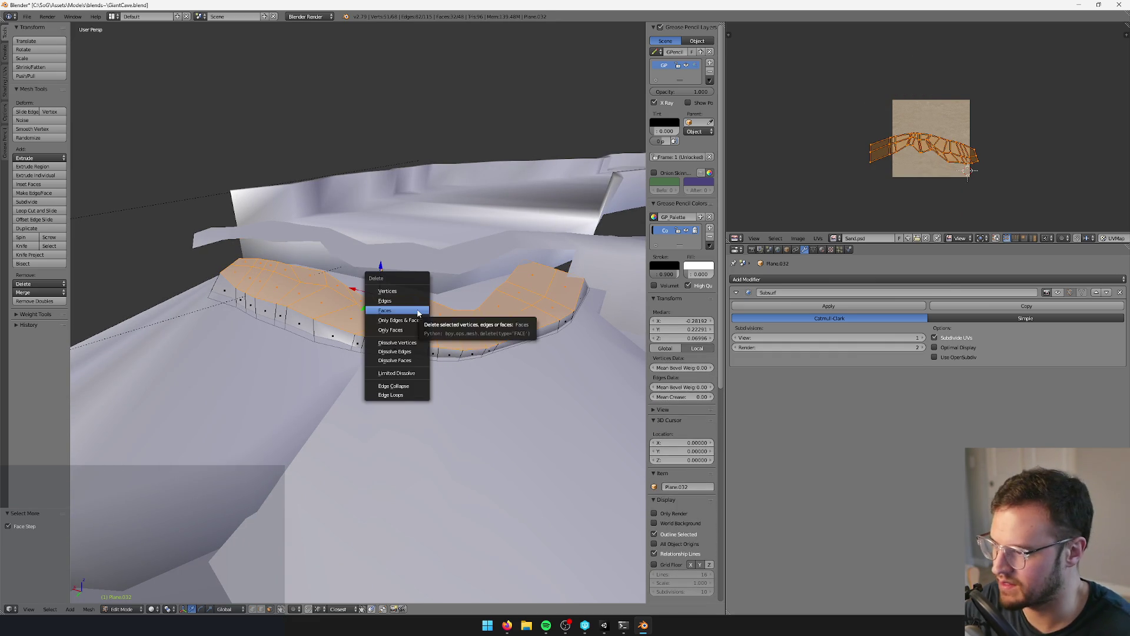
pyautogui.click(408, 312)
pyautogui.moveTo(407, 311); pyautogui.dragTo(434, 286, button='middle')
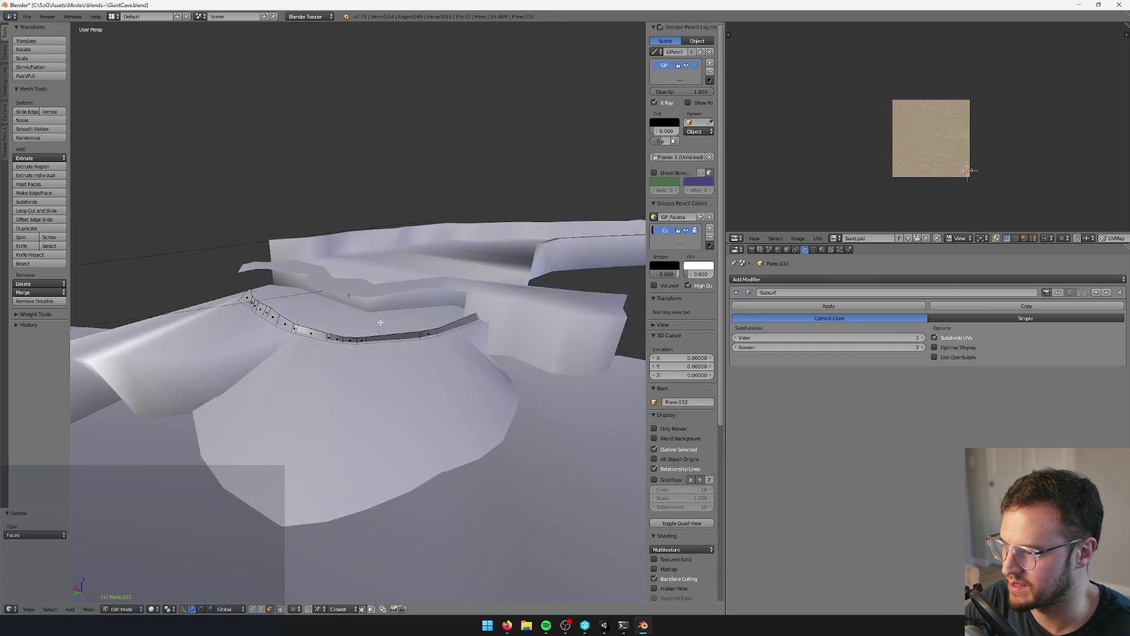
pyautogui.press('Tab')
pyautogui.rightClick(451, 315)
pyautogui.keyDown('shift'); pyautogui.rightClick(486, 302); pyautogui.keyUp('shift')
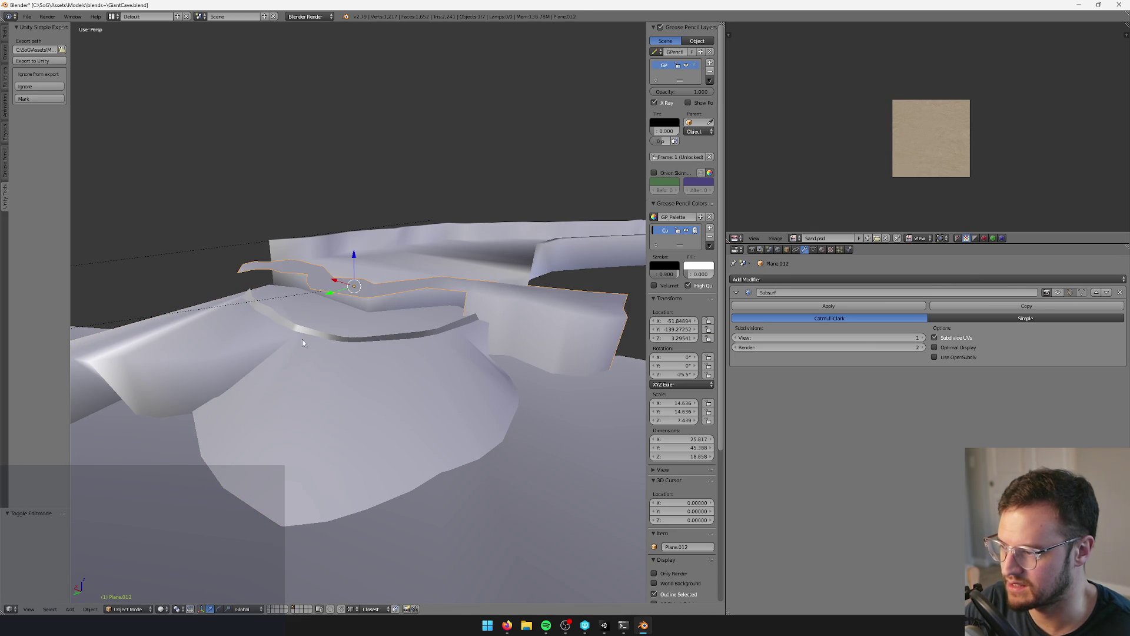
# - Enter Edit Mode on Plane.012 and slide a rim vertex in the horizontal plane
pyautogui.moveTo(322, 342); pyautogui.dragTo(222, 296, button='middle')
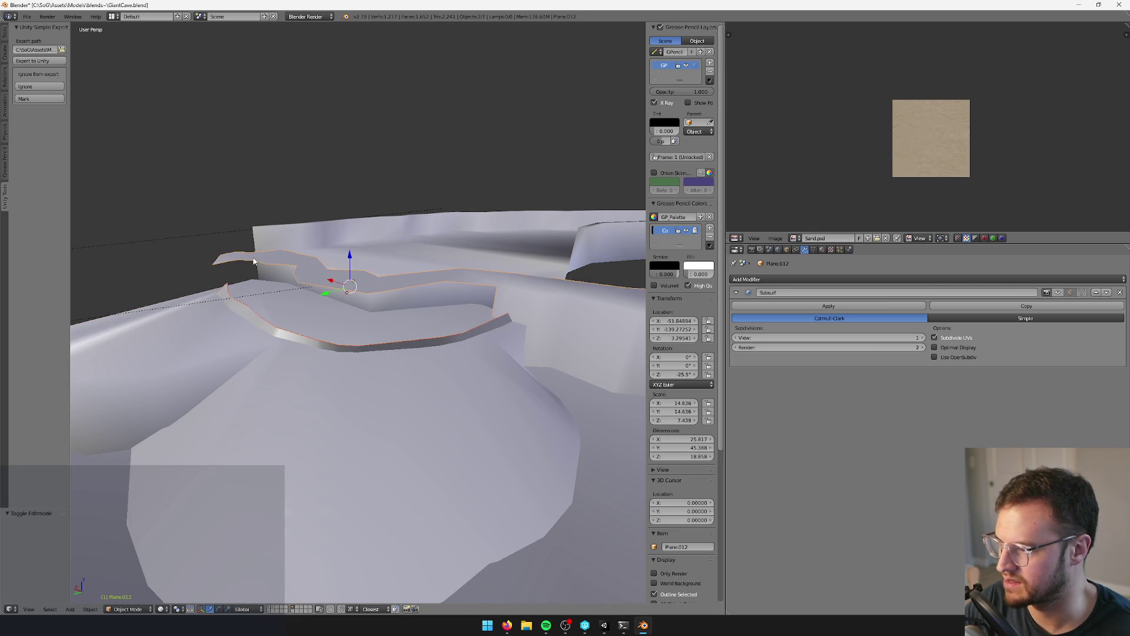
pyautogui.press('Tab')
pyautogui.moveTo(283, 273)
pyautogui.mouseDown(button='middle')
pyautogui.moveTo(247, 589)
pyautogui.moveTo(459, 295)
pyautogui.mouseUp(button='middle')
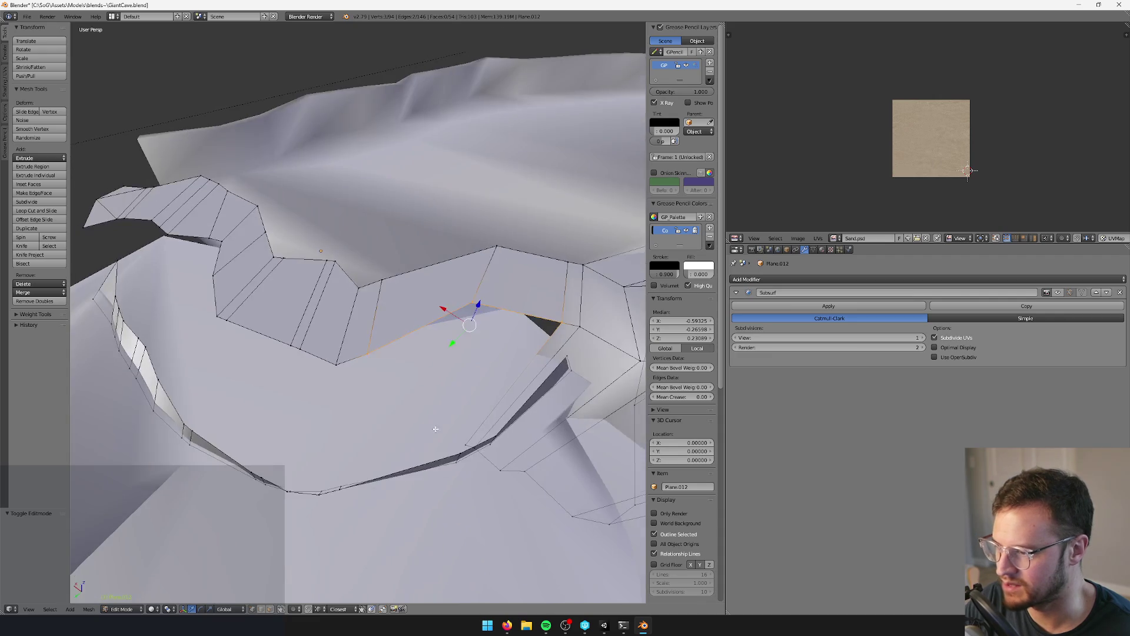
pyautogui.rightClick(461, 291)
pyautogui.press('g')
pyautogui.hotkey('shift', 'z')
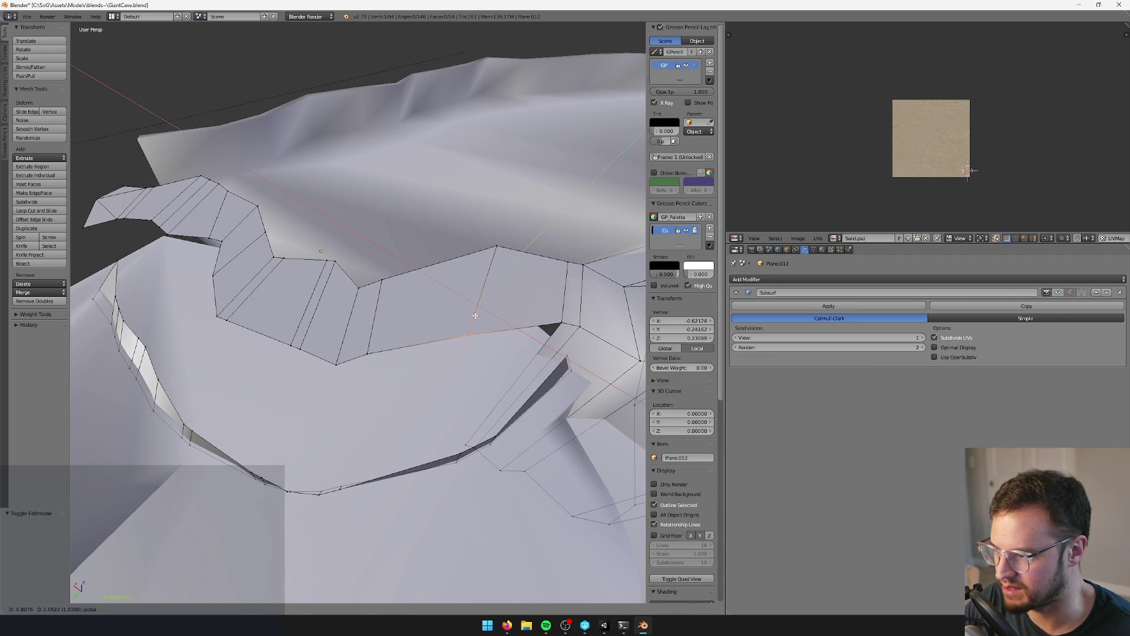
pyautogui.click(473, 317)
pyautogui.press('g')
pyautogui.hotkey('shift', 'z')
pyautogui.click(372, 347)
# - Keep nudging rim vertices horizontally (Shift+Z) to reshape the ledge outline
pyautogui.moveTo(372, 347); pyautogui.dragTo(383, 356, button='middle')
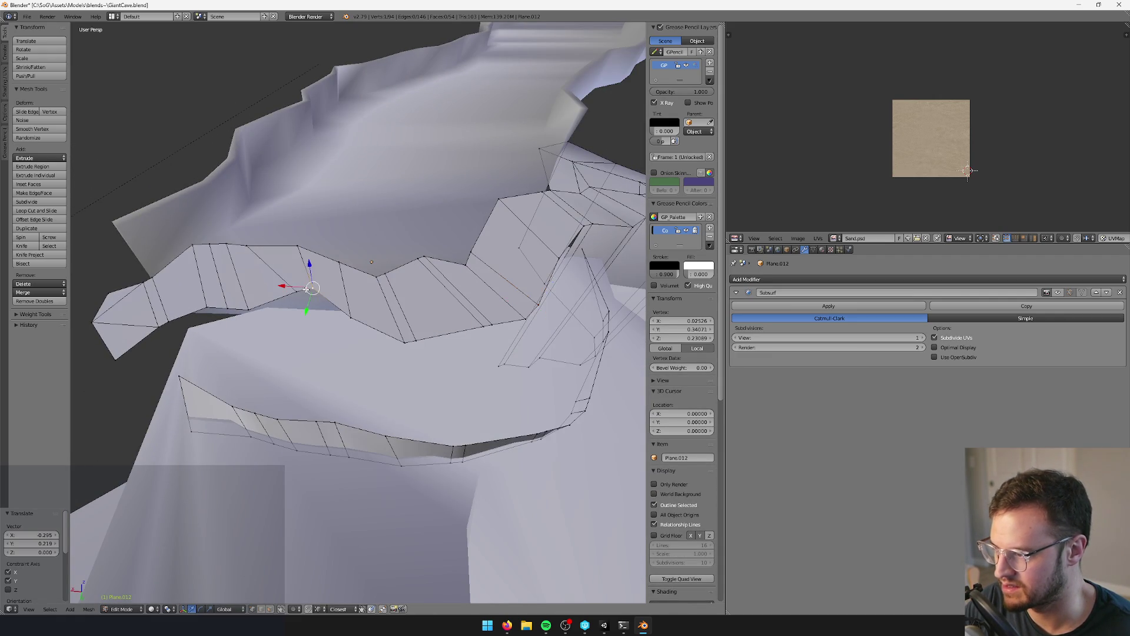
pyautogui.press('g')
pyautogui.hotkey('shift', 'z')
pyautogui.click(291, 294)
pyautogui.press('g')
pyautogui.hotkey('shift', 'z')
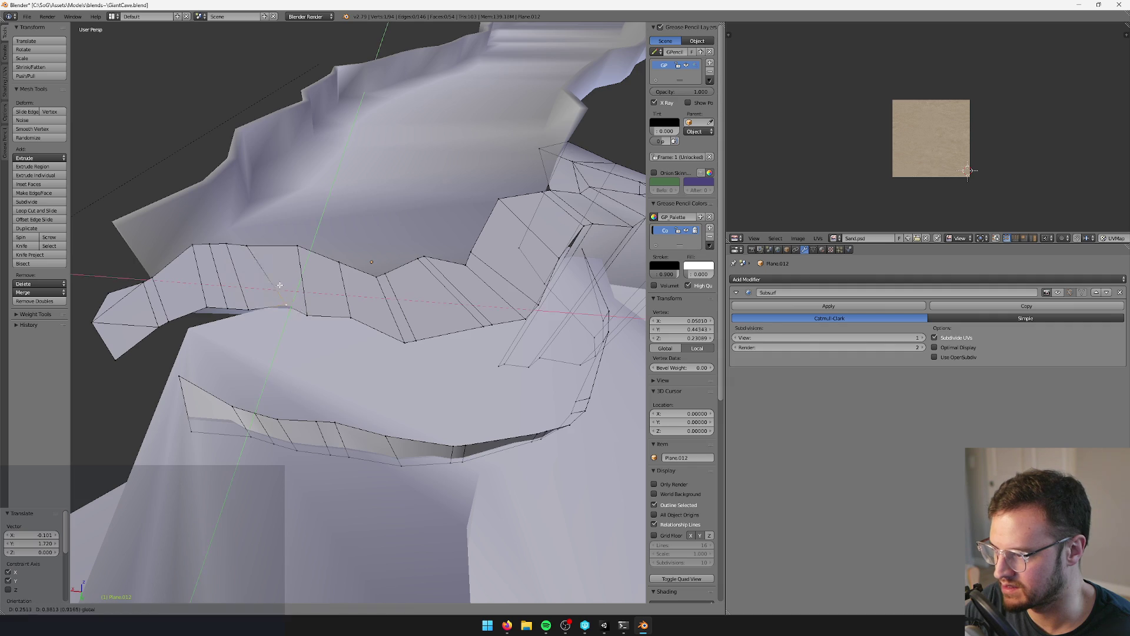
pyautogui.click(273, 295)
pyautogui.moveTo(273, 295); pyautogui.dragTo(339, 350, button='middle')
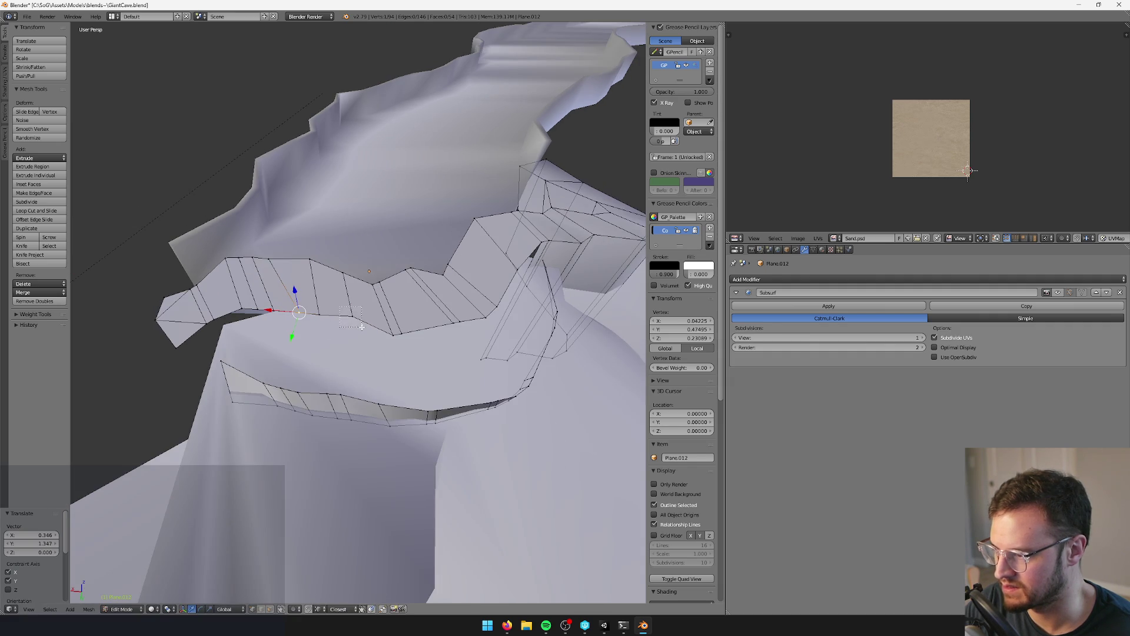
pyautogui.press('g')
pyautogui.hotkey('shift', 'z')
pyautogui.click(329, 305)
pyautogui.press('g')
pyautogui.hotkey('shift', 'z')
pyautogui.click(316, 294)
pyautogui.moveTo(317, 293); pyautogui.dragTo(306, 374, button='middle')
# - Turn on the Grid Floor and fill the first wall gaps with new faces
pyautogui.press('Tab')
pyautogui.moveTo(282, 412)
pyautogui.mouseDown(button='middle')
pyautogui.moveTo(315, 374)
pyautogui.moveTo(291, 351)
pyautogui.mouseUp(button='middle')
pyautogui.press('Tab')
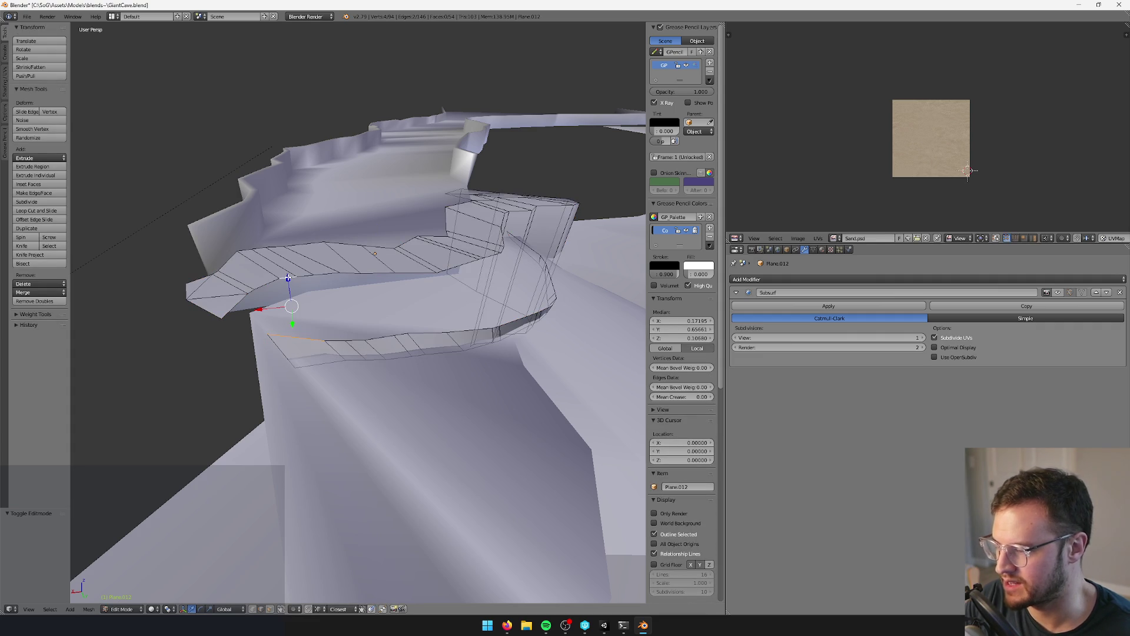
pyautogui.click(654, 564)
pyautogui.press('f')
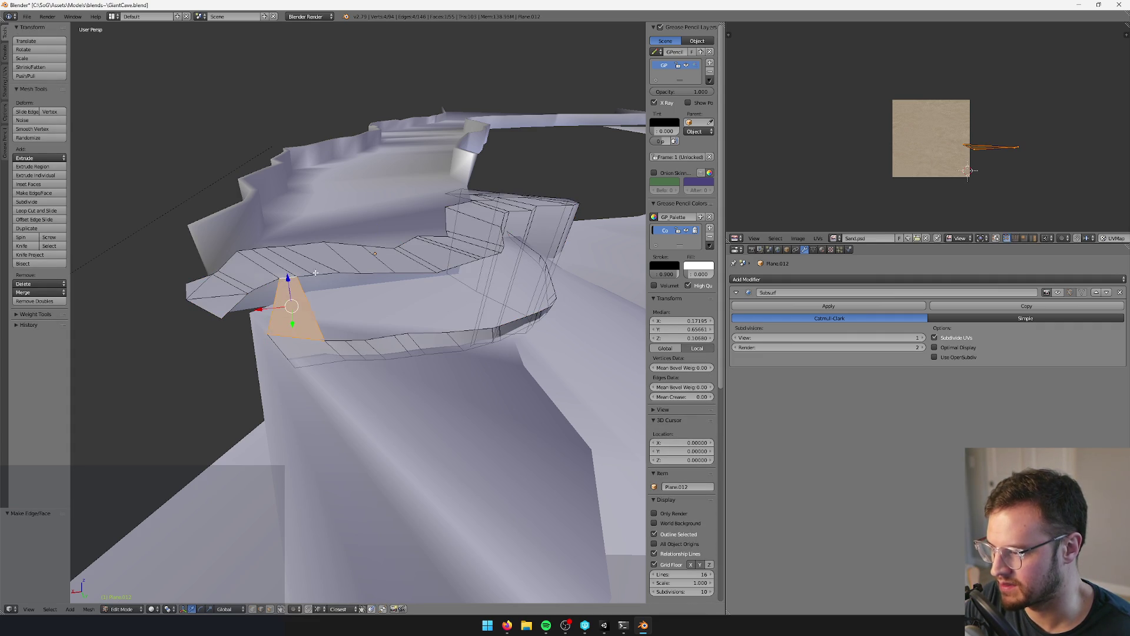
pyautogui.rightClick(319, 271)
pyautogui.rightClick(331, 271)
pyautogui.rightClick(353, 274)
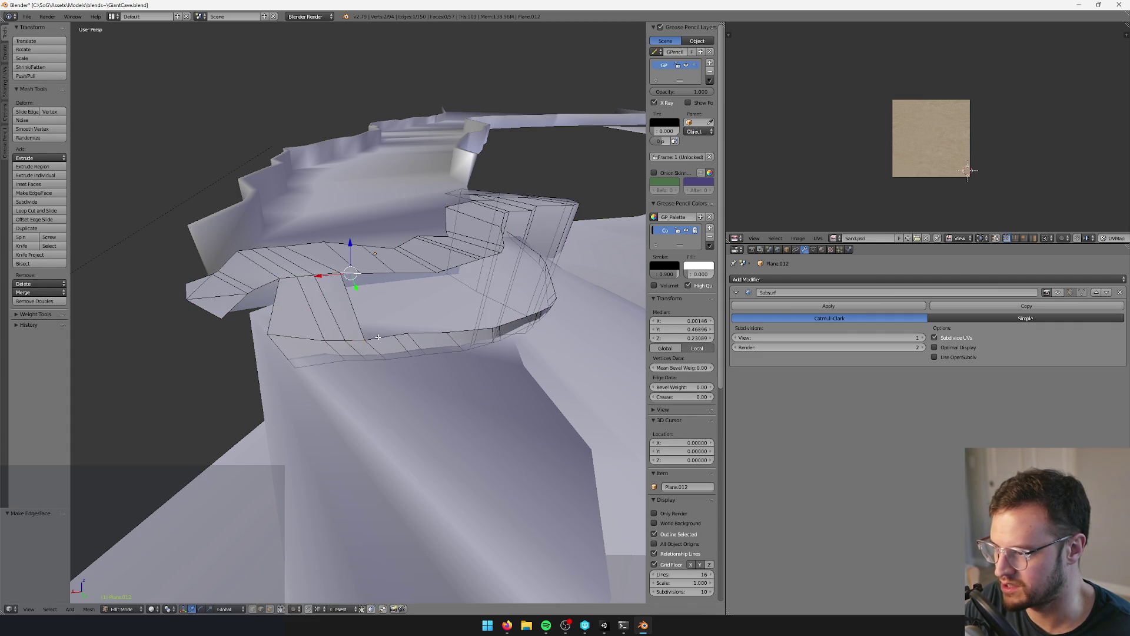
pyautogui.rightClick(390, 271)
pyautogui.press('f')
# - Fill the next wall gaps and dissolve an unwanted edge loop with X > Edge Loops
pyautogui.rightClick(419, 295)
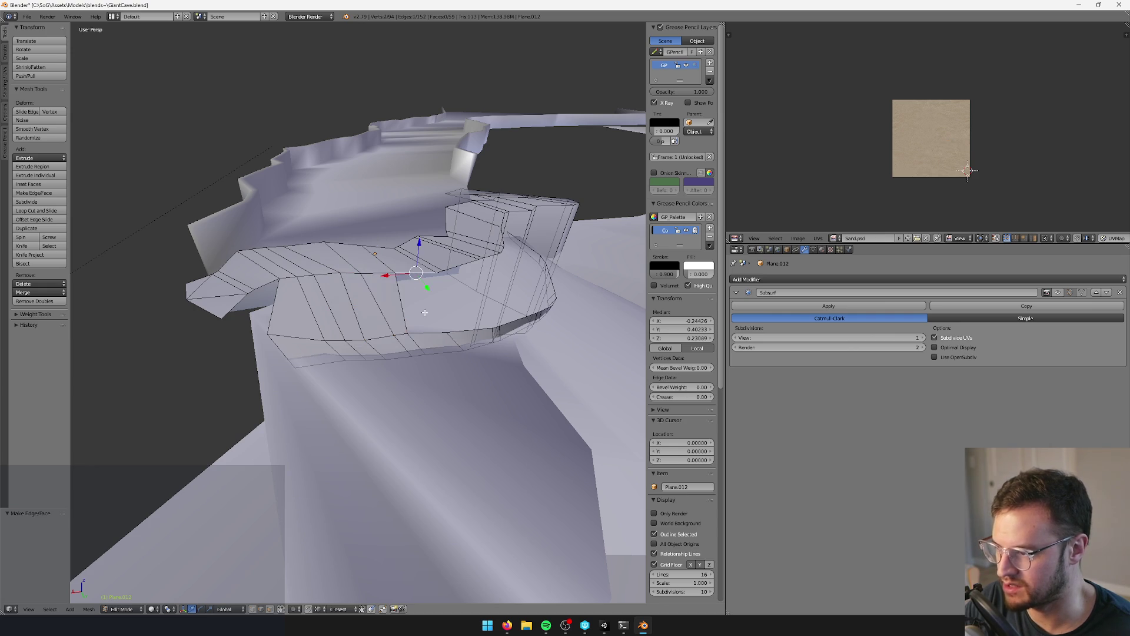
pyautogui.keyDown('shift'); pyautogui.rightClick(425, 332); pyautogui.keyUp('shift')
pyautogui.press('f')
pyautogui.moveTo(424, 333); pyautogui.dragTo(384, 322, button='middle')
pyautogui.rightClick(357, 295)
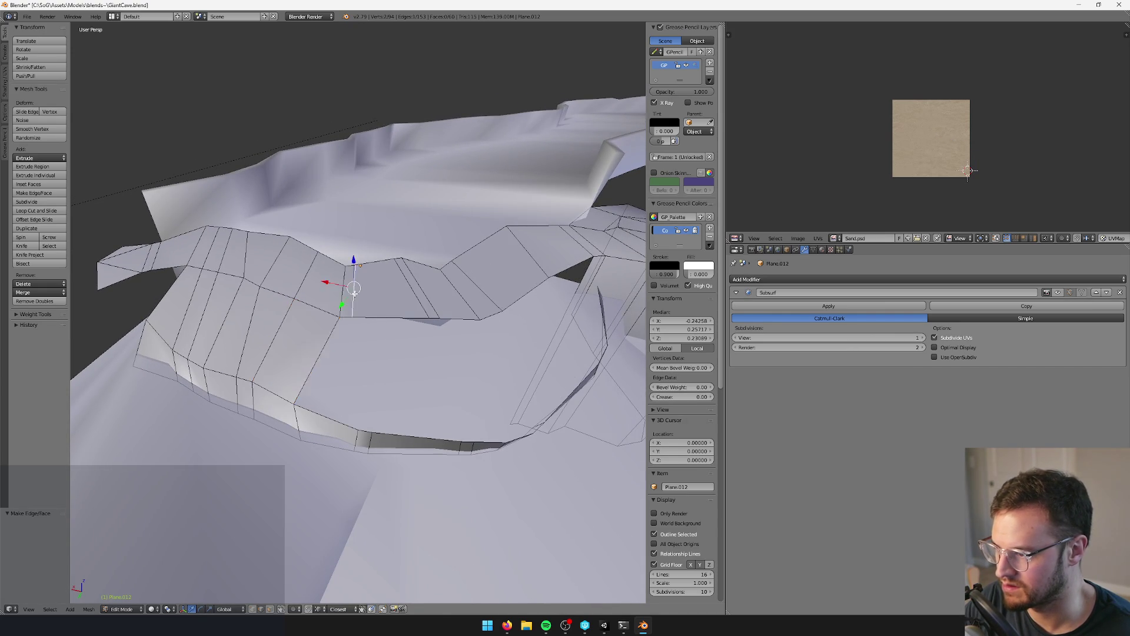
pyautogui.press('x')
pyautogui.click(334, 372)
pyautogui.rightClick(369, 334)
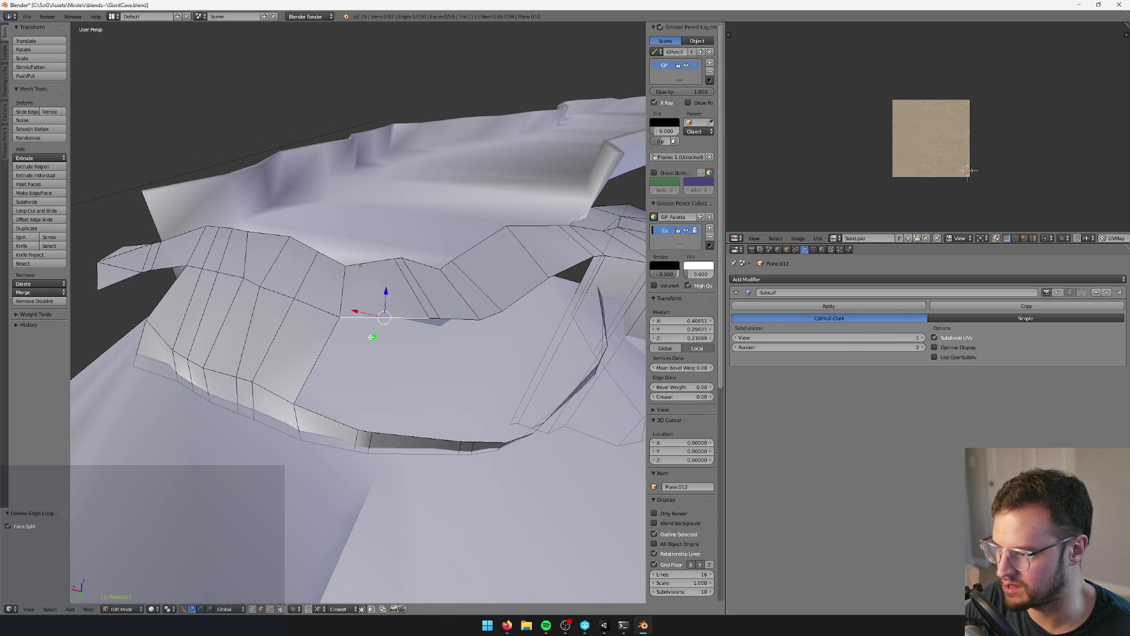
pyautogui.keyDown('shift'); pyautogui.rightClick(327, 416); pyautogui.keyUp('shift')
pyautogui.press('f')
# - Fill further gaps along the wall from edge pairs, including a triangular face
pyautogui.rightClick(432, 319)
pyautogui.press('f')
pyautogui.rightClick(414, 435)
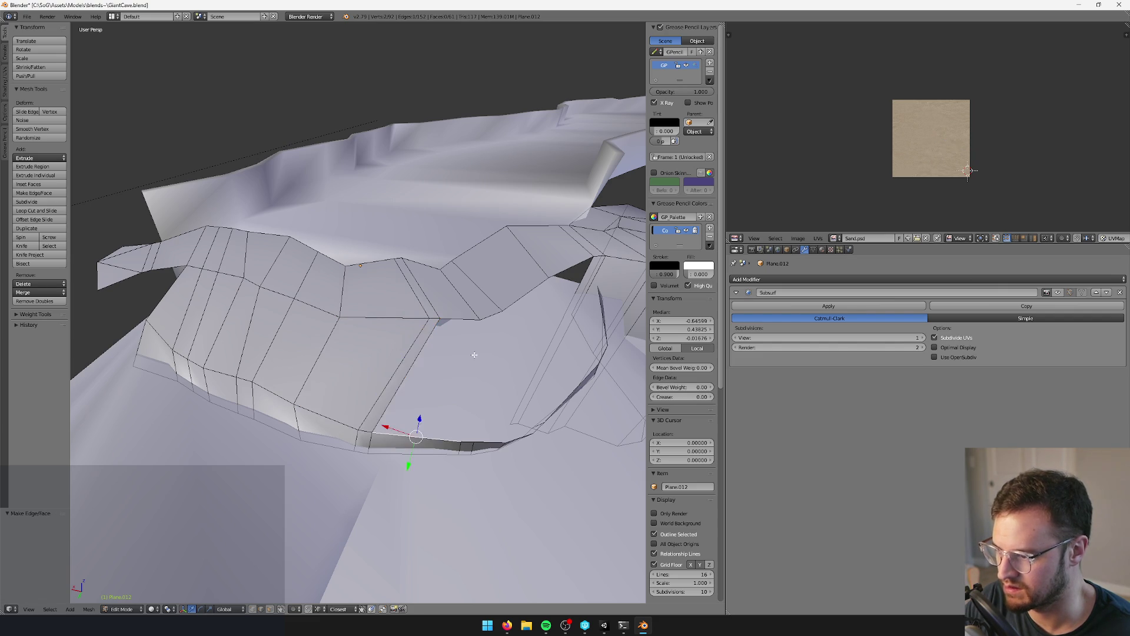
pyautogui.keyDown('shift'); pyautogui.rightClick(463, 322); pyautogui.keyUp('shift')
pyautogui.press('f')
pyautogui.rightClick(491, 313)
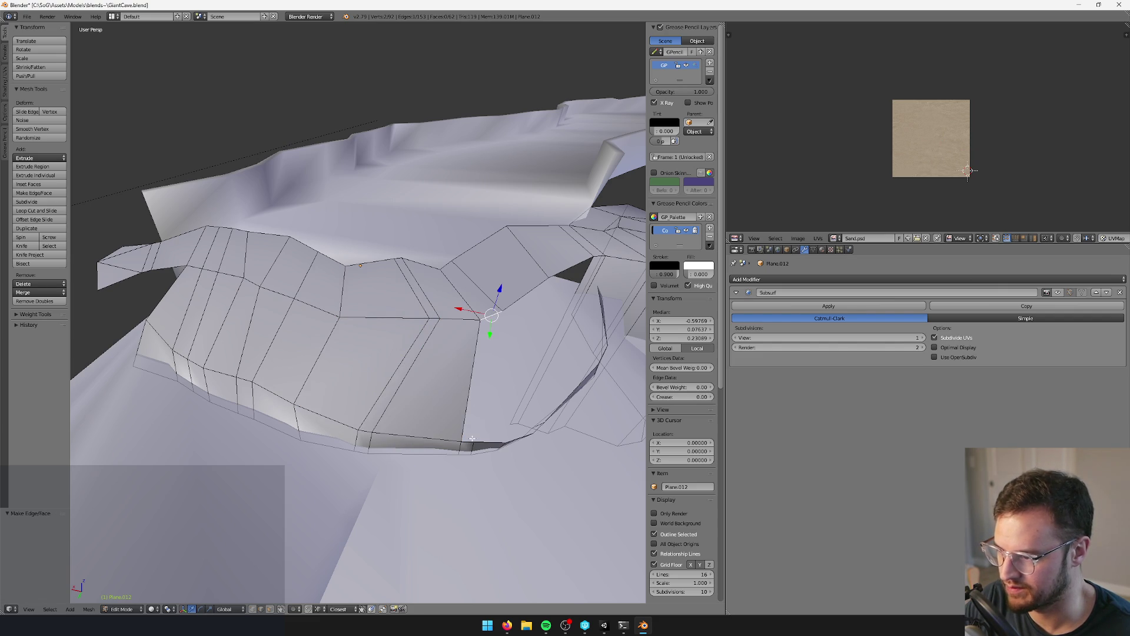
pyautogui.press('f')
pyautogui.moveTo(505, 414); pyautogui.dragTo(405, 383, button='middle')
pyautogui.rightClick(405, 383)
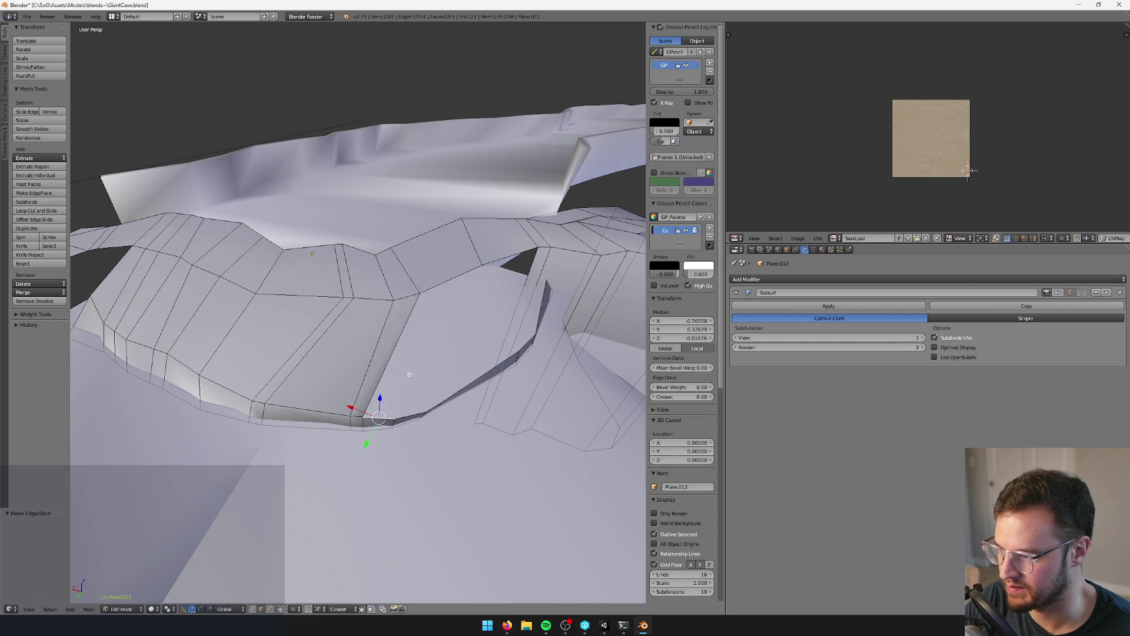
pyautogui.moveTo(430, 328); pyautogui.dragTo(382, 405, button='middle')
pyautogui.keyDown('shift'); pyautogui.rightClick(382, 405); pyautogui.keyUp('shift')
pyautogui.press('f')
# - Remove another extra edge loop and fill the remaining wall gaps with faces
pyautogui.rightClick(385, 416)
pyautogui.keyDown('shift'); pyautogui.rightClick(367, 412); pyautogui.keyUp('shift')
pyautogui.press('f')
pyautogui.rightClick(467, 366)
pyautogui.moveTo(467, 365); pyautogui.dragTo(414, 380, button='middle')
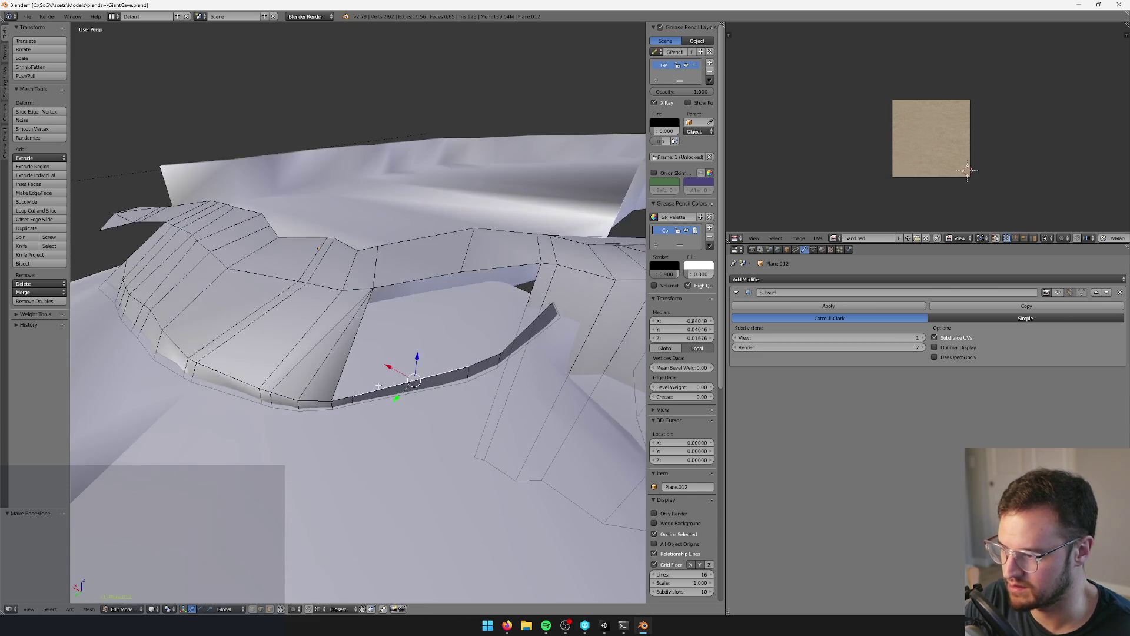
pyautogui.press('x')
pyautogui.click(358, 402)
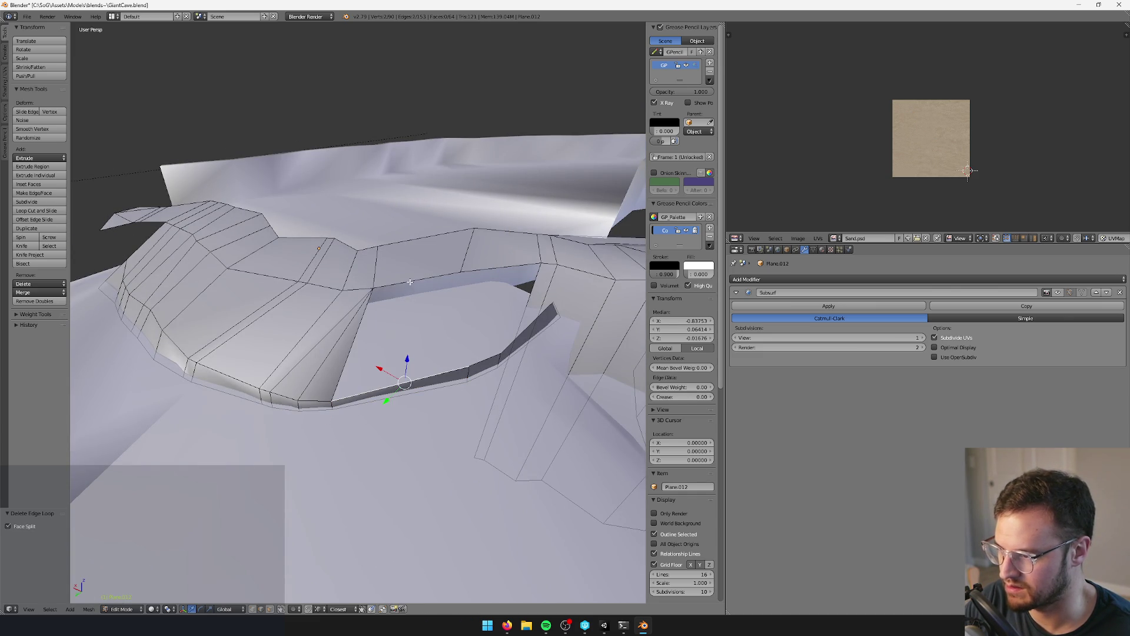
pyautogui.press('f')
pyautogui.moveTo(411, 282); pyautogui.dragTo(370, 290, button='middle')
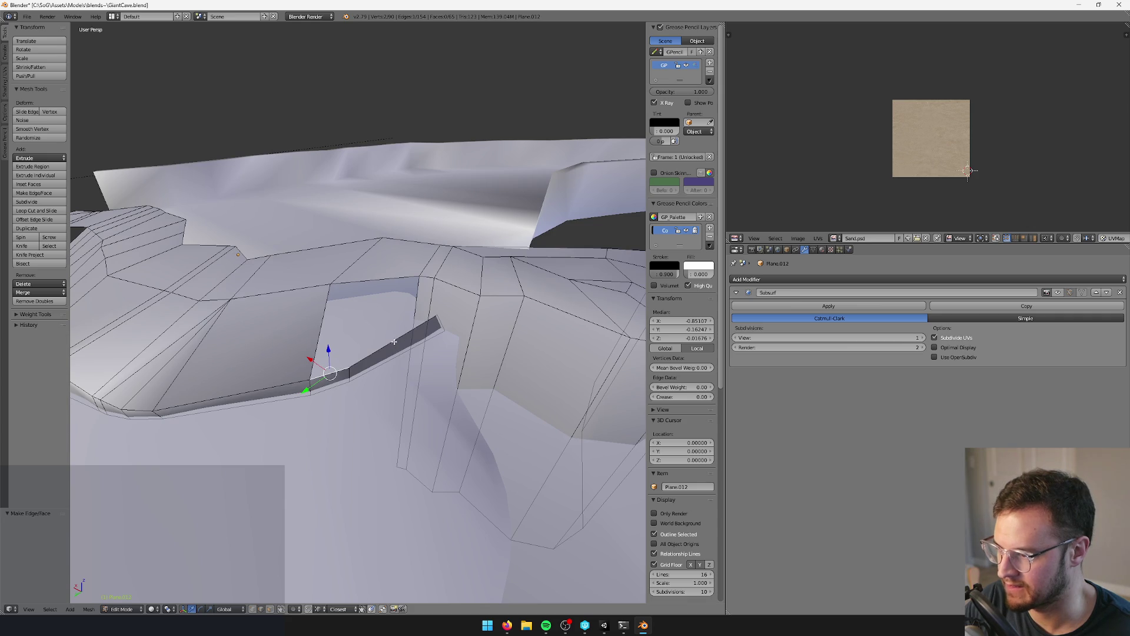
pyautogui.press('f')
pyautogui.rightClick(319, 343)
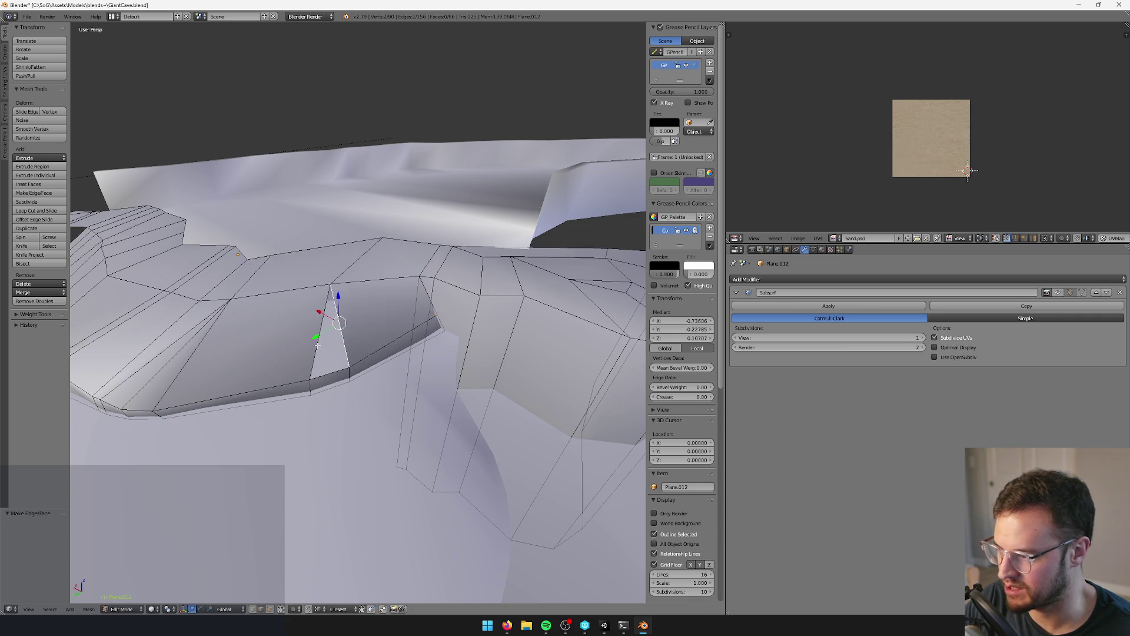
pyautogui.press('f')
# - Select the rim's edge loops with Ctrl+E and shift them horizontally
pyautogui.moveTo(330, 355)
pyautogui.mouseDown(button='middle')
pyautogui.moveTo(401, 383)
pyautogui.moveTo(359, 359)
pyautogui.mouseUp(button='middle')
pyautogui.rightClick(350, 354)
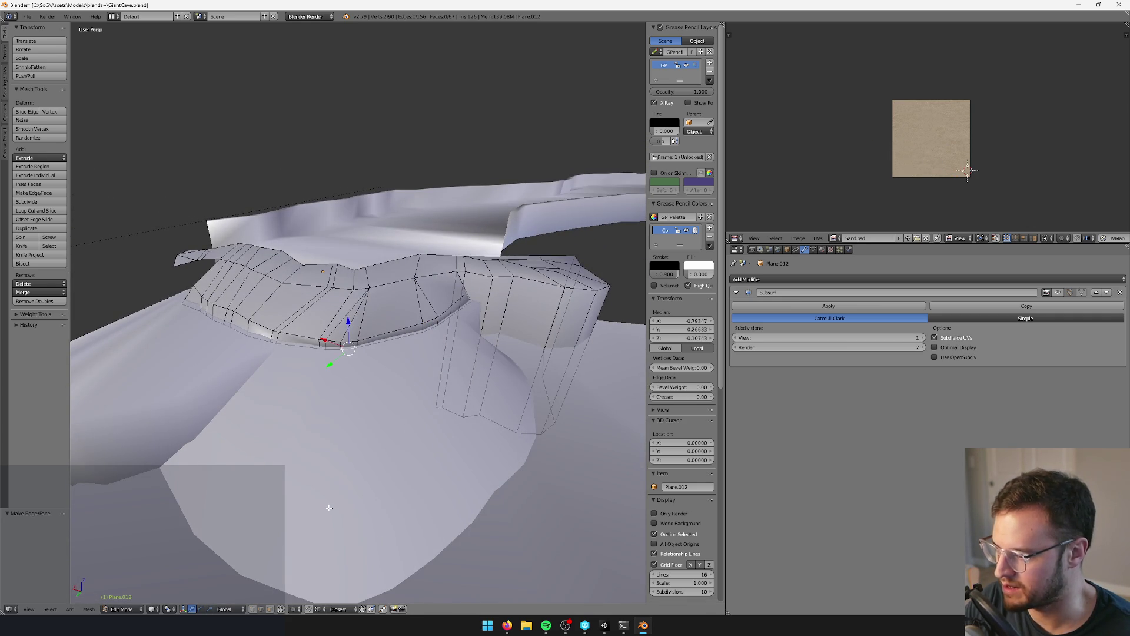
pyautogui.hotkey('ctrl', 'e')
pyautogui.moveTo(340, 370); pyautogui.dragTo(306, 311, button='middle')
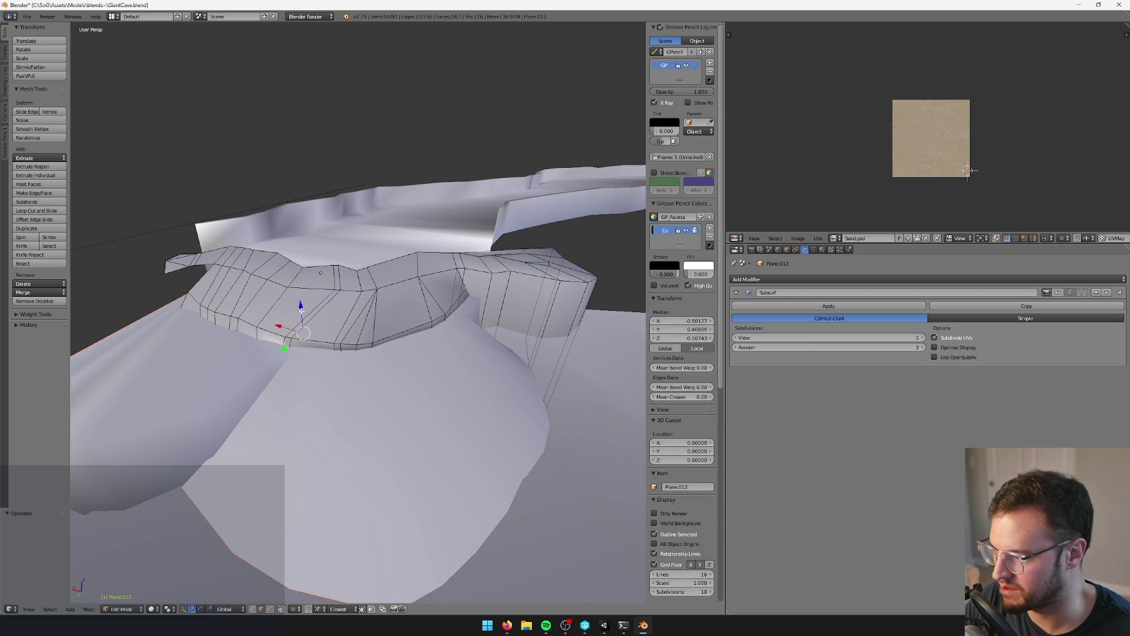
pyautogui.press('g')
pyautogui.hotkey('shift', 'z')
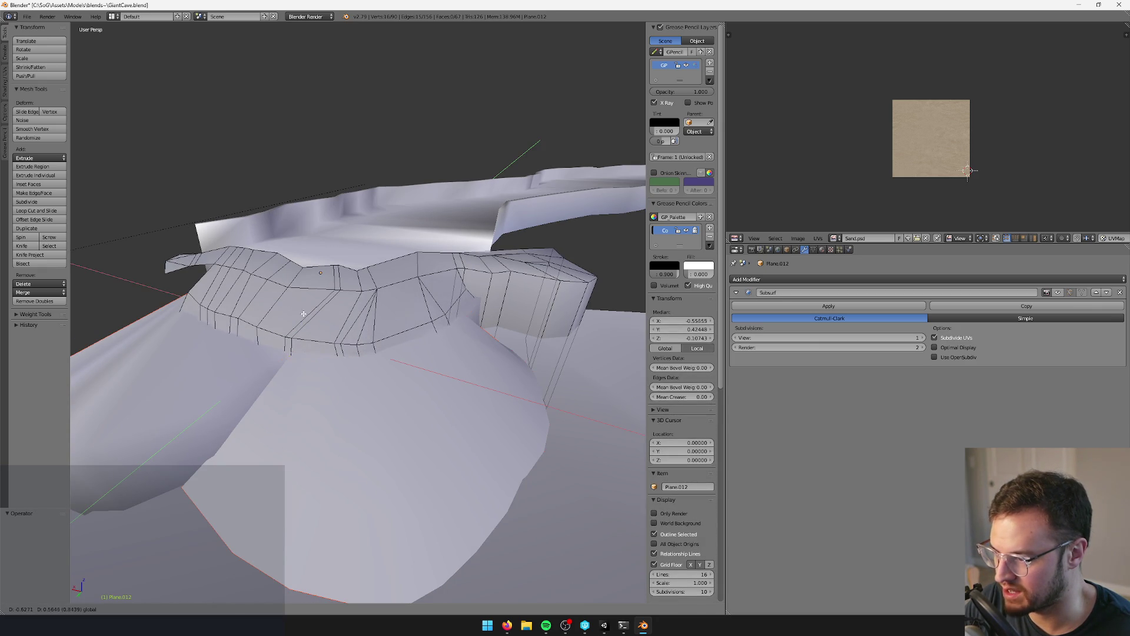
pyautogui.click(304, 315)
# - Lower the selected rim edges slightly to form the hanging band
pyautogui.moveTo(304, 315)
pyautogui.mouseDown(button='middle')
pyautogui.moveTo(340, 297)
pyautogui.moveTo(429, 323)
pyautogui.moveTo(447, 335)
pyautogui.moveTo(353, 341)
pyautogui.moveTo(373, 359)
pyautogui.moveTo(433, 348)
pyautogui.moveTo(435, 365)
pyautogui.moveTo(428, 351)
pyautogui.moveTo(452, 316)
pyautogui.mouseUp(button='middle')
pyautogui.press('Tab')
pyautogui.press('Tab')
pyautogui.moveTo(471, 270); pyautogui.dragTo(372, 299, button='middle')
pyautogui.moveTo(372, 299); pyautogui.dragTo(374, 331)
pyautogui.moveTo(374, 331)
pyautogui.mouseDown(button='middle')
pyautogui.moveTo(412, 315)
pyautogui.moveTo(460, 321)
pyautogui.moveTo(360, 323)
pyautogui.moveTo(444, 336)
pyautogui.moveTo(471, 353)
pyautogui.moveTo(412, 354)
pyautogui.moveTo(371, 322)
pyautogui.moveTo(434, 333)
pyautogui.moveTo(354, 327)
pyautogui.moveTo(304, 359)
pyautogui.moveTo(287, 614)
pyautogui.mouseUp(button='middle')
pyautogui.press('Tab')
pyautogui.press('Tab')
pyautogui.press('Tab')
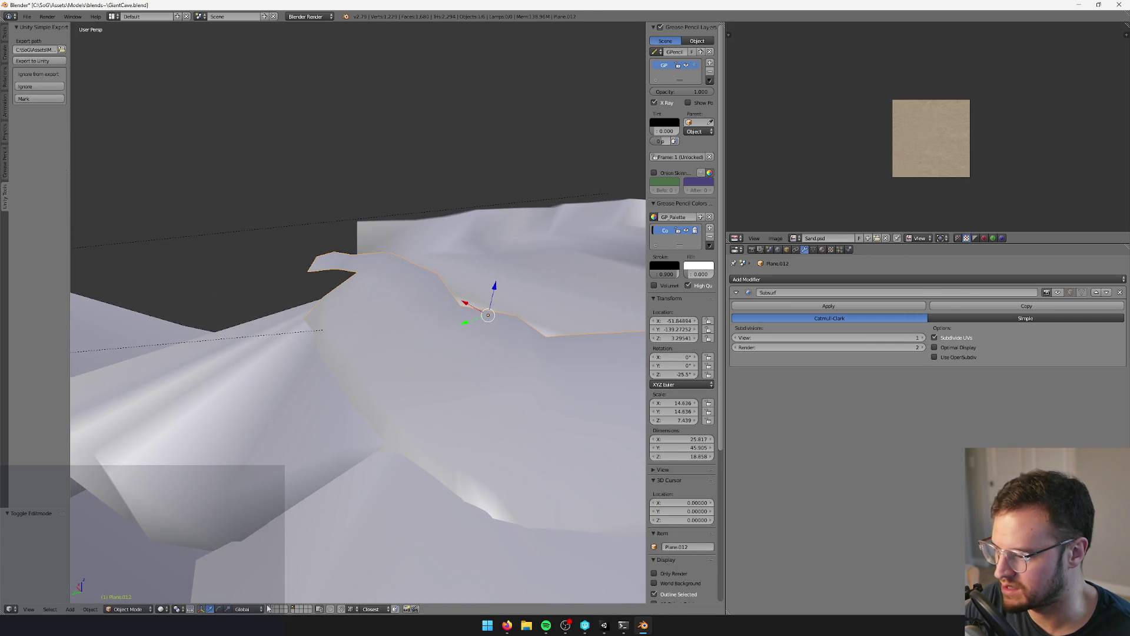
# - Exit Local View to show the full cave and select the nearby cylinder piece
pyautogui.press('KP_Divide')
pyautogui.moveTo(312, 383)
pyautogui.mouseDown(button='middle')
pyautogui.moveTo(402, 384)
pyautogui.moveTo(324, 393)
pyautogui.mouseUp(button='middle')
pyautogui.moveTo(369, 393)
pyautogui.mouseDown(button='middle')
pyautogui.moveTo(344, 385)
pyautogui.moveTo(370, 391)
pyautogui.mouseUp(button='middle')
pyautogui.moveTo(325, 542)
pyautogui.mouseDown(button='middle')
pyautogui.moveTo(347, 477)
pyautogui.moveTo(411, 424)
pyautogui.mouseUp(button='middle')
pyautogui.rightClick(352, 468)
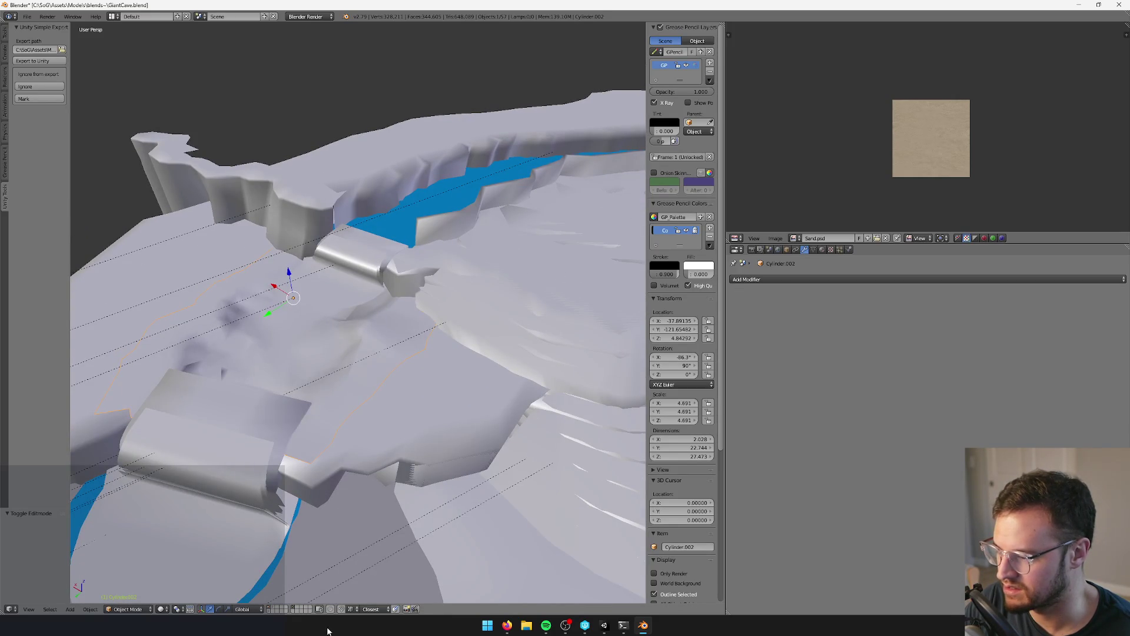
# - Select Plane.033 and move its corner vertex against the cylinder piece
pyautogui.click(294, 609)
pyautogui.rightClick(389, 447)
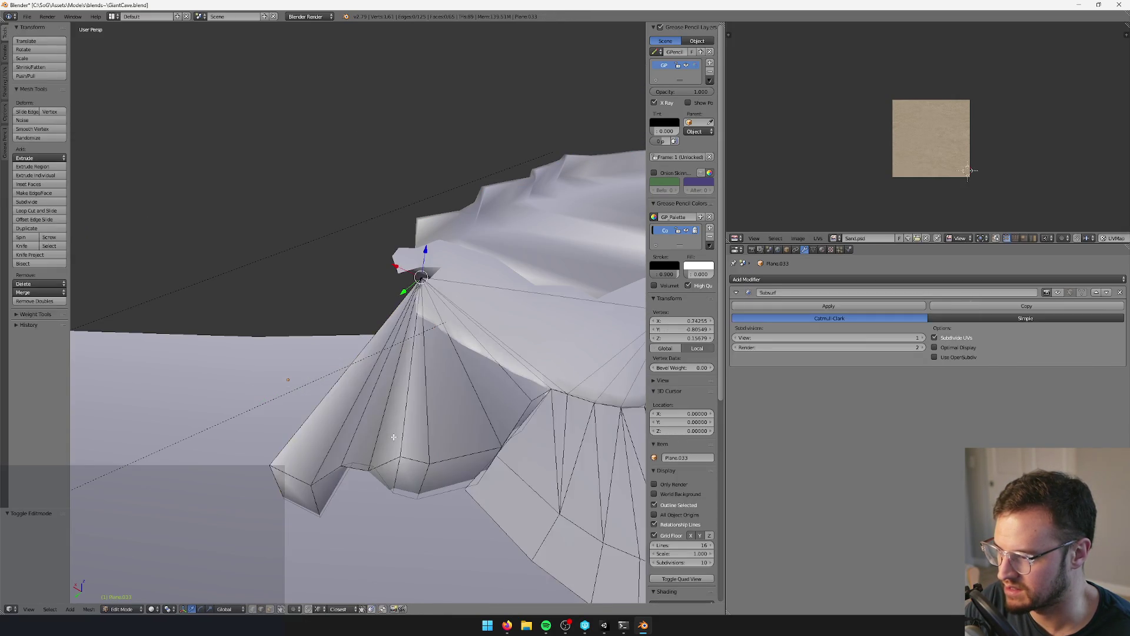
pyautogui.click(267, 607)
pyautogui.moveTo(280, 570)
pyautogui.mouseDown(button='middle')
pyautogui.moveTo(354, 494)
pyautogui.moveTo(393, 428)
pyautogui.mouseUp(button='middle')
pyautogui.press('Tab')
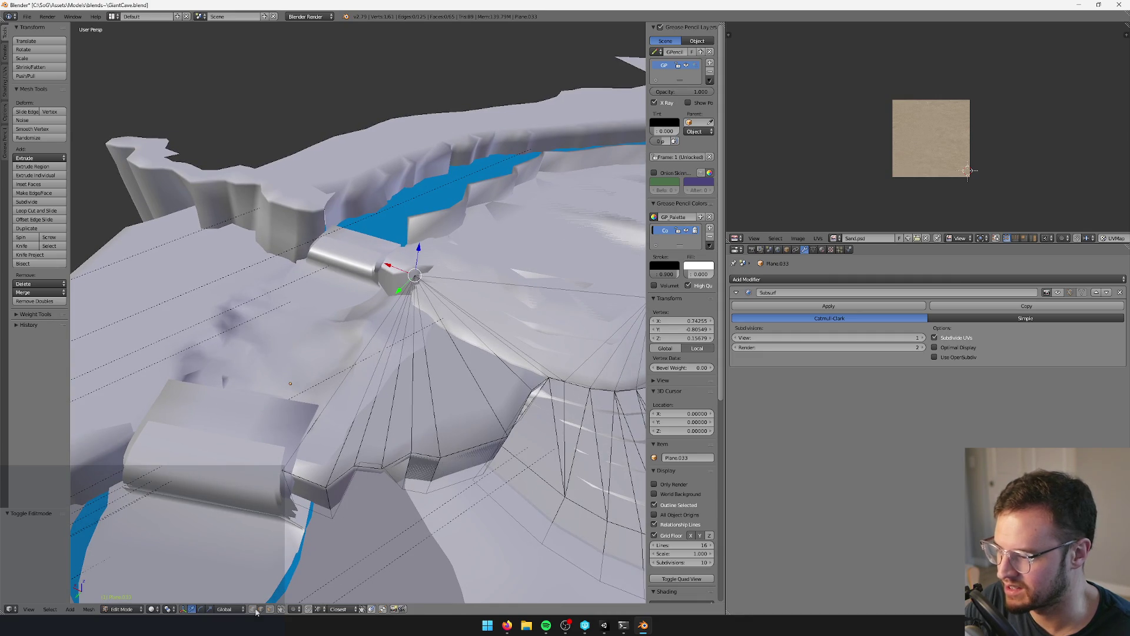
pyautogui.press('ctrl+KP_Add')
pyautogui.press('ctrl+KP_Add')
pyautogui.rightClick(395, 270)
pyautogui.press('g')
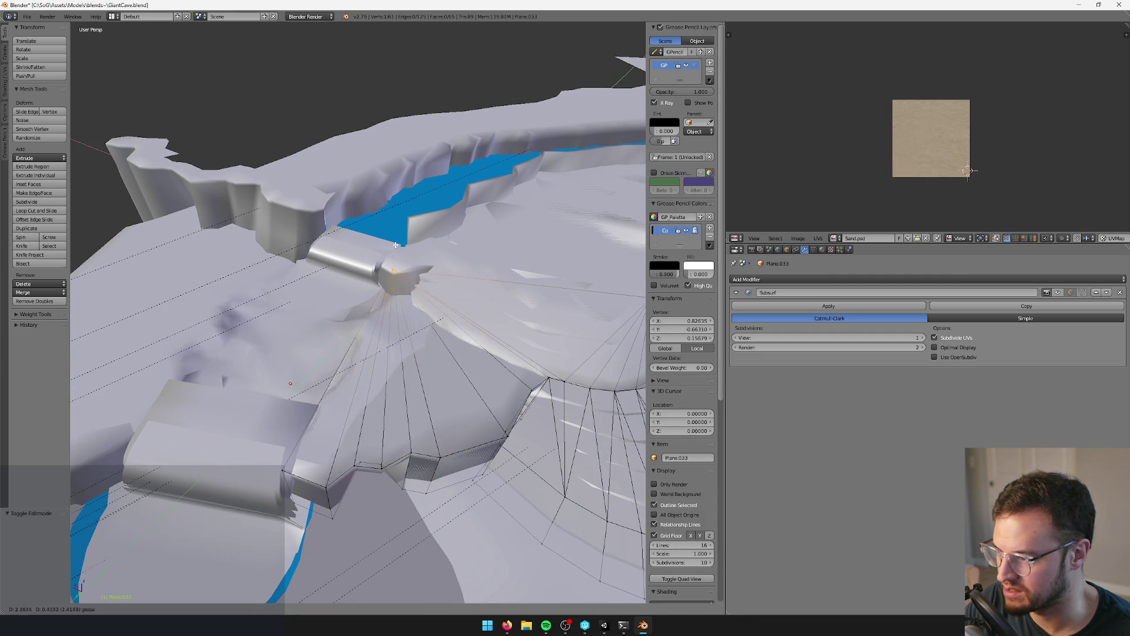
pyautogui.click(398, 243)
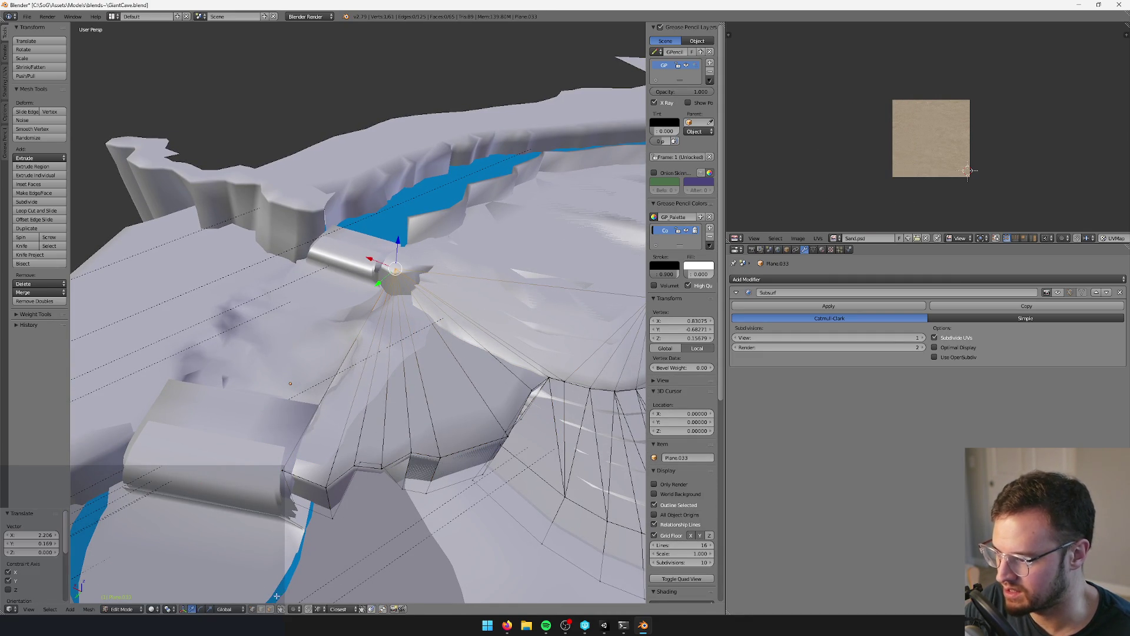
# - Extrude a rim edge of Plane.033 straight up along Z into a wall
pyautogui.rightClick(284, 471)
pyautogui.keyDown('shift'); pyautogui.rightClick(290, 490); pyautogui.keyUp('shift')
pyautogui.moveTo(290, 489)
pyautogui.mouseDown(button='middle')
pyautogui.moveTo(361, 429)
pyautogui.moveTo(405, 292)
pyautogui.mouseUp(button='middle')
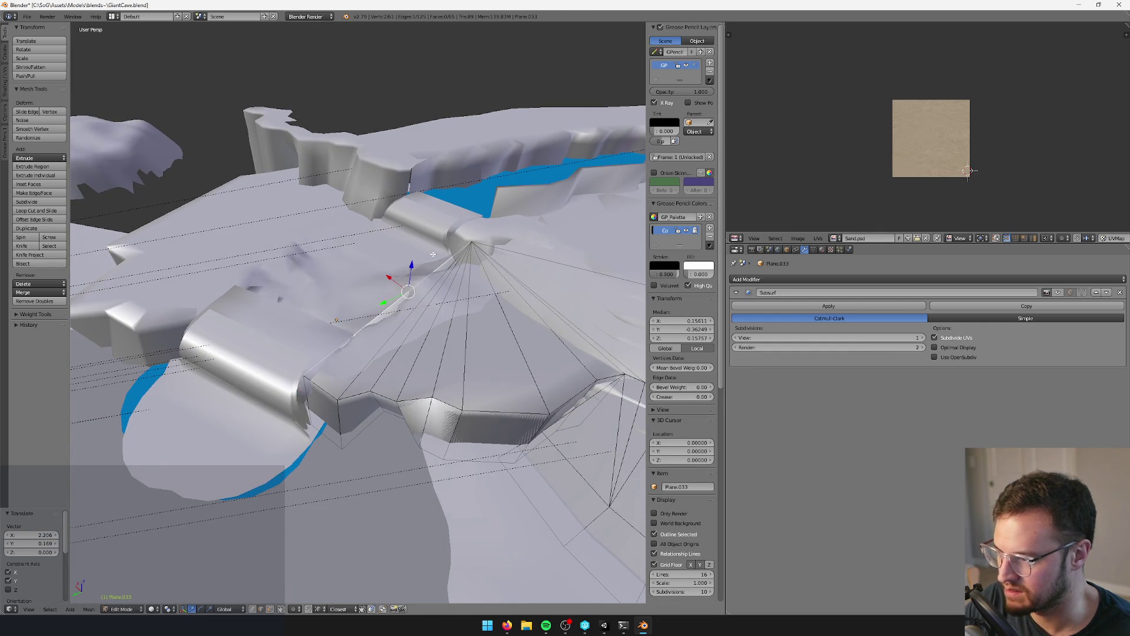
pyautogui.press('e')
pyautogui.press('z')
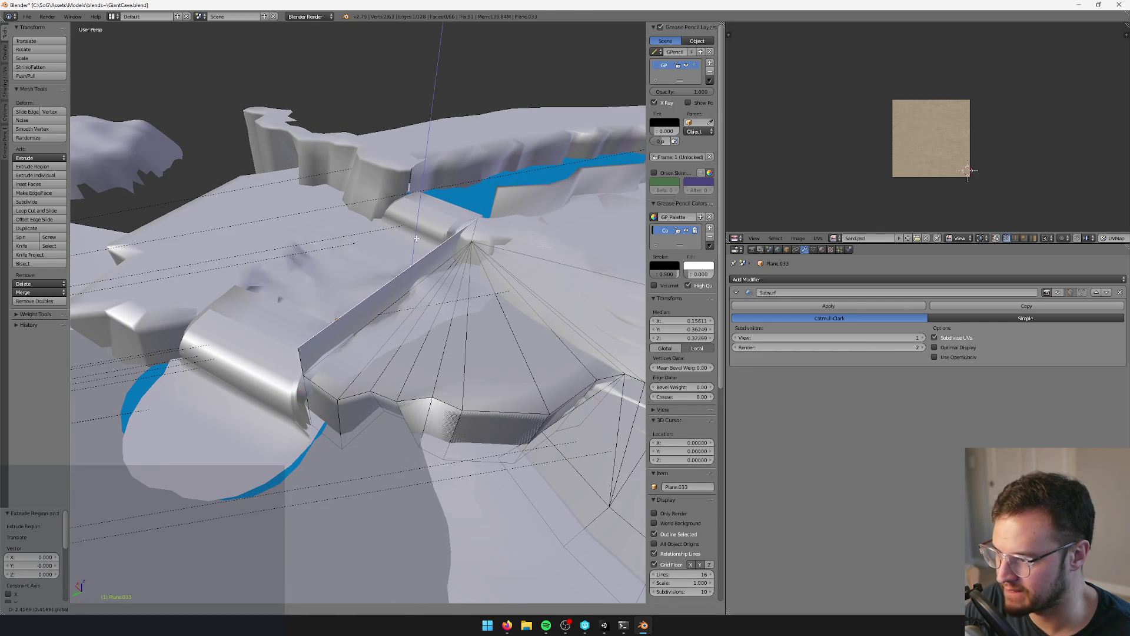
pyautogui.click(417, 231)
pyautogui.moveTo(417, 231)
pyautogui.mouseDown(button='middle')
pyautogui.moveTo(189, 302)
pyautogui.moveTo(240, 358)
pyautogui.moveTo(346, 287)
pyautogui.moveTo(289, 326)
pyautogui.mouseUp(button='middle')
# - Fine-tune the new wall's height by lowering and then slightly raising its top edge
pyautogui.press('Tab')
pyautogui.rightClick(346, 287)
pyautogui.press('Tab')
pyautogui.press('Tab')
pyautogui.rightClick(289, 326)
pyautogui.press('Tab')
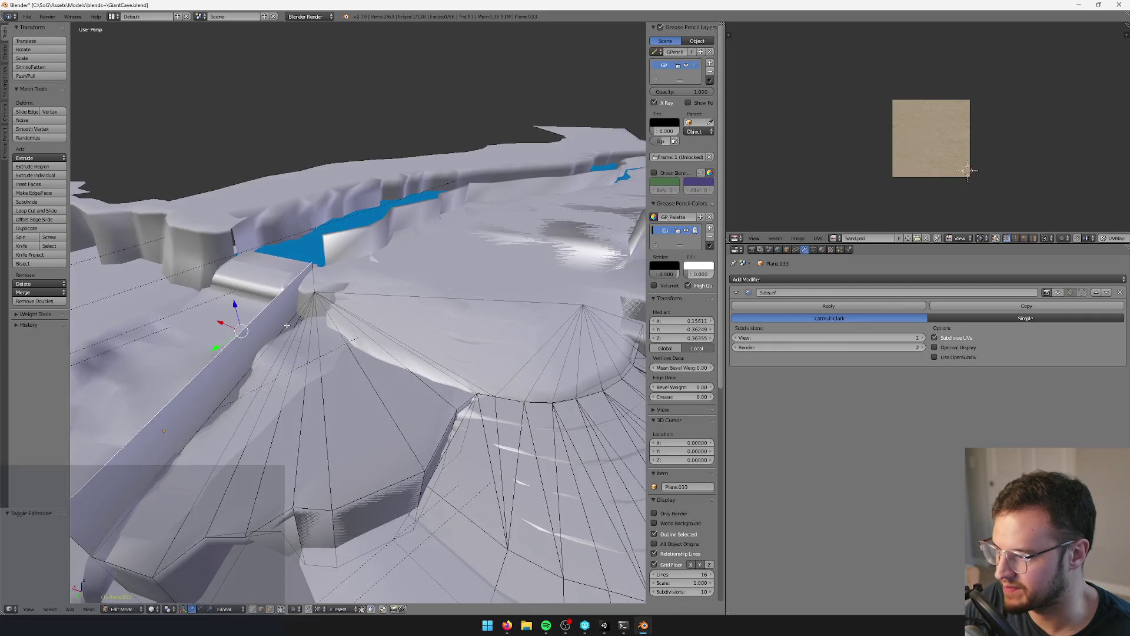
pyautogui.moveTo(235, 304); pyautogui.dragTo(237, 311)
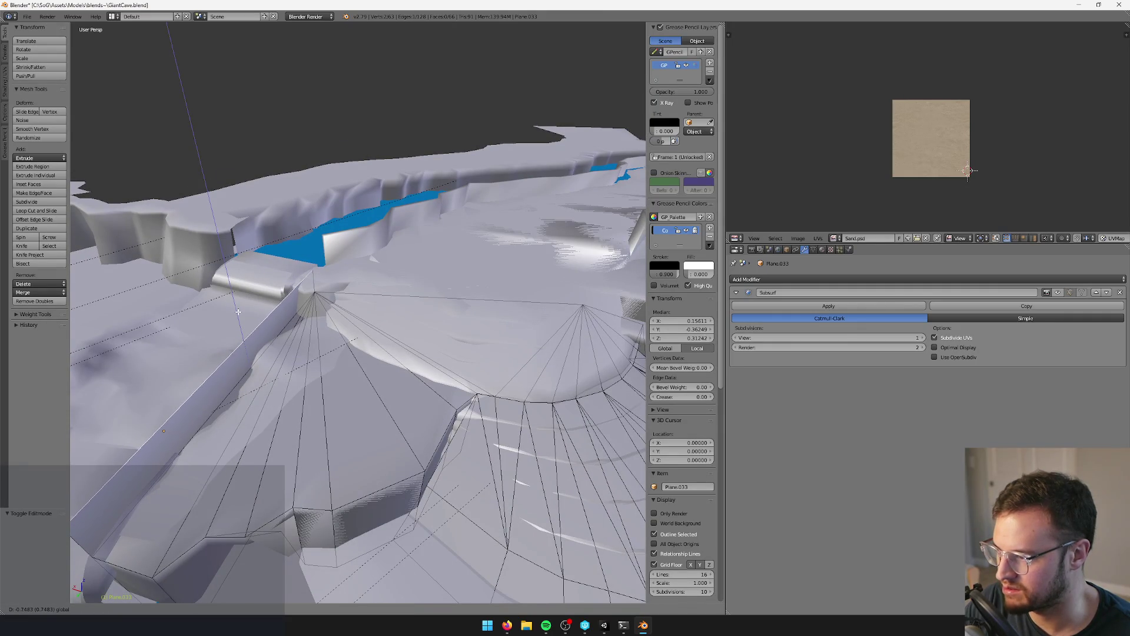
pyautogui.click(239, 316)
pyautogui.moveTo(239, 316)
pyautogui.mouseDown(button='middle')
pyautogui.moveTo(407, 325)
pyautogui.moveTo(389, 328)
pyautogui.moveTo(432, 339)
pyautogui.moveTo(382, 313)
pyautogui.mouseUp(button='middle')
pyautogui.moveTo(237, 331); pyautogui.dragTo(241, 335)
pyautogui.moveTo(241, 336); pyautogui.dragTo(394, 300, button='middle')
pyautogui.moveTo(403, 220); pyautogui.dragTo(408, 213)
pyautogui.moveTo(408, 213); pyautogui.dragTo(285, 544, button='middle')
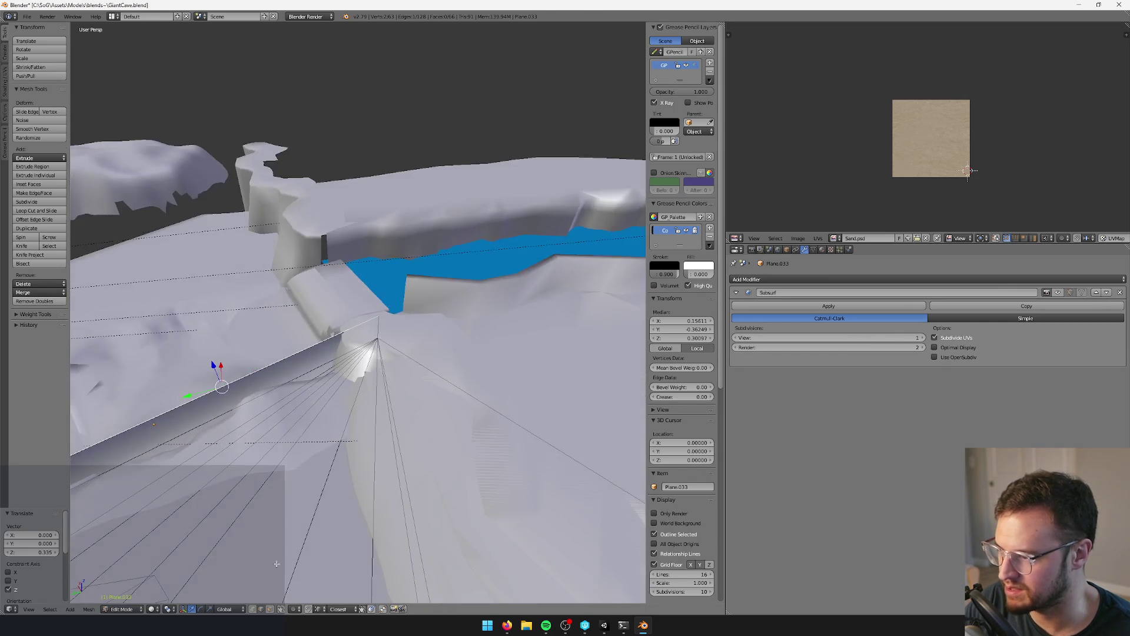
# - Slide the wall's corner vertex horizontally and return to Object Mode
pyautogui.rightClick(378, 292)
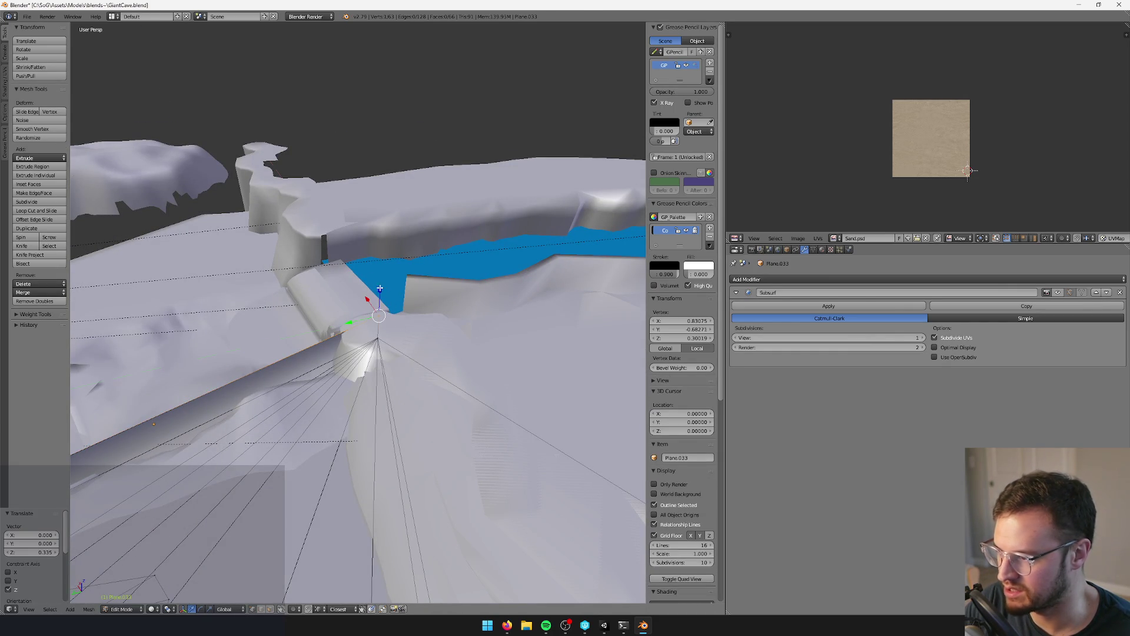
pyautogui.press('g')
pyautogui.hotkey('shift', 'z')
pyautogui.click(341, 304)
pyautogui.press('Tab')
pyautogui.moveTo(342, 304)
pyautogui.mouseDown(button='middle')
pyautogui.moveTo(447, 306)
pyautogui.moveTo(404, 318)
pyautogui.moveTo(425, 347)
pyautogui.moveTo(331, 537)
pyautogui.mouseUp(button='middle')
pyautogui.rightClick(404, 318)
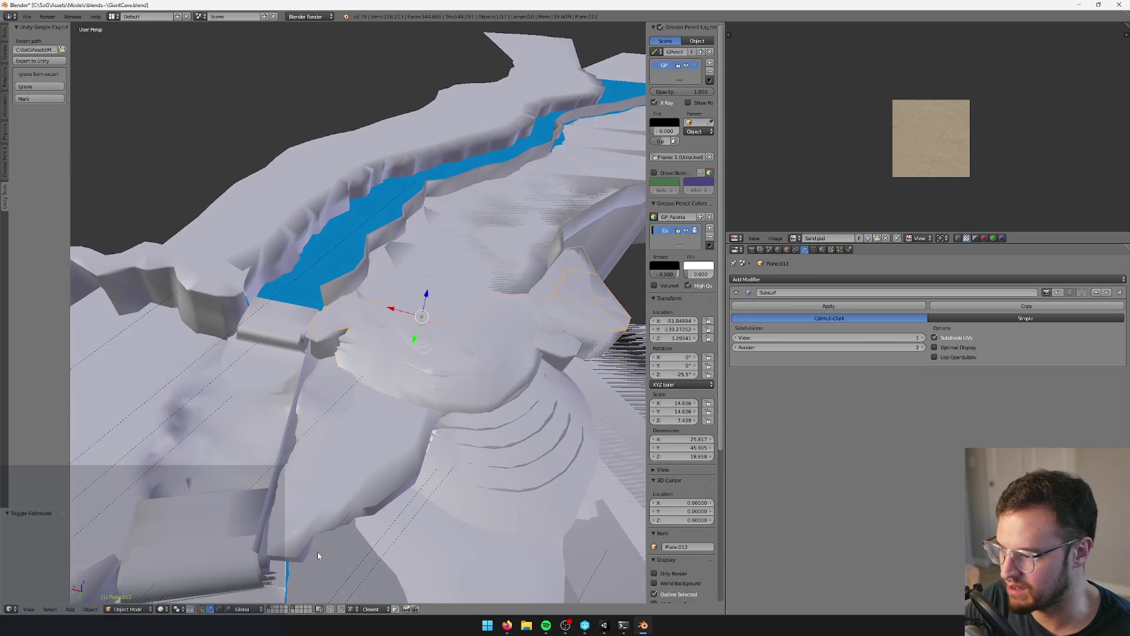
# - Isolate the ledge layer, restore all cave layers, and start editing the Plane.012 vertices
pyautogui.click(294, 610)
pyautogui.press('Tab')
pyautogui.press('Tab')
pyautogui.click(271, 610)
pyautogui.press('Tab')
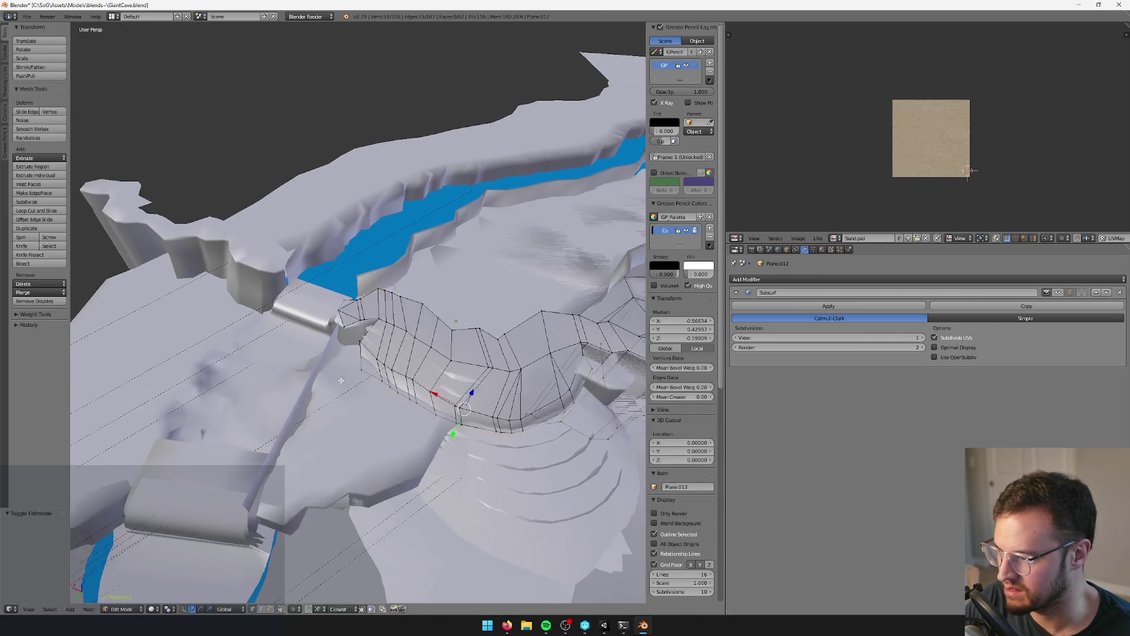
pyautogui.press('KP_Decimal')
# - Move the ledge's corner vertex horizontally (excluding Z) against the neighbouring wall
pyautogui.rightClick(357, 321)
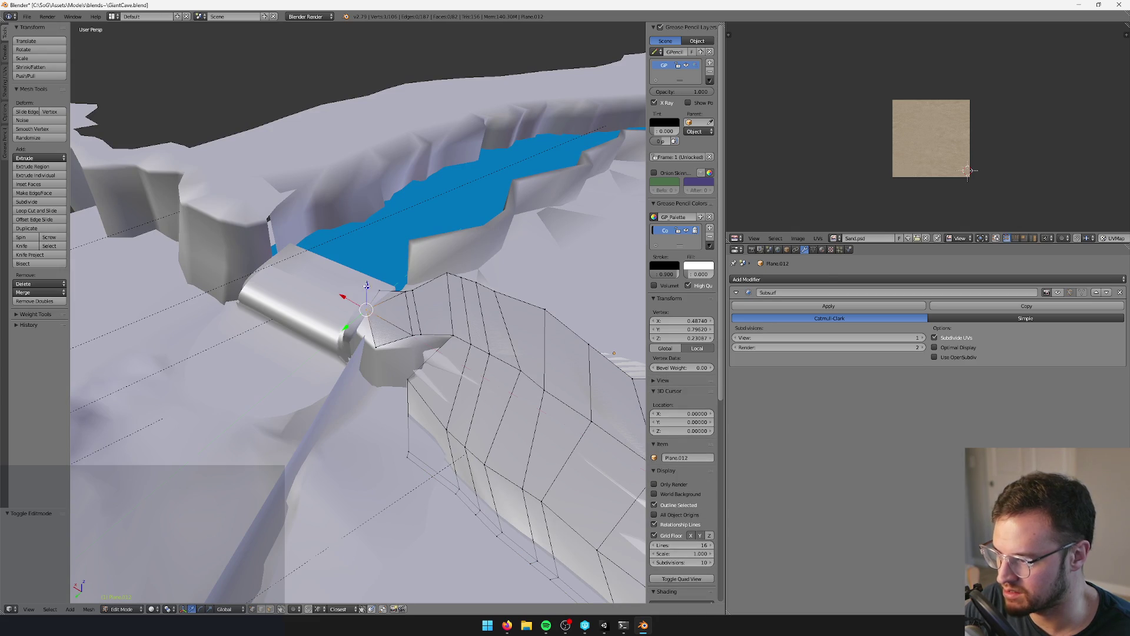
pyautogui.press('g')
pyautogui.hotkey('shift', 'z')
pyautogui.click(356, 300)
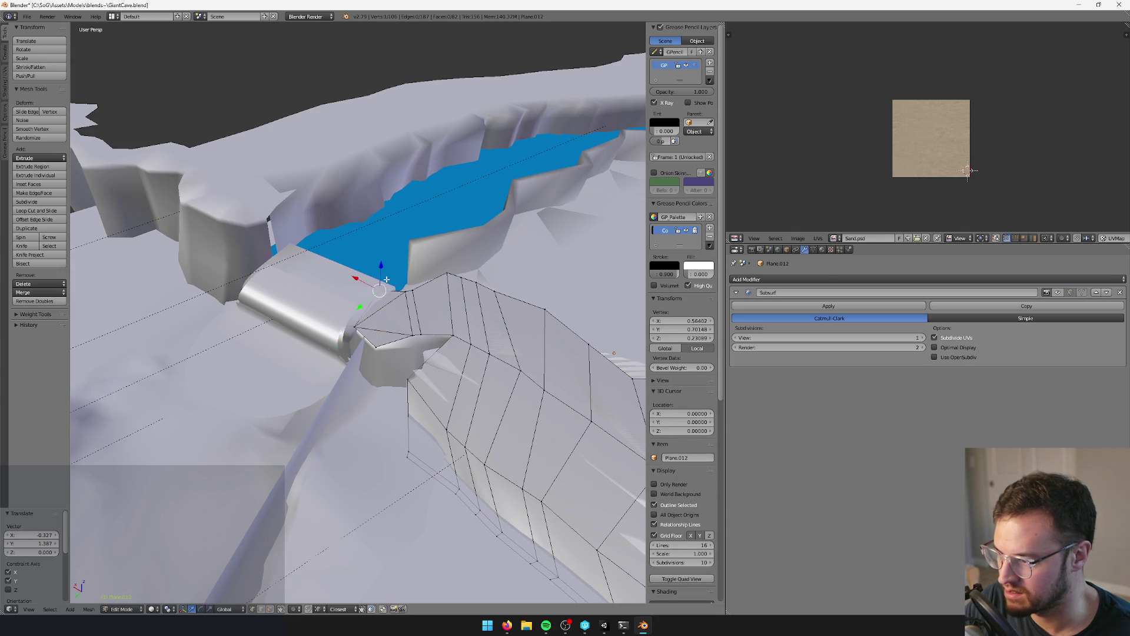
pyautogui.press('g')
pyautogui.hotkey('shift', 'z')
pyautogui.click(377, 321)
# - Select the neighbouring vertex to form an edge and slide that edge horizontally into place
pyautogui.moveTo(376, 321); pyautogui.dragTo(372, 340, button='middle')
pyautogui.keyDown('shift'); pyautogui.rightClick(371, 340); pyautogui.keyUp('shift')
pyautogui.press('g')
pyautogui.hotkey('shift', 'z')
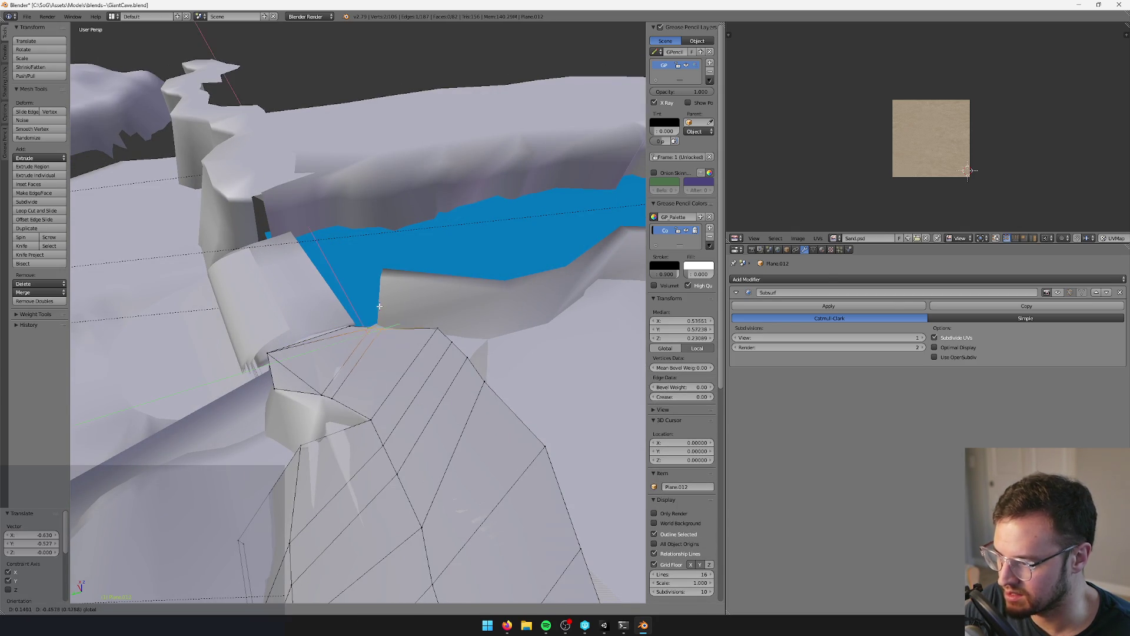
pyautogui.click(383, 302)
# - Select another rim edge of the ledge and raise it straight up along Z into a wall face
pyautogui.moveTo(384, 302)
pyautogui.mouseDown(button='middle')
pyautogui.moveTo(404, 304)
pyautogui.moveTo(301, 570)
pyautogui.mouseUp(button='middle')
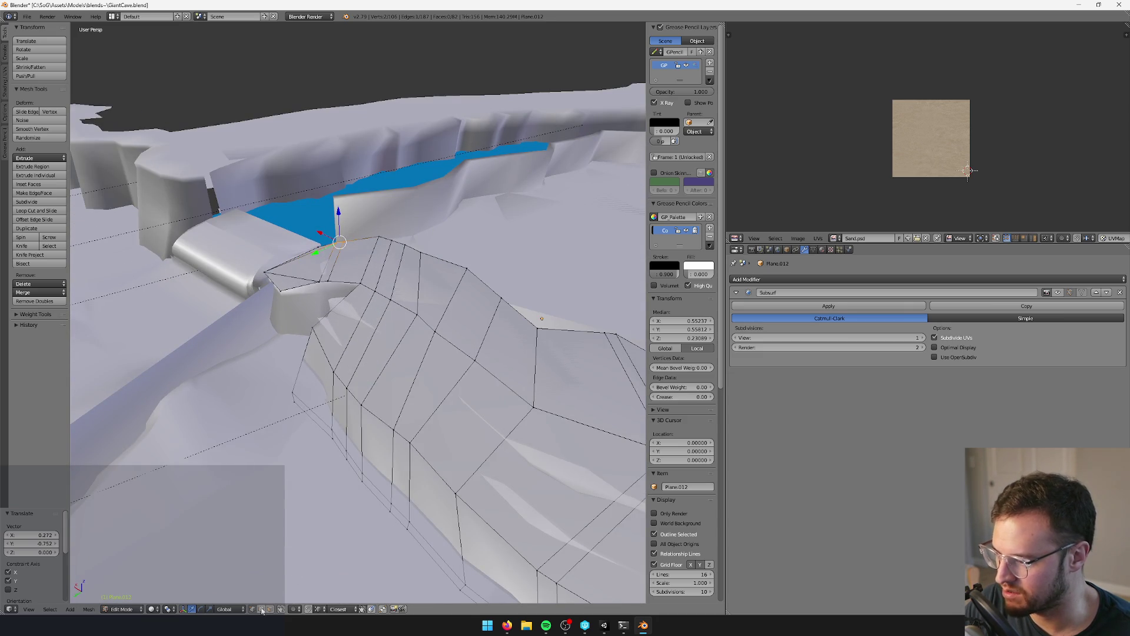
pyautogui.moveTo(285, 365)
pyautogui.mouseDown(button='middle')
pyautogui.moveTo(353, 312)
pyautogui.moveTo(353, 353)
pyautogui.moveTo(384, 265)
pyautogui.mouseUp(button='middle')
pyautogui.rightClick(353, 353)
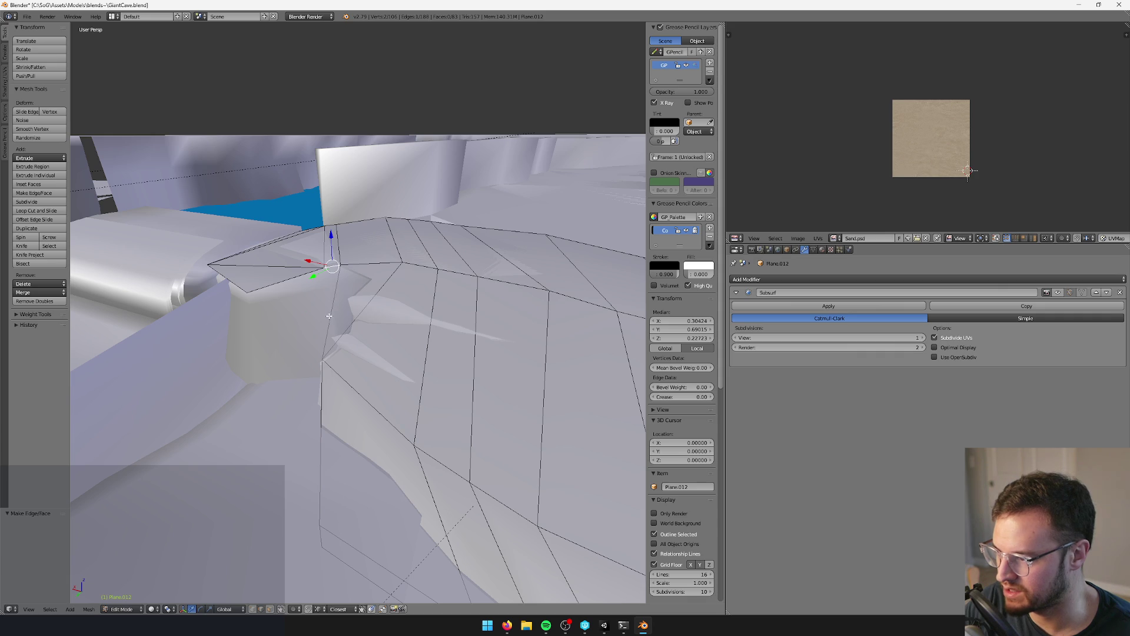
pyautogui.moveTo(335, 311); pyautogui.dragTo(371, 359, button='middle')
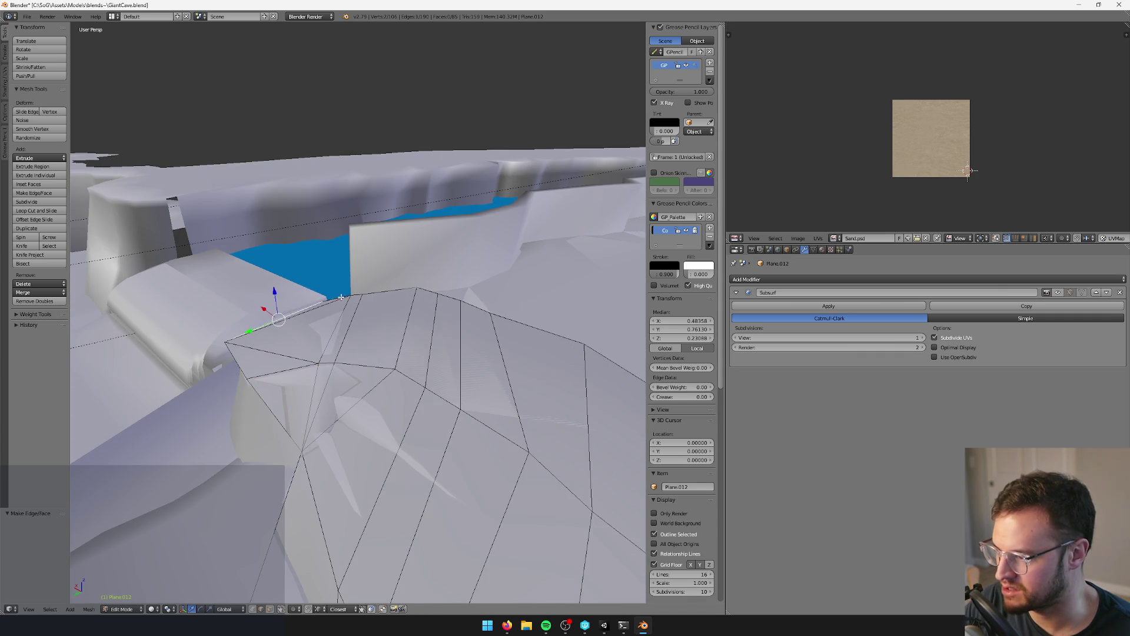
pyautogui.moveTo(372, 298); pyautogui.dragTo(410, 303, button='middle')
pyautogui.moveTo(326, 353); pyautogui.dragTo(436, 274, button='middle')
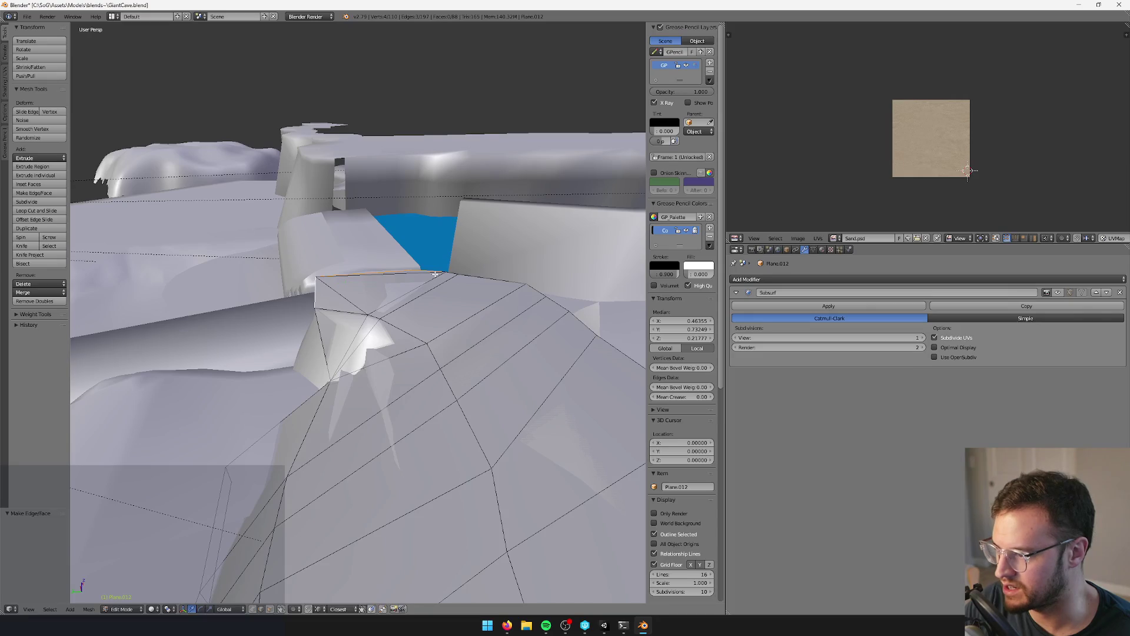
pyautogui.press('g')
pyautogui.press('z')
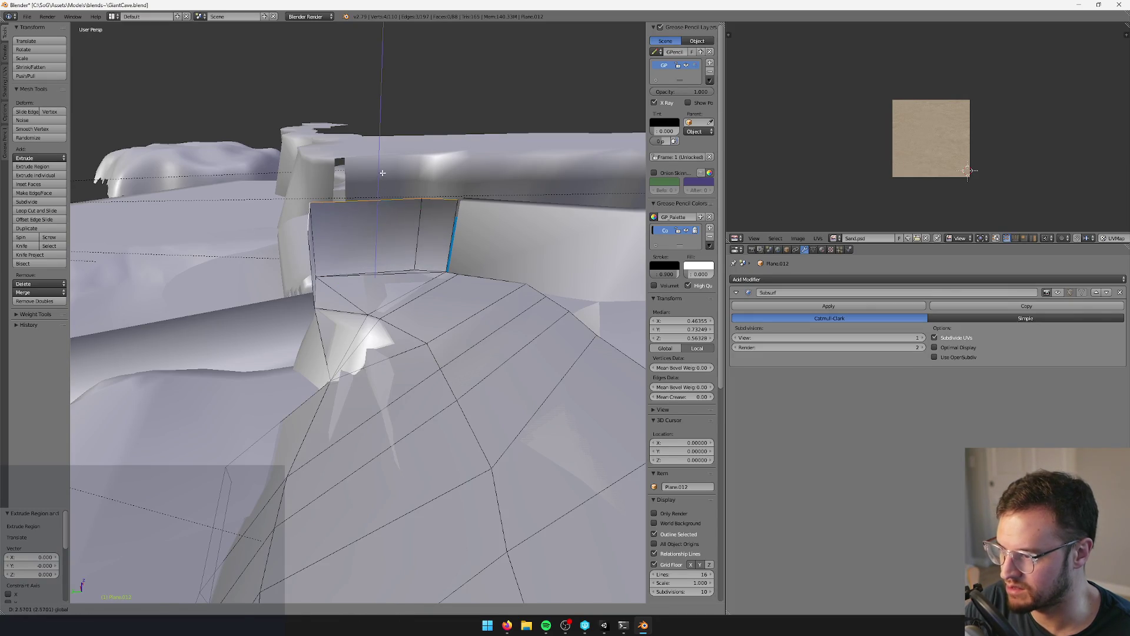
pyautogui.click(383, 173)
# - Extrude the next rim edge and move it straight up along Z into a second wall face
pyautogui.moveTo(382, 176)
pyautogui.mouseDown(button='middle')
pyautogui.moveTo(379, 322)
pyautogui.moveTo(391, 305)
pyautogui.moveTo(384, 284)
pyautogui.mouseUp(button='middle')
pyautogui.press('e')
pyautogui.rightClick(391, 305)
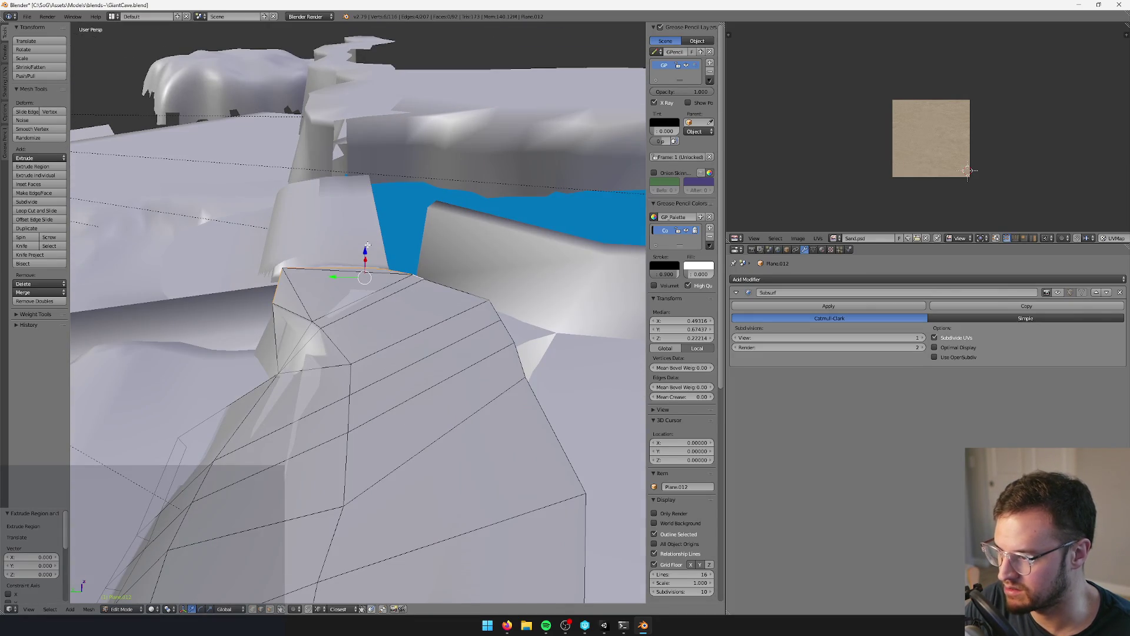
pyautogui.press('g')
pyautogui.press('z')
pyautogui.click(370, 181)
# - Select all of Plane.012 and Remove Doubles at a 0.09 merge distance, clearing 34 vertices
pyautogui.press('a')
pyautogui.moveTo(370, 180)
pyautogui.mouseDown(button='middle')
pyautogui.moveTo(429, 227)
pyautogui.moveTo(454, 196)
pyautogui.moveTo(441, 202)
pyautogui.mouseUp(button='middle')
pyautogui.press('a')
pyautogui.press('space')
pyautogui.write('doubl')
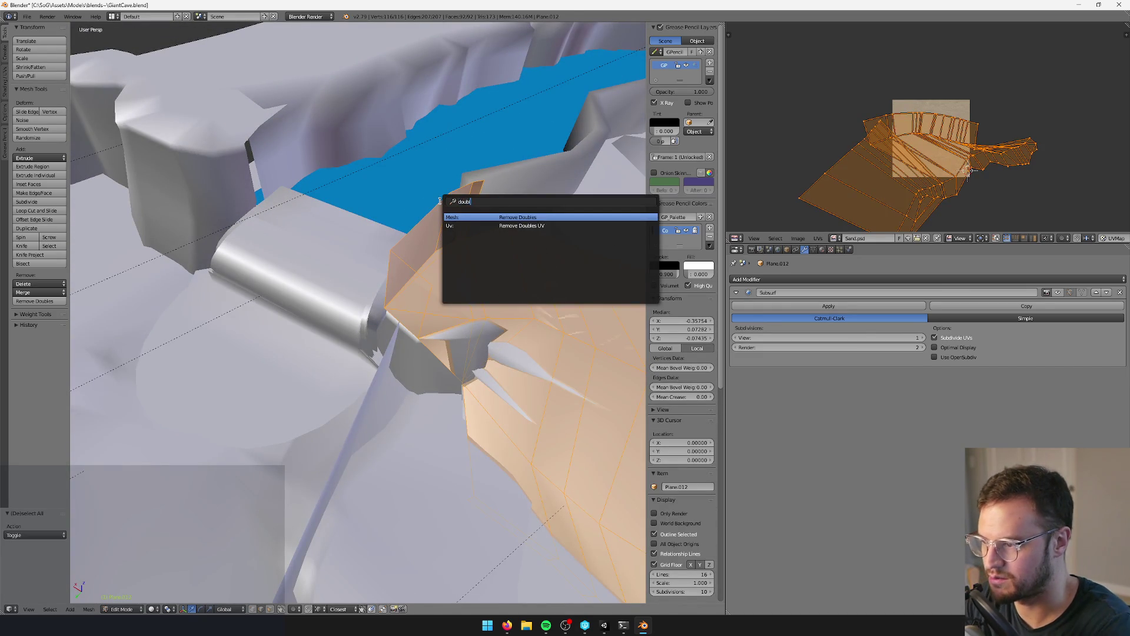
pyautogui.press('Return')
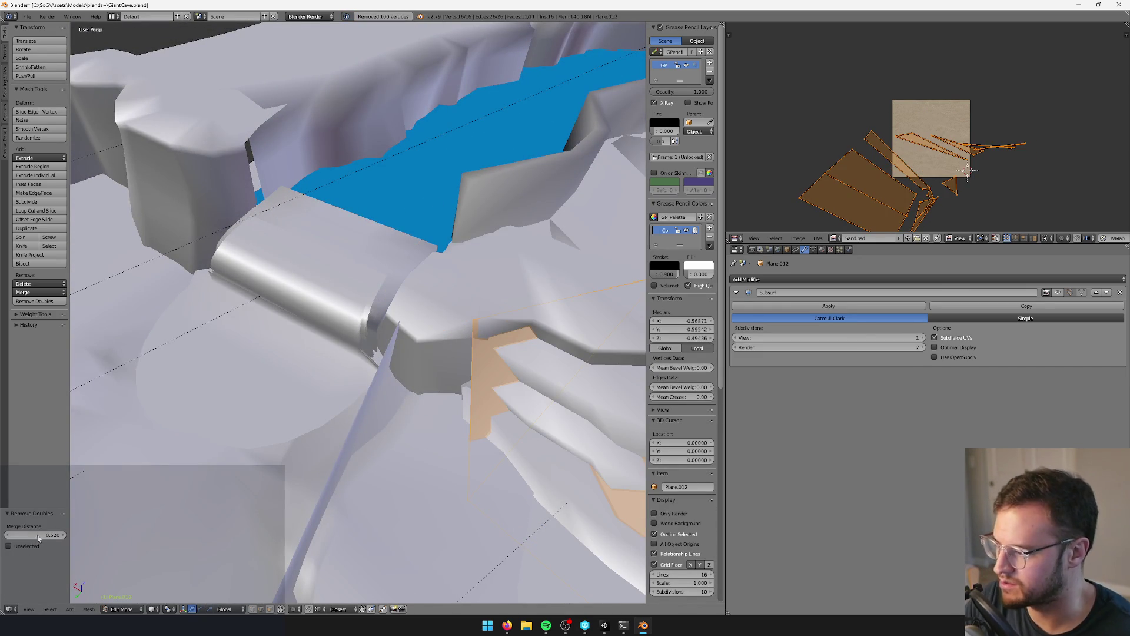
pyautogui.press('Return')
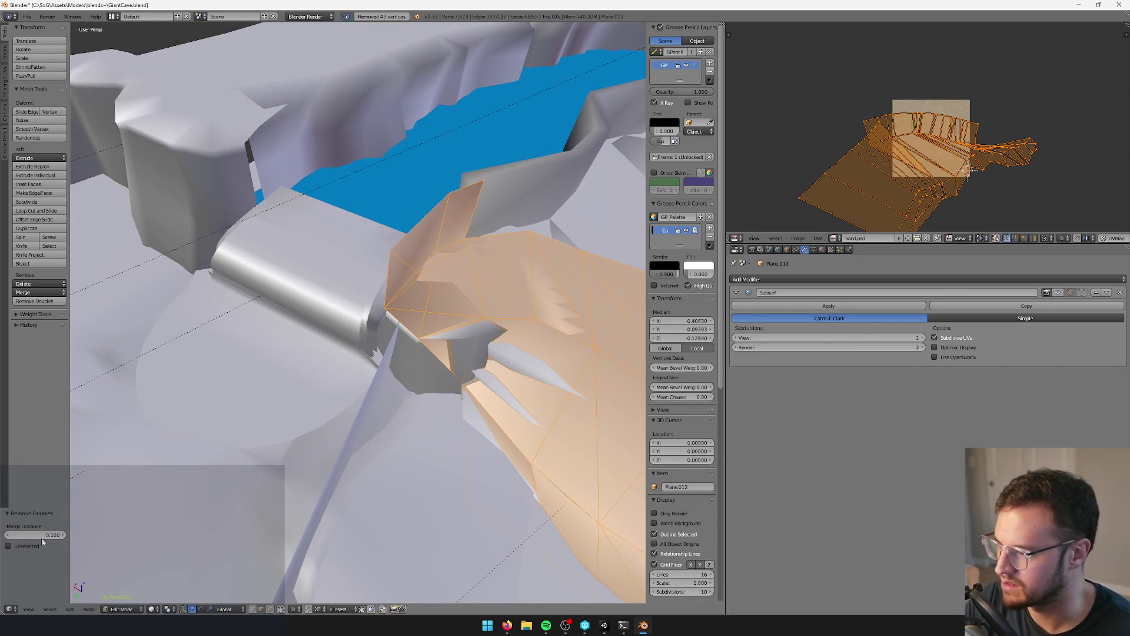
pyautogui.moveTo(426, 394); pyautogui.dragTo(297, 352, button='middle')
pyautogui.click(7, 535)
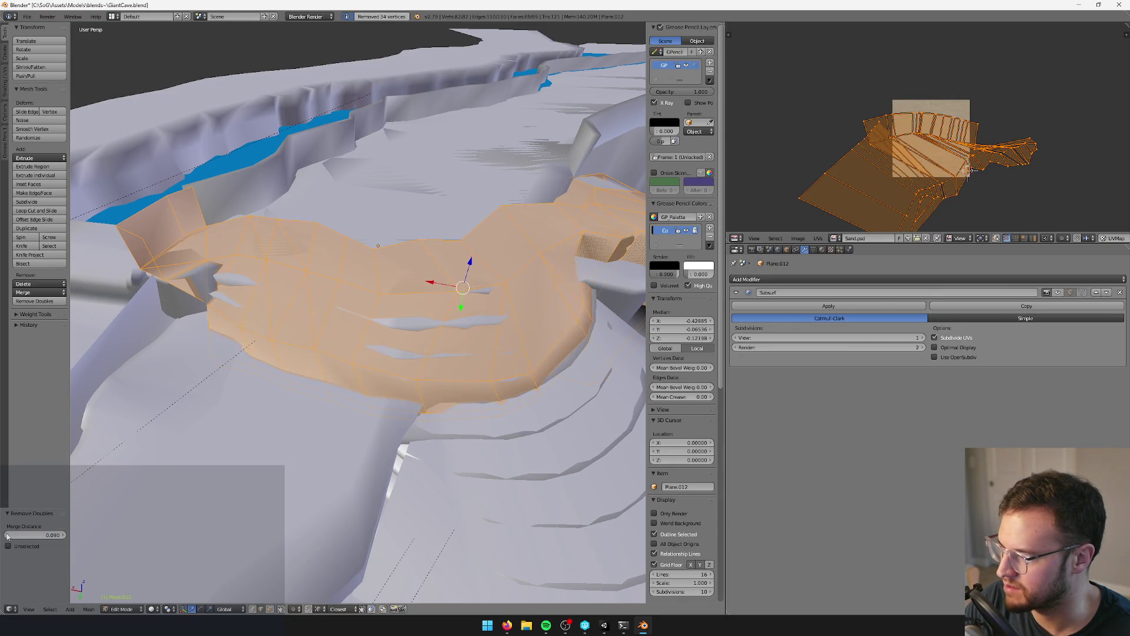
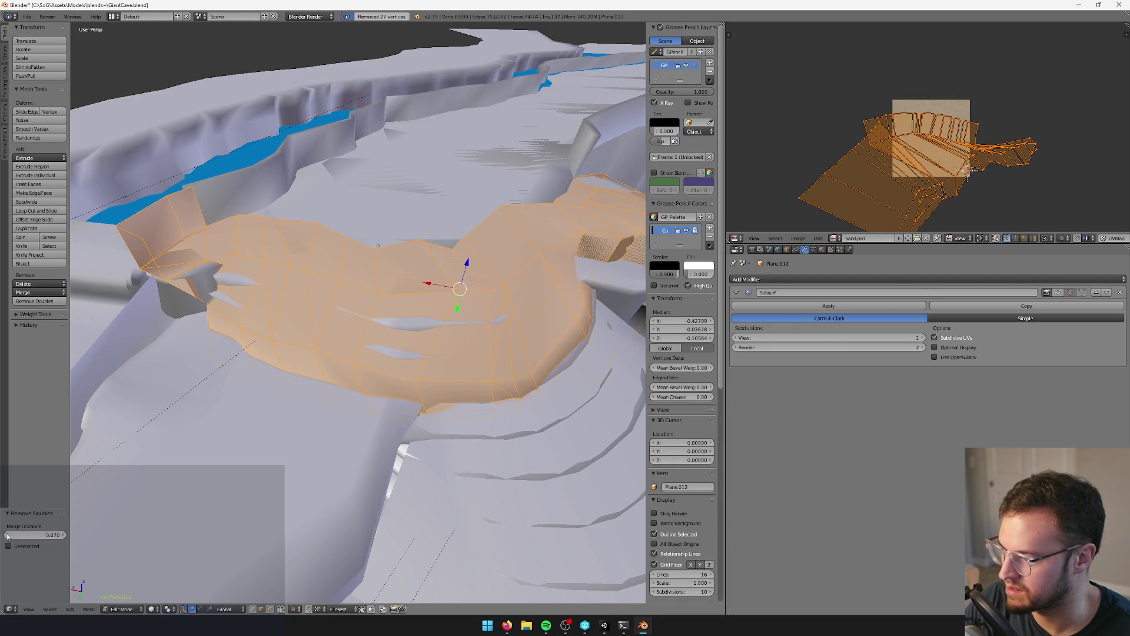
# - Extrude two ledge edges straight down along Z into a new wall strip
pyautogui.moveTo(377, 294)
pyautogui.mouseDown(button='middle')
pyautogui.moveTo(321, 288)
pyautogui.moveTo(390, 297)
pyautogui.moveTo(349, 254)
pyautogui.moveTo(376, 253)
pyautogui.moveTo(382, 275)
pyautogui.moveTo(418, 302)
pyautogui.mouseUp(button='middle')
pyautogui.rightClick(321, 287)
pyautogui.press('Tab')
pyautogui.press('Tab')
pyautogui.keyDown('shift'); pyautogui.rightClick(400, 288); pyautogui.keyUp('shift')
pyautogui.press('e')
pyautogui.press('z')
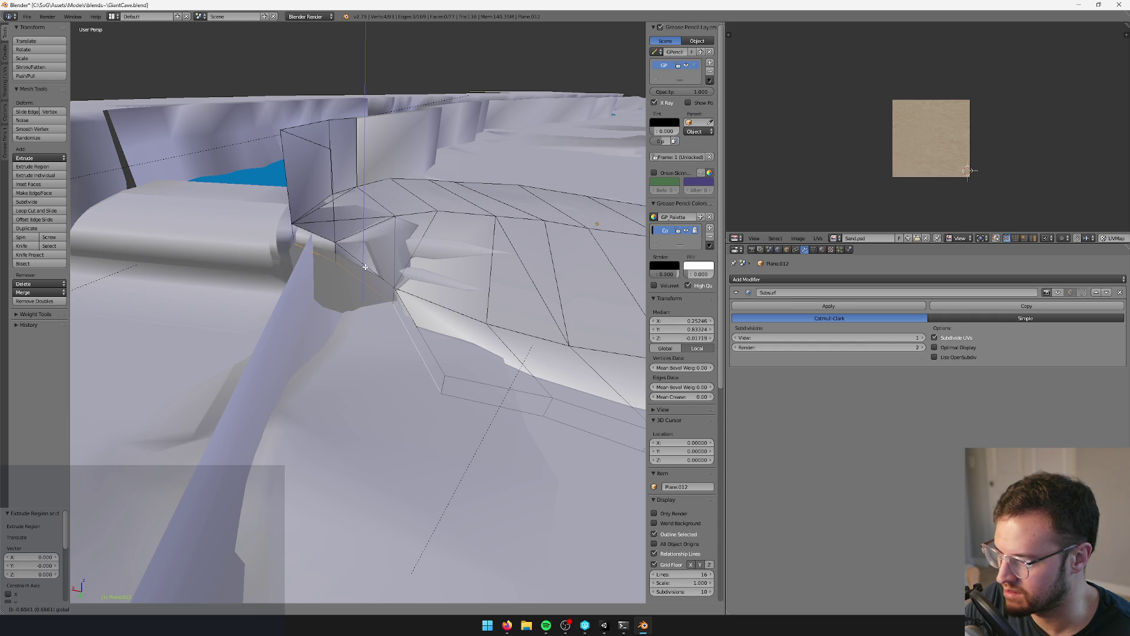
pyautogui.click(365, 267)
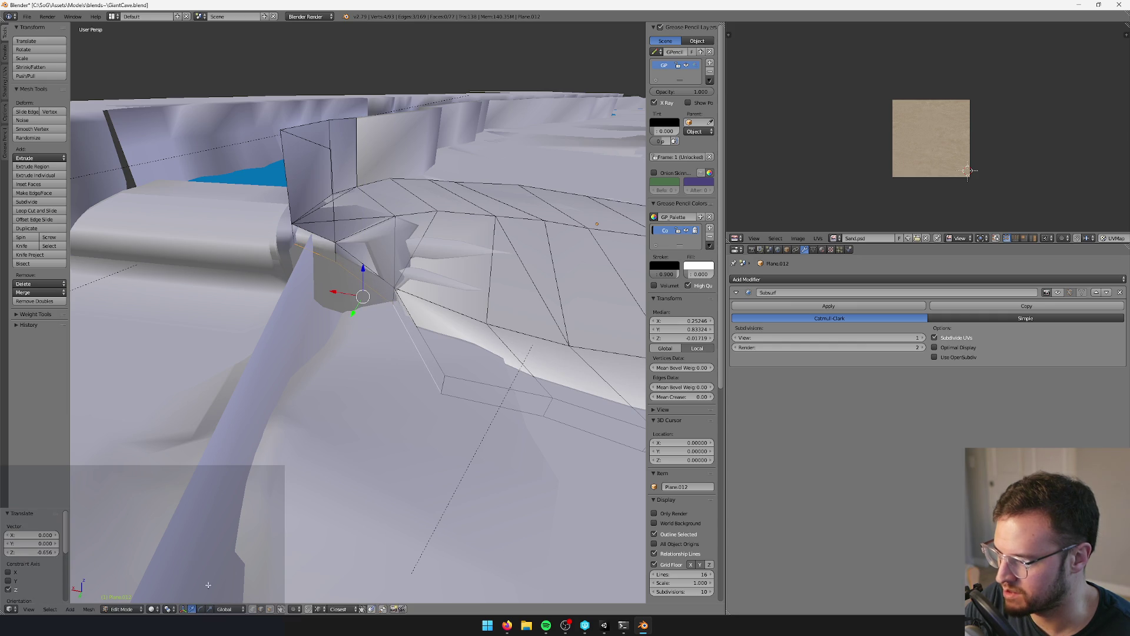
# - Merge the two bottom corner vertices at their center
pyautogui.moveTo(435, 384); pyautogui.dragTo(434, 384)
pyautogui.hotkey('alt', 'm')
pyautogui.click(435, 383)
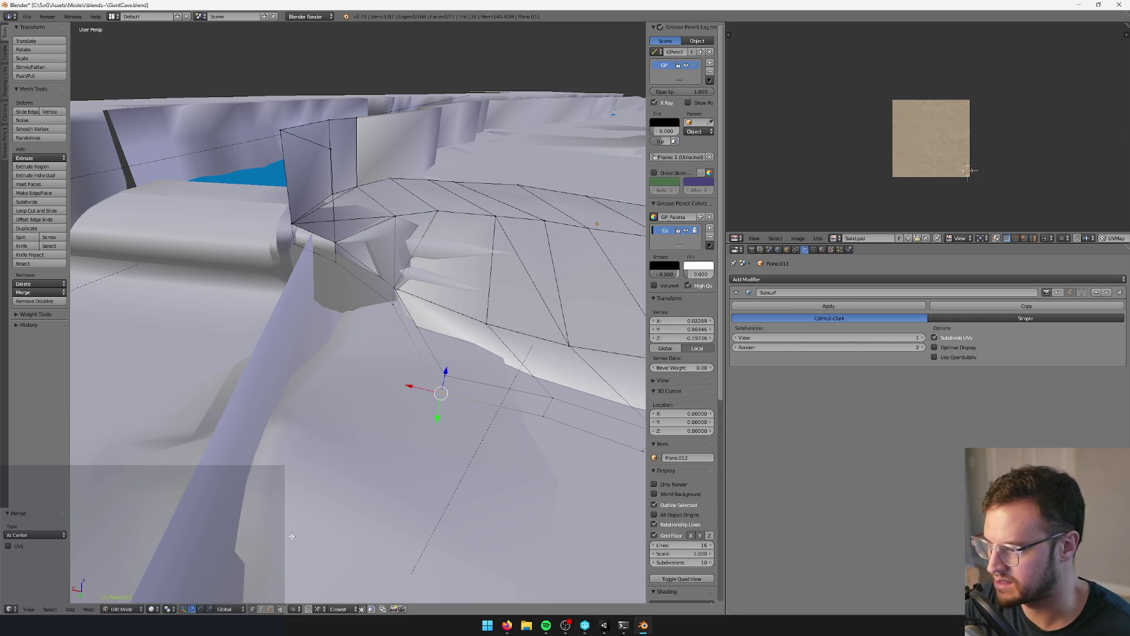
pyautogui.click(261, 611)
# - Flatten the ledge corner edge to zero Z scale and move it down
pyautogui.rightClick(339, 265)
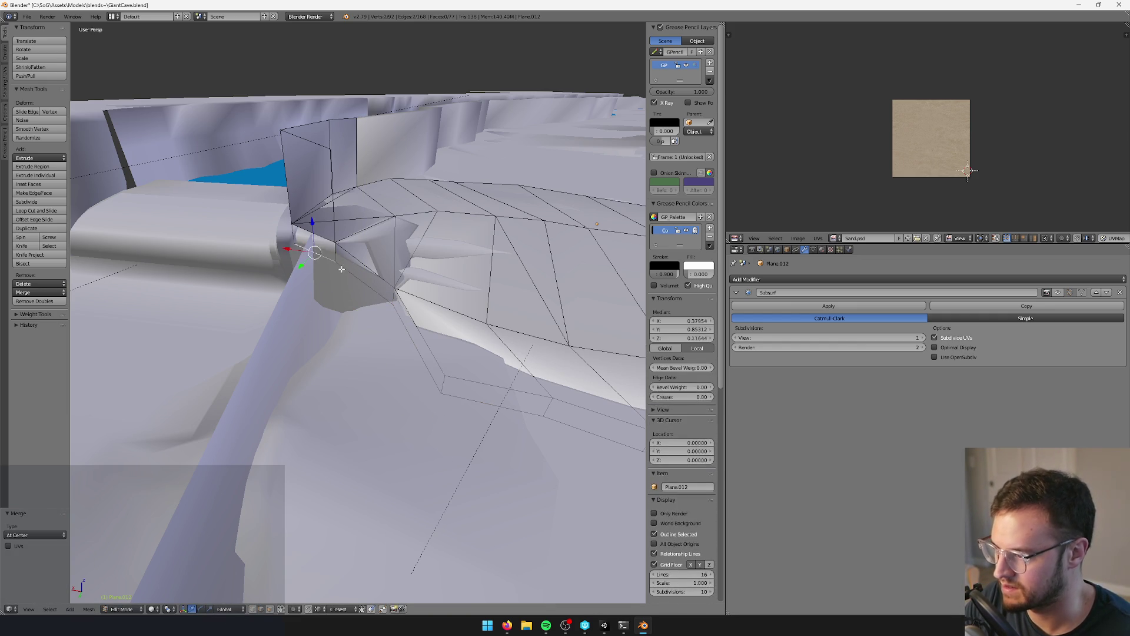
pyautogui.press('s')
pyautogui.press('z')
pyautogui.press('0')
pyautogui.press('Return')
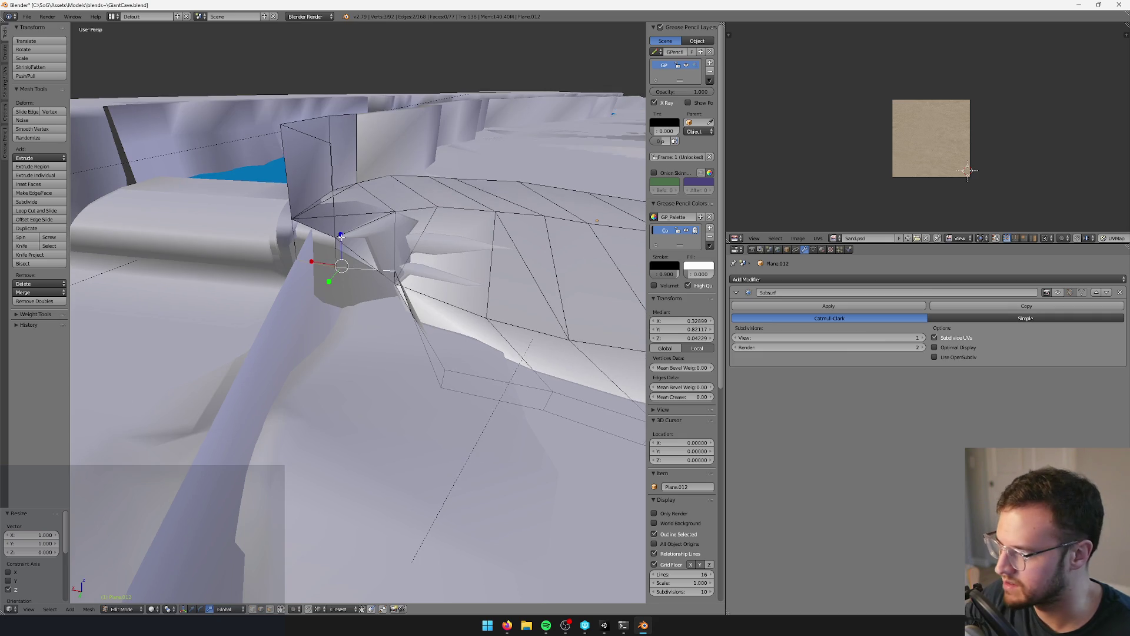
pyautogui.moveTo(340, 235); pyautogui.dragTo(340, 251)
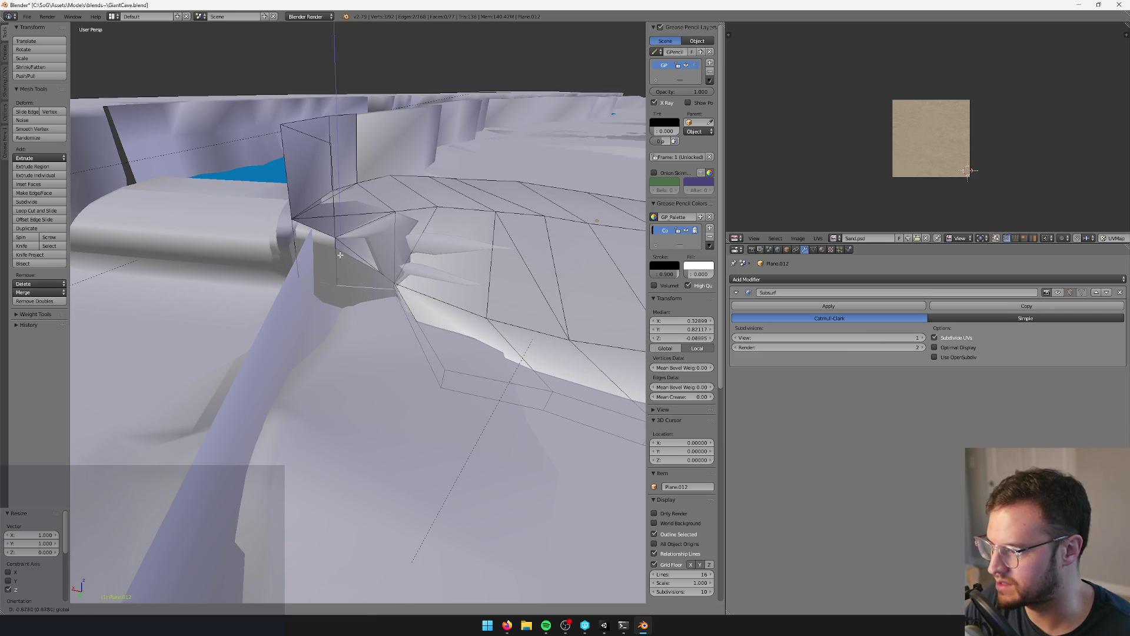
pyautogui.click(336, 282)
# - Switch to face selection and select a face of the new wall
pyautogui.moveTo(337, 283); pyautogui.dragTo(352, 425, button='middle')
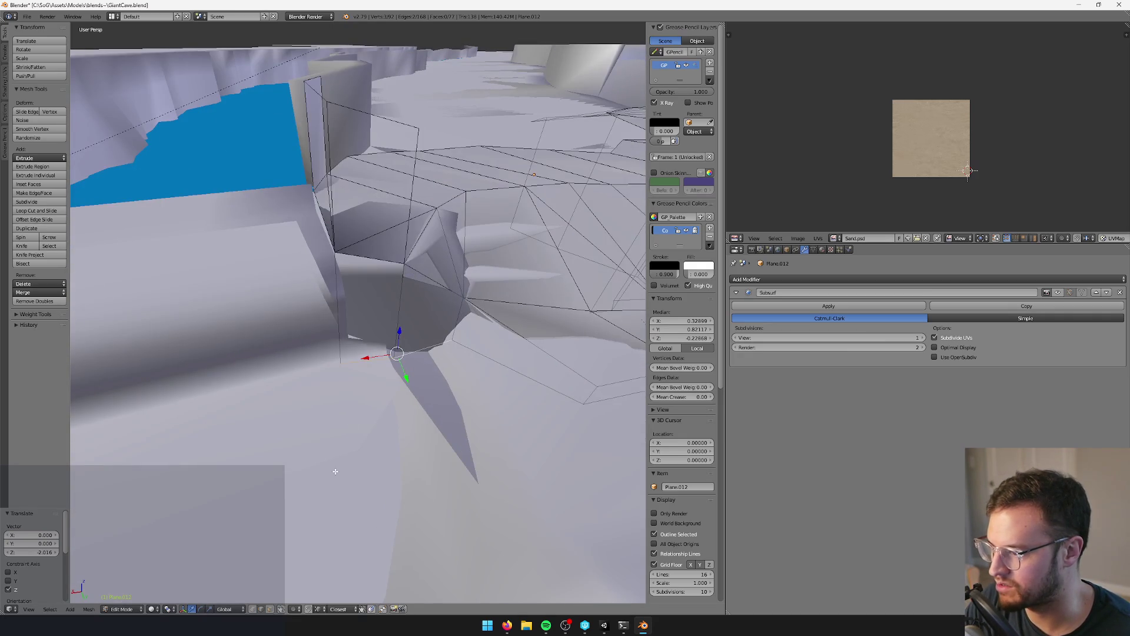
pyautogui.click(270, 609)
pyautogui.rightClick(389, 313)
pyautogui.press('space')
pyautogui.write('flip n')
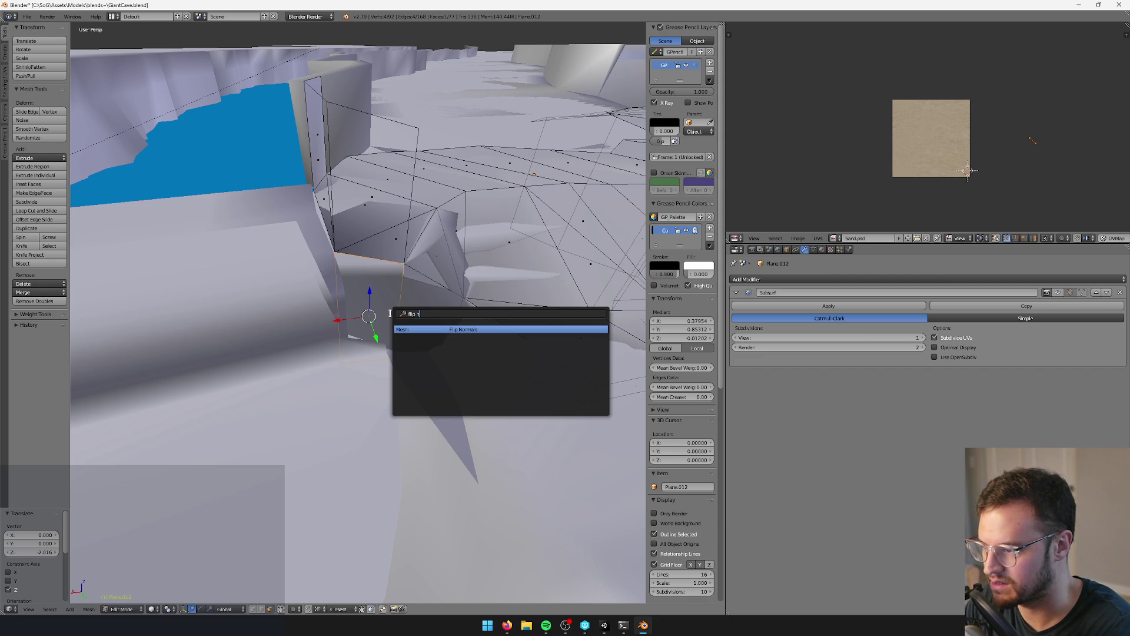
# - Flip the normals of the selected wall face
pyautogui.press('Return')
pyautogui.moveTo(391, 313)
pyautogui.mouseDown(button='middle')
pyautogui.moveTo(352, 310)
pyautogui.moveTo(393, 372)
pyautogui.moveTo(316, 323)
pyautogui.mouseUp(button='middle')
pyautogui.moveTo(221, 262); pyautogui.dragTo(259, 284, button='middle')
# - Delete a stray face from the wall
pyautogui.press('x')
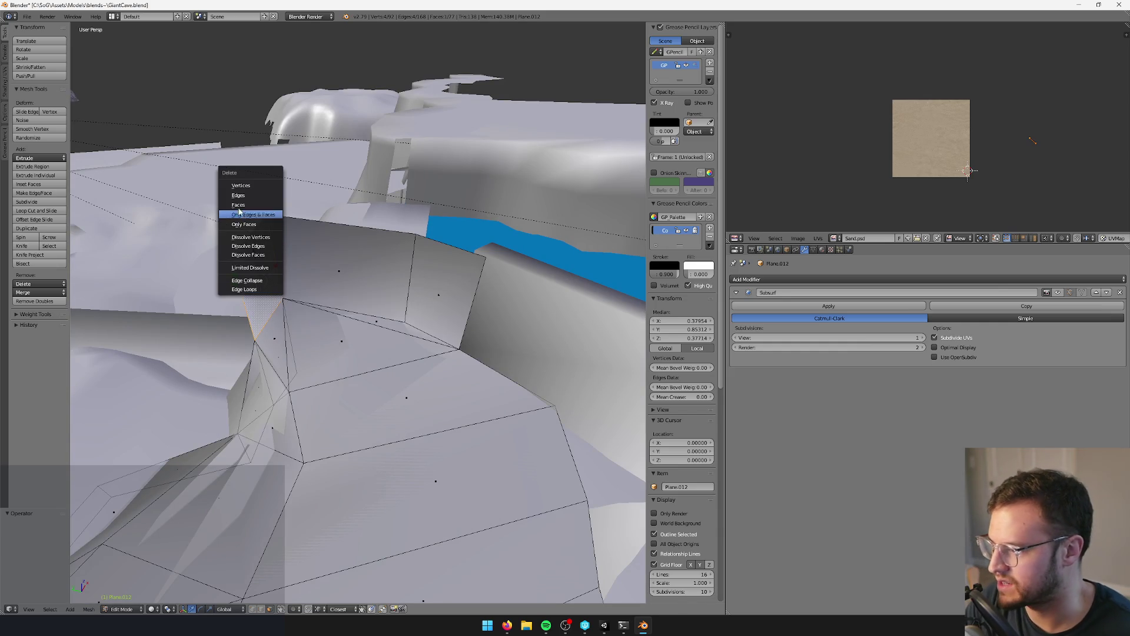
pyautogui.click(238, 204)
pyautogui.moveTo(239, 205); pyautogui.dragTo(424, 259, button='middle')
# - Select another wall face and flip its normals with Flip Normals
pyautogui.rightClick(463, 391)
pyautogui.moveTo(464, 390); pyautogui.dragTo(463, 338, button='middle')
pyautogui.press('space')
pyautogui.write('Flip Normals')
pyautogui.press('Return')
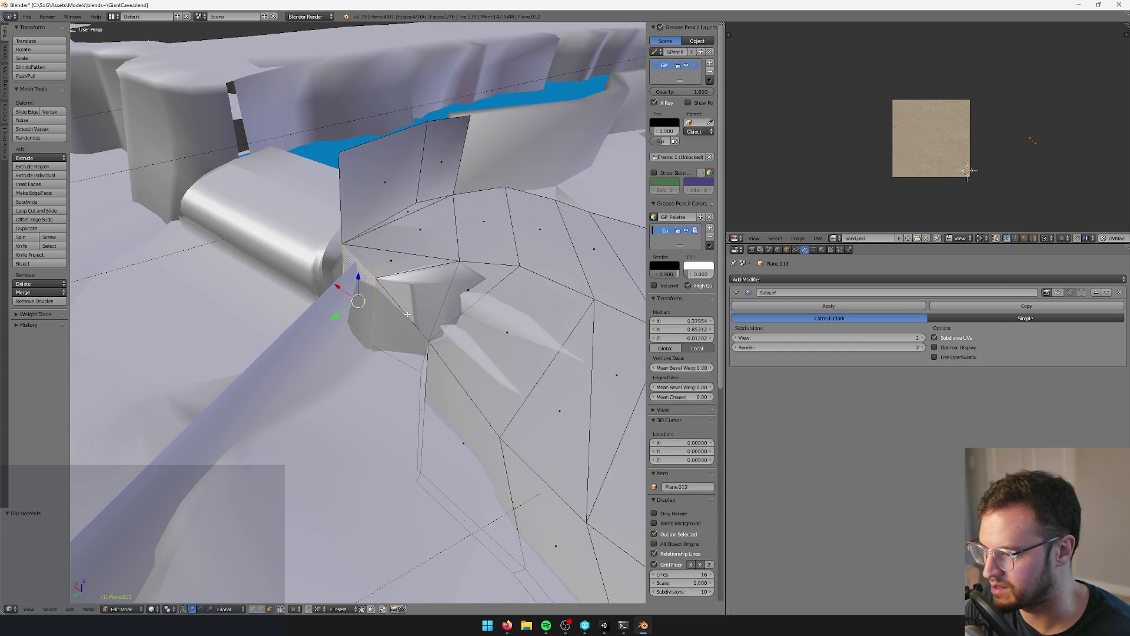
pyautogui.moveTo(404, 315)
pyautogui.mouseDown(button='middle')
pyautogui.moveTo(388, 282)
pyautogui.moveTo(296, 280)
pyautogui.moveTo(424, 231)
pyautogui.mouseUp(button='middle')
# - Extrude a ledge edge and push it outward horizontally along X
pyautogui.press('Tab')
pyautogui.moveTo(375, 346)
pyautogui.mouseDown(button='middle')
pyautogui.moveTo(300, 630)
pyautogui.moveTo(338, 434)
pyautogui.moveTo(461, 354)
pyautogui.moveTo(401, 424)
pyautogui.moveTo(417, 438)
pyautogui.moveTo(346, 466)
pyautogui.mouseUp(button='middle')
pyautogui.press('Tab')
pyautogui.press('Tab')
pyautogui.press('Tab')
pyautogui.press('Tab')
pyautogui.press('Tab')
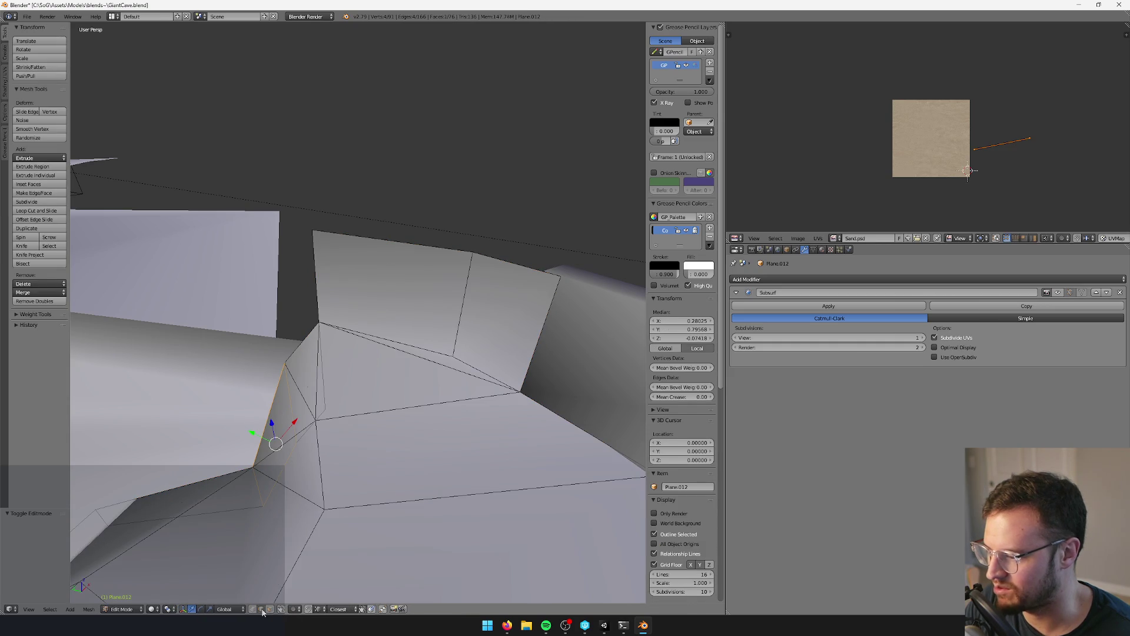
pyautogui.moveTo(332, 289); pyautogui.dragTo(383, 253, button='middle')
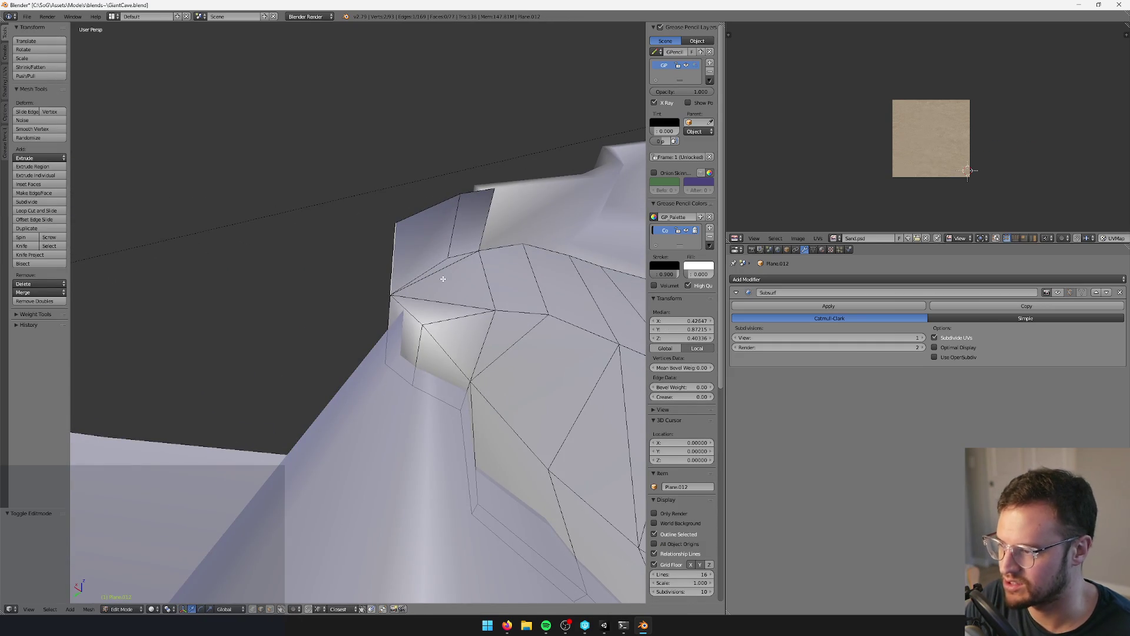
pyautogui.press('e')
pyautogui.press('Escape')
pyautogui.moveTo(372, 252); pyautogui.dragTo(406, 268)
pyautogui.moveTo(406, 267)
pyautogui.mouseDown(button='middle')
pyautogui.moveTo(378, 291)
pyautogui.moveTo(308, 284)
pyautogui.moveTo(326, 258)
pyautogui.mouseUp(button='middle')
pyautogui.keyDown('shift'); pyautogui.moveTo(302, 224); pyautogui.dragTo(303, 257); pyautogui.keyUp('shift')
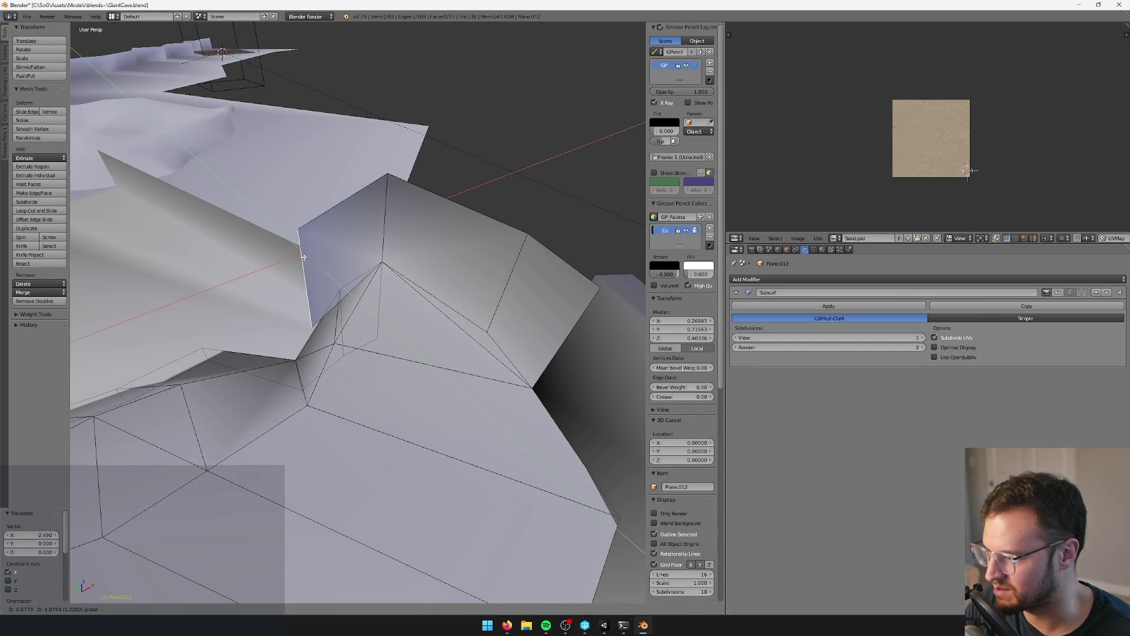
pyautogui.click(302, 267)
# - Slide a rim vertex across the horizontal plane and leave Edit Mode
pyautogui.moveTo(302, 267)
pyautogui.mouseDown(button='middle')
pyautogui.moveTo(330, 276)
pyautogui.moveTo(454, 259)
pyautogui.moveTo(518, 188)
pyautogui.mouseUp(button='middle')
pyautogui.keyDown('shift'); pyautogui.moveTo(518, 188); pyautogui.dragTo(518, 185); pyautogui.keyUp('shift')
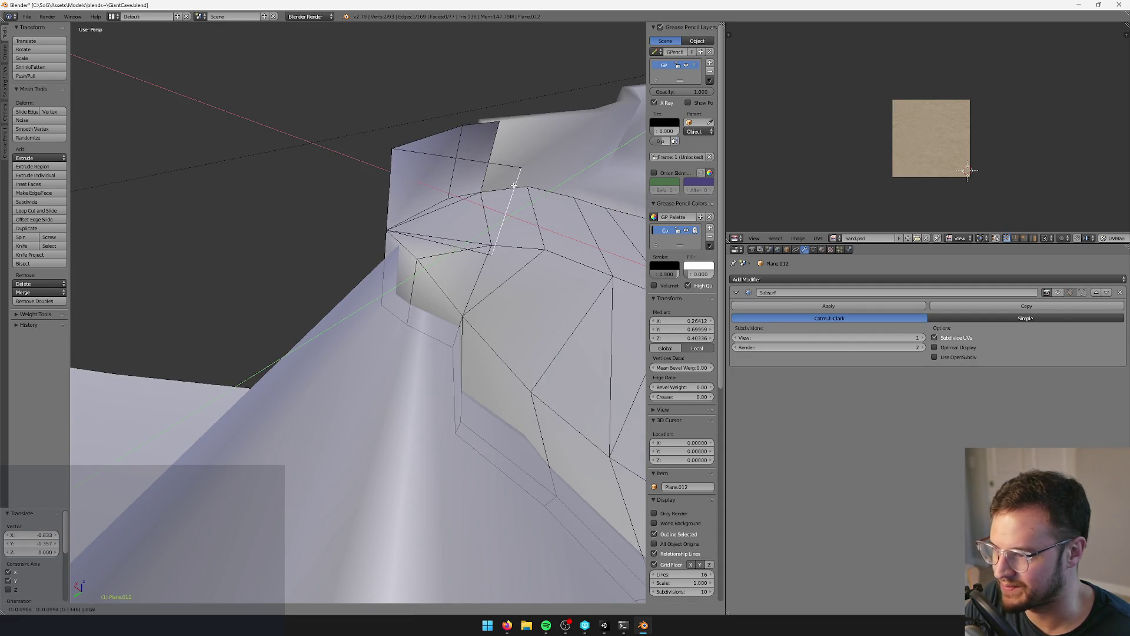
pyautogui.click(505, 185)
pyautogui.moveTo(505, 186)
pyautogui.mouseDown(button='middle')
pyautogui.moveTo(327, 239)
pyautogui.moveTo(375, 241)
pyautogui.mouseUp(button='middle')
pyautogui.press('Tab')
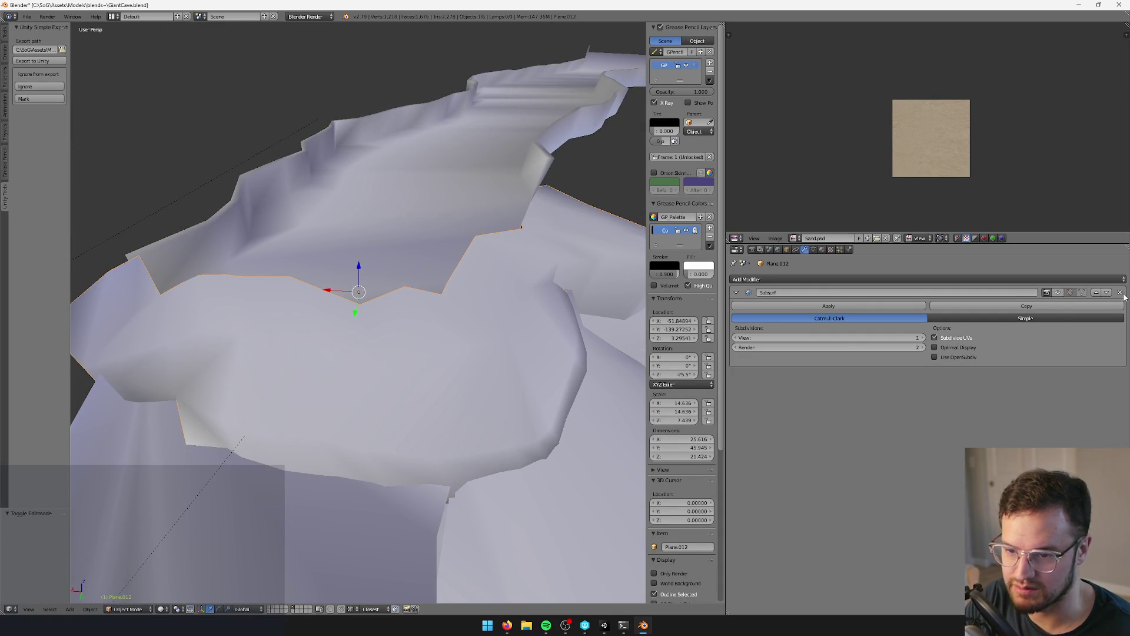
# - Replace Plane.012's Subsurf modifier with a Solidify modifier
pyautogui.click(1122, 293)
pyautogui.click(859, 280)
pyautogui.click(832, 417)
pyautogui.moveTo(524, 346)
pyautogui.mouseDown(button='middle')
pyautogui.moveTo(252, 285)
pyautogui.moveTo(376, 270)
pyautogui.moveTo(352, 245)
pyautogui.moveTo(313, 267)
pyautogui.moveTo(332, 278)
pyautogui.moveTo(351, 585)
pyautogui.mouseUp(button='middle')
# - Isolate the ledge's layer and zoom in on the ledge pieces
pyautogui.press('Tab')
pyautogui.press('Tab')
pyautogui.moveTo(269, 609)
pyautogui.mouseDown(button='middle')
pyautogui.moveTo(320, 385)
pyautogui.moveTo(346, 363)
pyautogui.moveTo(361, 447)
pyautogui.mouseUp(button='middle')
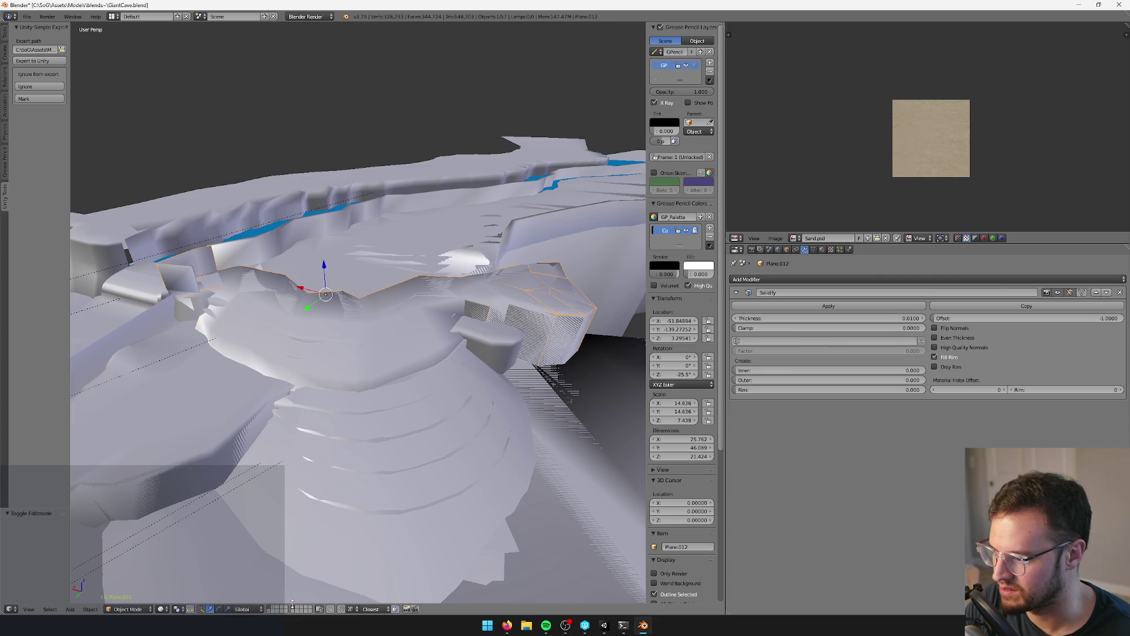
pyautogui.press('KP_Divide')
pyautogui.moveTo(293, 603); pyautogui.dragTo(396, 353, button='middle')
pyautogui.scroll(2, 444, 315)
pyautogui.moveTo(443, 315)
pyautogui.mouseDown(button='middle')
pyautogui.moveTo(454, 285)
pyautogui.moveTo(334, 295)
pyautogui.moveTo(373, 308)
pyautogui.mouseUp(button='middle')
pyautogui.press('Tab')
pyautogui.press('Tab')
# - Swap Plane.033's Subsurf modifier for a Solidify modifier
pyautogui.rightClick(333, 295)
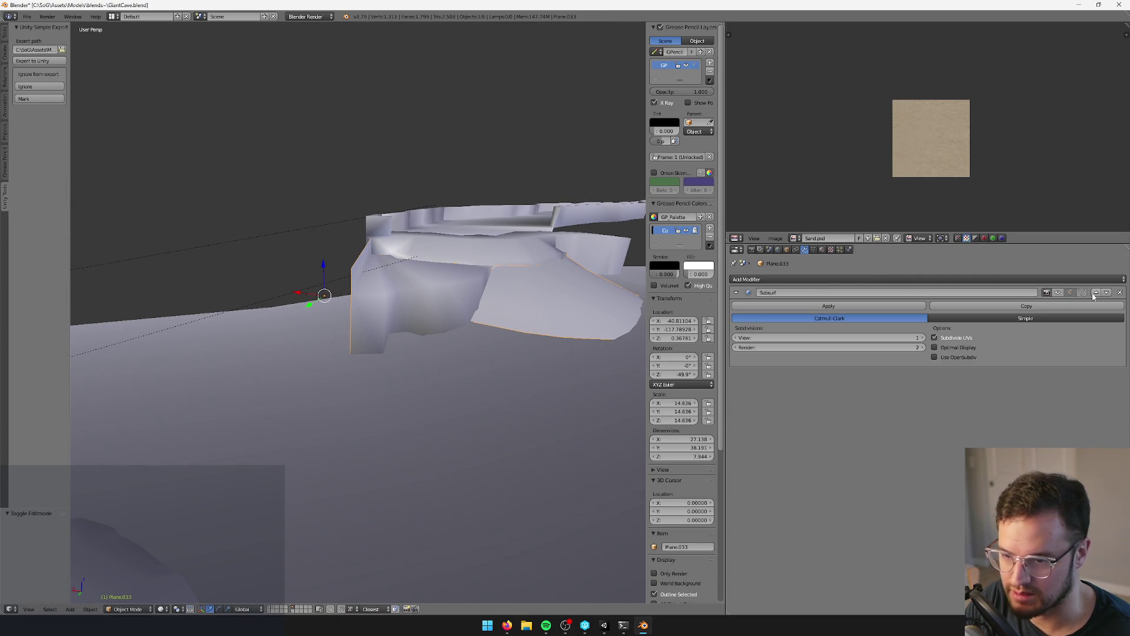
pyautogui.click(1121, 292)
pyautogui.click(1003, 279)
pyautogui.click(830, 419)
pyautogui.moveTo(448, 294); pyautogui.dragTo(390, 290, button='middle')
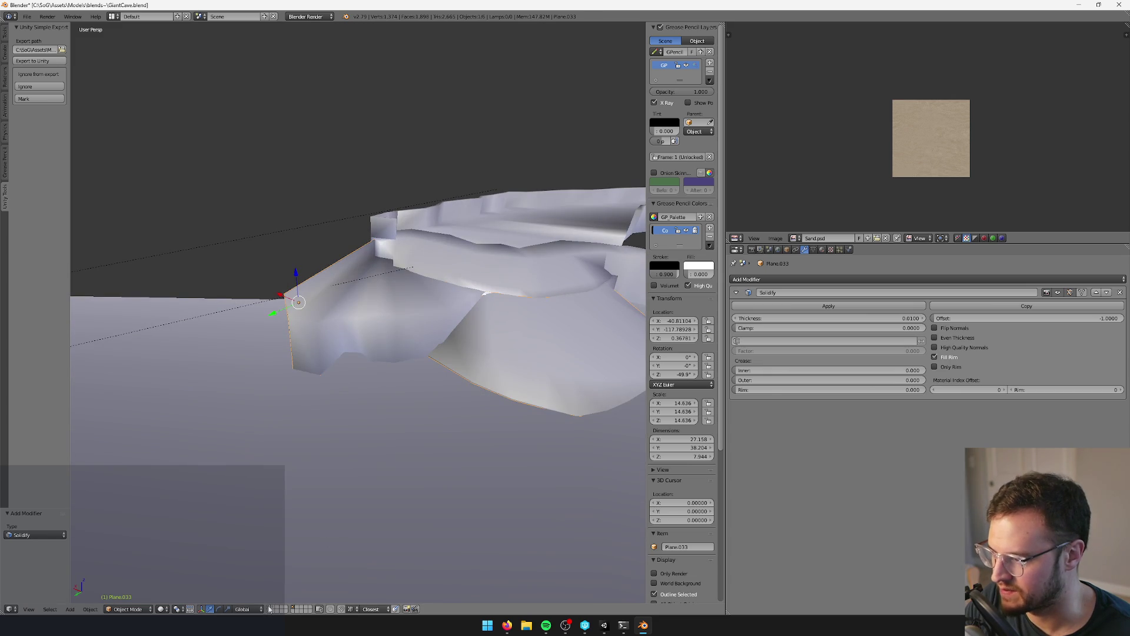
# - Show all scene layers again and switch to Unity to view the stalagmites and pond
pyautogui.click(269, 608)
pyautogui.moveTo(295, 440)
pyautogui.mouseDown(button='middle')
pyautogui.moveTo(391, 376)
pyautogui.moveTo(415, 409)
pyautogui.moveTo(424, 386)
pyautogui.moveTo(409, 371)
pyautogui.moveTo(438, 381)
pyautogui.moveTo(411, 376)
pyautogui.moveTo(434, 378)
pyautogui.moveTo(411, 373)
pyautogui.moveTo(347, 247)
pyautogui.moveTo(383, 276)
pyautogui.moveTo(465, 302)
pyautogui.moveTo(412, 319)
pyautogui.moveTo(348, 277)
pyautogui.moveTo(379, 271)
pyautogui.moveTo(464, 549)
pyautogui.mouseUp(button='middle')
pyautogui.press('Tab')
pyautogui.press('Tab')
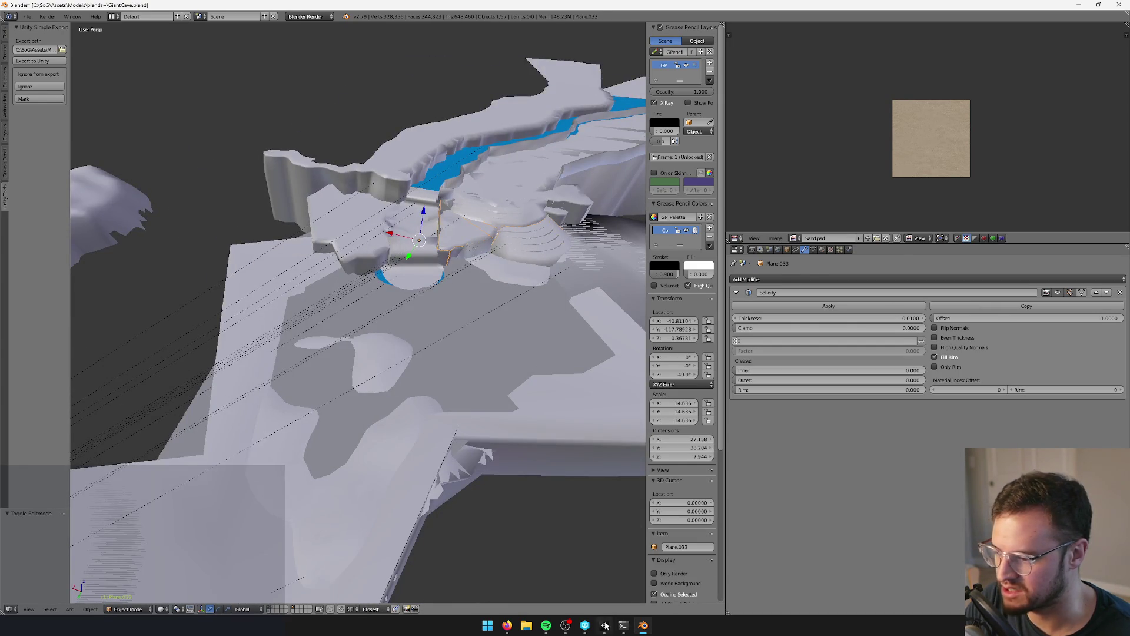
pyautogui.click(603, 624)
pyautogui.moveTo(330, 260)
pyautogui.mouseDown(button='right')
pyautogui.moveTo(389, 327)
pyautogui.moveTo(360, 273)
pyautogui.mouseUp(button='right')
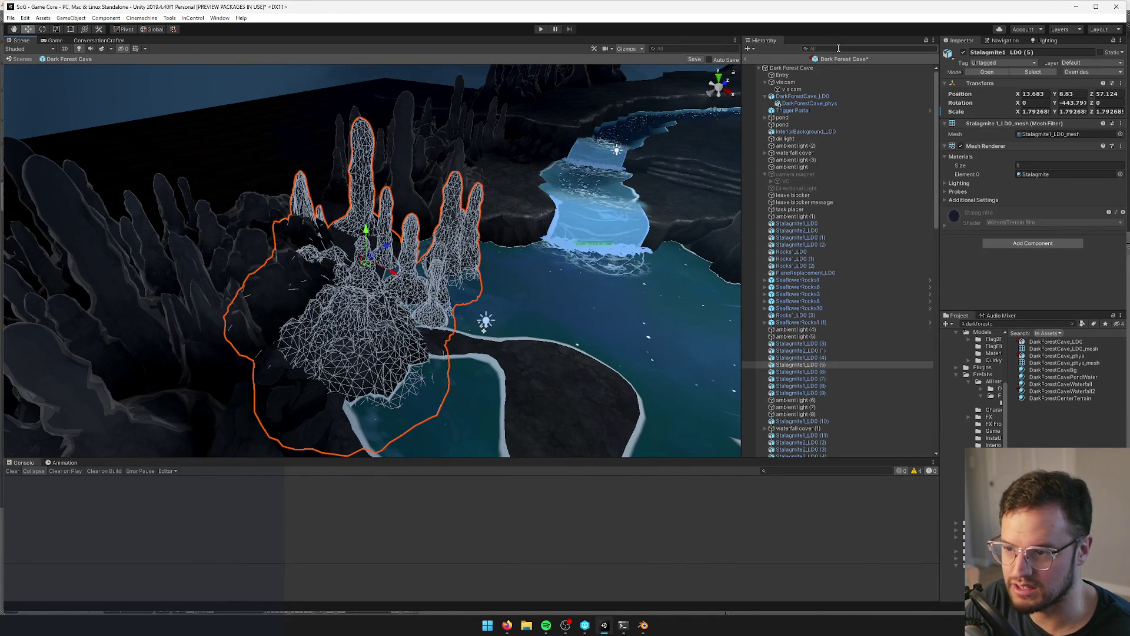
# - Filter the Hierarchy for stalagmites and give them all a convex Mesh Collider
pyautogui.write('tal')
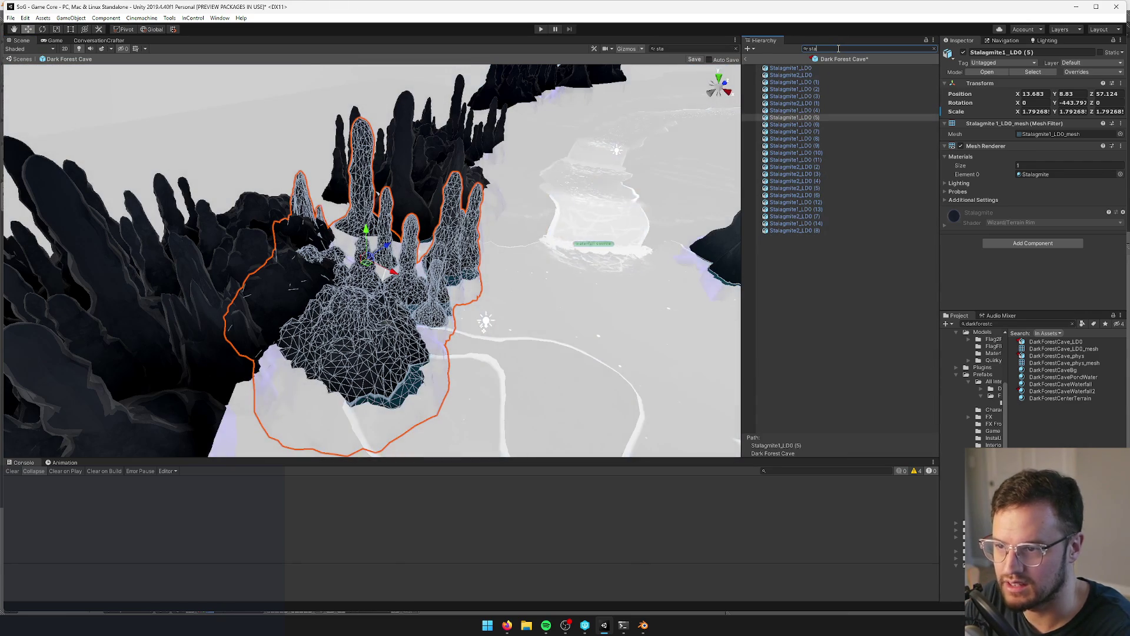
pyautogui.keyDown('shift'); pyautogui.click(780, 231); pyautogui.keyUp('shift')
pyautogui.click(1050, 245)
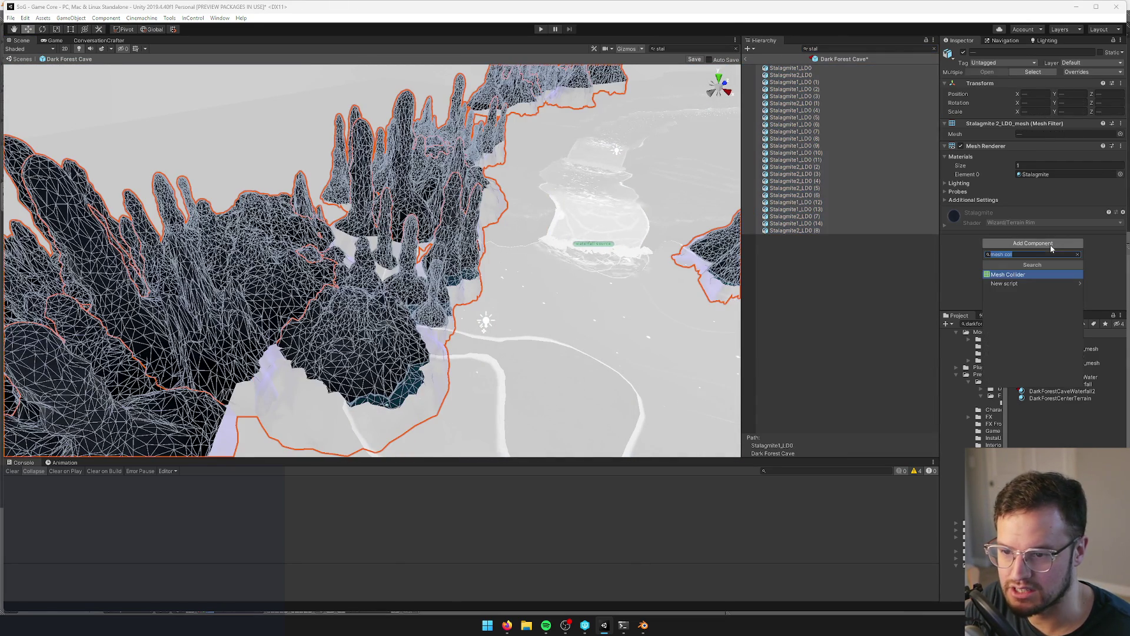
pyautogui.click(1025, 275)
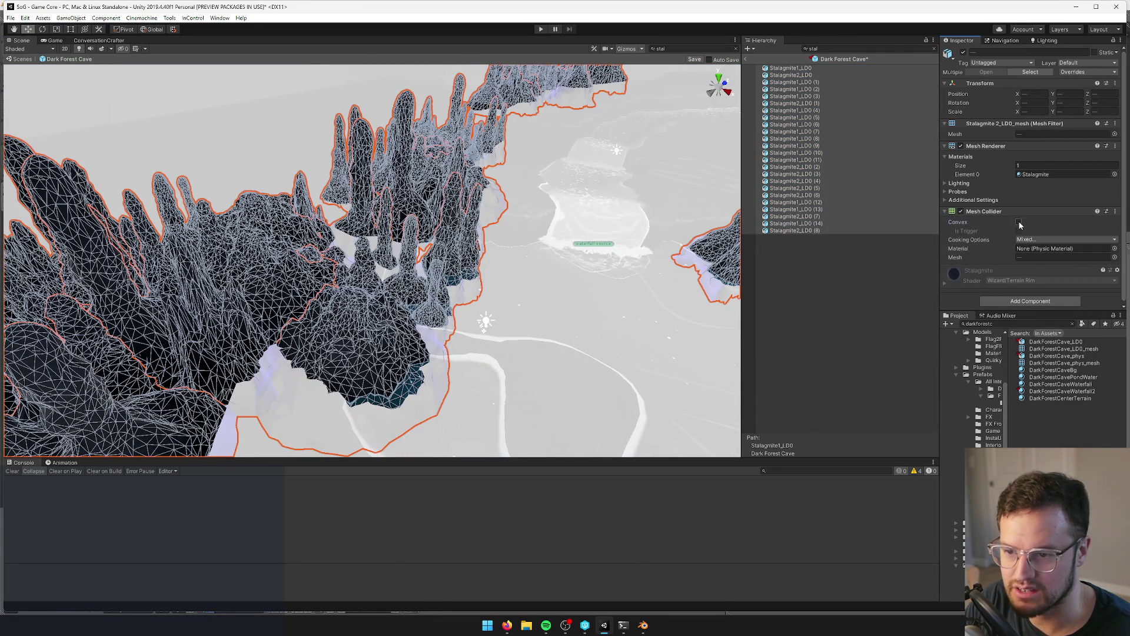
pyautogui.click(1019, 222)
pyautogui.moveTo(330, 235)
pyautogui.keyDown('alt'); pyautogui.mouseDown()
pyautogui.moveTo(398, 232)
pyautogui.moveTo(450, 193)
pyautogui.moveTo(572, 172)
pyautogui.moveTo(870, 291)
pyautogui.mouseUp(); pyautogui.keyUp('alt')
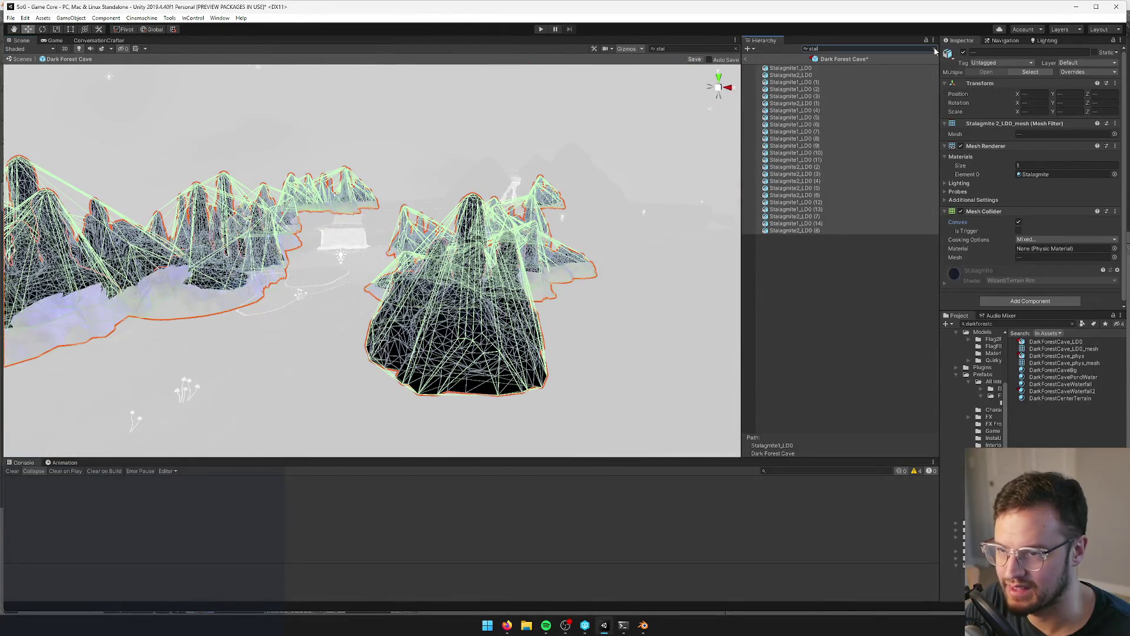
# - Clear the filter and inspect SeaflowerRocks1, Rocks1_LD0, Stalagmite2_LD0 (7) and the cave physics mesh
pyautogui.click(935, 51)
pyautogui.moveTo(679, 140)
pyautogui.keyDown('alt'); pyautogui.mouseDown()
pyautogui.moveTo(281, 183)
pyautogui.moveTo(334, 258)
pyautogui.moveTo(203, 237)
pyautogui.moveTo(412, 245)
pyautogui.mouseUp(); pyautogui.keyUp('alt')
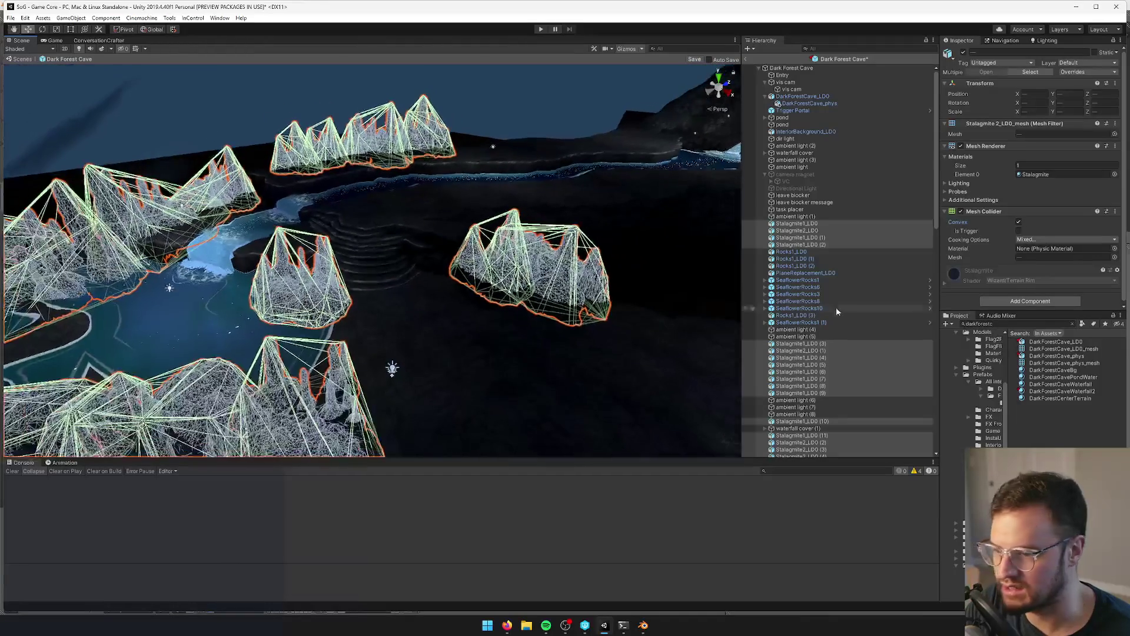
pyautogui.click(844, 280)
pyautogui.click(823, 252)
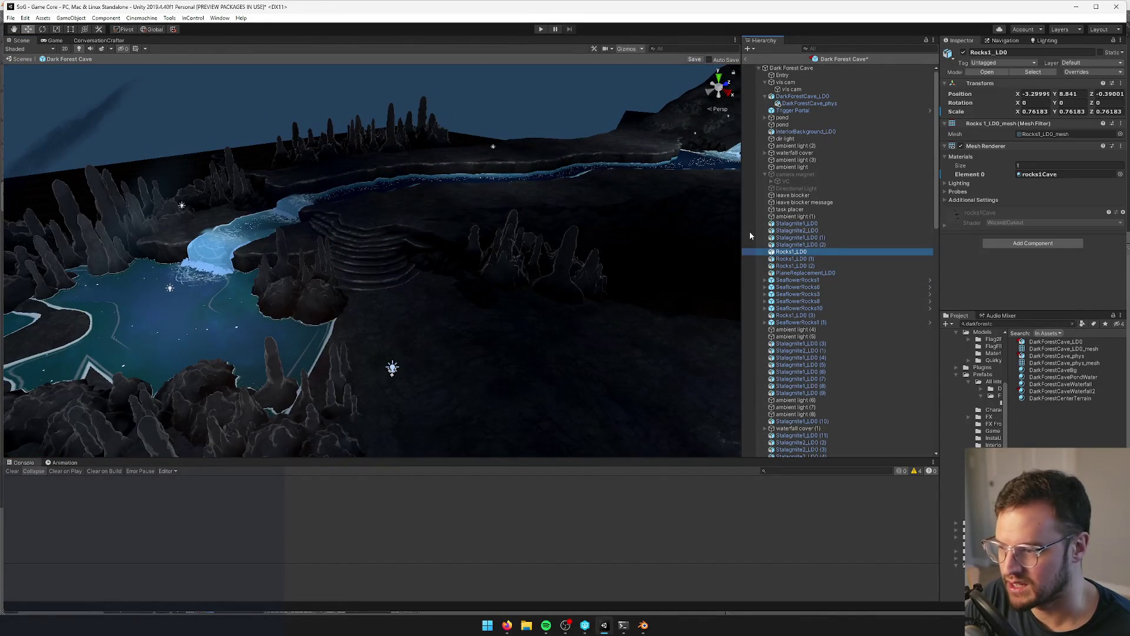
pyautogui.click(570, 258)
pyautogui.moveTo(570, 258)
pyautogui.keyDown('alt'); pyautogui.mouseDown()
pyautogui.moveTo(528, 238)
pyautogui.moveTo(451, 287)
pyautogui.moveTo(353, 235)
pyautogui.moveTo(370, 231)
pyautogui.moveTo(465, 287)
pyautogui.moveTo(472, 271)
pyautogui.moveTo(488, 282)
pyautogui.mouseUp(); pyautogui.keyUp('alt')
pyautogui.click(529, 238)
pyautogui.click(342, 227)
# - Return to Blender and hide most objects to focus on the ledge mesh
pyautogui.click(643, 625)
pyautogui.moveTo(406, 359)
pyautogui.mouseDown(button='middle')
pyautogui.moveTo(412, 373)
pyautogui.moveTo(426, 334)
pyautogui.moveTo(419, 449)
pyautogui.moveTo(353, 560)
pyautogui.mouseUp(button='middle')
pyautogui.click(293, 608)
pyautogui.moveTo(322, 479)
pyautogui.mouseDown(button='middle')
pyautogui.moveTo(419, 277)
pyautogui.moveTo(374, 224)
pyautogui.moveTo(400, 294)
pyautogui.moveTo(464, 306)
pyautogui.moveTo(417, 355)
pyautogui.moveTo(353, 328)
pyautogui.moveTo(221, 336)
pyautogui.moveTo(406, 338)
pyautogui.moveTo(441, 353)
pyautogui.moveTo(430, 366)
pyautogui.mouseUp(button='middle')
pyautogui.press('Tab')
pyautogui.press('Tab')
pyautogui.press('Tab')
pyautogui.press('Tab')
# - Select the Plane.012 ledge mesh and enter Edit Mode
pyautogui.scroll(2, 429, 365)
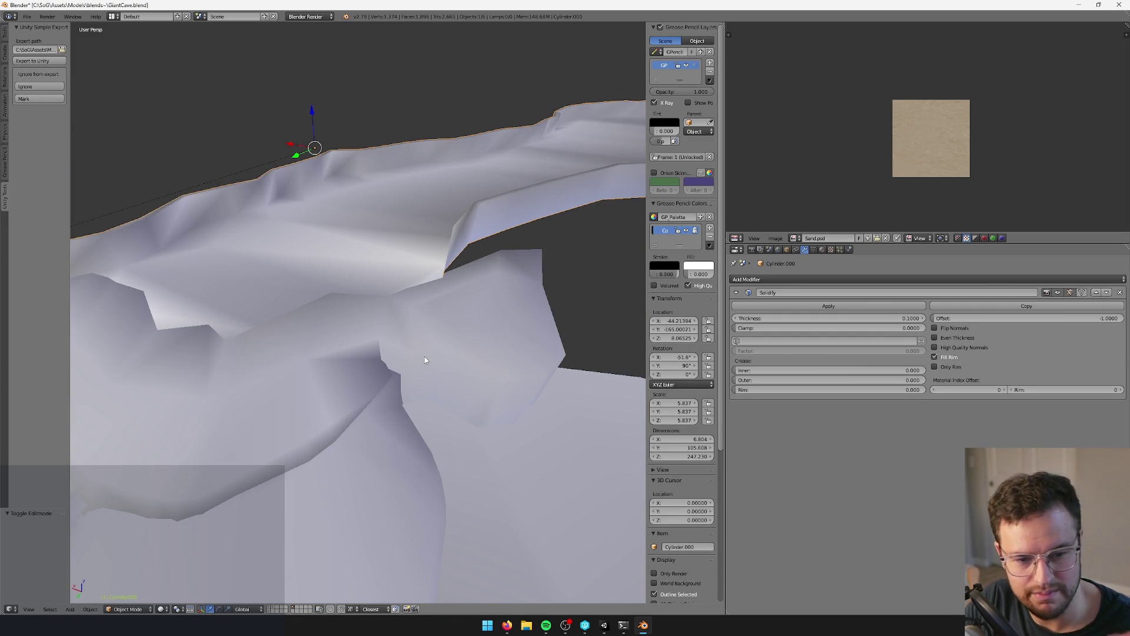
pyautogui.moveTo(434, 379)
pyautogui.mouseDown(button='middle')
pyautogui.moveTo(411, 341)
pyautogui.moveTo(351, 373)
pyautogui.moveTo(418, 415)
pyautogui.mouseUp(button='middle')
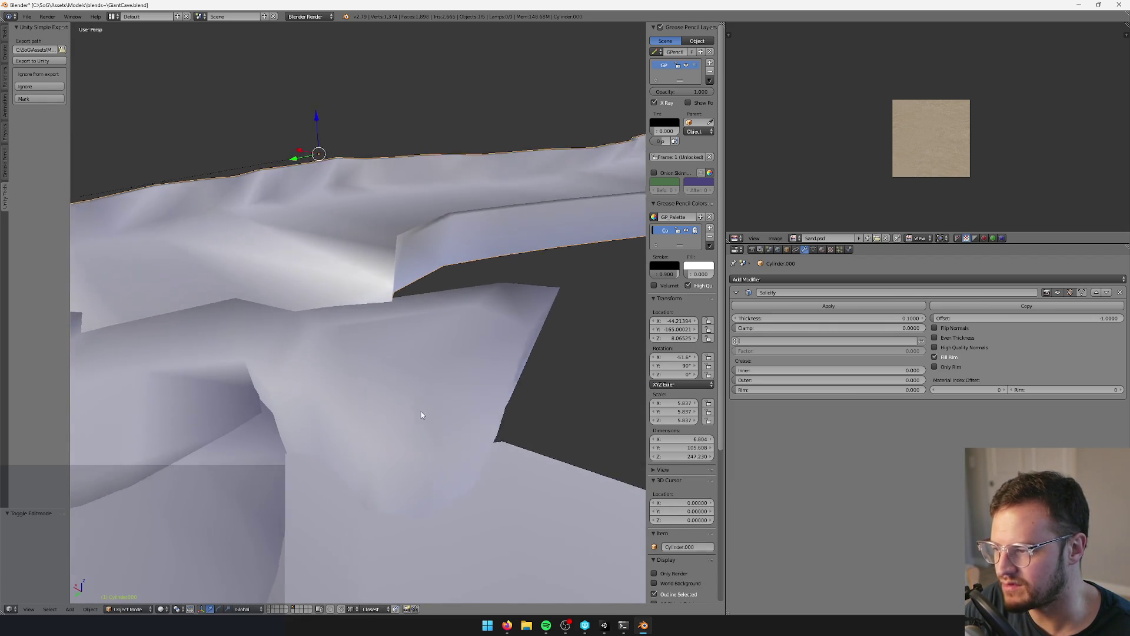
pyautogui.press('Tab')
pyautogui.press('Tab')
pyautogui.rightClick(432, 334)
pyautogui.press('Tab')
pyautogui.scroll(2, 315, 579)
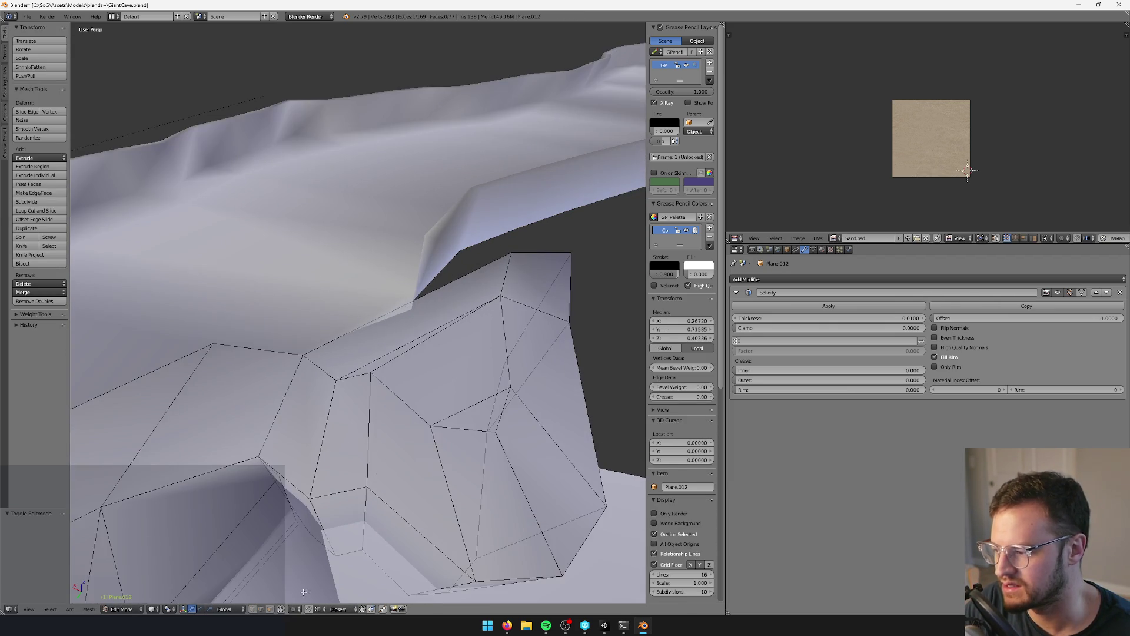
pyautogui.moveTo(412, 346); pyautogui.dragTo(406, 274, button='middle')
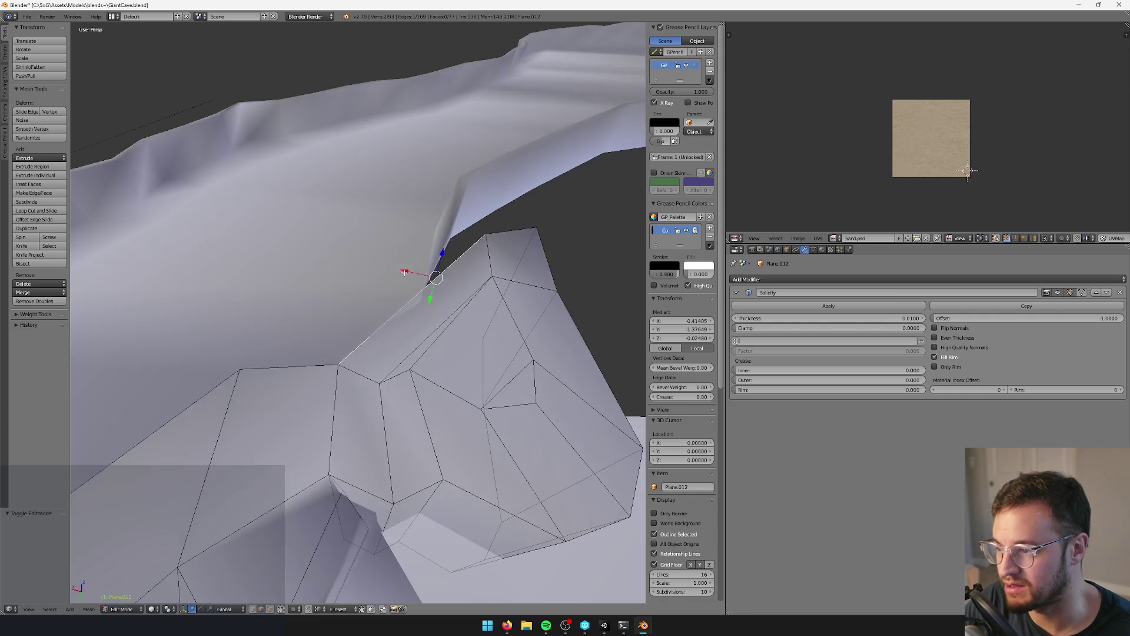
# - Add the adjoining rim edge to the selection and orbit to check both edges
pyautogui.moveTo(490, 297); pyautogui.dragTo(293, 612, button='middle')
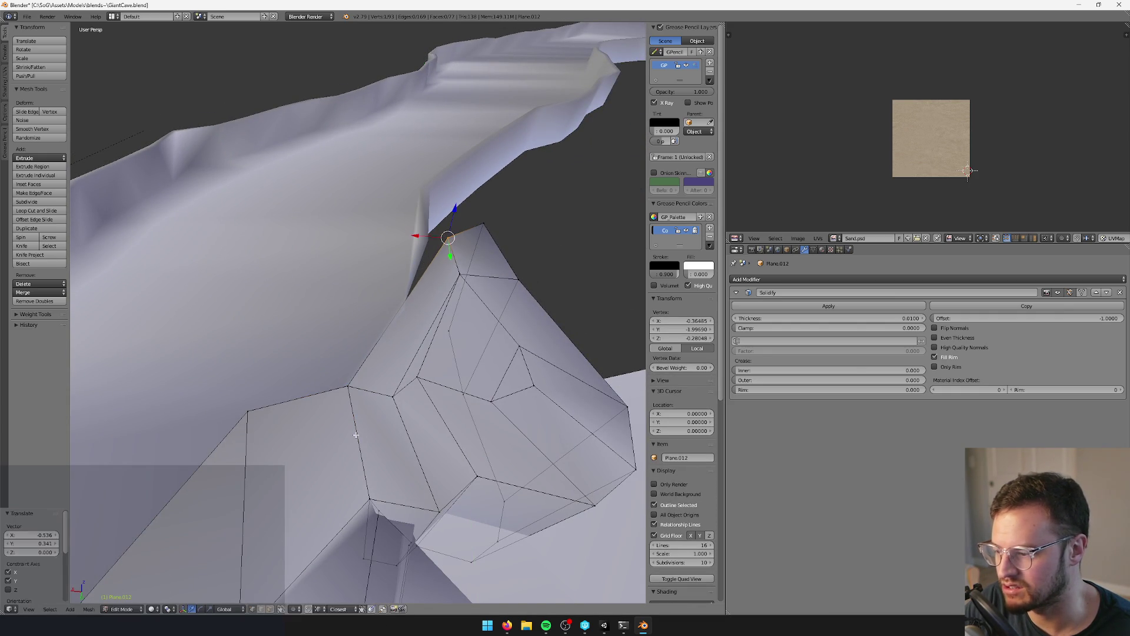
pyautogui.moveTo(479, 315)
pyautogui.mouseDown(button='middle')
pyautogui.moveTo(413, 310)
pyautogui.moveTo(421, 305)
pyautogui.moveTo(355, 333)
pyautogui.mouseUp(button='middle')
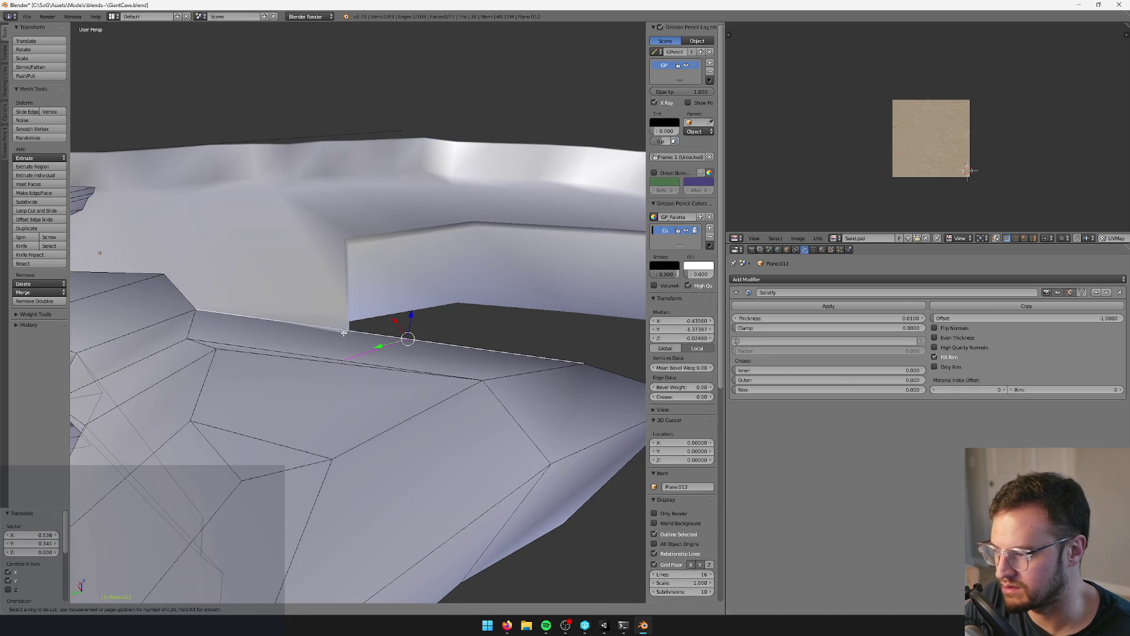
pyautogui.moveTo(377, 335)
pyautogui.mouseDown(button='middle')
pyautogui.moveTo(477, 307)
pyautogui.moveTo(469, 318)
pyautogui.mouseUp(button='middle')
pyautogui.keyDown('shift'); pyautogui.rightClick(559, 346); pyautogui.keyUp('shift')
pyautogui.moveTo(560, 346)
pyautogui.mouseDown(button='middle')
pyautogui.moveTo(535, 355)
pyautogui.moveTo(557, 295)
pyautogui.moveTo(481, 349)
pyautogui.moveTo(501, 345)
pyautogui.mouseUp(button='middle')
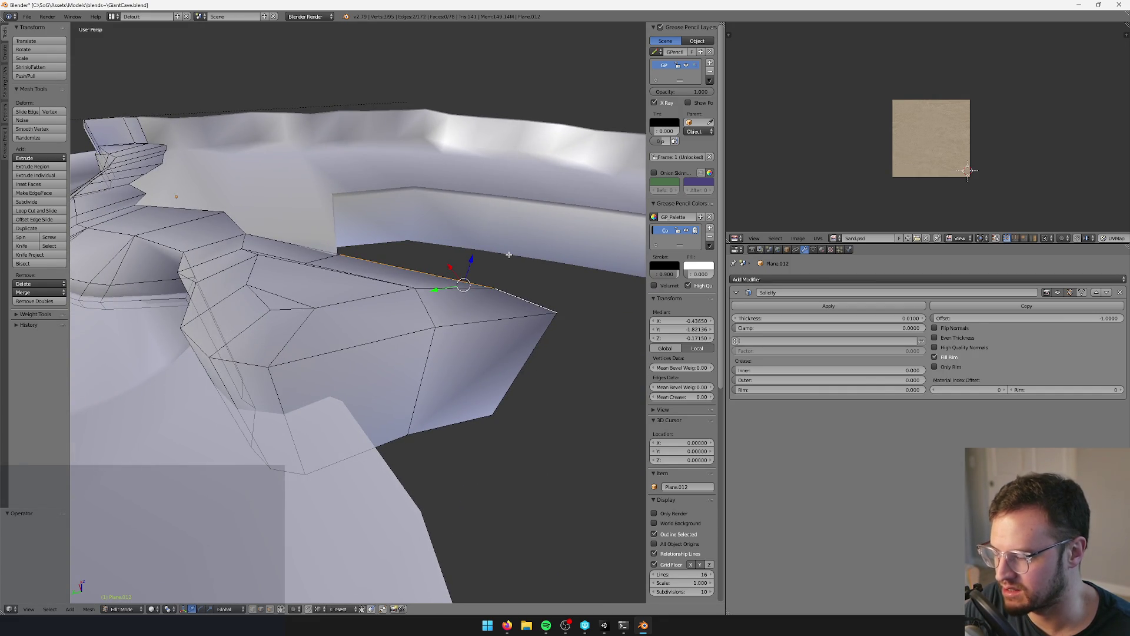
pyautogui.moveTo(510, 254); pyautogui.dragTo(521, 256, button='middle')
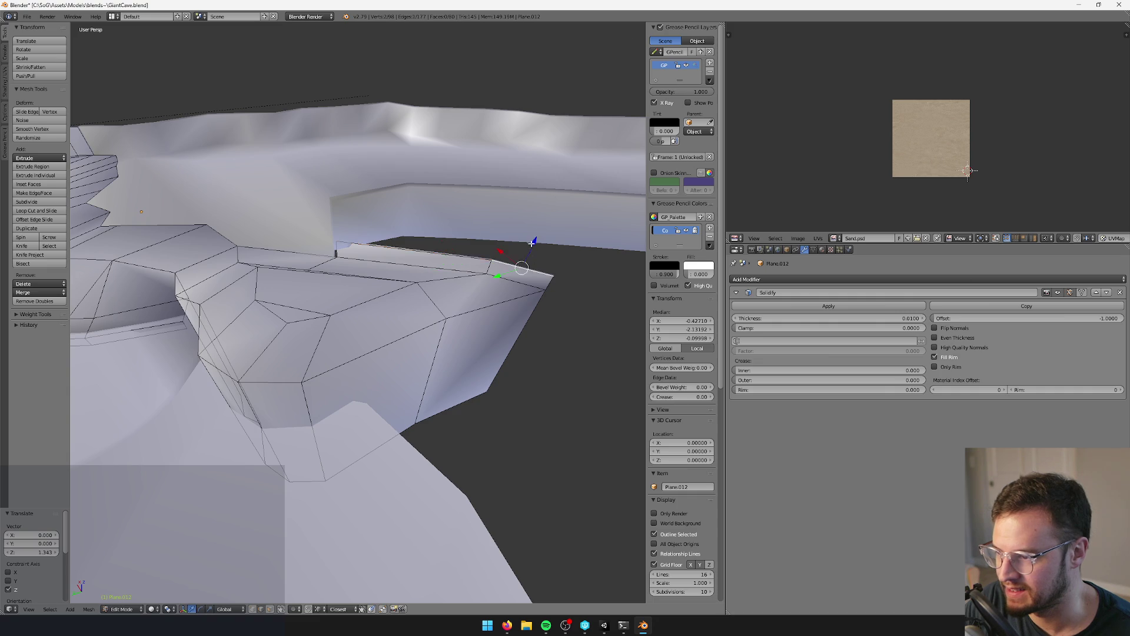
pyautogui.moveTo(524, 227)
pyautogui.mouseDown(button='middle')
pyautogui.moveTo(492, 252)
pyautogui.moveTo(492, 267)
pyautogui.moveTo(424, 285)
pyautogui.moveTo(444, 330)
pyautogui.moveTo(465, 302)
pyautogui.moveTo(444, 348)
pyautogui.moveTo(364, 380)
pyautogui.moveTo(378, 354)
pyautogui.moveTo(280, 570)
pyautogui.mouseUp(button='middle')
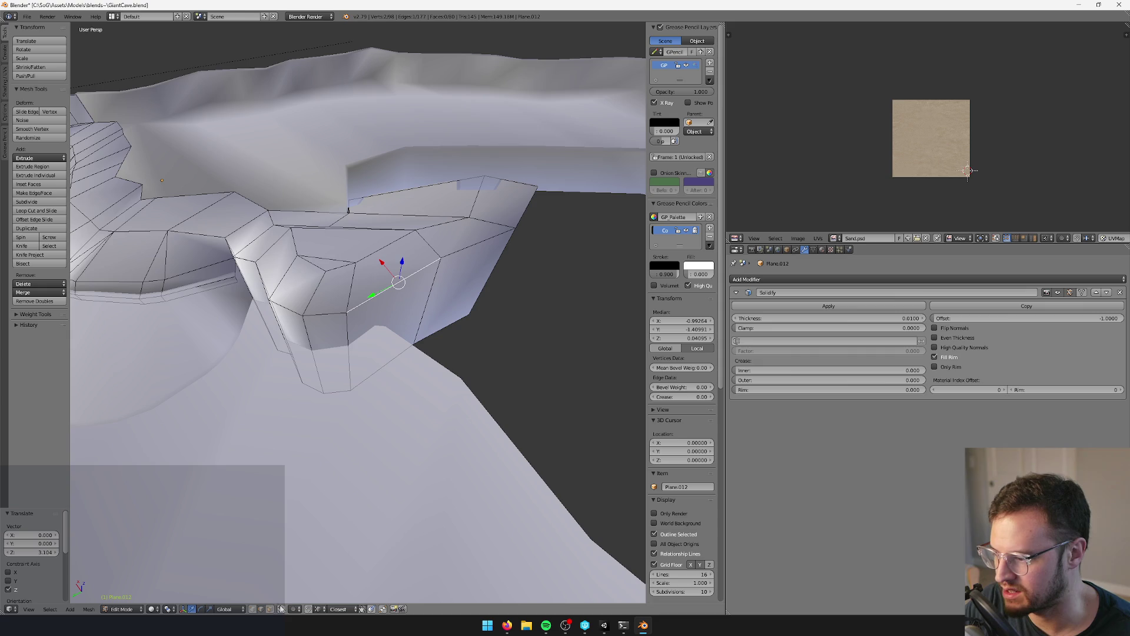
pyautogui.moveTo(394, 358); pyautogui.dragTo(453, 286, button='middle')
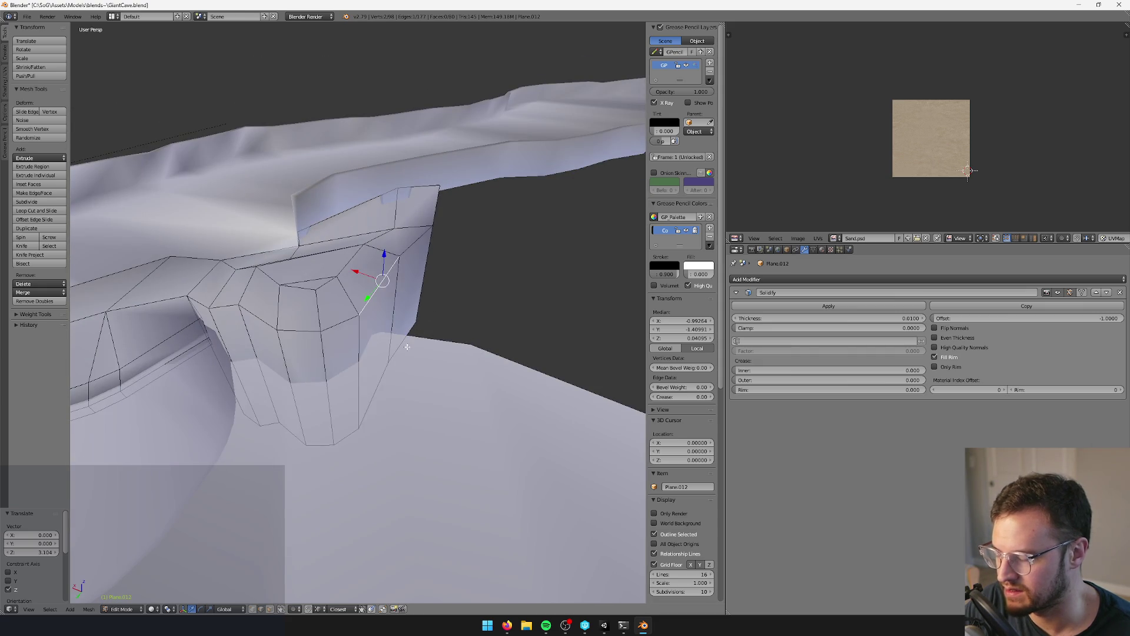
pyautogui.moveTo(386, 333); pyautogui.dragTo(391, 349, button='middle')
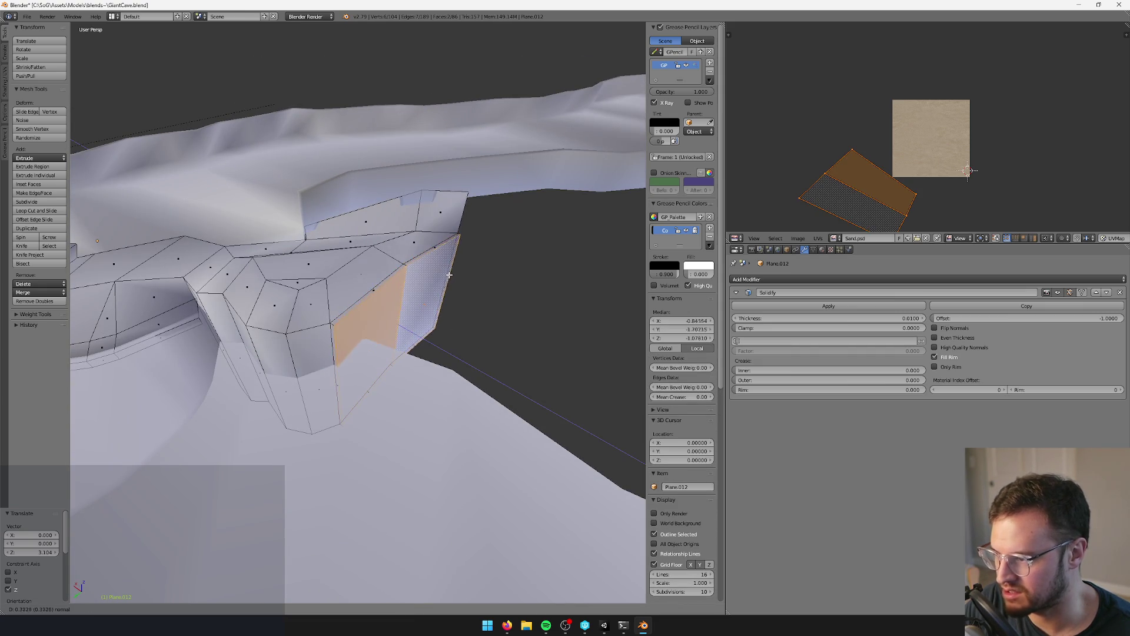
# - Extrude the selected ledge rim edge into a new strip of faces
pyautogui.press('e')
pyautogui.press('Escape')
pyautogui.moveTo(426, 254); pyautogui.dragTo(458, 244, button='middle')
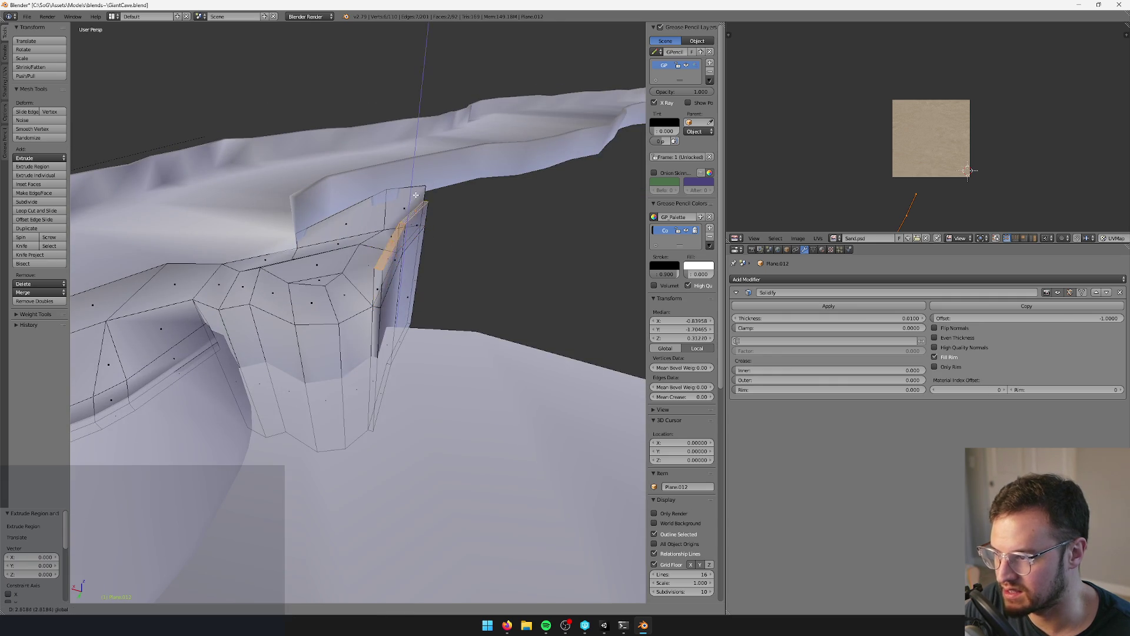
pyautogui.press('Tab')
pyautogui.moveTo(421, 176)
pyautogui.mouseDown(button='middle')
pyautogui.moveTo(454, 253)
pyautogui.moveTo(414, 297)
pyautogui.moveTo(474, 290)
pyautogui.moveTo(411, 291)
pyautogui.moveTo(442, 289)
pyautogui.moveTo(361, 324)
pyautogui.moveTo(284, 326)
pyautogui.moveTo(331, 344)
pyautogui.moveTo(384, 321)
pyautogui.moveTo(479, 320)
pyautogui.moveTo(462, 358)
pyautogui.moveTo(379, 319)
pyautogui.moveTo(421, 333)
pyautogui.moveTo(461, 298)
pyautogui.moveTo(412, 351)
pyautogui.moveTo(416, 315)
pyautogui.mouseUp(button='middle')
pyautogui.press('Tab')
# - Select the cylinder and then the cave floor piece Plane.026
pyautogui.press('Tab')
pyautogui.press('Tab')
pyautogui.press('Tab')
pyautogui.moveTo(346, 232)
pyautogui.mouseDown(button='middle')
pyautogui.moveTo(367, 333)
pyautogui.moveTo(448, 340)
pyautogui.mouseUp(button='middle')
pyautogui.moveTo(437, 273)
pyautogui.mouseDown(button='middle')
pyautogui.moveTo(365, 254)
pyautogui.moveTo(334, 263)
pyautogui.moveTo(412, 270)
pyautogui.mouseUp(button='middle')
pyautogui.rightClick(361, 253)
pyautogui.rightClick(334, 262)
pyautogui.press('Tab')
pyautogui.press('Tab')
pyautogui.moveTo(373, 317)
pyautogui.mouseDown(button='middle')
pyautogui.moveTo(408, 292)
pyautogui.moveTo(393, 530)
pyautogui.moveTo(358, 490)
pyautogui.moveTo(384, 446)
pyautogui.moveTo(314, 322)
pyautogui.moveTo(329, 330)
pyautogui.mouseUp(button='middle')
pyautogui.press('Tab')
pyautogui.press('Tab')
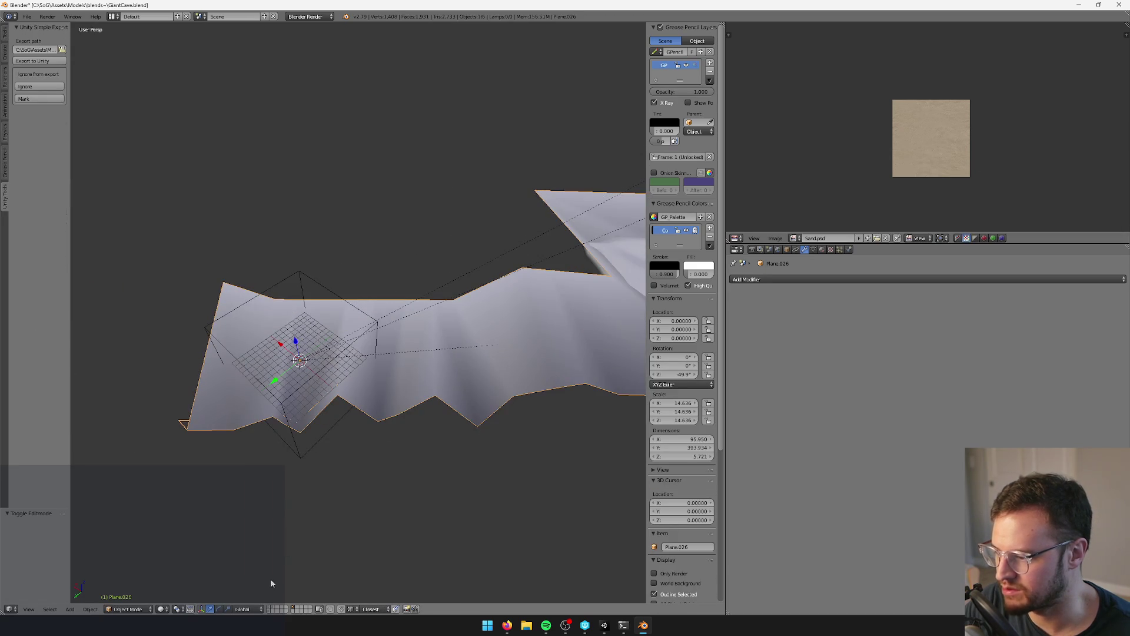
# - Toggle the scene layers, save over the cave file, and switch to Unity
pyautogui.click(269, 609)
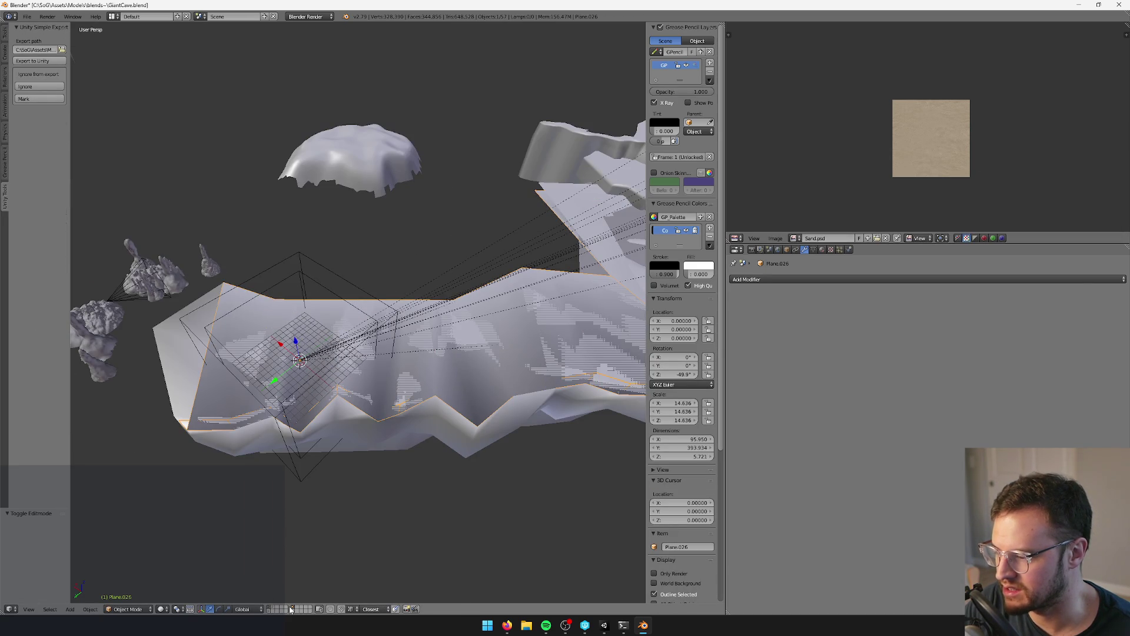
pyautogui.click(295, 609)
pyautogui.click(372, 360)
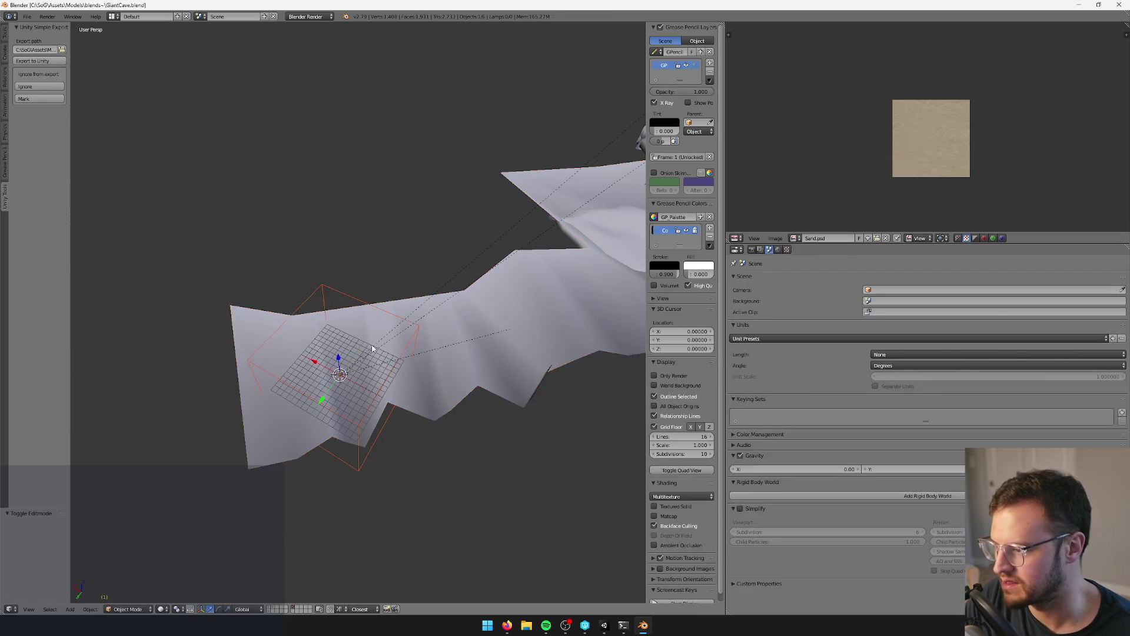
pyautogui.hotkey('alt', 'Tab')
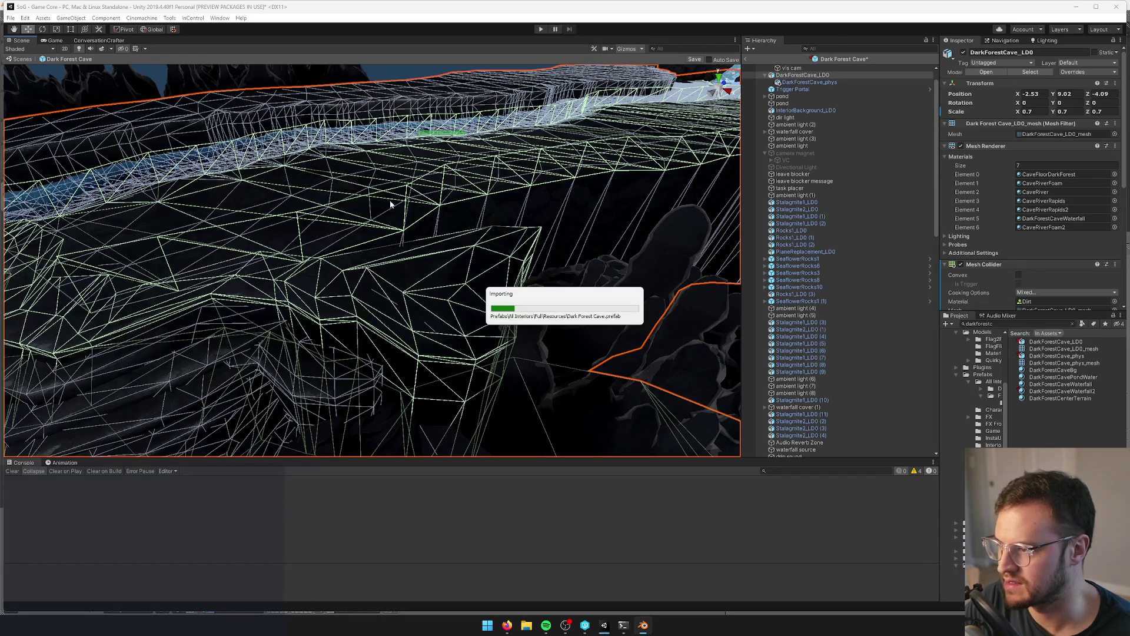
# - Reload the changed Dark Forest Cave prefab and pull back to overview the cave
pyautogui.click(587, 330)
pyautogui.moveTo(407, 299)
pyautogui.keyDown('alt'); pyautogui.mouseDown()
pyautogui.moveTo(446, 305)
pyautogui.moveTo(434, 371)
pyautogui.moveTo(455, 307)
pyautogui.mouseUp(); pyautogui.keyUp('alt')
pyautogui.scroll(10, 455, 308)
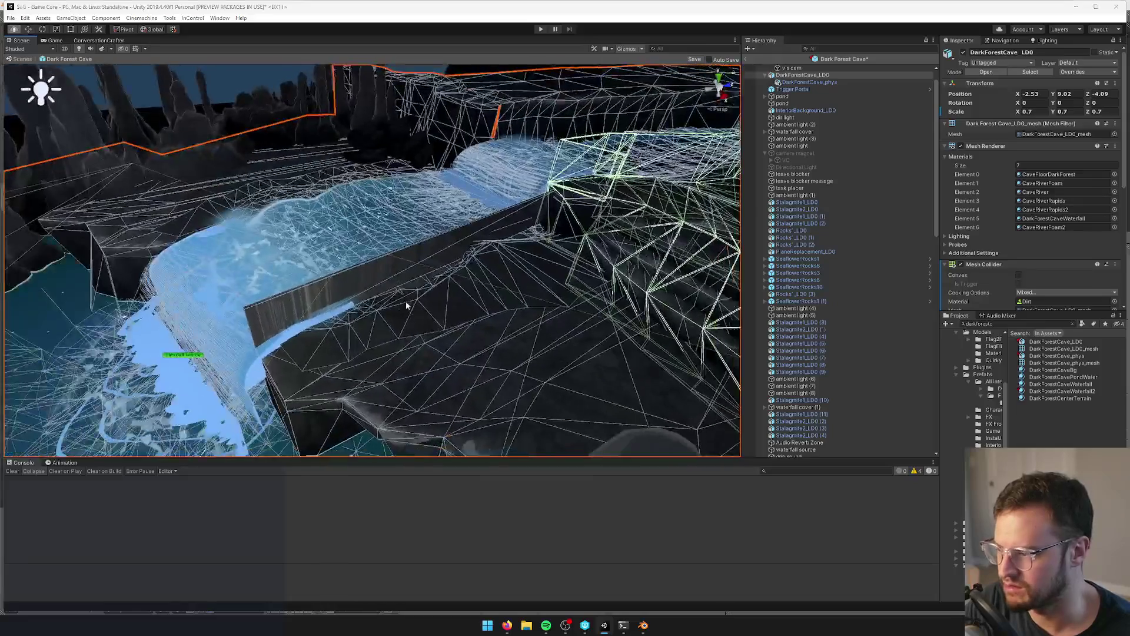
# - Check Plane.033 and DarkForestCave_phys in Blender, then return to Unity
pyautogui.hotkey('alt', 'Tab')
pyautogui.moveTo(177, 353)
pyautogui.mouseDown(button='middle')
pyautogui.moveTo(237, 376)
pyautogui.moveTo(369, 317)
pyautogui.moveTo(346, 483)
pyautogui.moveTo(358, 391)
pyautogui.moveTo(332, 279)
pyautogui.moveTo(365, 292)
pyautogui.moveTo(362, 306)
pyautogui.moveTo(358, 217)
pyautogui.mouseUp(button='middle')
pyautogui.rightClick(319, 250)
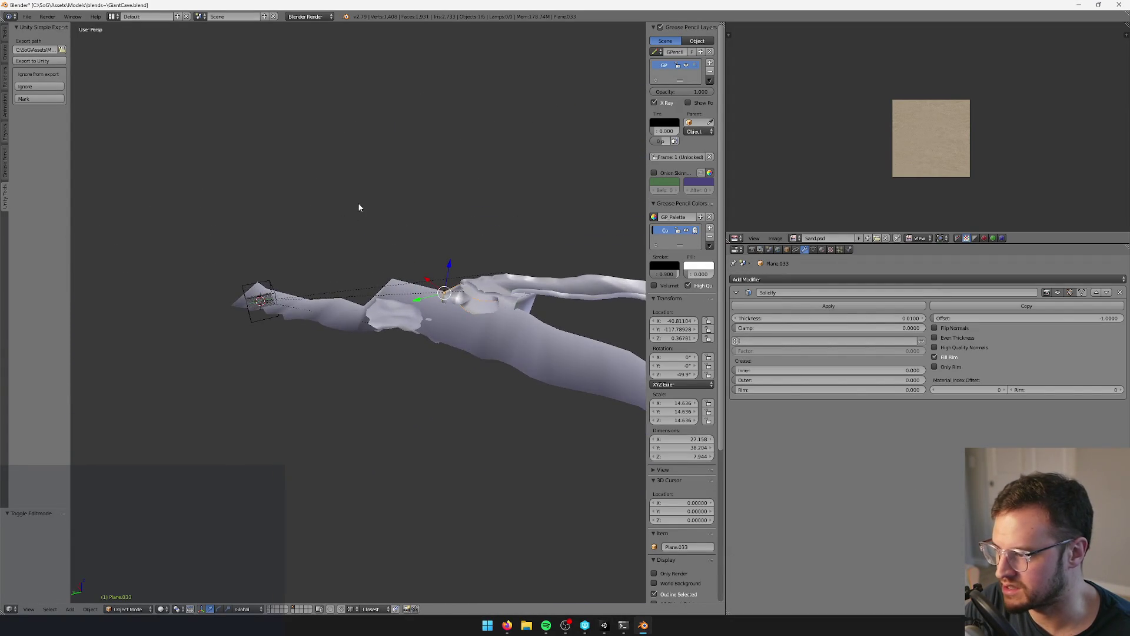
pyautogui.rightClick(271, 283)
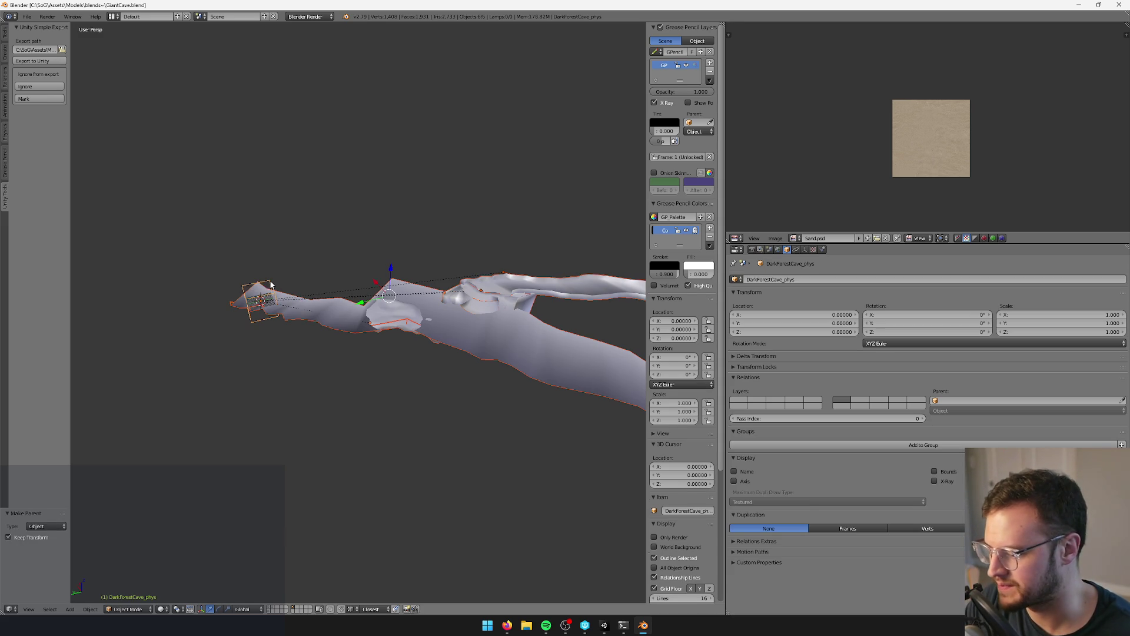
pyautogui.hotkey('alt', 'Tab')
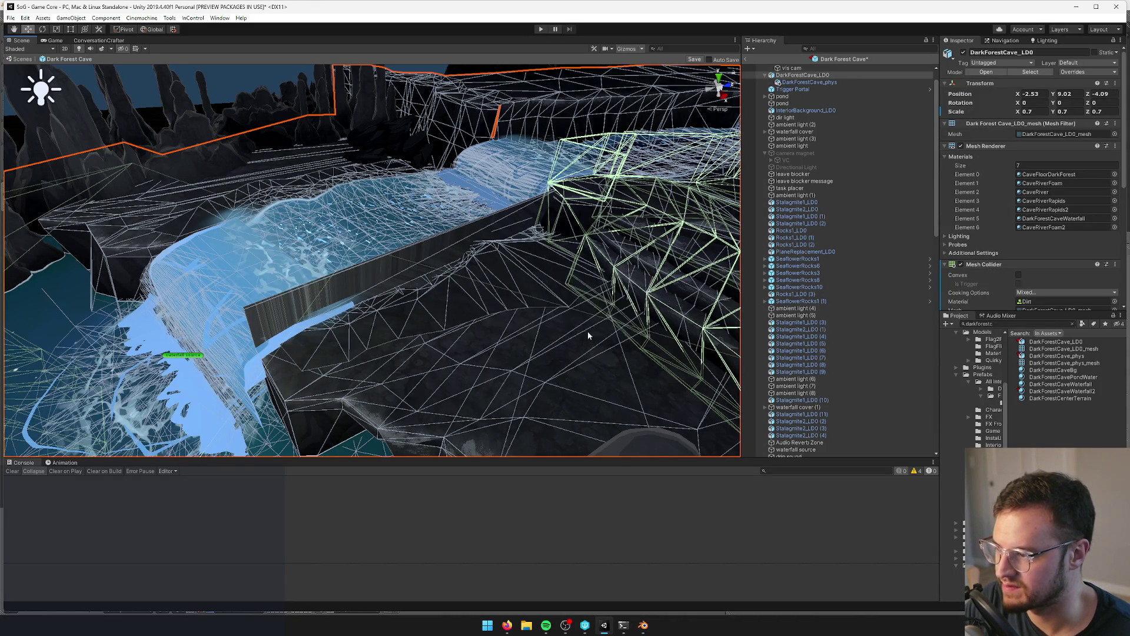
# - Orbit and fly the Scene view over the waterfall and into the cave, selecting DarkForestCave_LD0
pyautogui.moveTo(430, 330)
pyautogui.keyDown('alt'); pyautogui.mouseDown()
pyautogui.moveTo(515, 301)
pyautogui.moveTo(530, 437)
pyautogui.moveTo(496, 222)
pyautogui.moveTo(465, 285)
pyautogui.moveTo(447, 266)
pyautogui.moveTo(707, 354)
pyautogui.mouseUp(); pyautogui.keyUp('alt')
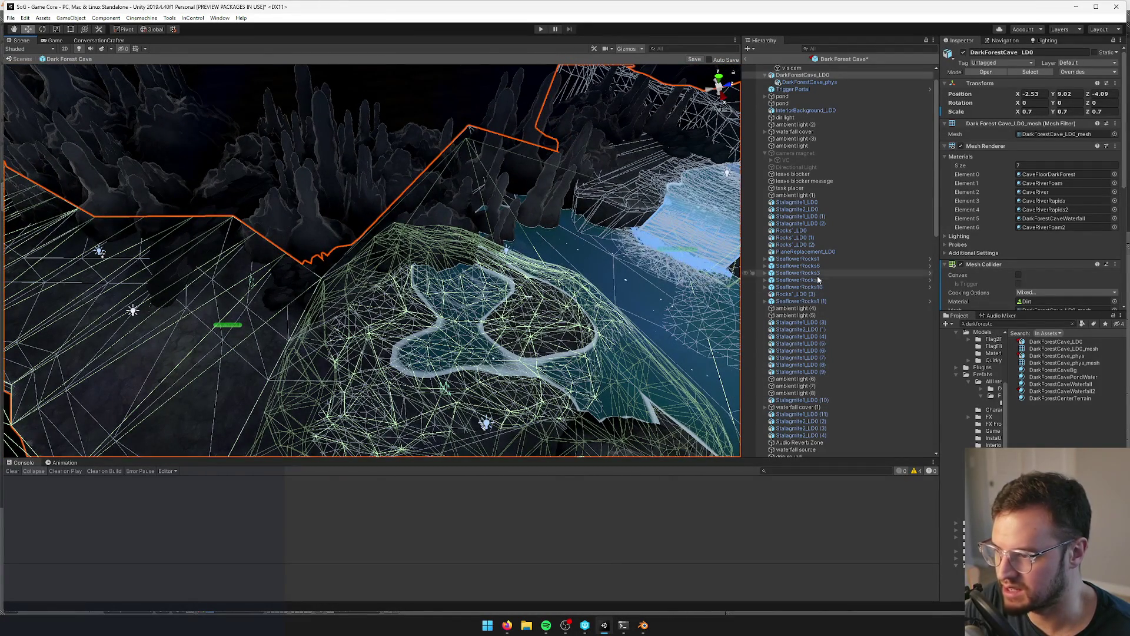
pyautogui.keyDown('alt'); pyautogui.moveTo(530, 295); pyautogui.dragTo(194, 267); pyautogui.keyUp('alt')
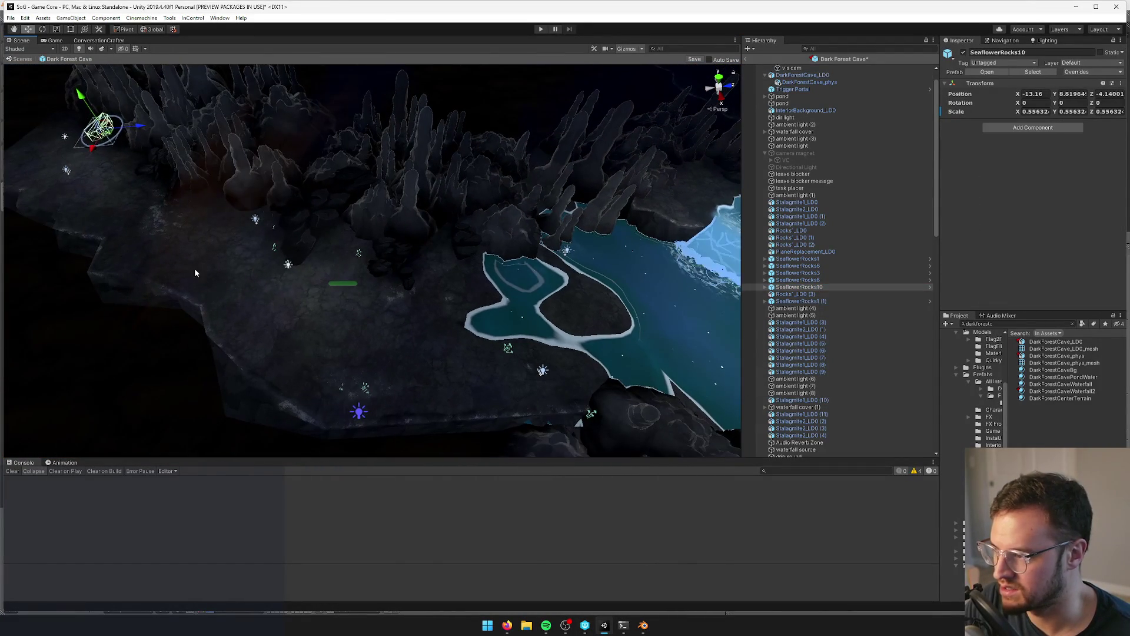
pyautogui.click(195, 268)
pyautogui.click(256, 331)
pyautogui.keyDown('alt'); pyautogui.moveTo(262, 335); pyautogui.dragTo(262, 324); pyautogui.keyUp('alt')
pyautogui.press('w')
pyautogui.moveTo(262, 324)
pyautogui.mouseDown(button='right')
pyautogui.moveTo(322, 328)
pyautogui.moveTo(296, 280)
pyautogui.moveTo(309, 272)
pyautogui.moveTo(301, 279)
pyautogui.mouseUp(button='right')
pyautogui.press('s')
# - Isolate the cave floor Plane.001 in Blender and enter Edit Mode on it
pyautogui.click(648, 629)
pyautogui.moveTo(510, 423)
pyautogui.mouseDown(button='middle')
pyautogui.moveTo(492, 392)
pyautogui.moveTo(530, 437)
pyautogui.moveTo(430, 331)
pyautogui.moveTo(353, 493)
pyautogui.moveTo(273, 608)
pyautogui.mouseUp(button='middle')
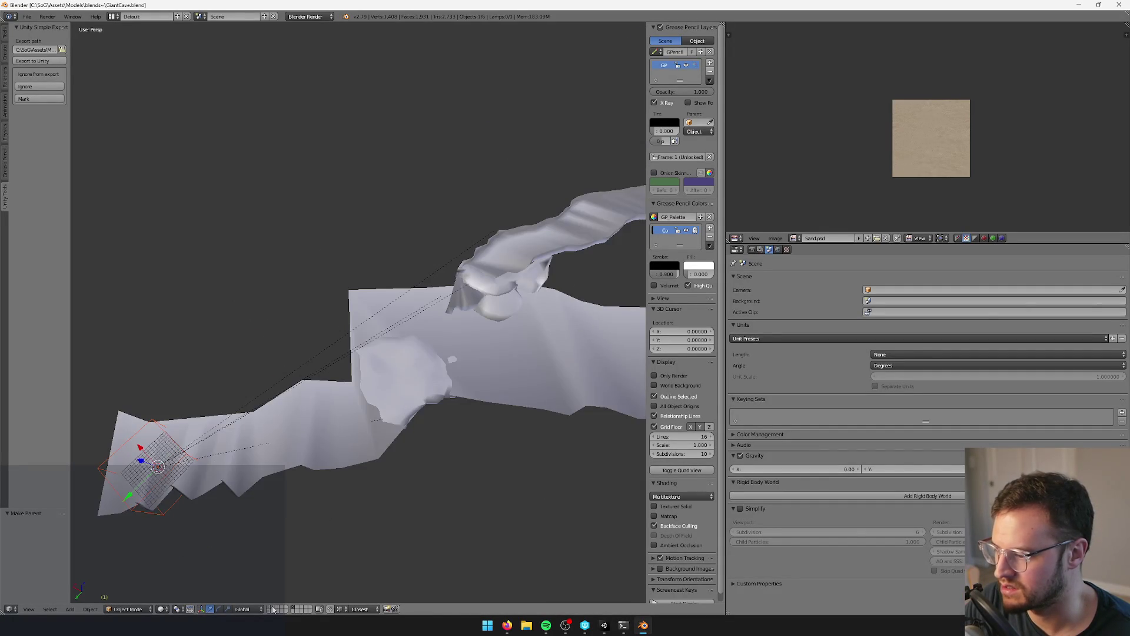
pyautogui.keyDown('shift'); pyautogui.click(269, 611); pyautogui.keyUp('shift')
pyautogui.moveTo(413, 353); pyautogui.dragTo(436, 342, button='middle')
pyautogui.rightClick(401, 298)
pyautogui.moveTo(400, 298)
pyautogui.mouseDown(button='middle')
pyautogui.moveTo(284, 313)
pyautogui.moveTo(360, 296)
pyautogui.moveTo(287, 568)
pyautogui.mouseUp(button='middle')
pyautogui.press('Tab')
pyautogui.press('Tab')
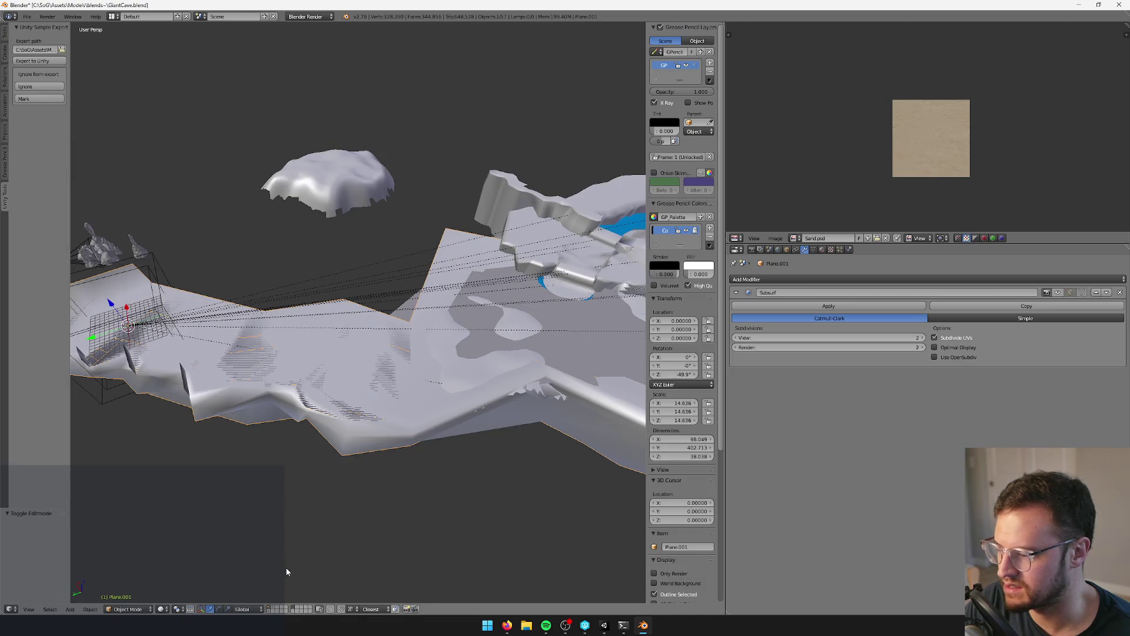
pyautogui.click(293, 610)
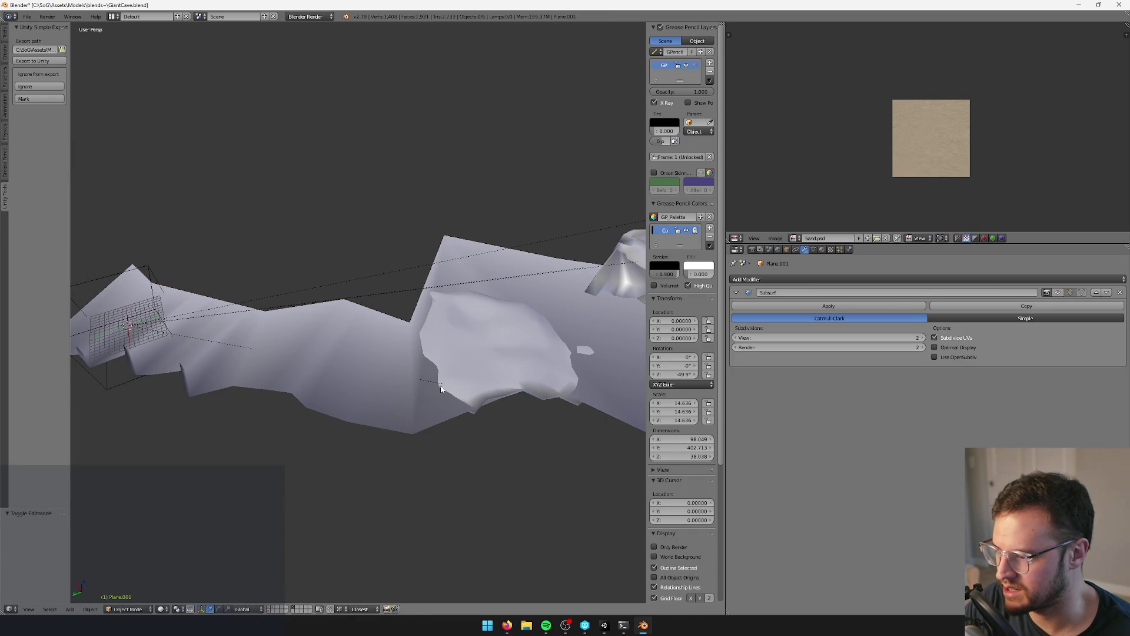
pyautogui.press('Tab')
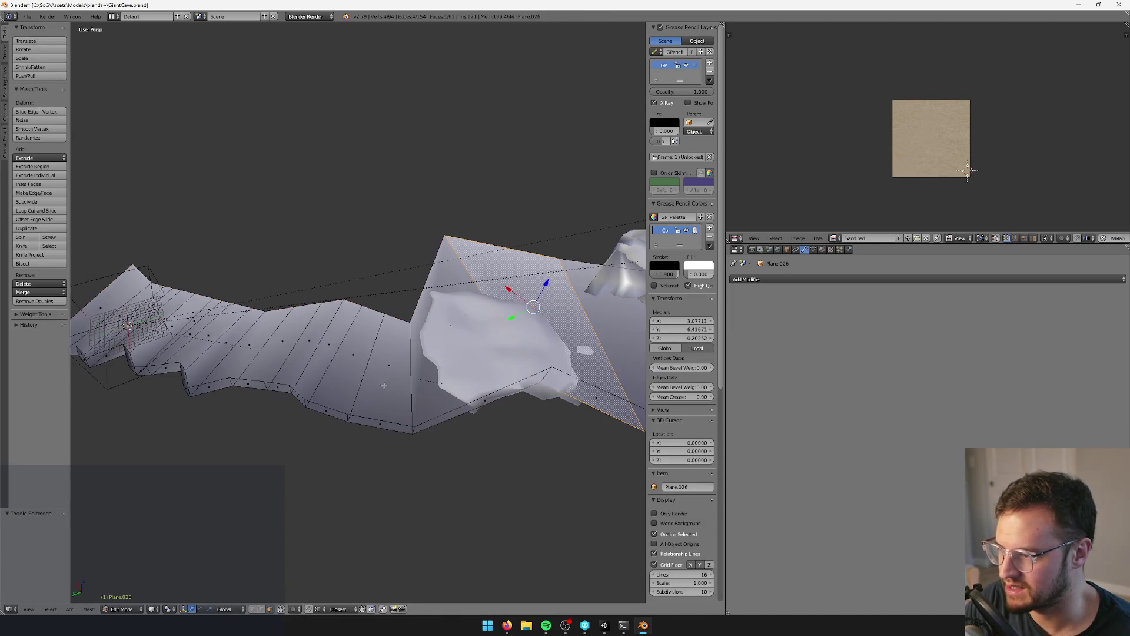
pyautogui.press('Tab')
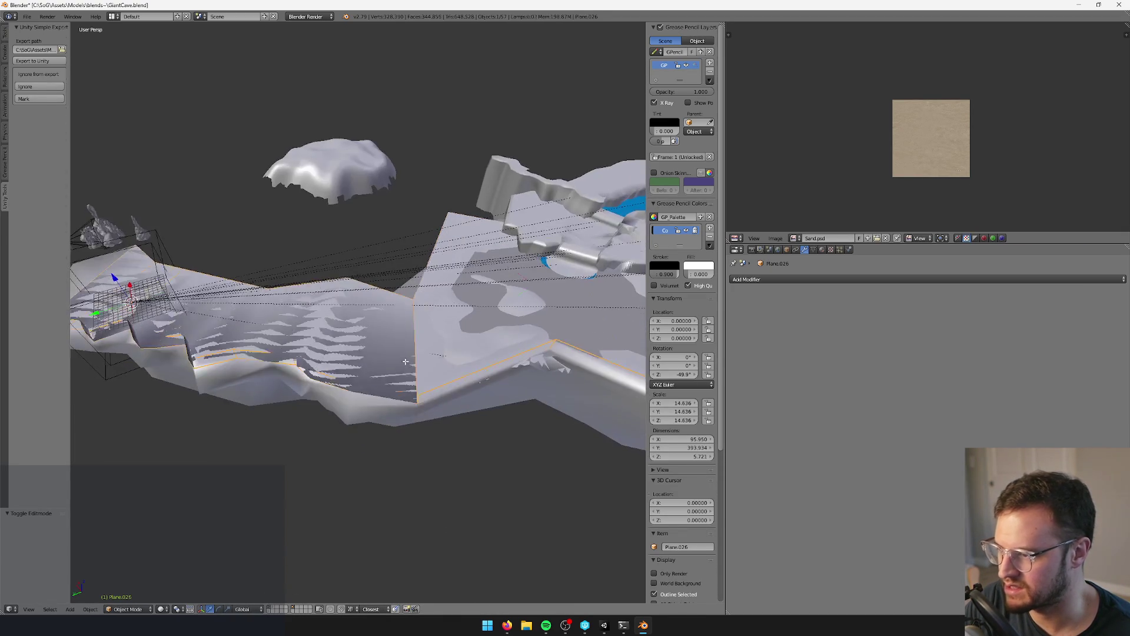
pyautogui.press('Tab')
pyautogui.moveTo(396, 189)
pyautogui.mouseDown(button='middle')
pyautogui.moveTo(337, 220)
pyautogui.moveTo(219, 557)
pyautogui.mouseUp(button='middle')
# - In vertex mode, slide three floor corner vertices horizontally to reshape the floor outline
pyautogui.click(254, 610)
pyautogui.rightClick(362, 199)
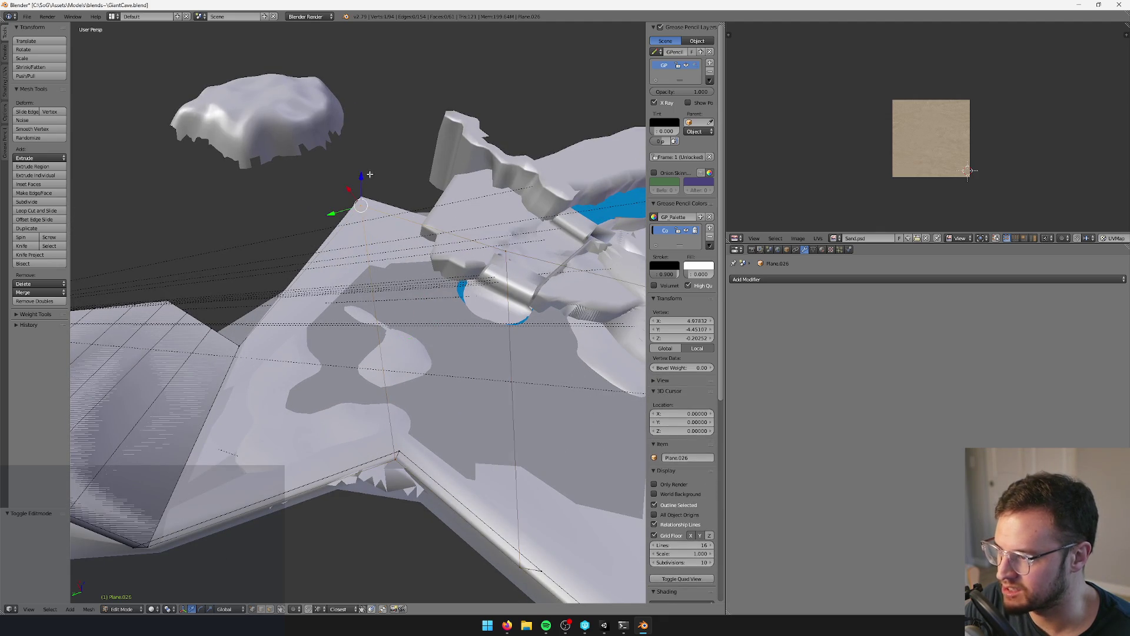
pyautogui.press('g')
pyautogui.hotkey('shift', 'z')
pyautogui.click(483, 258)
pyautogui.moveTo(482, 257)
pyautogui.mouseDown(button='middle')
pyautogui.moveTo(510, 259)
pyautogui.moveTo(434, 244)
pyautogui.mouseUp(button='middle')
pyautogui.rightClick(505, 227)
pyautogui.press('g')
pyautogui.hotkey('shift', 'z')
pyautogui.click(511, 252)
pyautogui.press('g')
pyautogui.hotkey('shift', 'z')
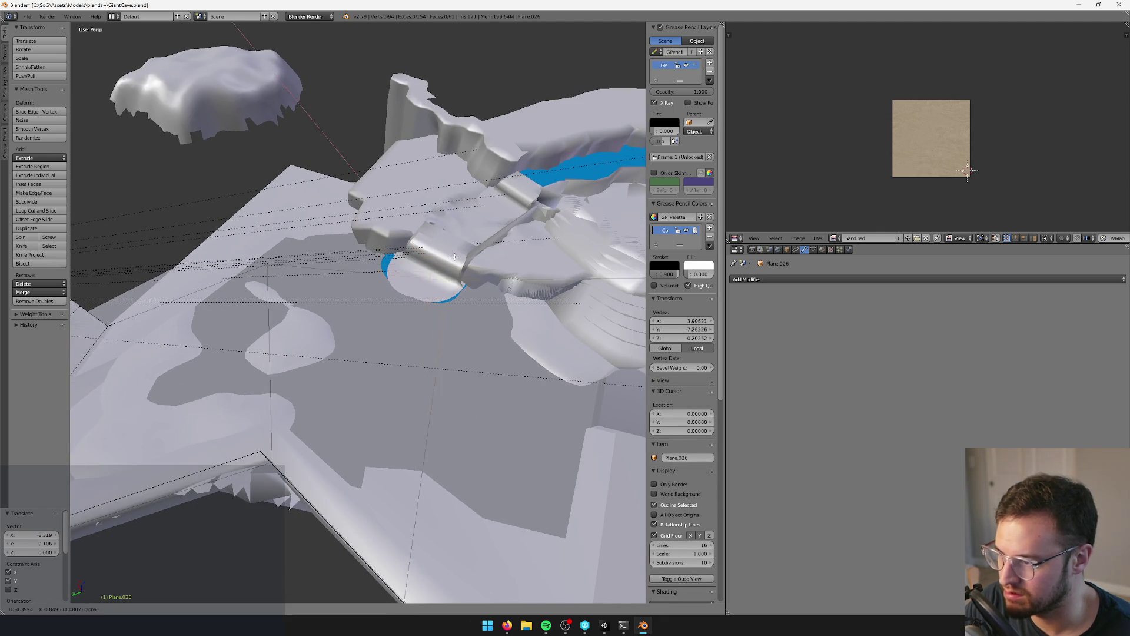
pyautogui.click(466, 259)
# - Cut a new edge loop across the floor and shift one of its vertices horizontally
pyautogui.hotkey('ctrl', 'r')
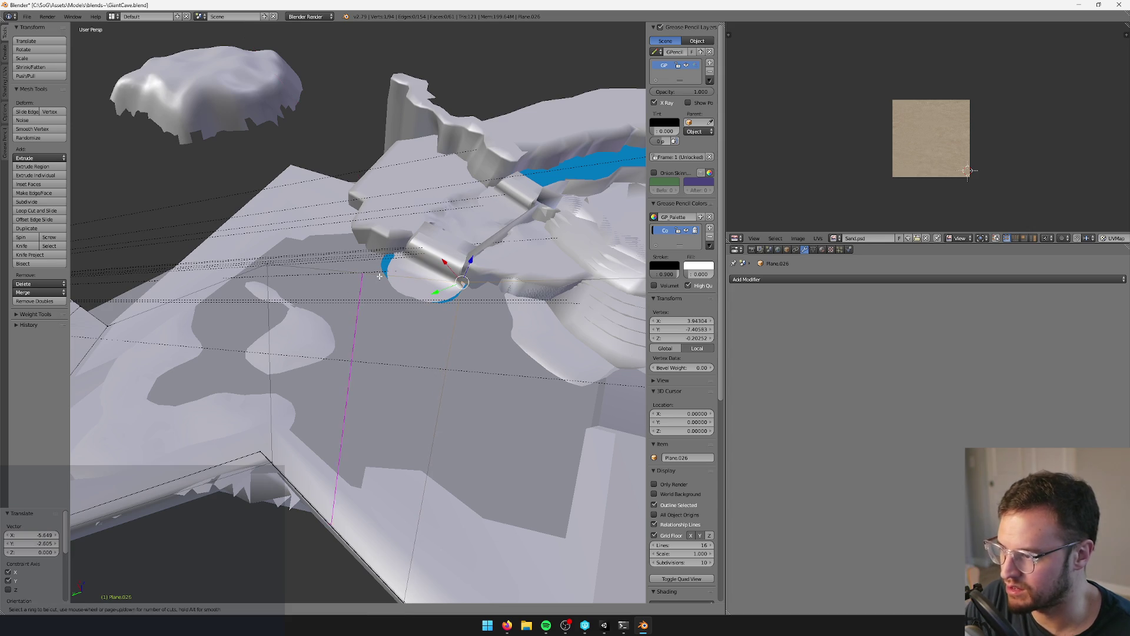
pyautogui.click(393, 273)
pyautogui.click(394, 272)
pyautogui.rightClick(388, 268)
pyautogui.press('g')
pyautogui.hotkey('shift', 'z')
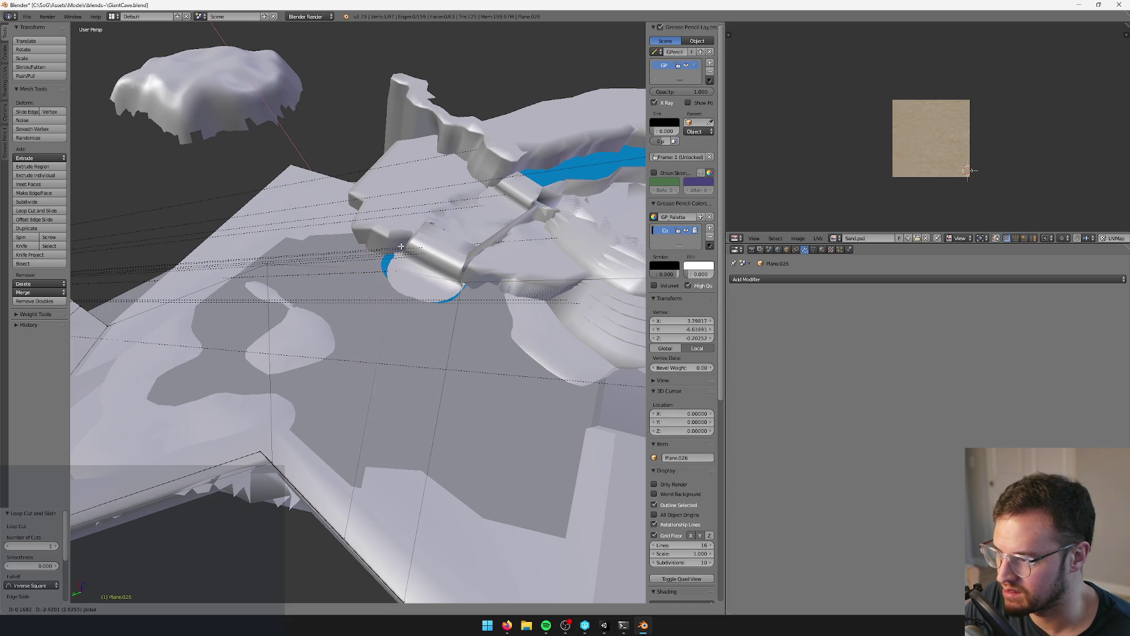
pyautogui.click(409, 234)
pyautogui.moveTo(408, 234); pyautogui.dragTo(345, 229, button='middle')
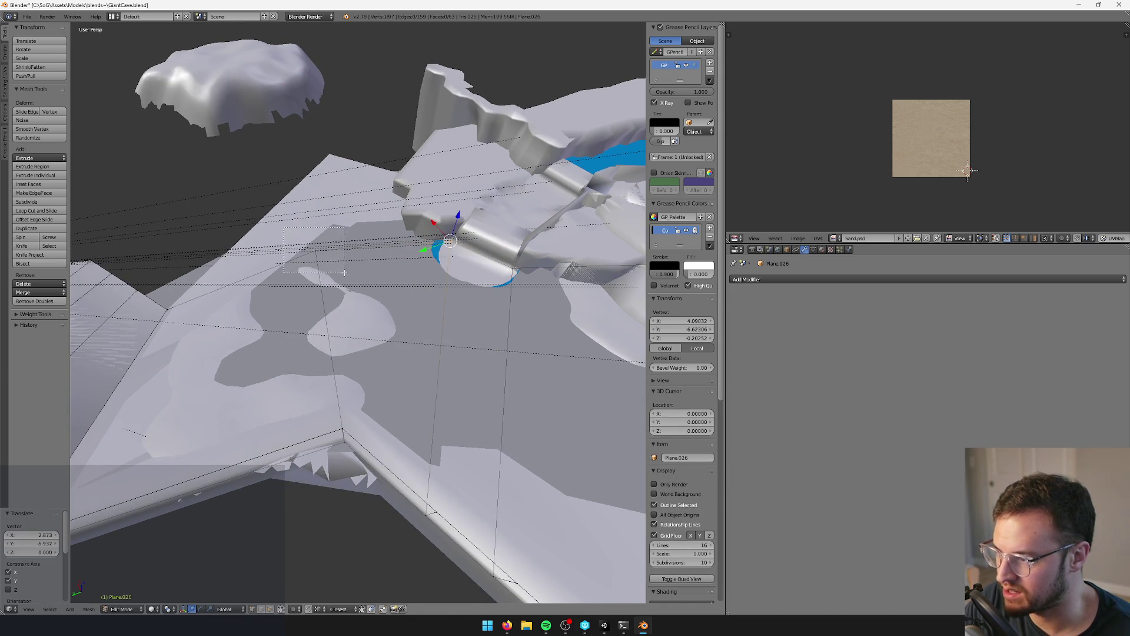
pyautogui.hotkey('alt', 'Tab')
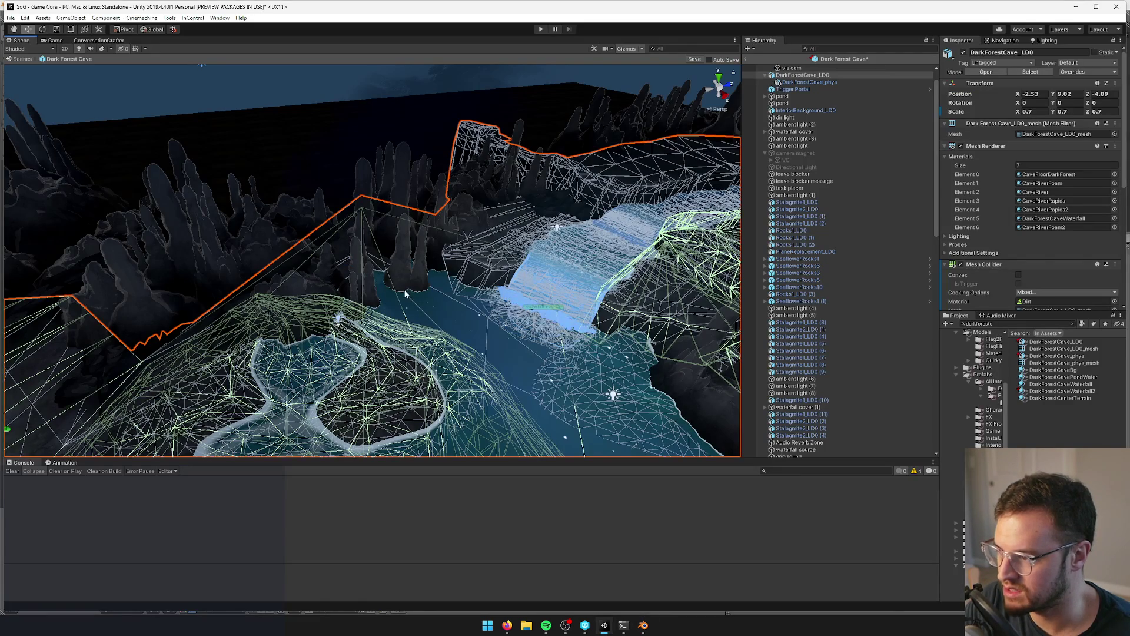
pyautogui.hotkey('alt', 'Tab')
# - Select the edge loop along the cliff path and extrude it, cancelling the upward move
pyautogui.moveTo(349, 252)
pyautogui.mouseDown(button='middle')
pyautogui.moveTo(368, 250)
pyautogui.moveTo(323, 459)
pyautogui.moveTo(503, 480)
pyautogui.mouseUp(button='middle')
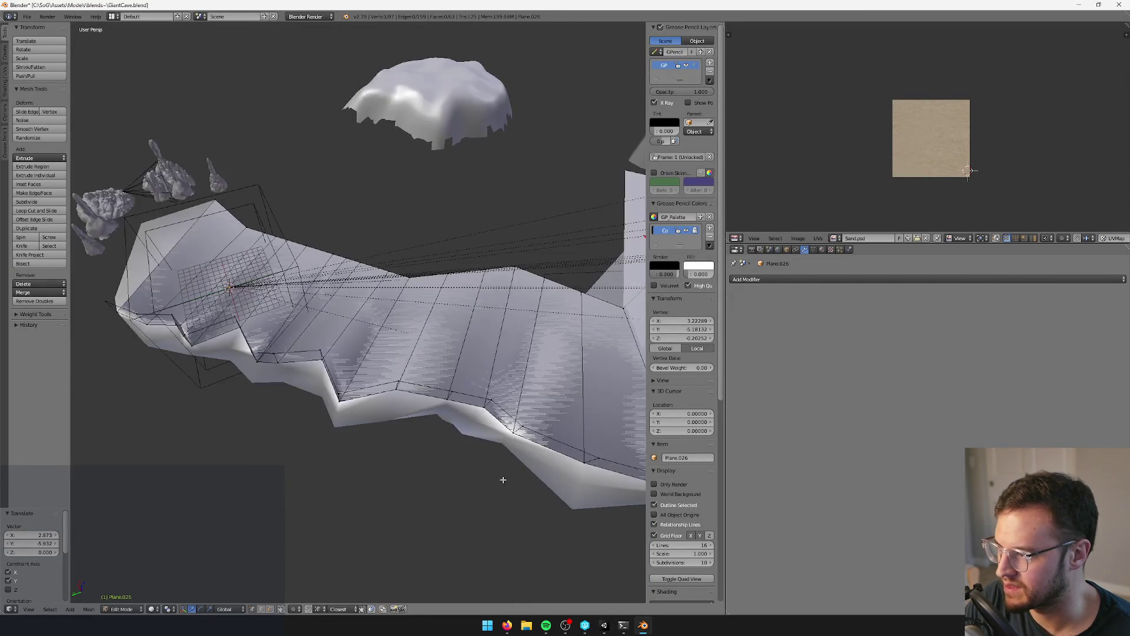
pyautogui.keyDown('shift'); pyautogui.rightClick(351, 257); pyautogui.keyUp('shift')
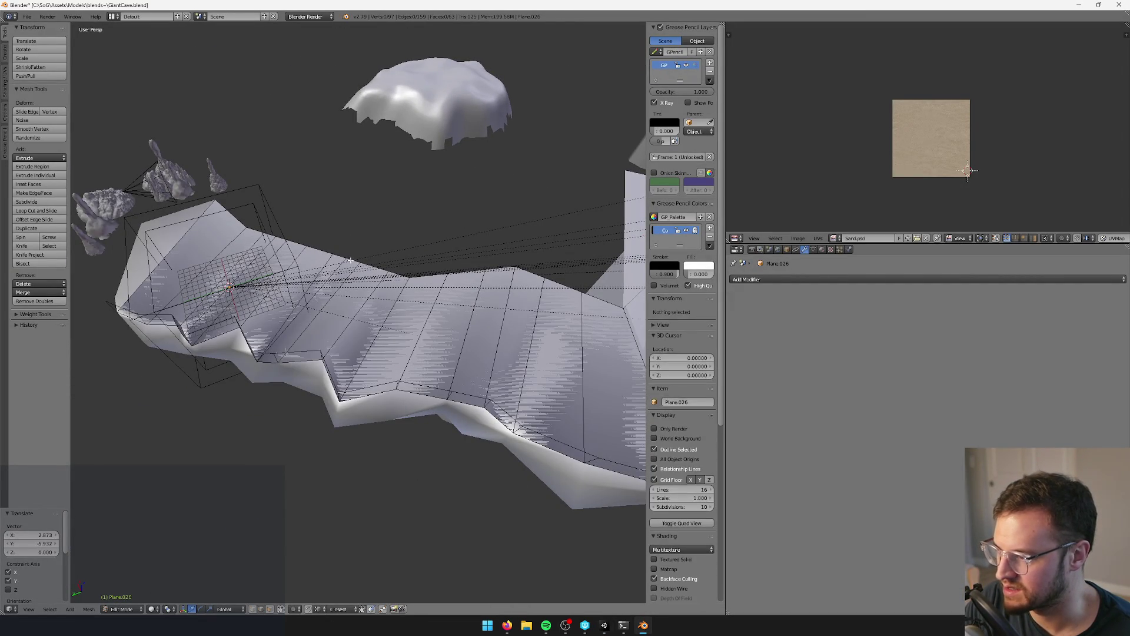
pyautogui.hotkey('alt', 'e')
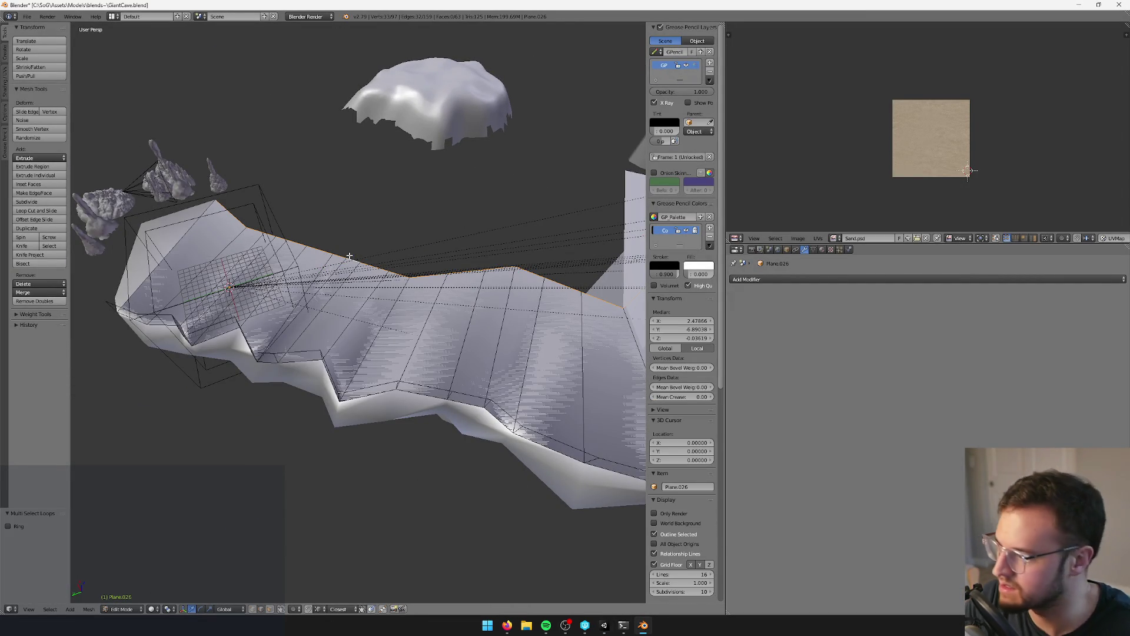
pyautogui.moveTo(351, 257); pyautogui.dragTo(337, 233, button='middle')
pyautogui.press('e')
pyautogui.moveTo(417, 209)
pyautogui.mouseDown(button='middle')
pyautogui.moveTo(381, 220)
pyautogui.moveTo(436, 246)
pyautogui.mouseUp(button='middle')
pyautogui.scroll(-4, 436, 246)
pyautogui.scroll(3, 481, 265)
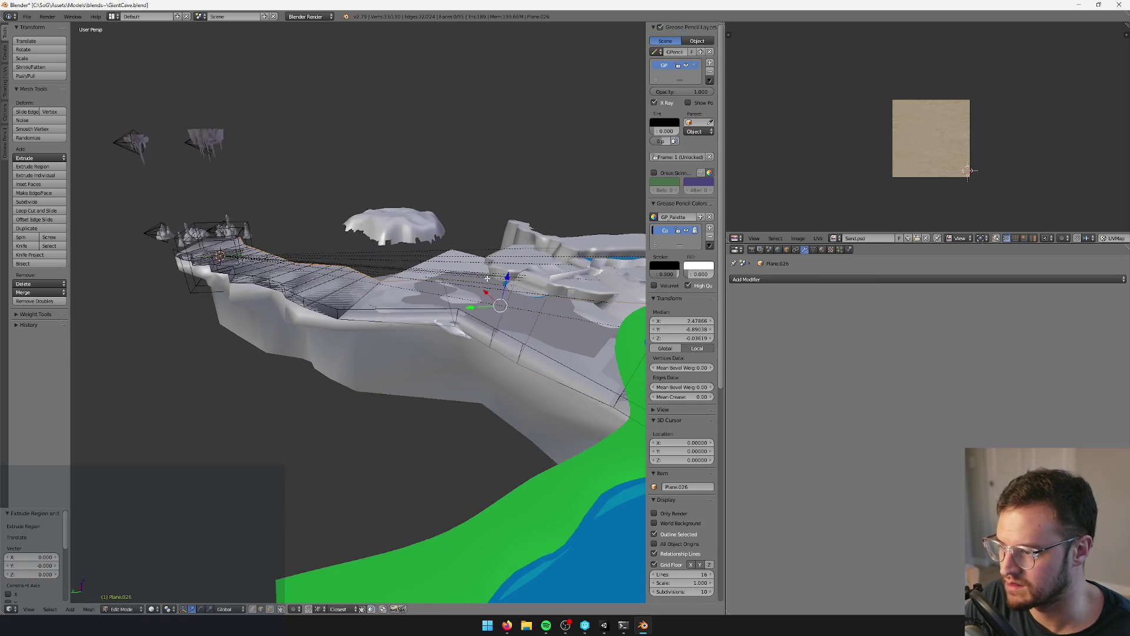
pyautogui.press('g')
pyautogui.press('z')
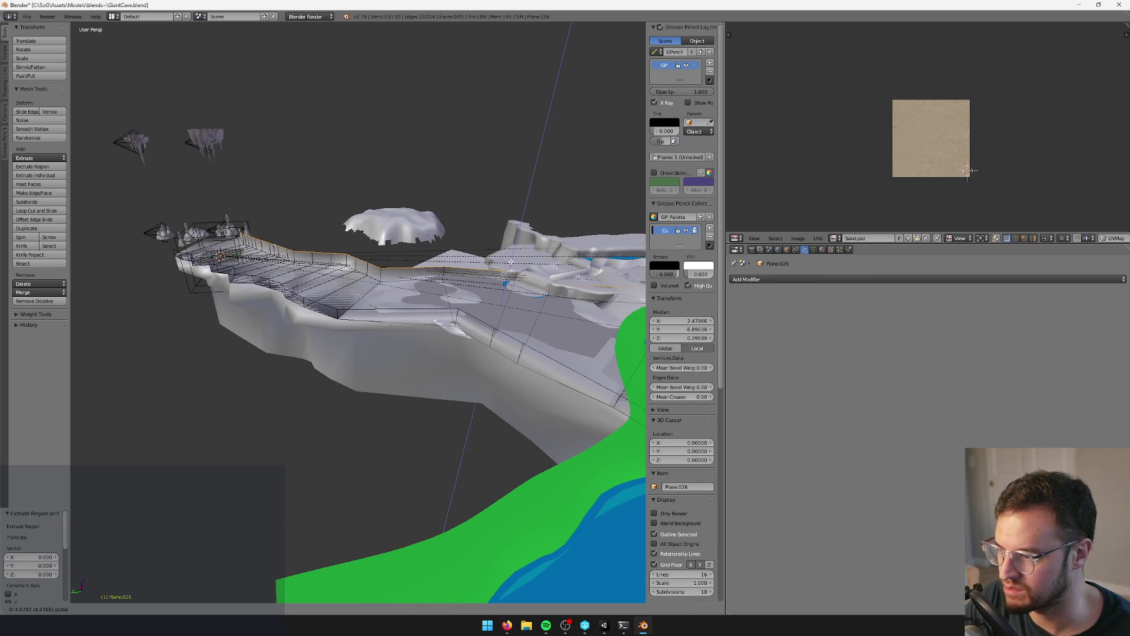
pyautogui.press('Escape')
# - Box-select the ledge edge, extrude it, and raise the new edges along Z
pyautogui.moveTo(511, 262)
pyautogui.mouseDown(button='middle')
pyautogui.moveTo(379, 281)
pyautogui.moveTo(270, 261)
pyautogui.mouseUp(button='middle')
pyautogui.press('b')
pyautogui.moveTo(253, 253); pyautogui.dragTo(466, 354)
pyautogui.moveTo(466, 354); pyautogui.dragTo(469, 354, button='middle')
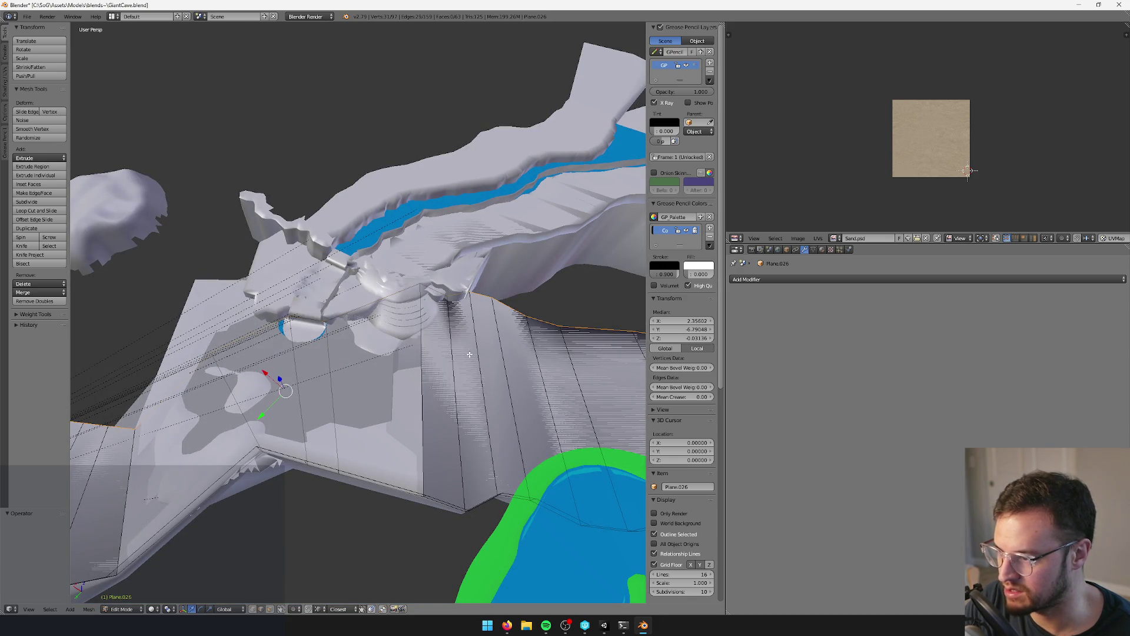
pyautogui.moveTo(370, 345); pyautogui.dragTo(407, 327, button='middle')
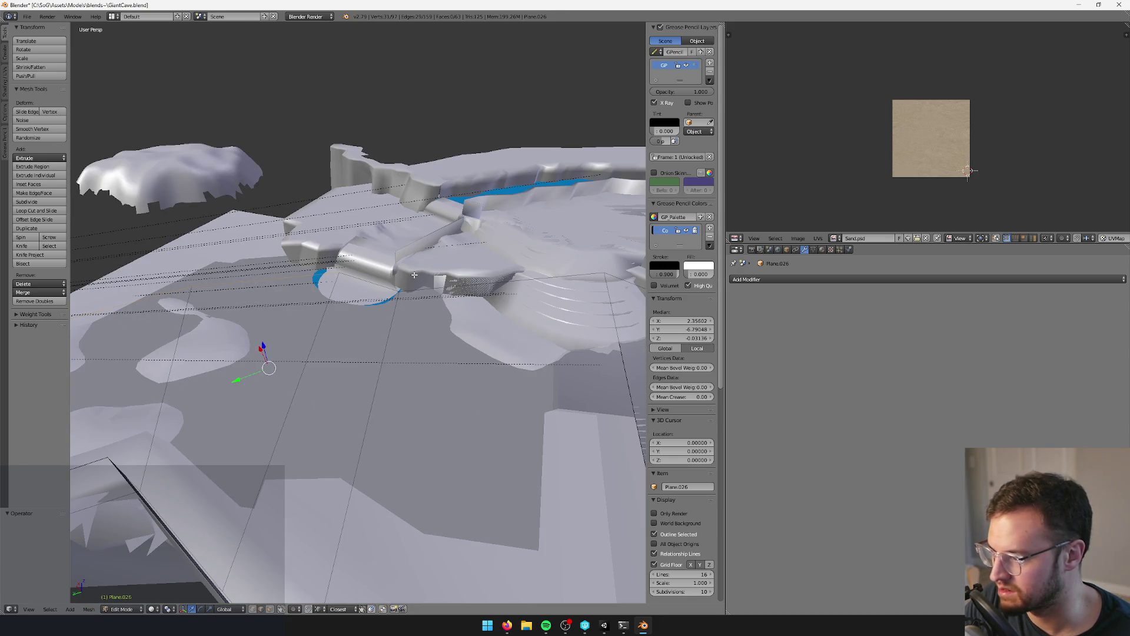
pyautogui.press('e')
pyautogui.rightClick(298, 330)
pyautogui.press('g')
pyautogui.press('z')
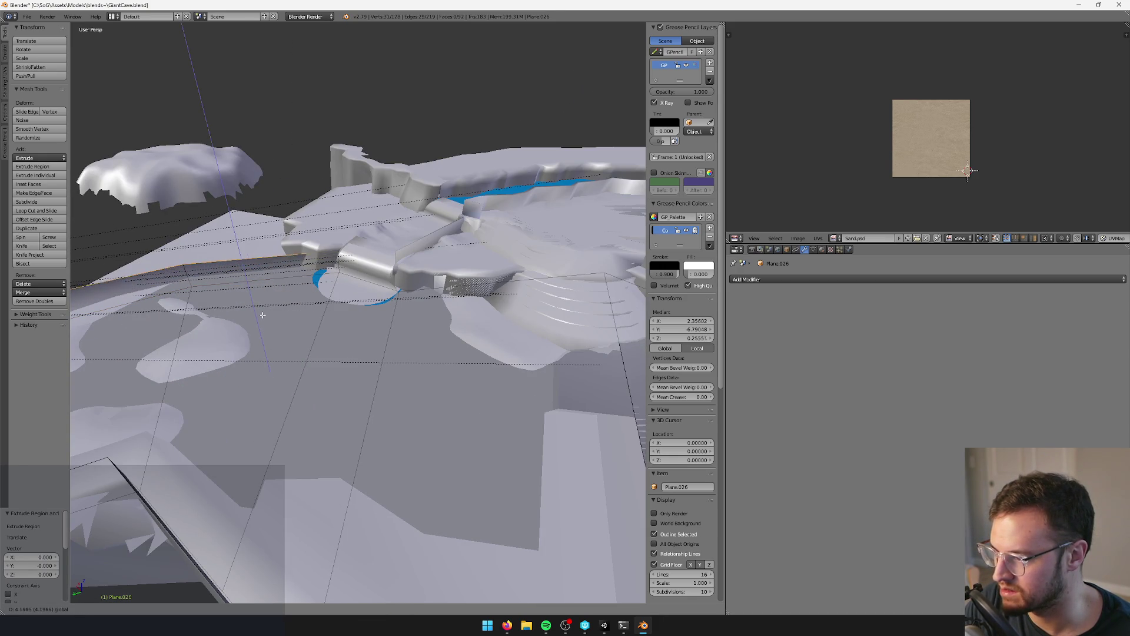
pyautogui.click(262, 308)
pyautogui.moveTo(262, 308)
pyautogui.mouseDown(button='middle')
pyautogui.moveTo(554, 254)
pyautogui.moveTo(518, 277)
pyautogui.mouseUp(button='middle')
# - Back in Object Mode, add a Solidify modifier (0.01 thickness) to Plane.026
pyautogui.press('Tab')
pyautogui.click(790, 280)
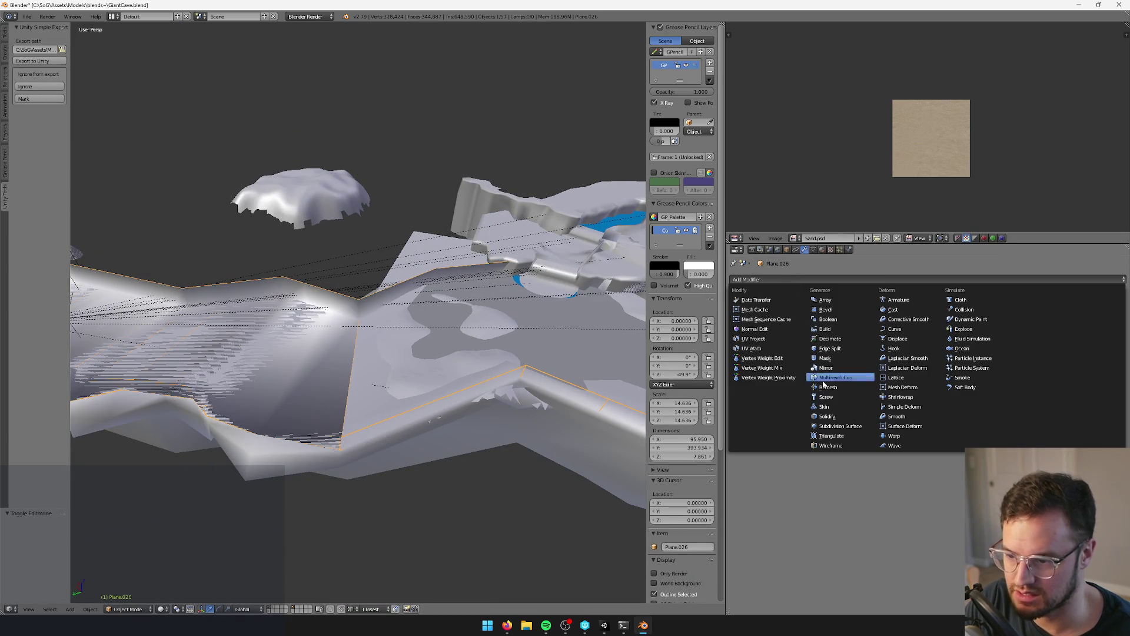
pyautogui.click(832, 420)
pyautogui.press('Tab')
pyautogui.press('Tab')
pyautogui.moveTo(412, 295)
pyautogui.mouseDown(button='middle')
pyautogui.moveTo(382, 282)
pyautogui.moveTo(456, 382)
pyautogui.moveTo(374, 353)
pyautogui.moveTo(464, 379)
pyautogui.moveTo(462, 395)
pyautogui.moveTo(435, 379)
pyautogui.mouseUp(button='middle')
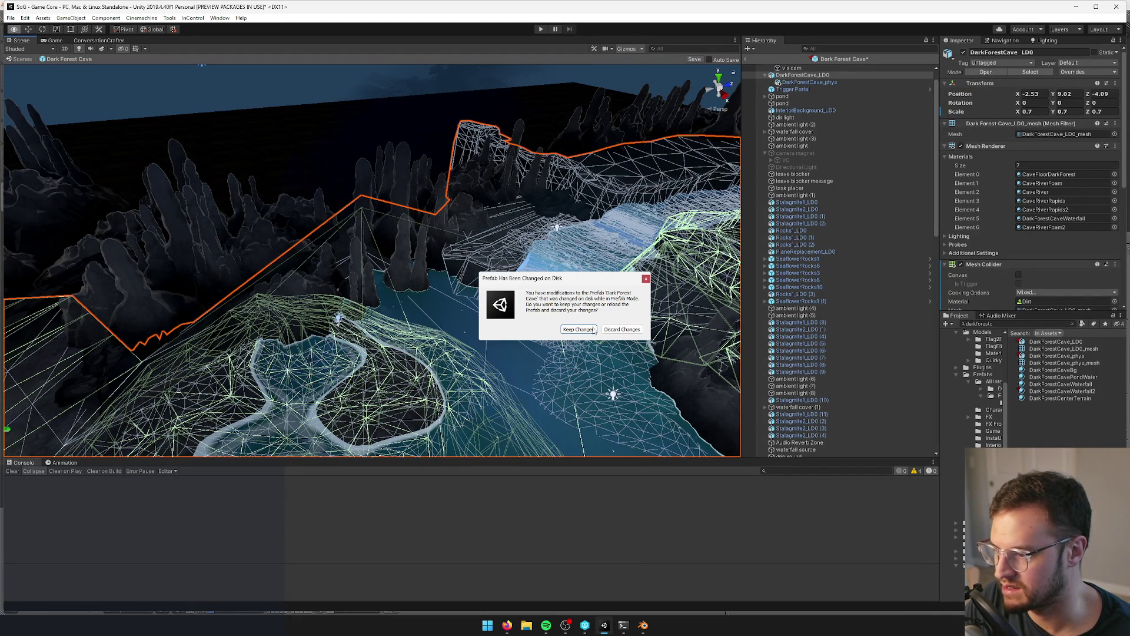
# - Keep the cave prefab changes from disk and exit Prefab Mode to the world scene
pyautogui.click(577, 330)
pyautogui.moveTo(405, 302)
pyautogui.mouseDown(button='right')
pyautogui.moveTo(428, 331)
pyautogui.moveTo(401, 319)
pyautogui.moveTo(407, 306)
pyautogui.moveTo(375, 257)
pyautogui.moveTo(265, 278)
pyautogui.moveTo(329, 302)
pyautogui.moveTo(300, 292)
pyautogui.mouseUp(button='right')
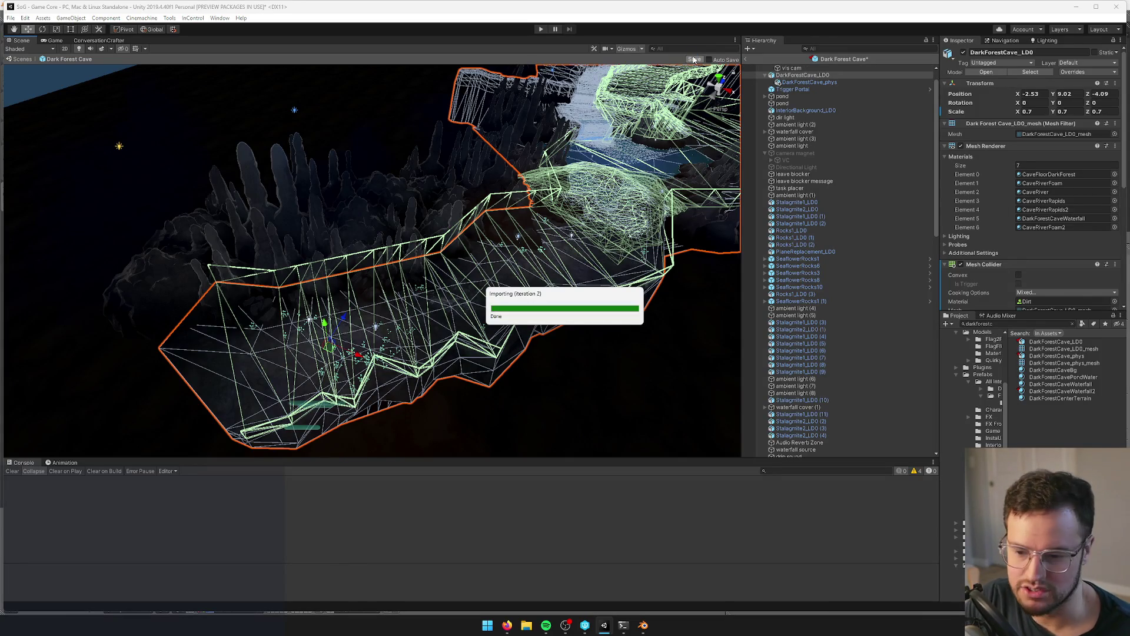
pyautogui.click(746, 59)
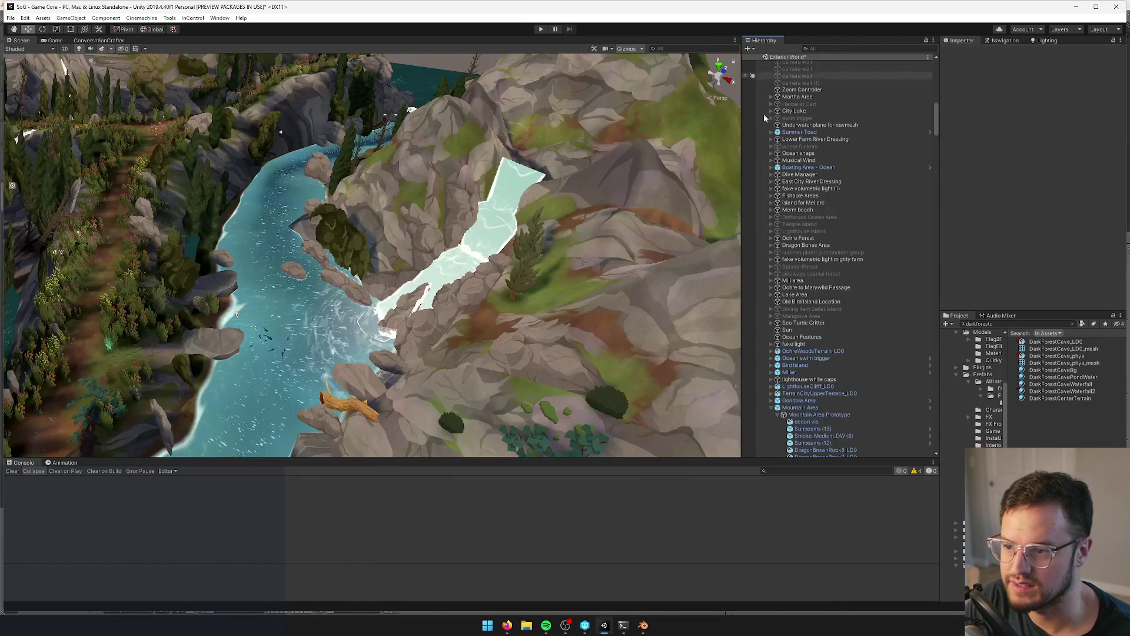
pyautogui.scroll(15, 825, 118)
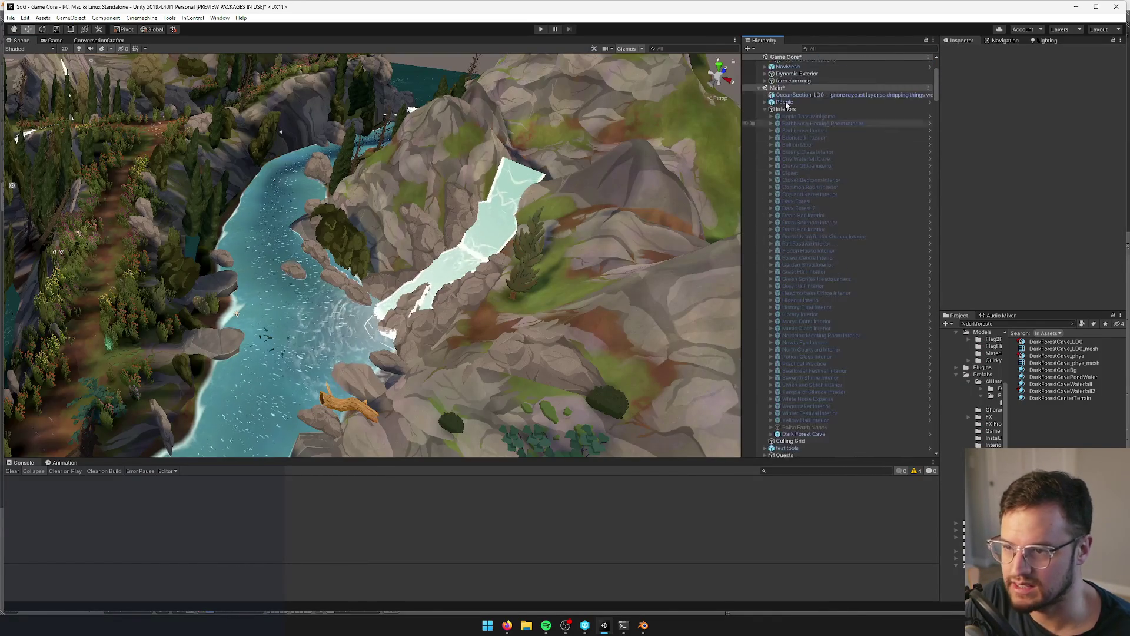
pyautogui.scroll(-10, 818, 161)
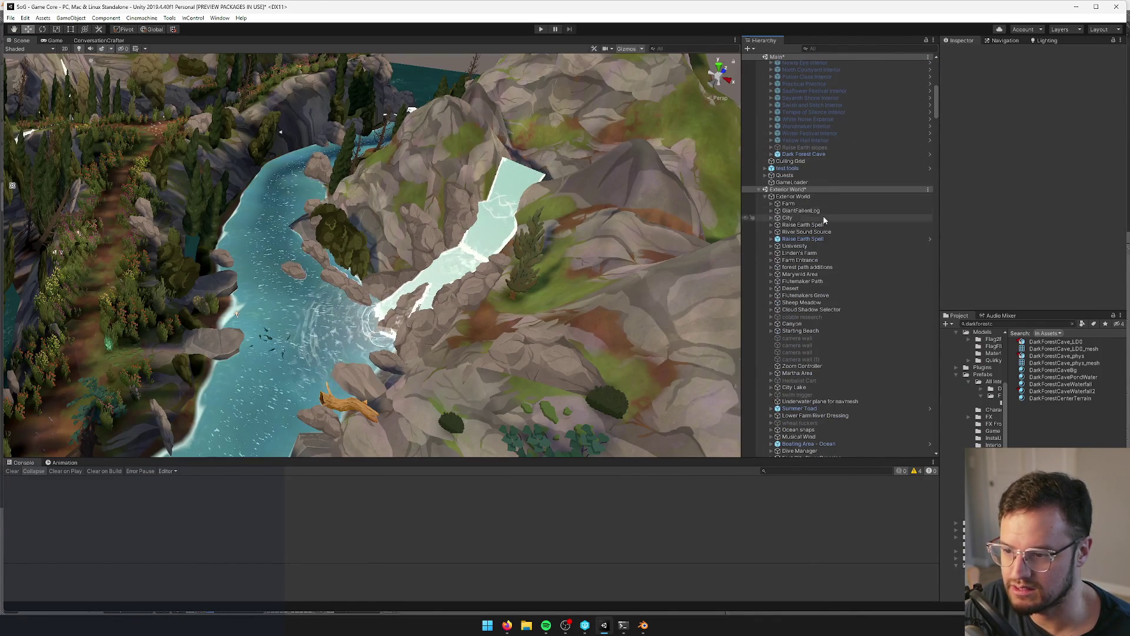
# - Deactivate Dark Forest Cave and start the play test, then switch to the browser
pyautogui.click(807, 153)
pyautogui.click(963, 53)
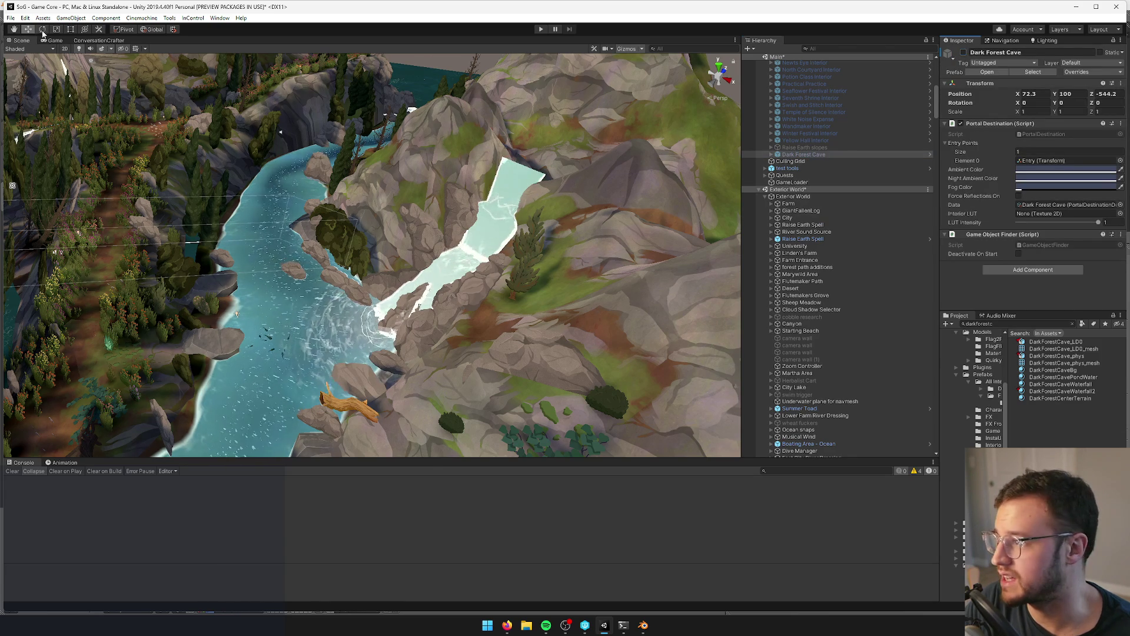
pyautogui.click(57, 40)
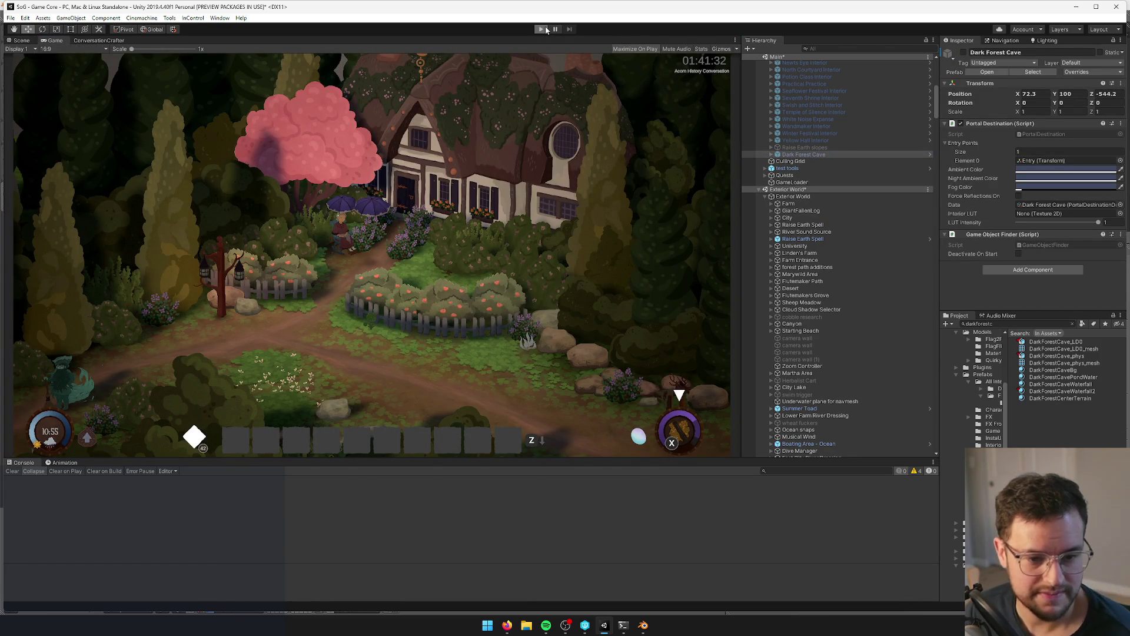
pyautogui.click(507, 625)
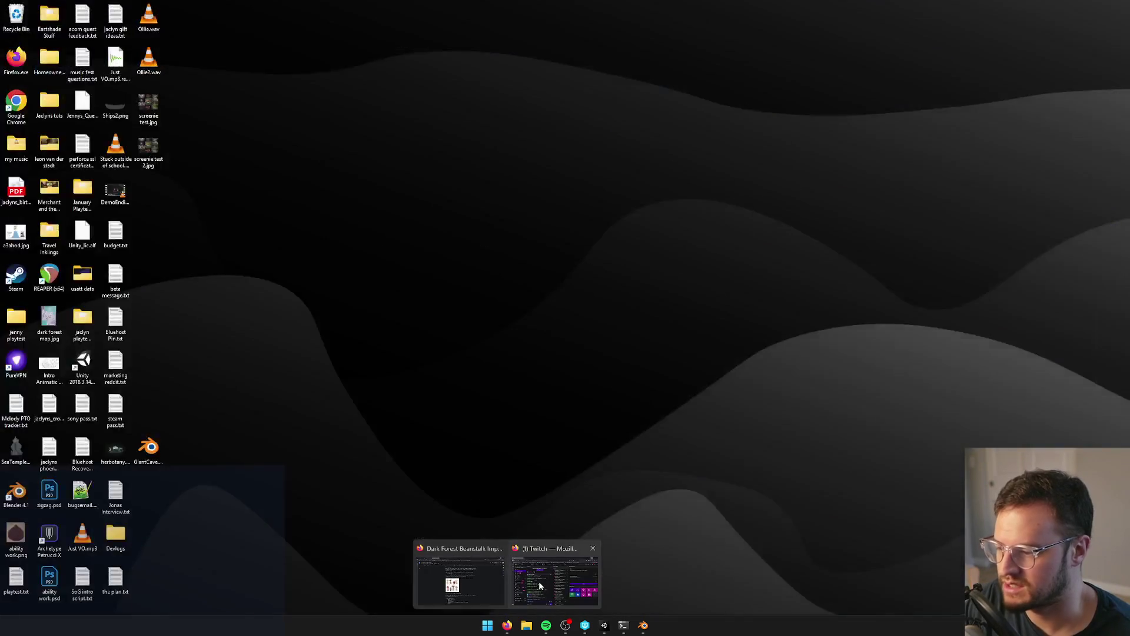
pyautogui.click(539, 581)
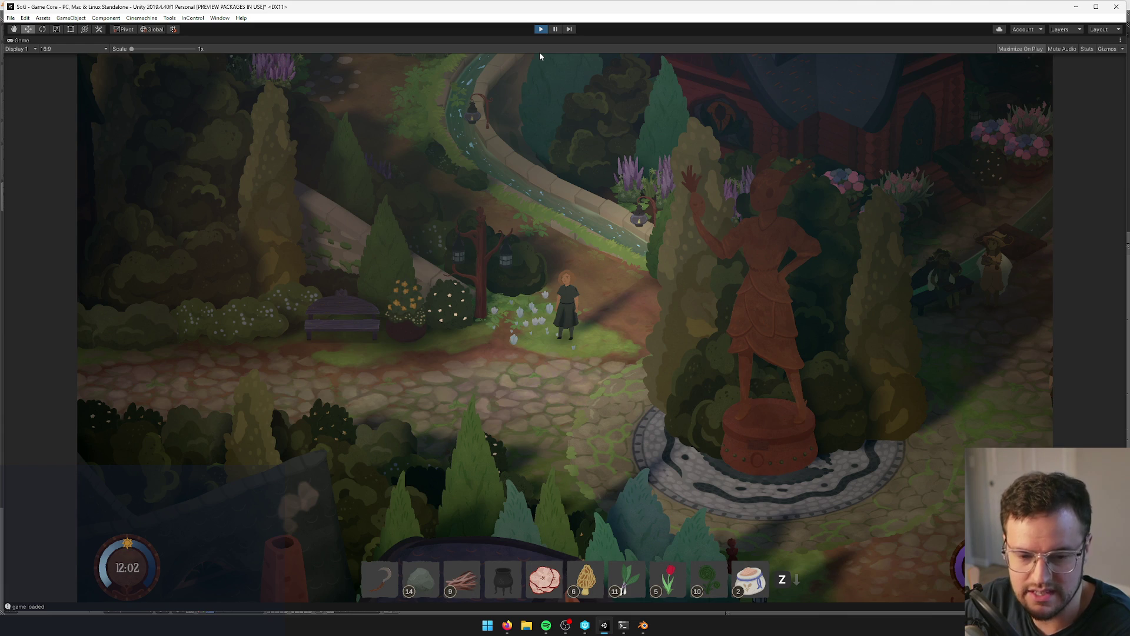
# - Stop play and set GameCore's Game Start Settings to Developer Start Settings
pyautogui.hotkey('ctrl', 'p')
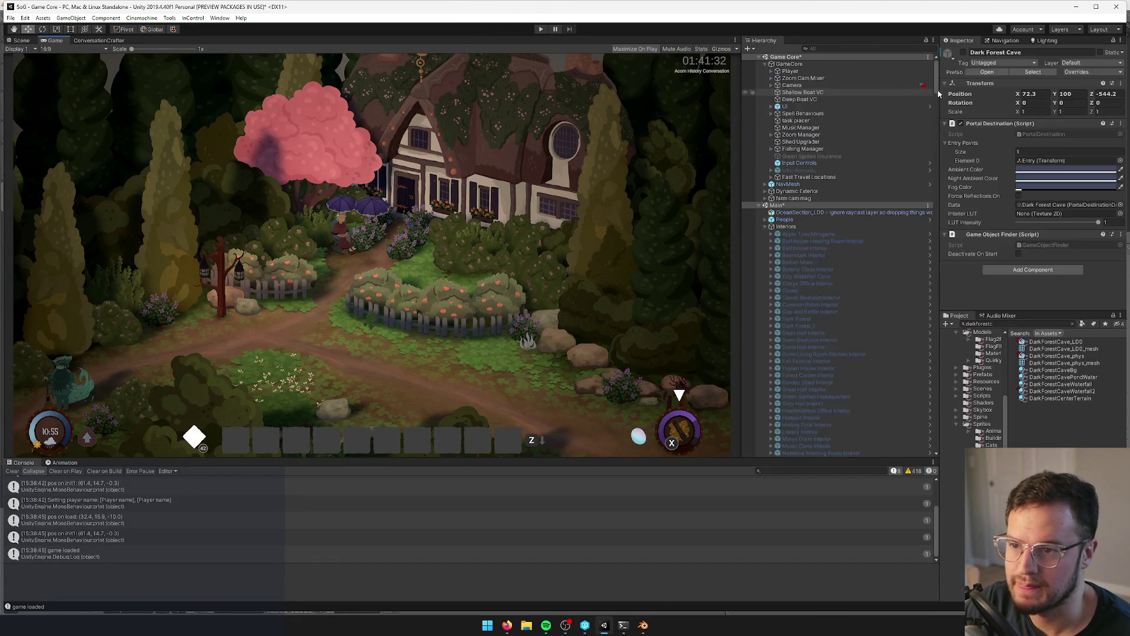
pyautogui.click(781, 63)
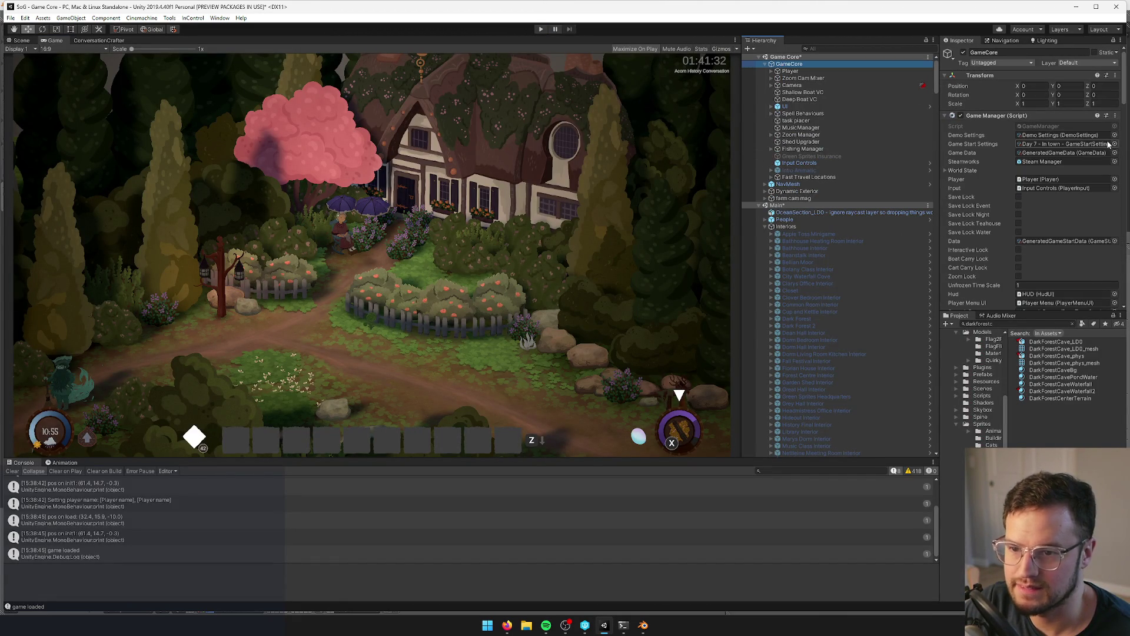
pyautogui.click(1113, 144)
pyautogui.write('deve')
pyautogui.click(794, 167)
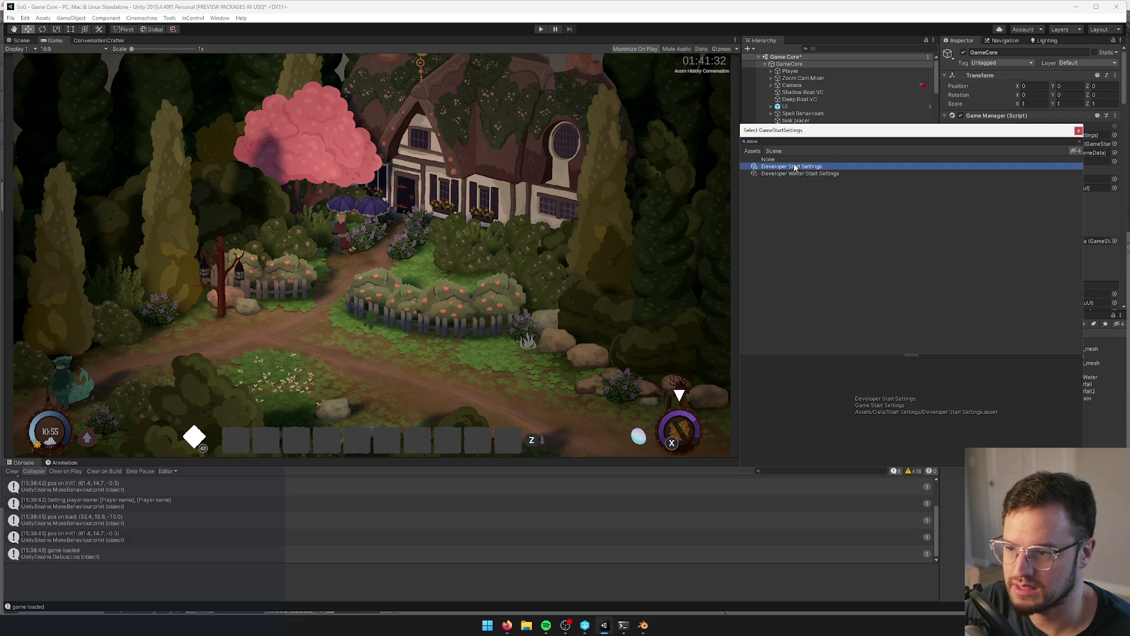
pyautogui.click(1079, 131)
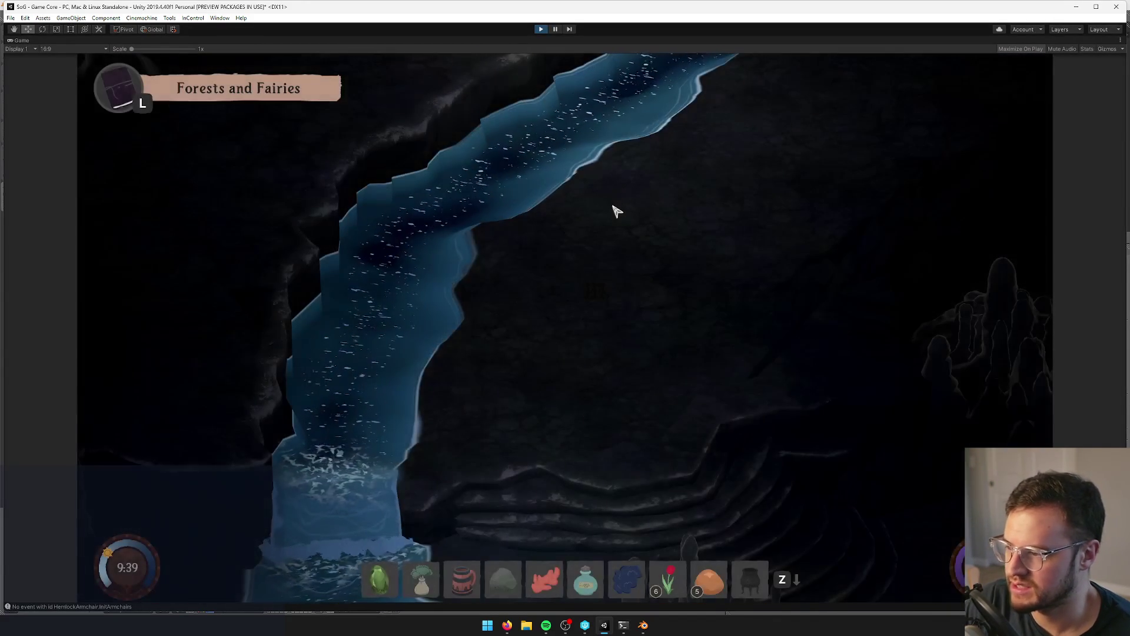
# - Disable vis cam in Dark Forest Cave(Clone) during play, enlarge the game view, then stop
pyautogui.rightClick(19, 40)
pyautogui.click(82, 70)
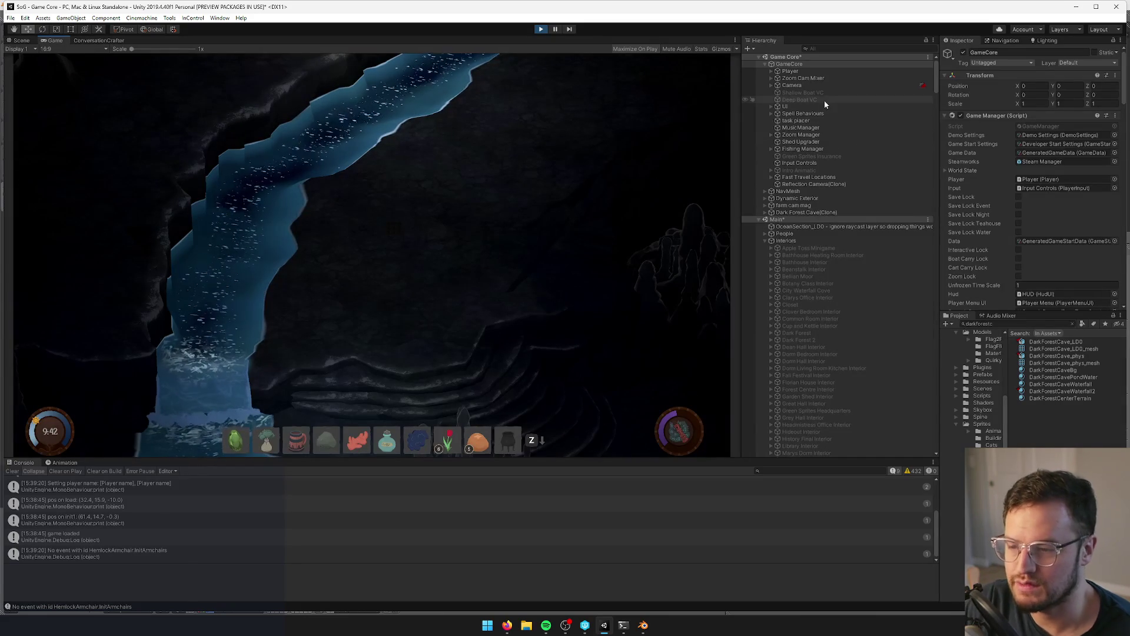
pyautogui.click(765, 212)
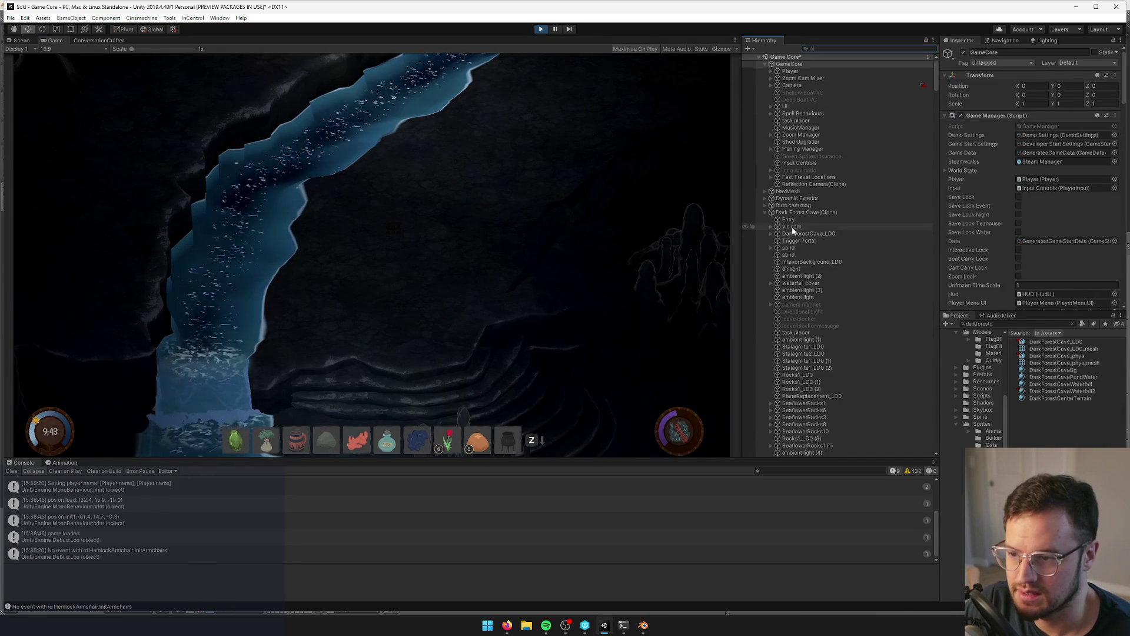
pyautogui.click(792, 226)
pyautogui.click(964, 53)
pyautogui.rightClick(55, 40)
pyautogui.click(82, 71)
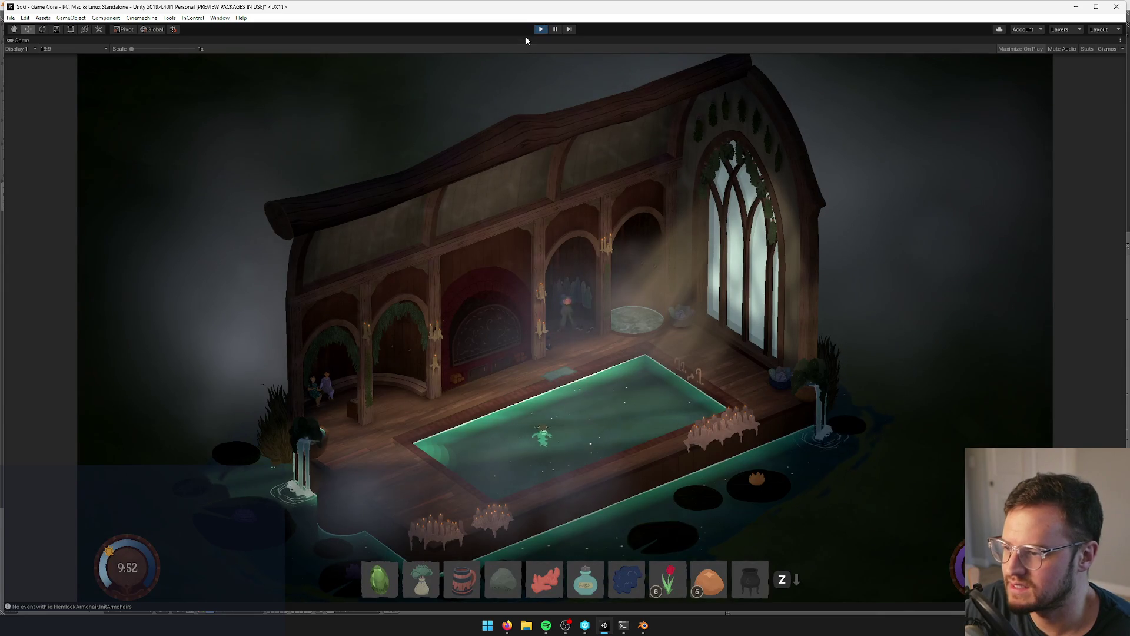
pyautogui.click(546, 30)
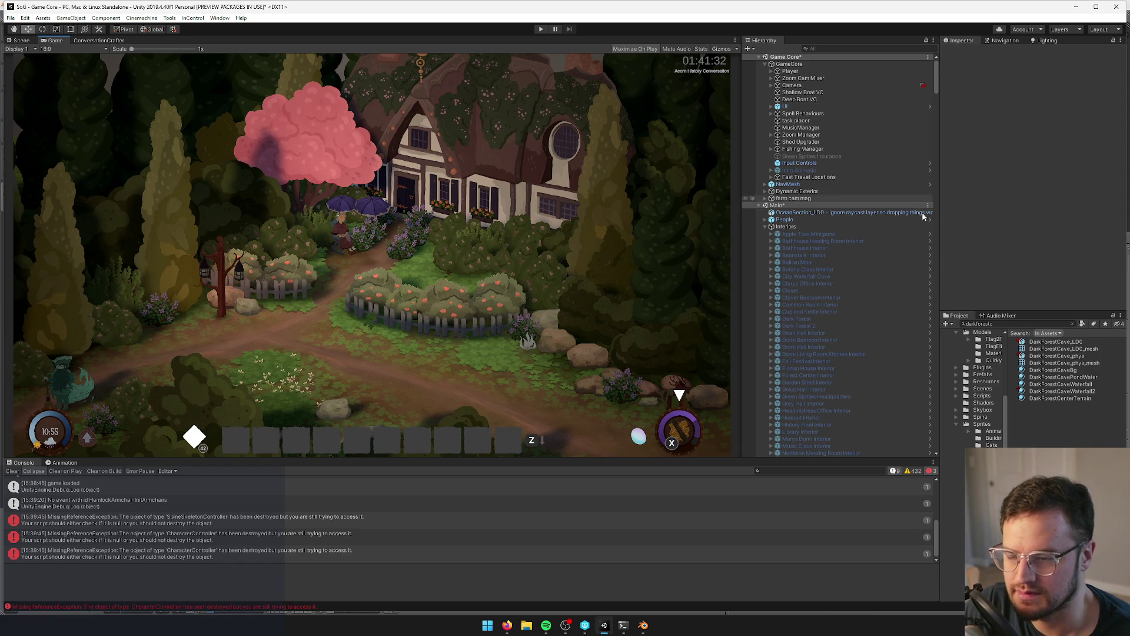
# - Open the Dark Forest Cave prefab and deactivate its vis cam object
pyautogui.scroll(-5, 853, 344)
pyautogui.click(800, 366)
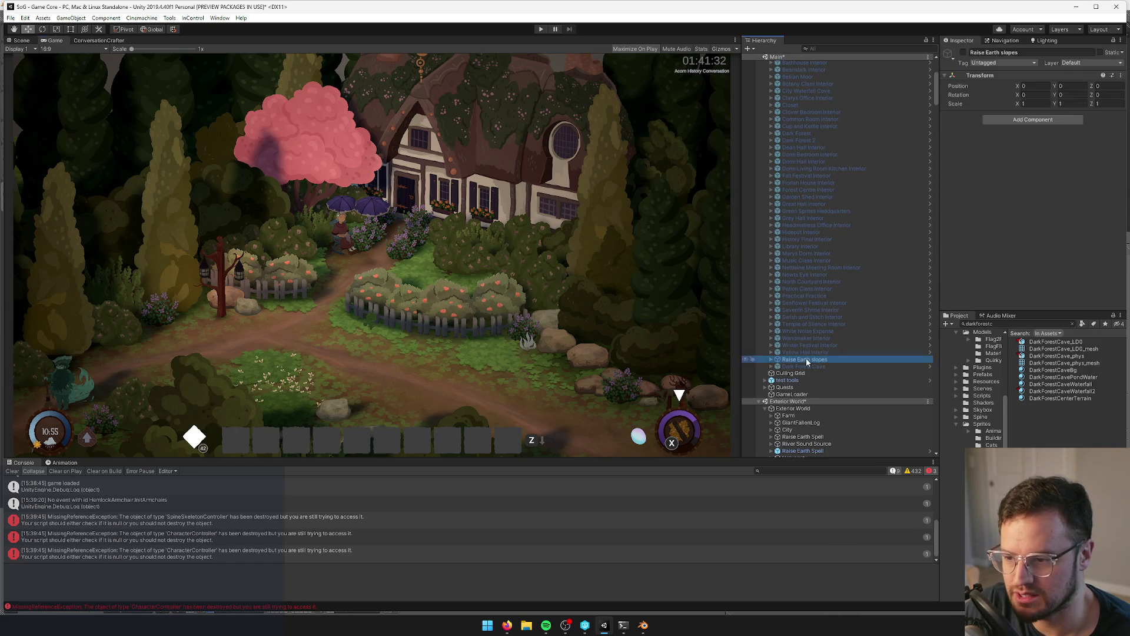
pyautogui.click(995, 70)
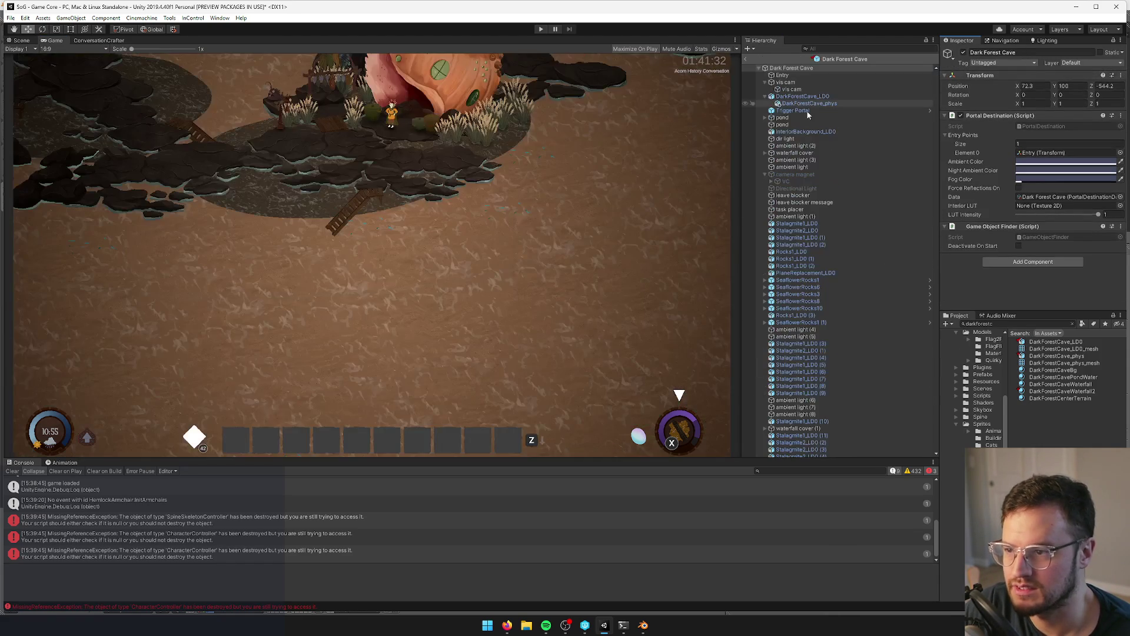
pyautogui.click(789, 81)
pyautogui.click(963, 53)
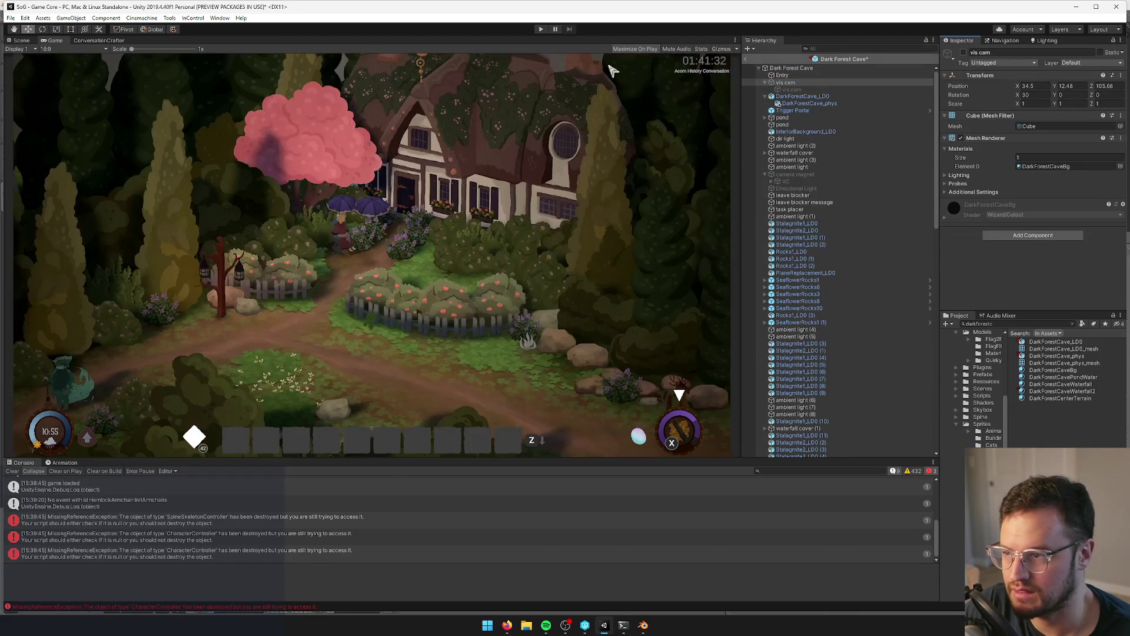
pyautogui.click(21, 40)
pyautogui.scroll(5, 447, 379)
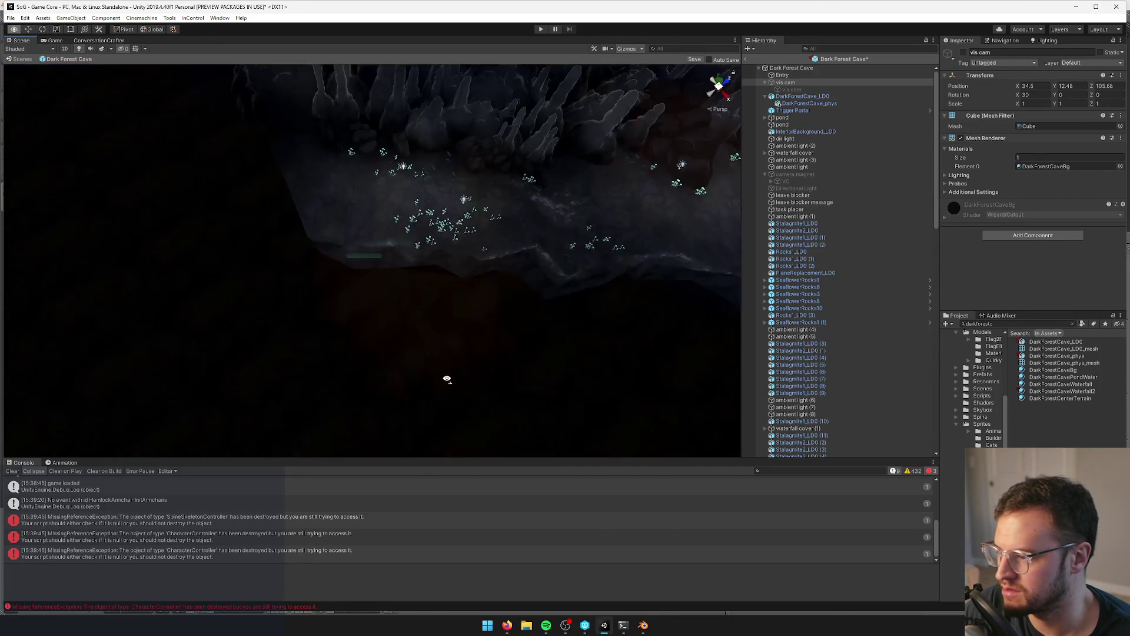
# - Delete the leave blocker and the leave blocker message from the prefab
pyautogui.click(419, 350)
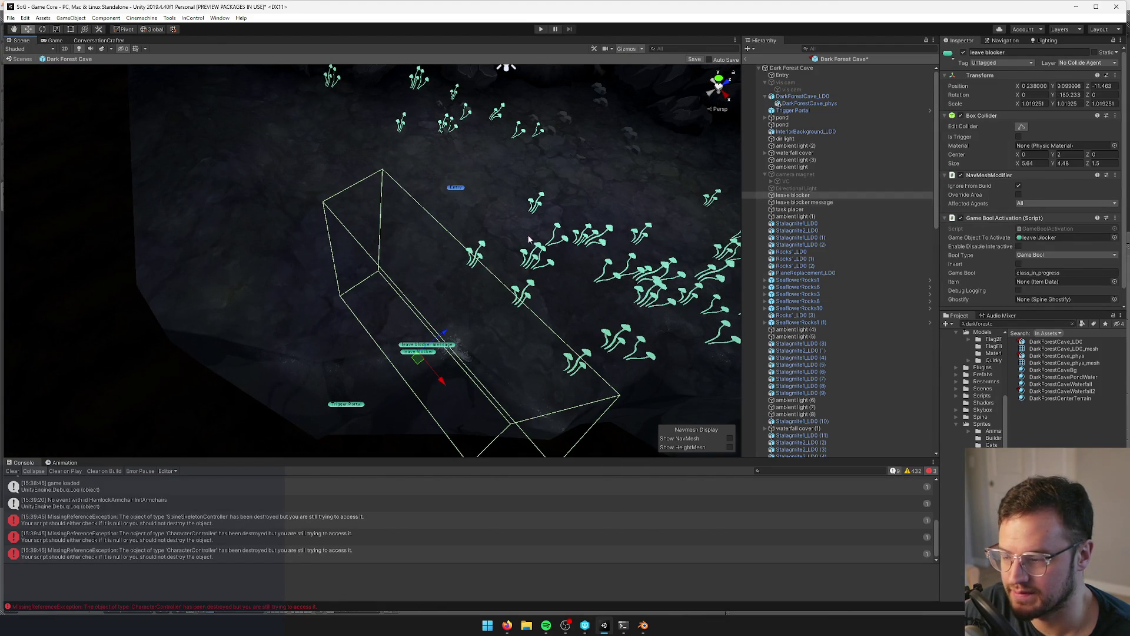
pyautogui.press('f')
pyautogui.moveTo(485, 261); pyautogui.dragTo(485, 265, button='right')
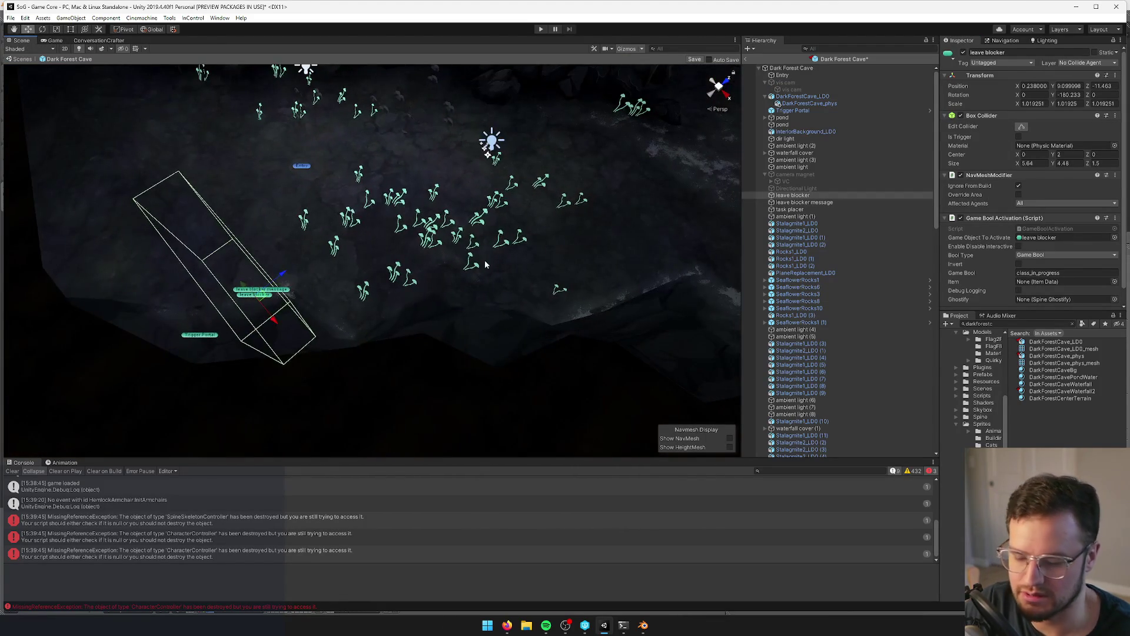
pyautogui.press('Delete')
pyautogui.click(804, 195)
pyautogui.moveTo(330, 236); pyautogui.dragTo(344, 238, button='right')
pyautogui.press('Delete')
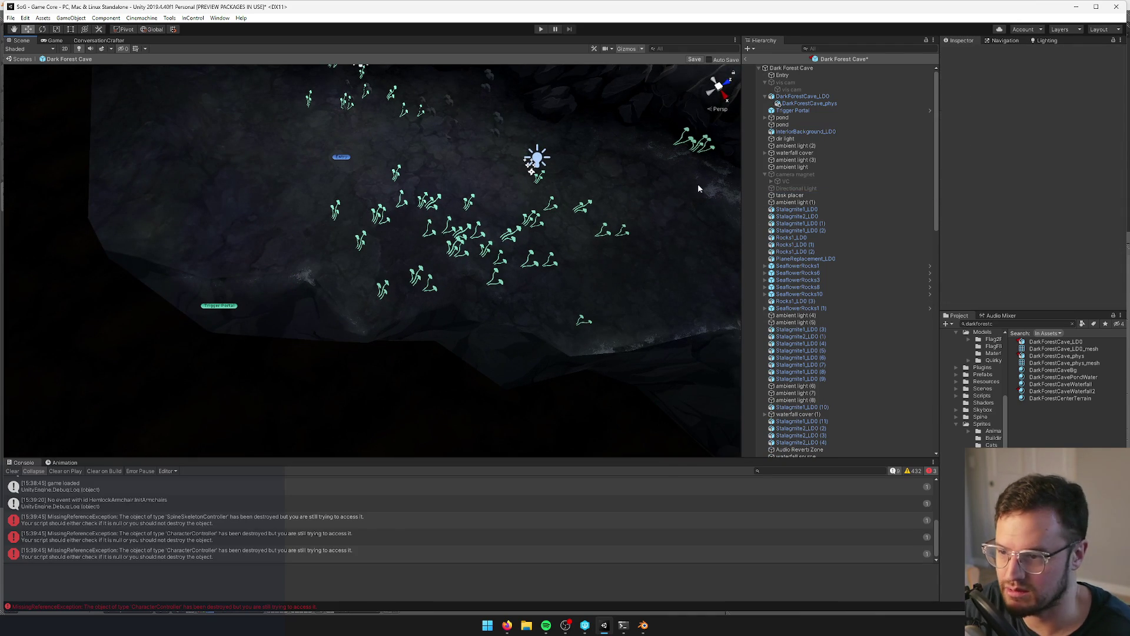
# - Rotate and reposition the Trigger Portal, and widen its Box Collider Size X
pyautogui.click(222, 309)
pyautogui.press('f')
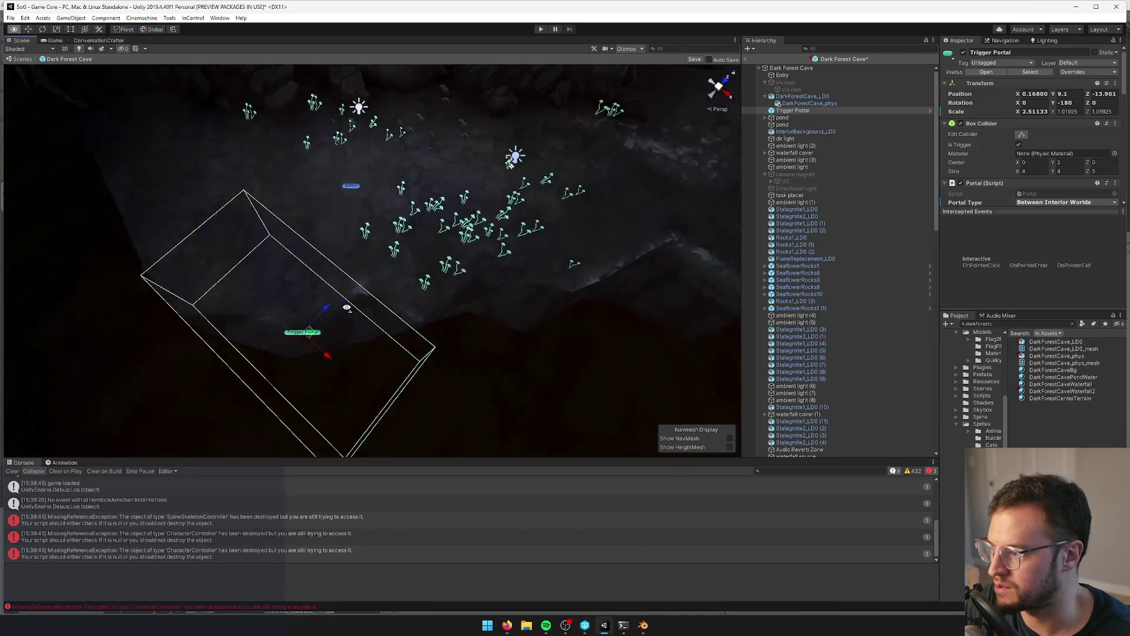
pyautogui.moveTo(293, 254)
pyautogui.keyDown('alt'); pyautogui.mouseDown()
pyautogui.moveTo(375, 298)
pyautogui.moveTo(311, 307)
pyautogui.mouseUp(); pyautogui.keyUp('alt')
pyautogui.press('e')
pyautogui.press('w')
pyautogui.moveTo(366, 282)
pyautogui.mouseDown()
pyautogui.moveTo(365, 270)
pyautogui.moveTo(413, 266)
pyautogui.mouseUp()
pyautogui.moveTo(1015, 171); pyautogui.dragTo(1089, 171)
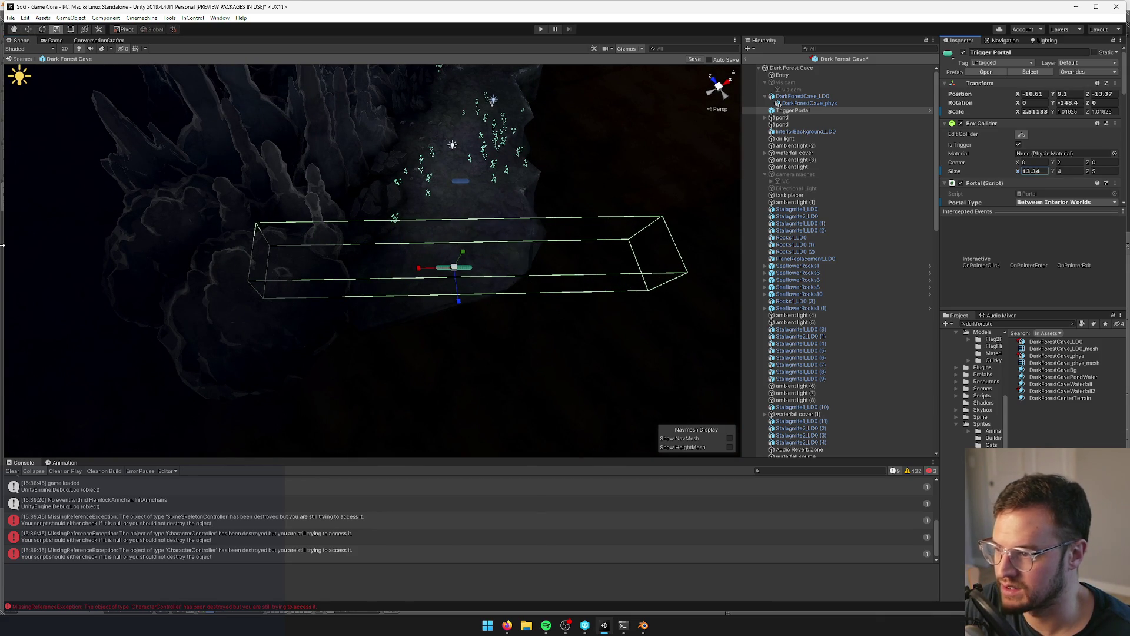
pyautogui.moveTo(458, 244)
pyautogui.keyDown('alt'); pyautogui.mouseDown()
pyautogui.moveTo(305, 254)
pyautogui.moveTo(247, 239)
pyautogui.moveTo(303, 255)
pyautogui.moveTo(366, 252)
pyautogui.moveTo(374, 266)
pyautogui.mouseUp(); pyautogui.keyUp('alt')
pyautogui.scroll(1, 399, 277)
# - Show the cave layer in Blender, select Plane.026 and enter Edit Mode
pyautogui.click(522, 253)
pyautogui.moveTo(578, 263)
pyautogui.keyDown('alt'); pyautogui.mouseDown()
pyautogui.moveTo(499, 276)
pyautogui.moveTo(510, 234)
pyautogui.moveTo(495, 243)
pyautogui.moveTo(505, 251)
pyautogui.mouseUp(); pyautogui.keyUp('alt')
pyautogui.click(509, 235)
pyautogui.click(644, 626)
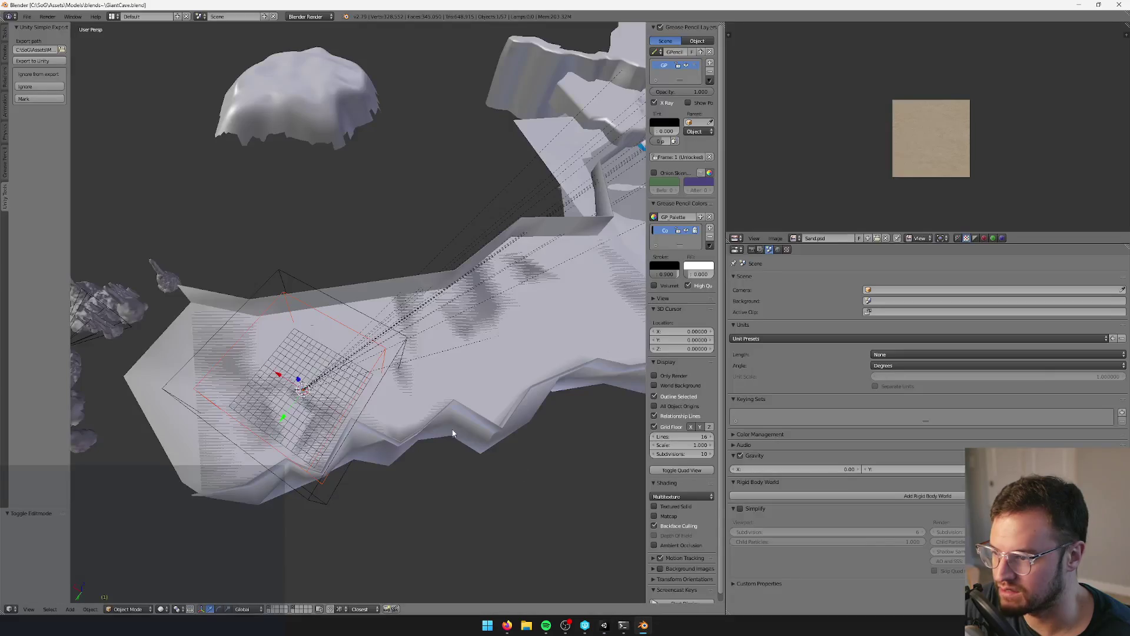
pyautogui.click(293, 609)
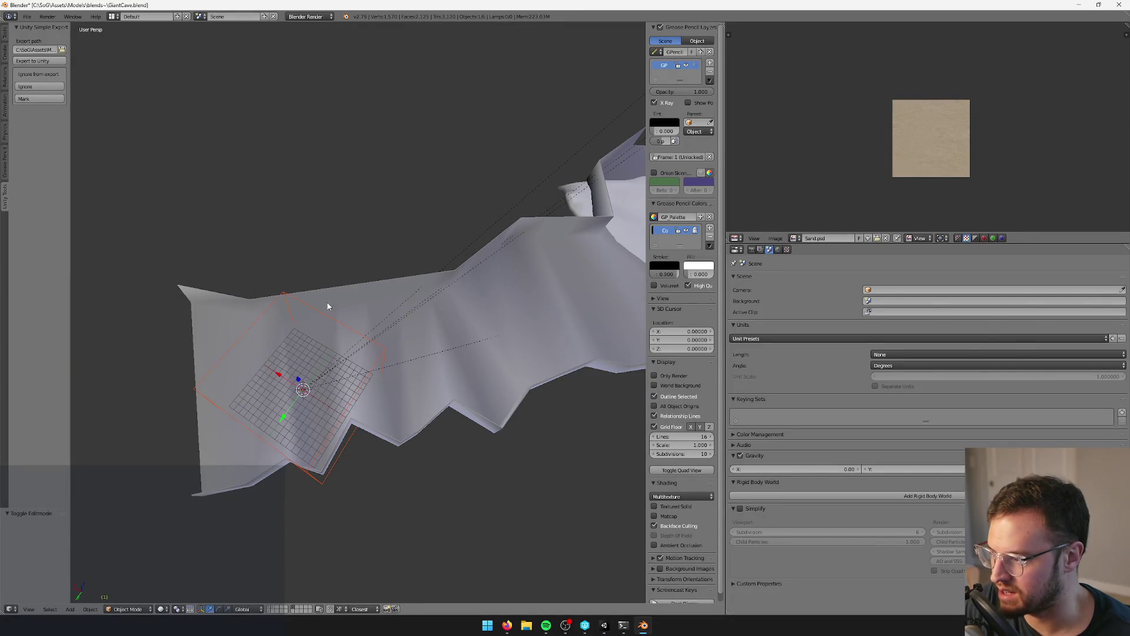
pyautogui.rightClick(314, 306)
pyautogui.press('KP_Decimal')
pyautogui.press('Tab')
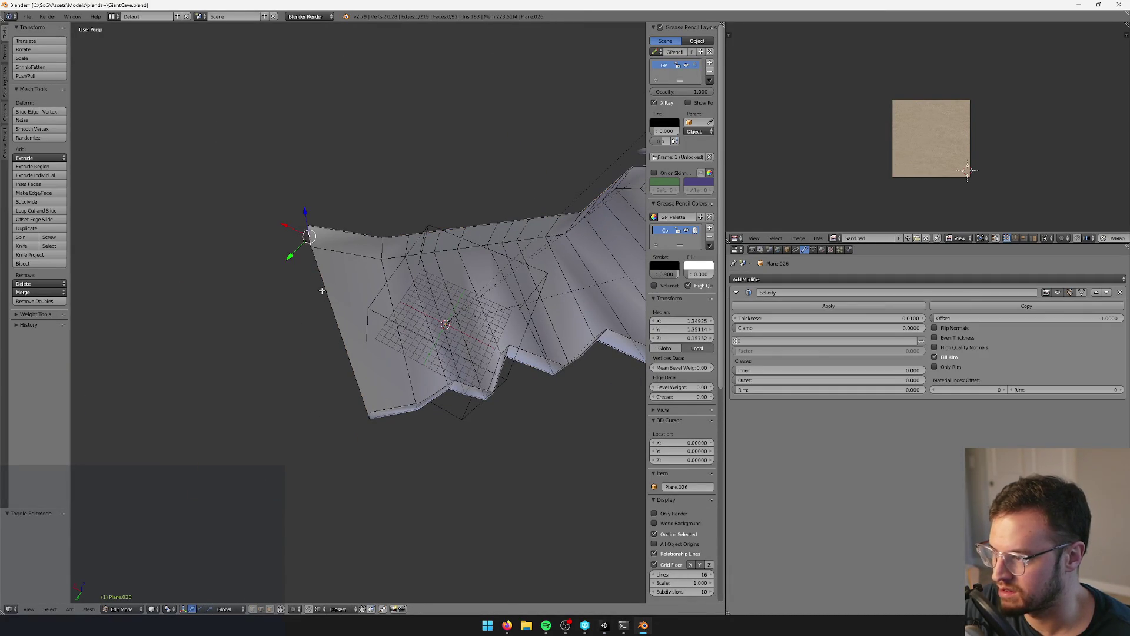
# - Extrude the ledge edge and slide it outward in the XY plane, then save the file
pyautogui.press('e')
pyautogui.rightClick(391, 297)
pyautogui.press('g')
pyautogui.hotkey('shift', 'z')
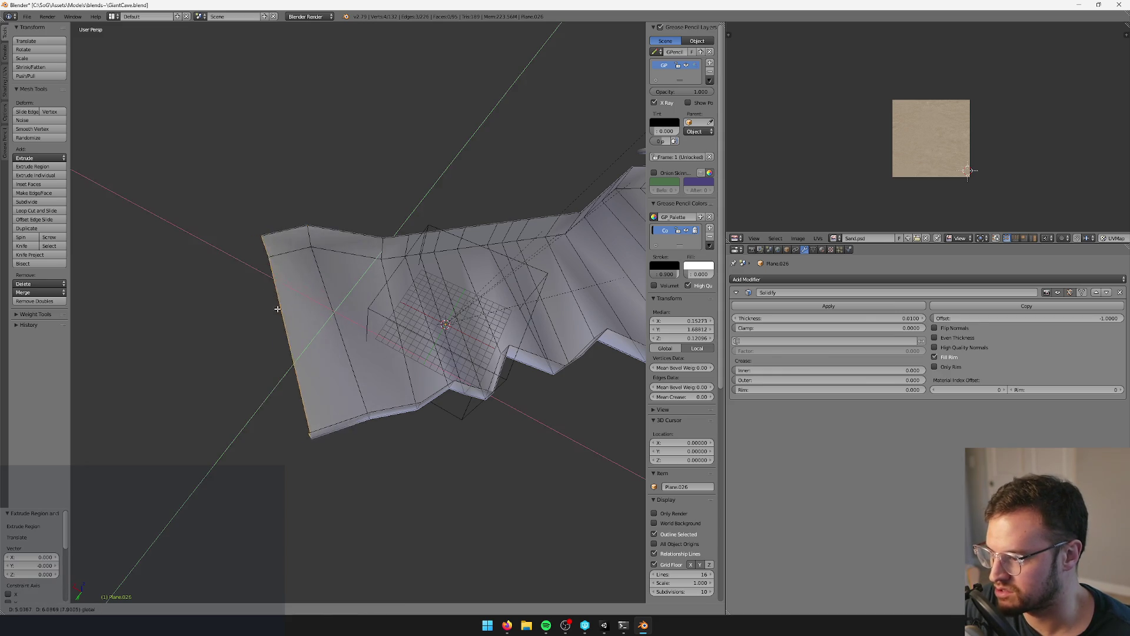
pyautogui.click(116, 330)
pyautogui.moveTo(116, 330)
pyautogui.keyDown('shift'); pyautogui.mouseDown(button='middle')
pyautogui.moveTo(232, 192)
pyautogui.moveTo(315, 275)
pyautogui.moveTo(369, 258)
pyautogui.mouseUp(button='middle'); pyautogui.keyUp('shift')
pyautogui.press('Tab')
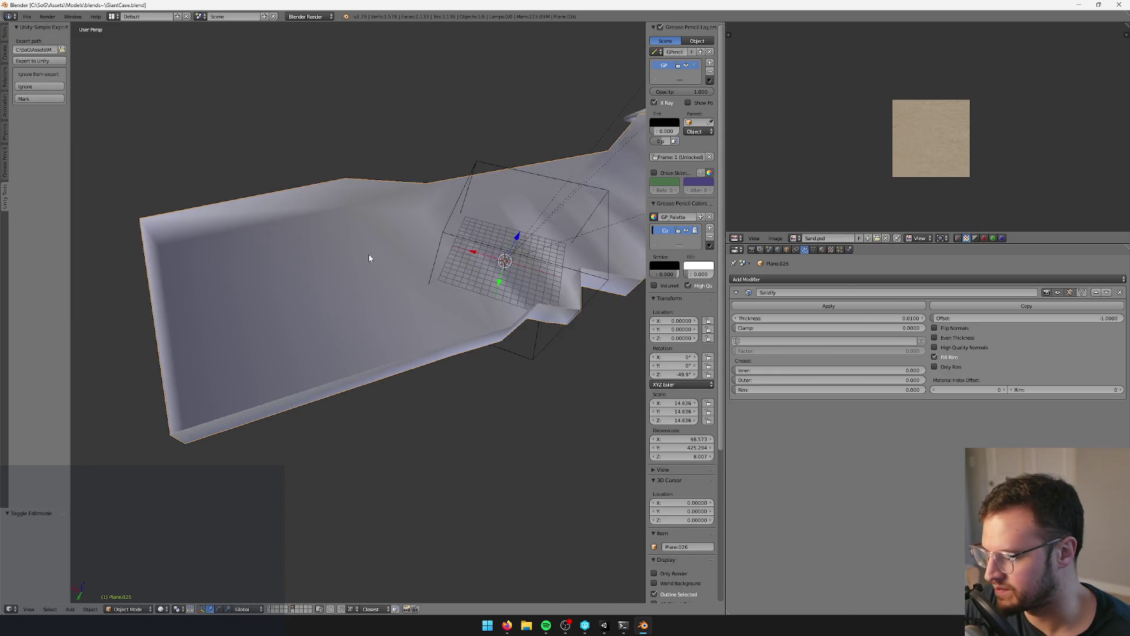
pyautogui.hotkey('ctrl', 's')
pyautogui.hotkey('alt', 'Tab')
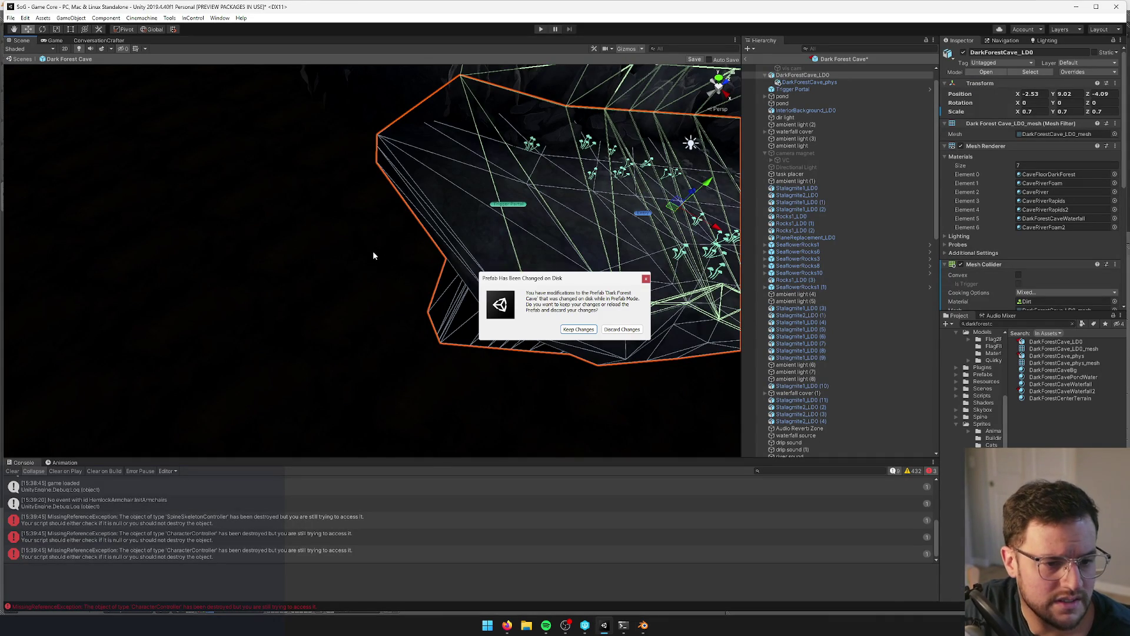
# - Keep the disk changes, save the Dark Forest Cave prefab, clear the console, and play
pyautogui.click(625, 328)
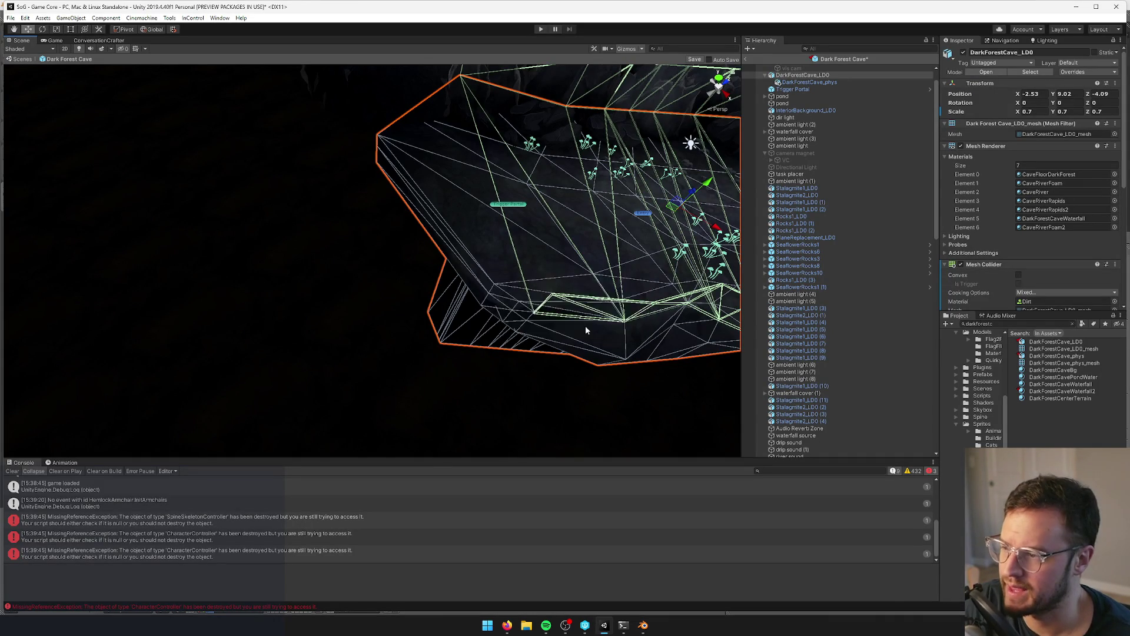
pyautogui.moveTo(467, 318)
pyautogui.keyDown('alt'); pyautogui.mouseDown()
pyautogui.moveTo(373, 353)
pyautogui.moveTo(382, 333)
pyautogui.moveTo(430, 347)
pyautogui.moveTo(459, 318)
pyautogui.mouseUp(); pyautogui.keyUp('alt')
pyautogui.keyDown('alt'); pyautogui.moveTo(693, 64); pyautogui.dragTo(754, 62); pyautogui.keyUp('alt')
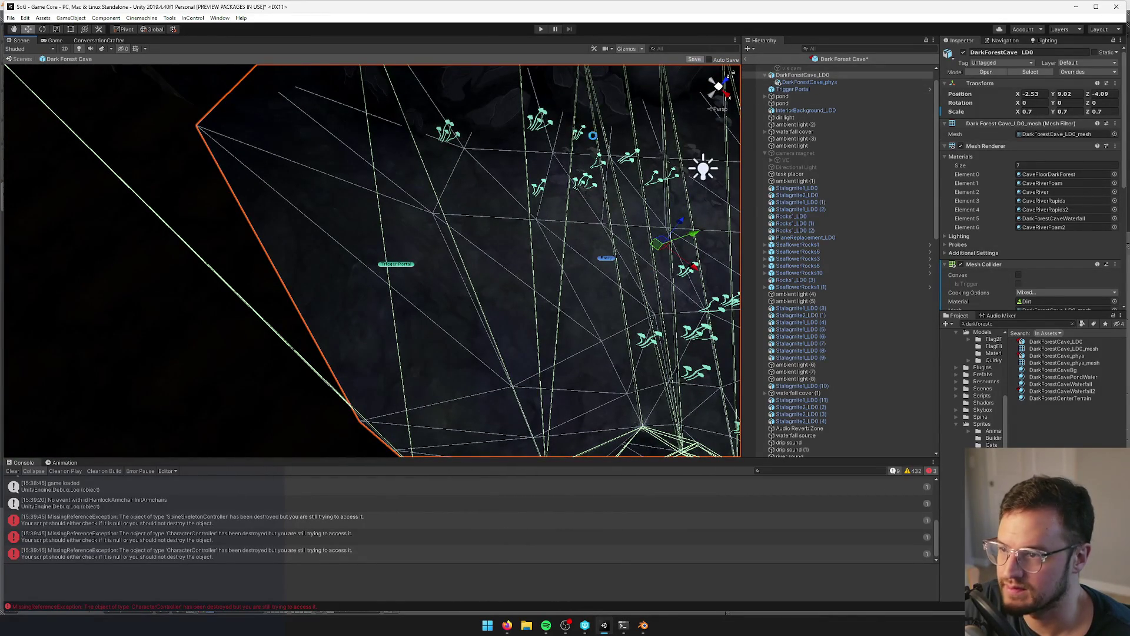
pyautogui.hotkey('ctrl', 's')
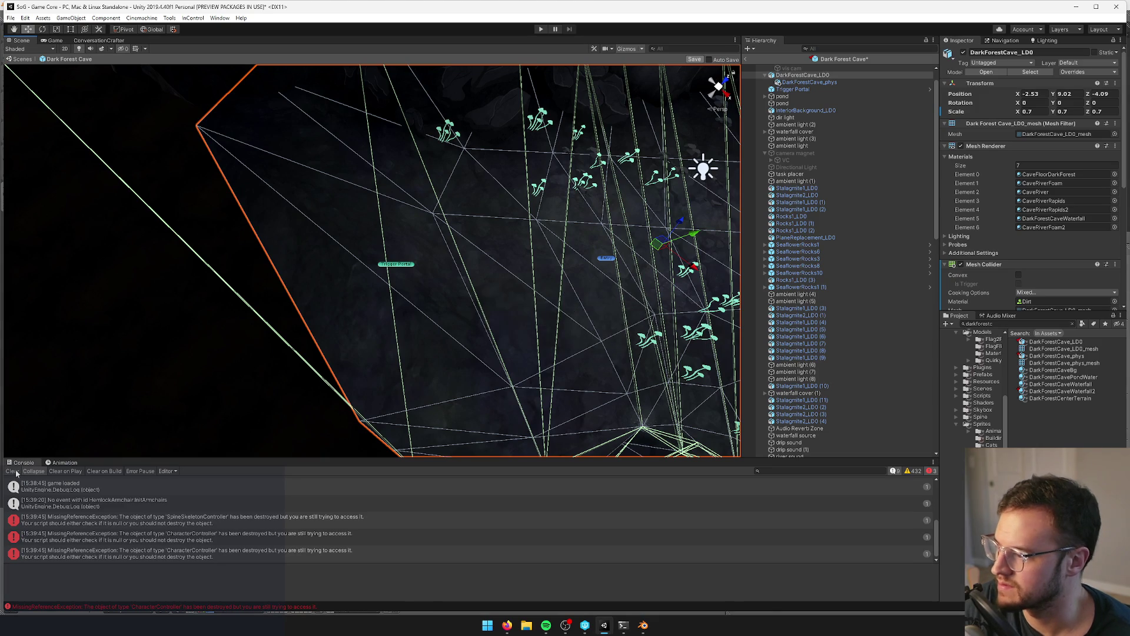
pyautogui.click(13, 472)
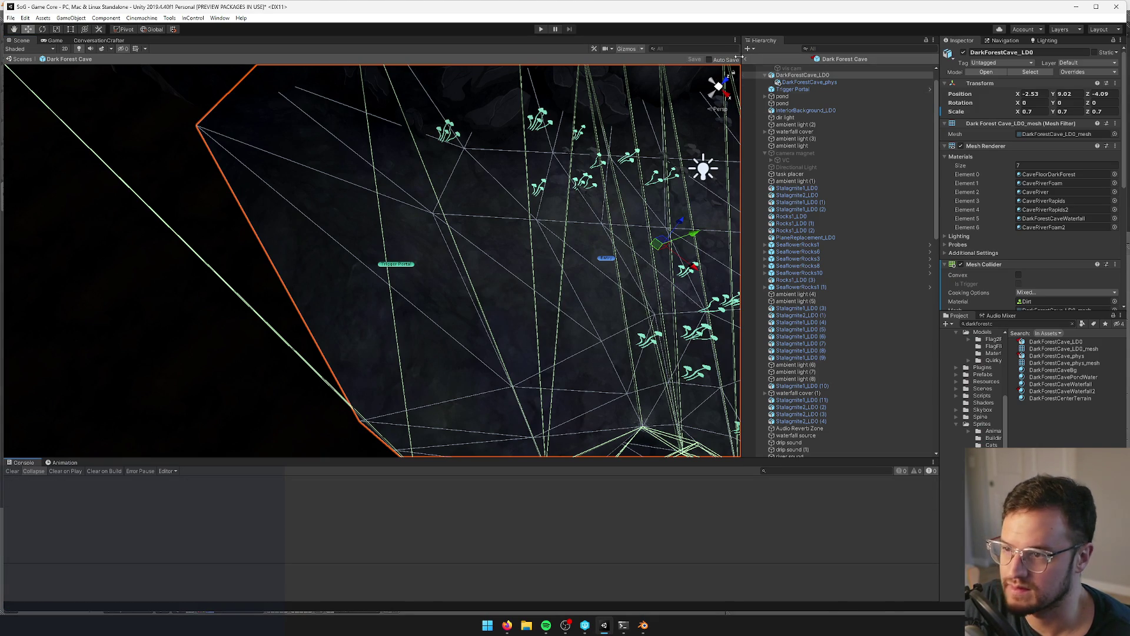
pyautogui.hotkey('ctrl', '2')
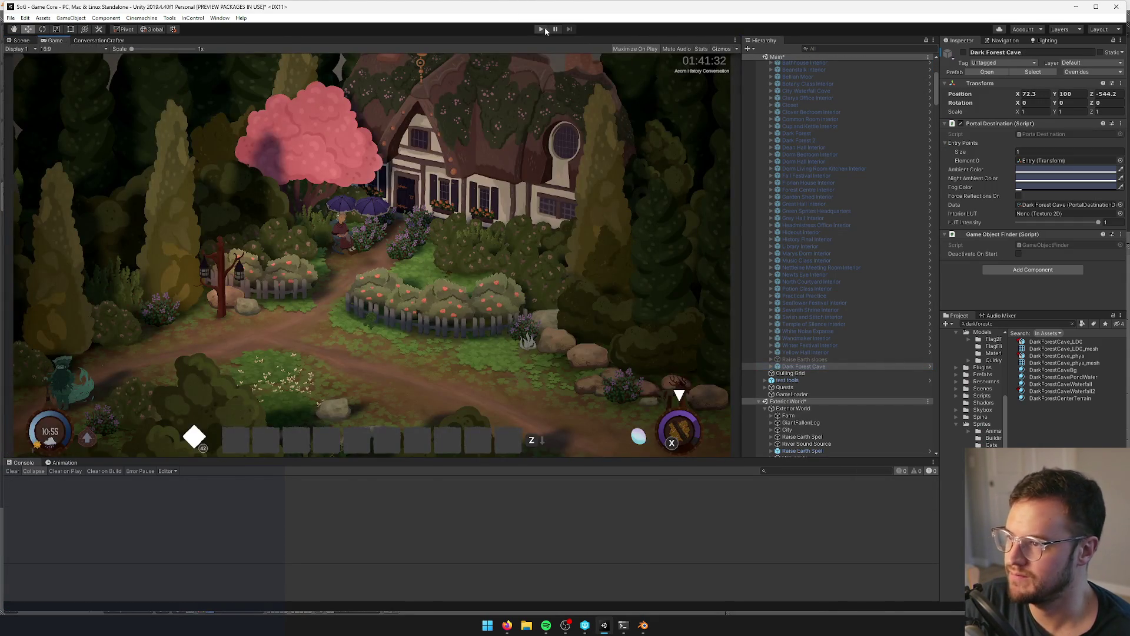
pyautogui.click(541, 29)
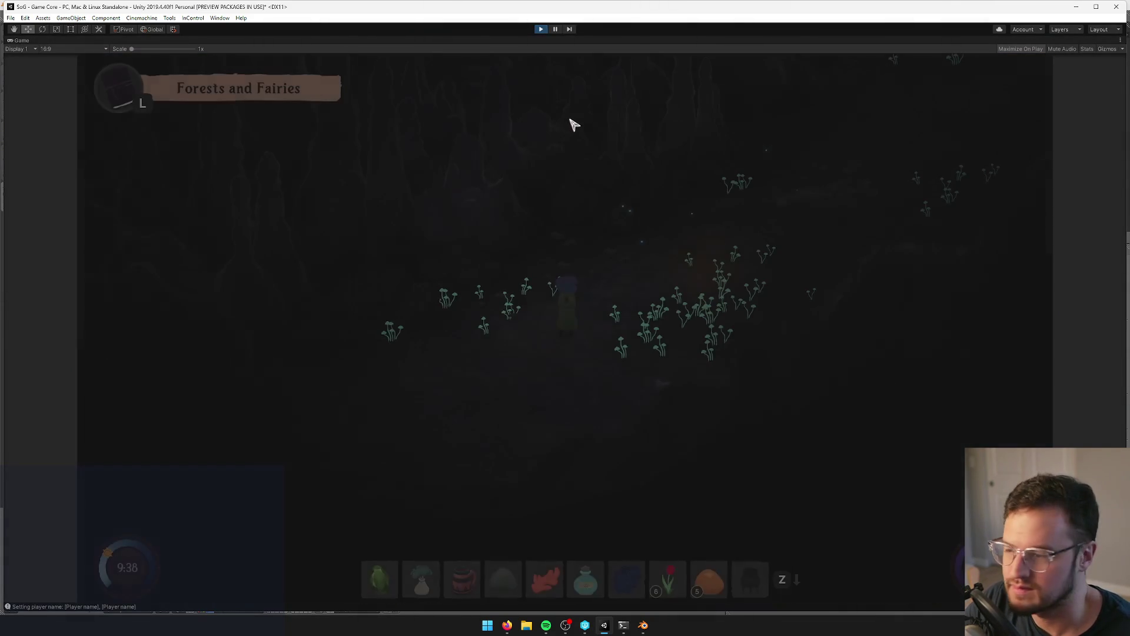
# - Walk the character through the Dark Forest Cave up to the edge of the waterfall pool
pyautogui.press('w')
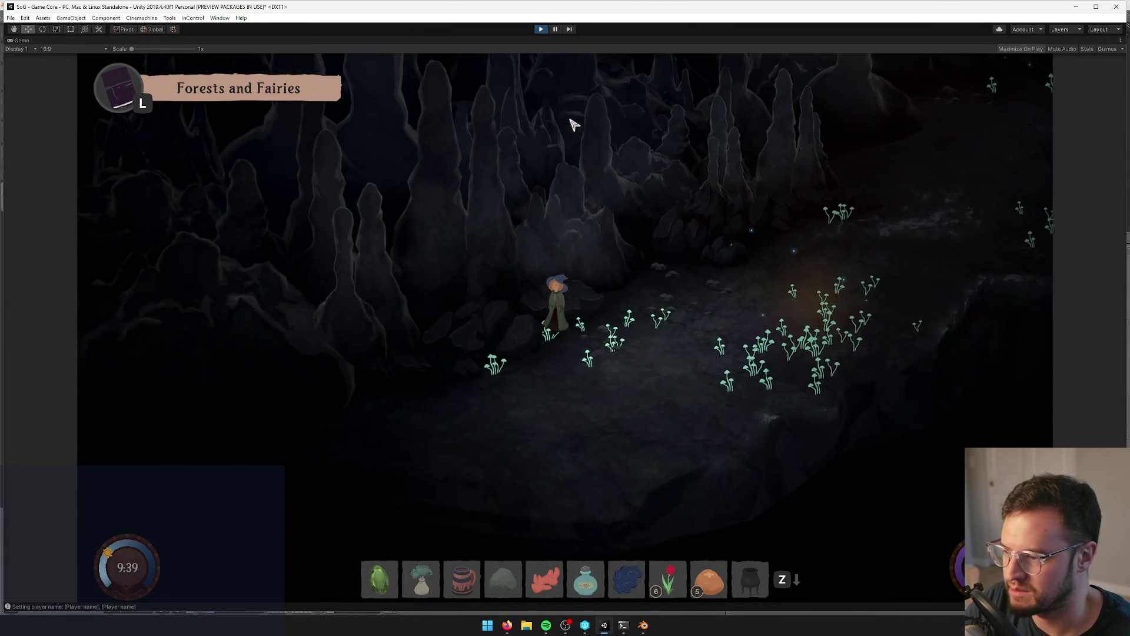
pyautogui.press('d')
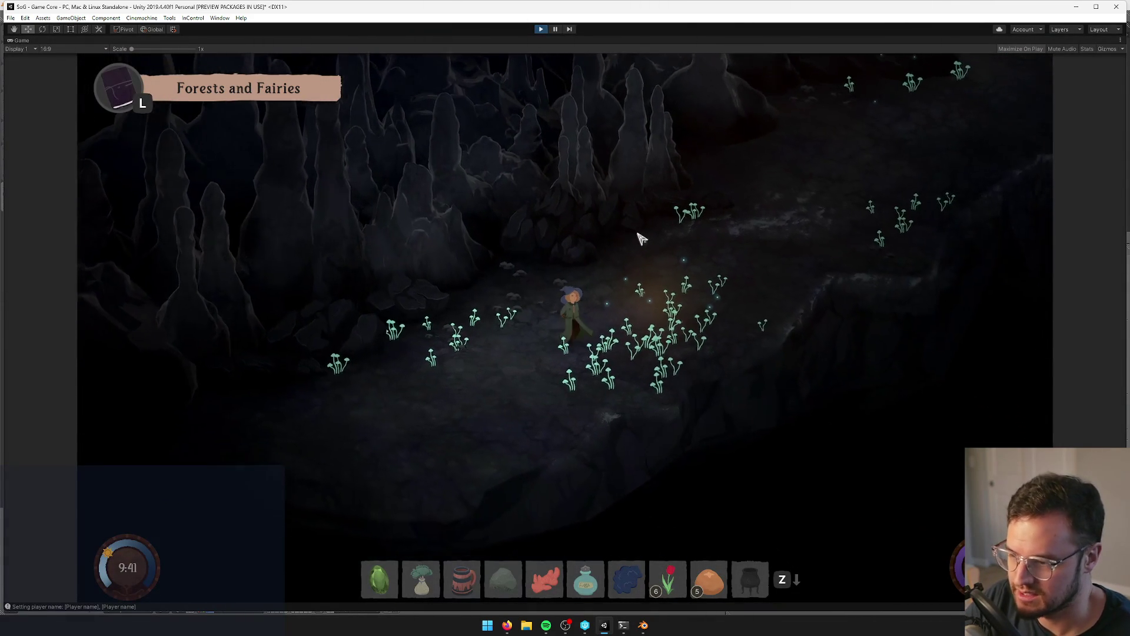
pyautogui.press('s')
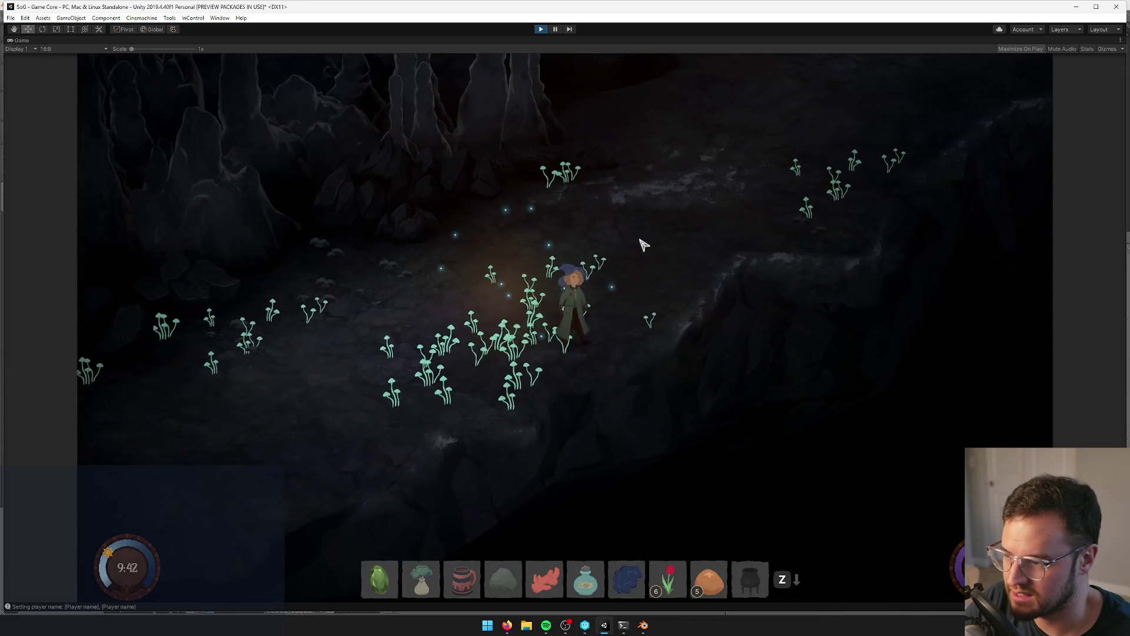
pyautogui.press('w')
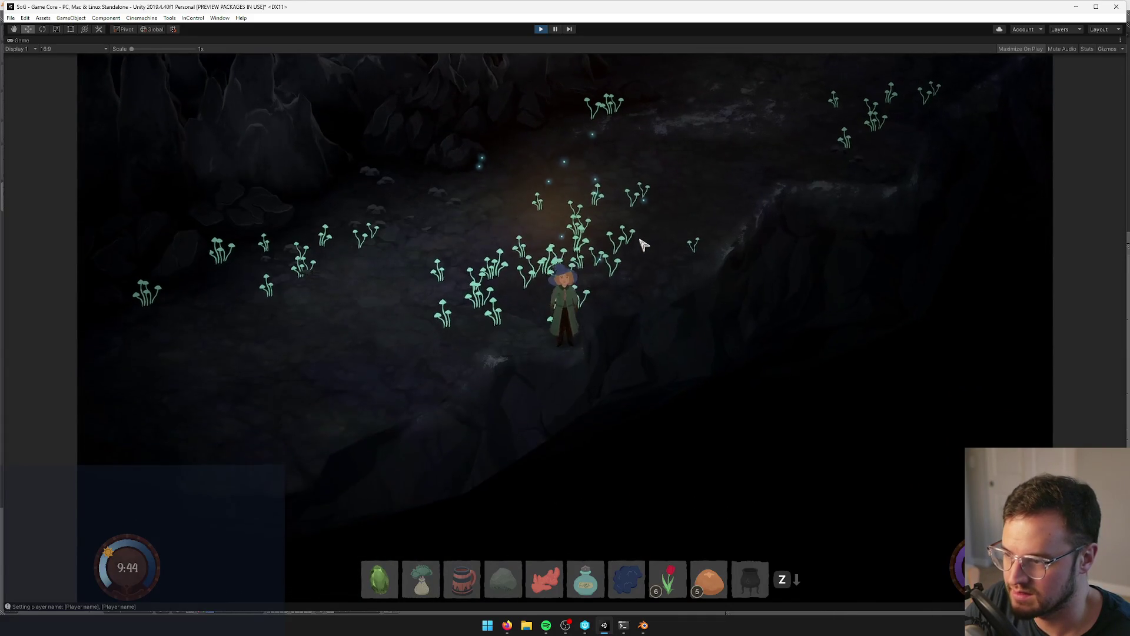
pyautogui.press('d')
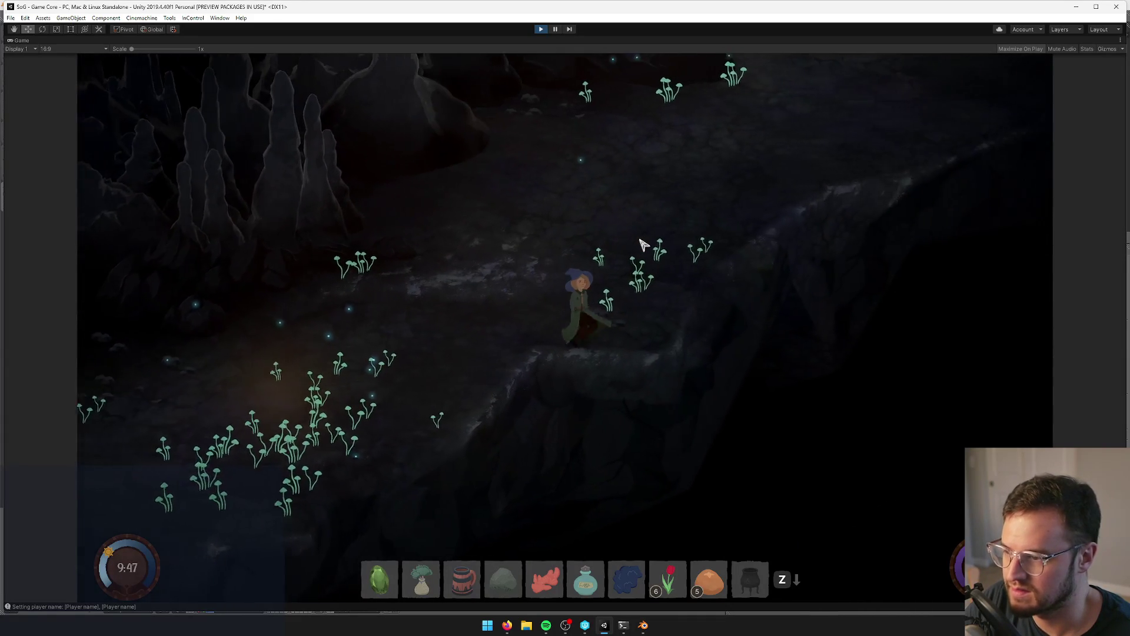
pyautogui.press('w')
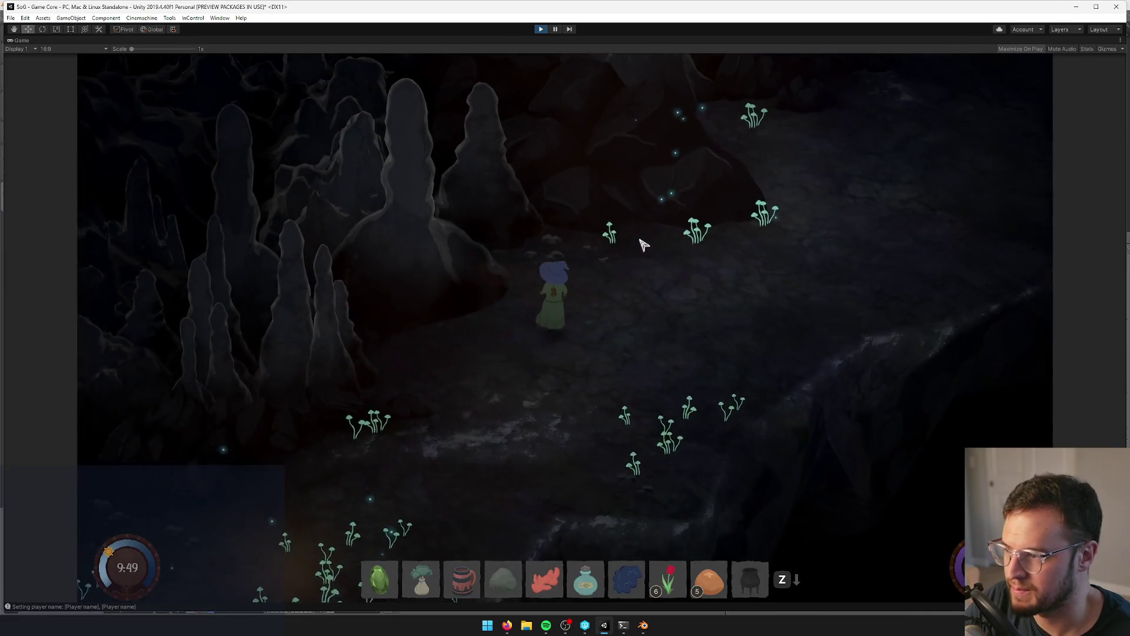
pyautogui.press('w')
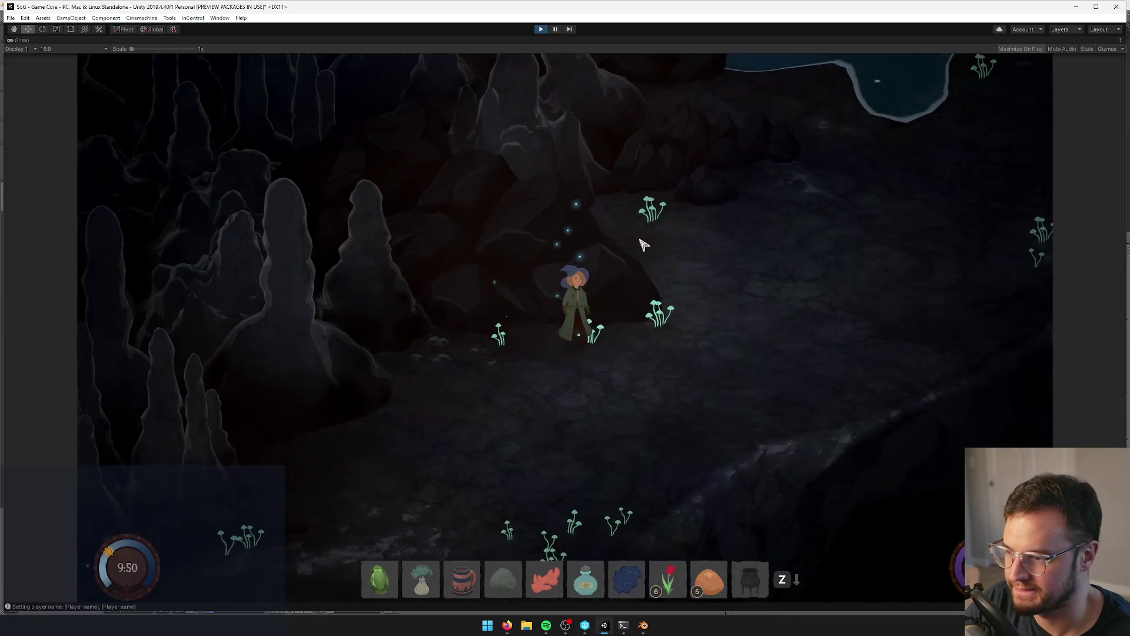
pyautogui.press('w')
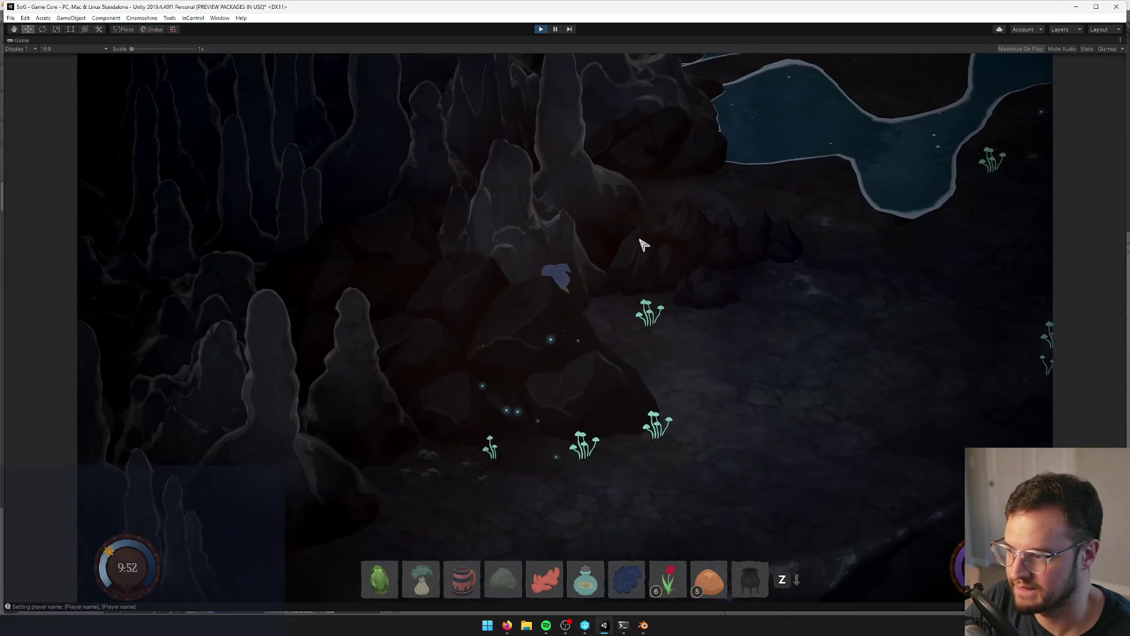
pyautogui.press('w')
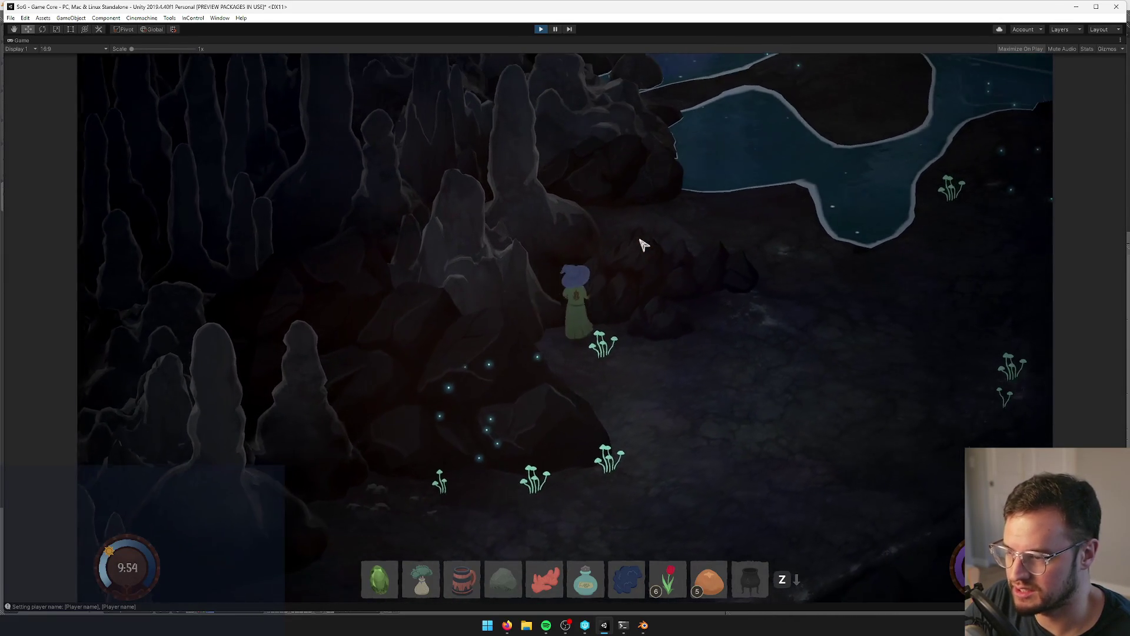
pyautogui.press('w')
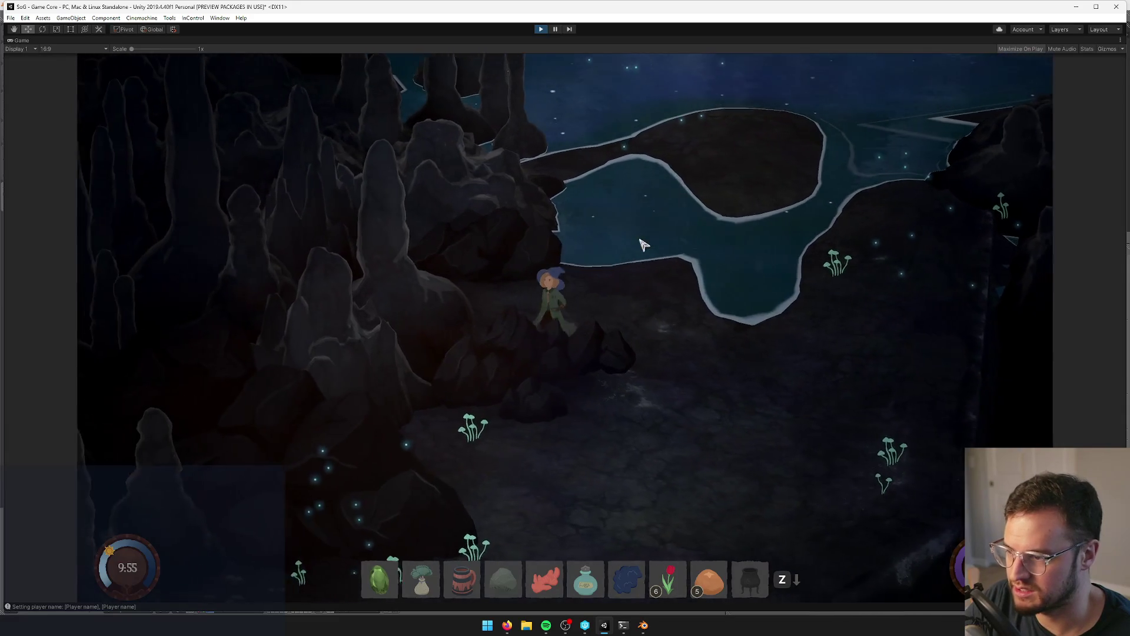
pyautogui.press('w')
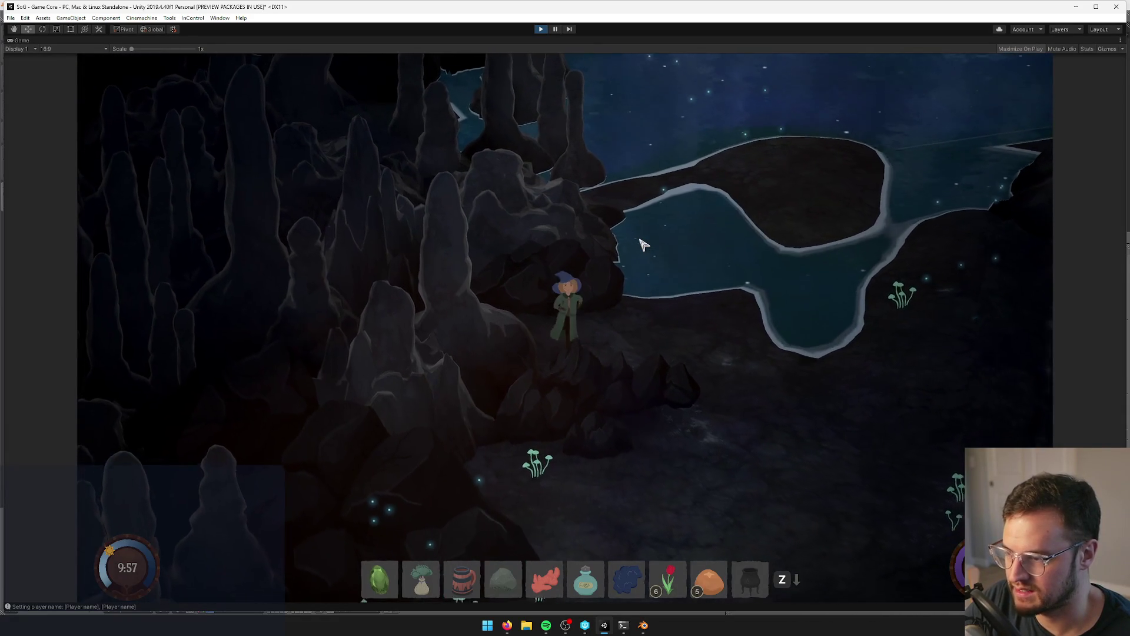
pyautogui.press('w')
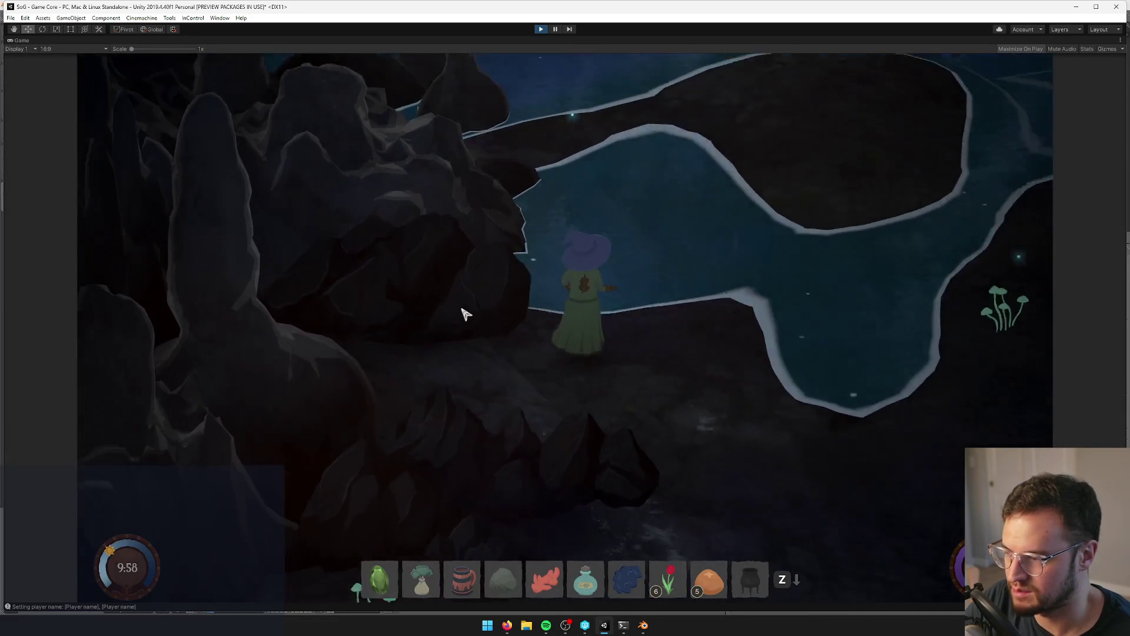
# - Walk the character back and forth in the waterfall pool, then exit Play mode with Ctrl+P
pyautogui.press('w')
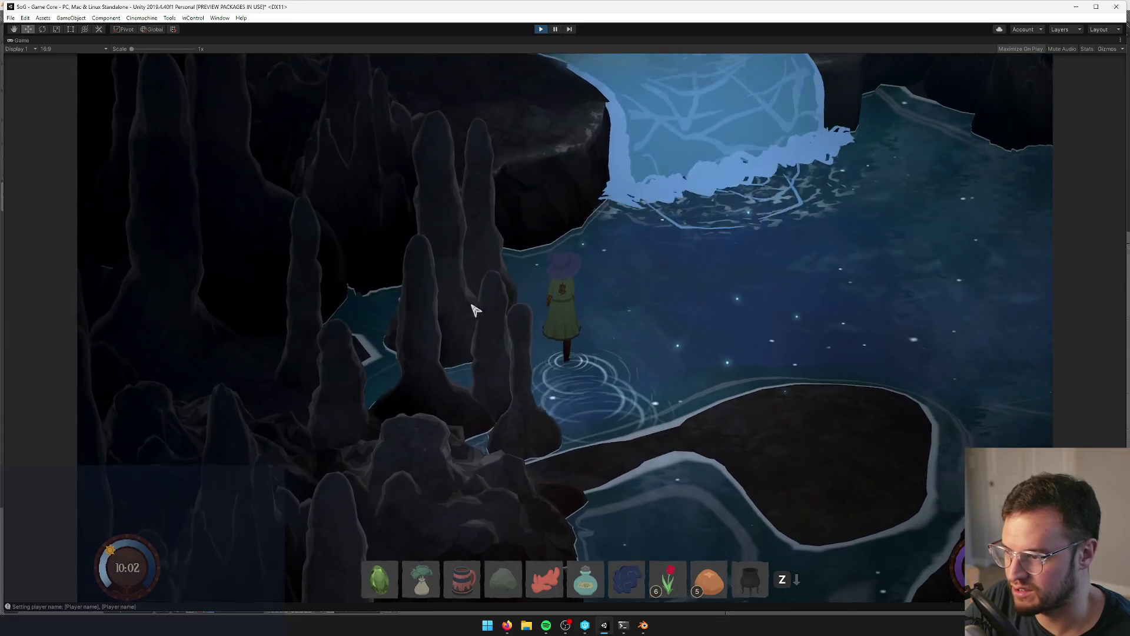
pyautogui.press('s')
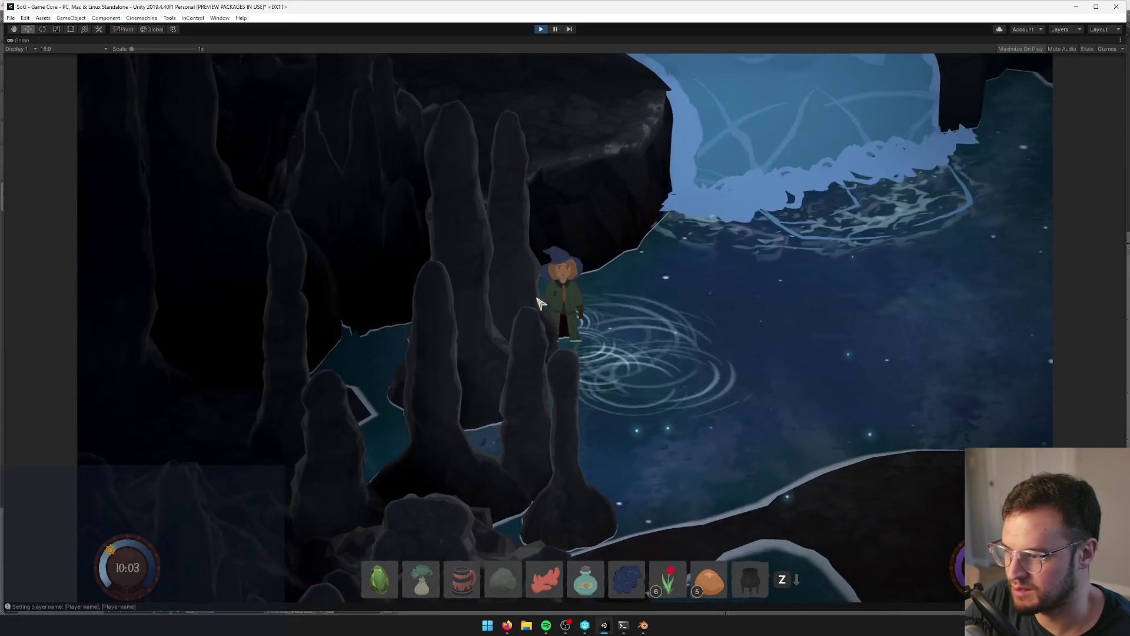
pyautogui.press('w')
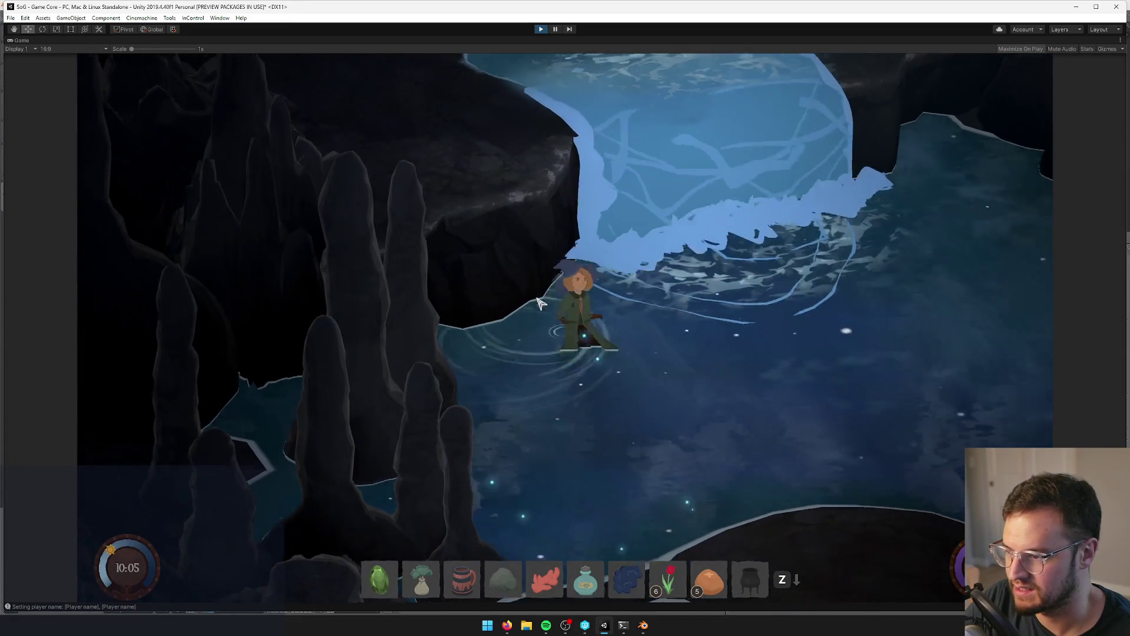
pyautogui.press('s')
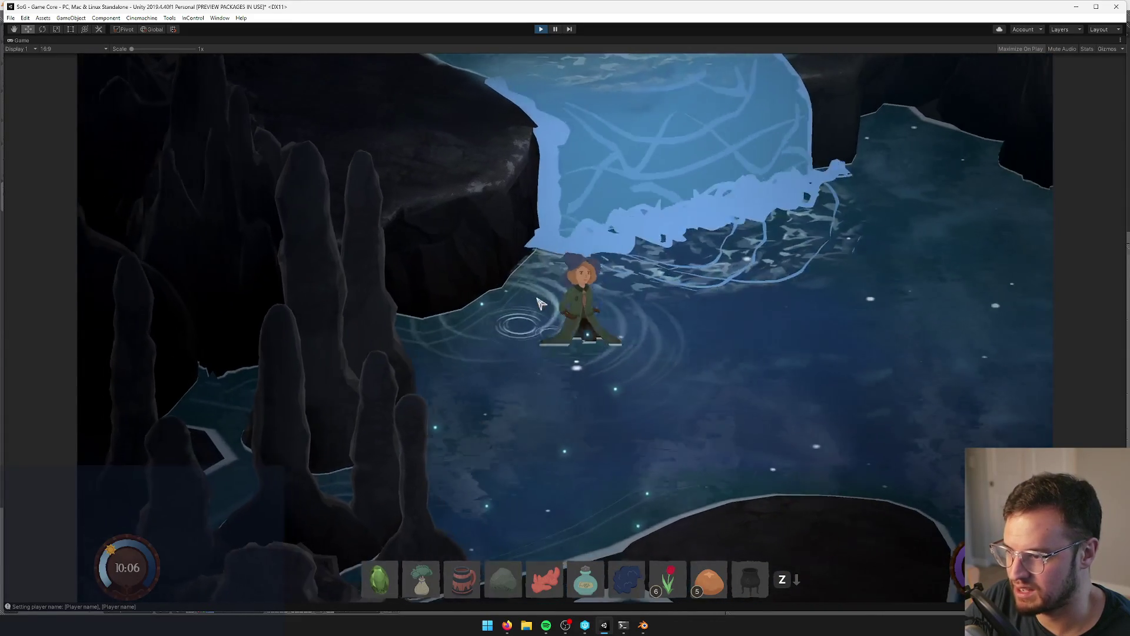
pyautogui.press('w')
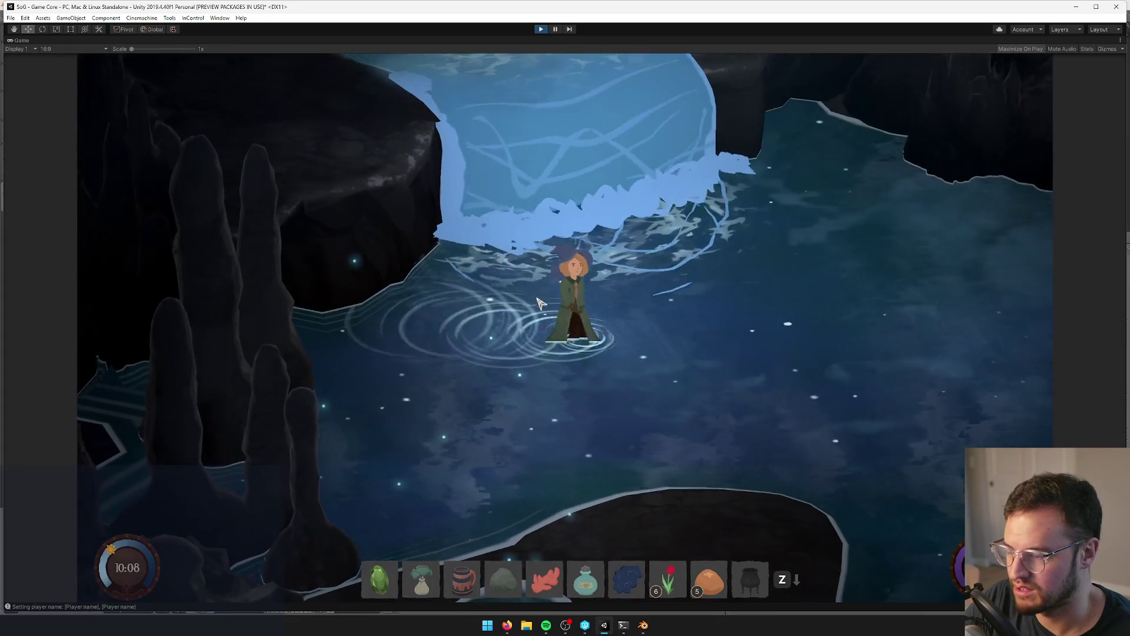
pyautogui.press('s')
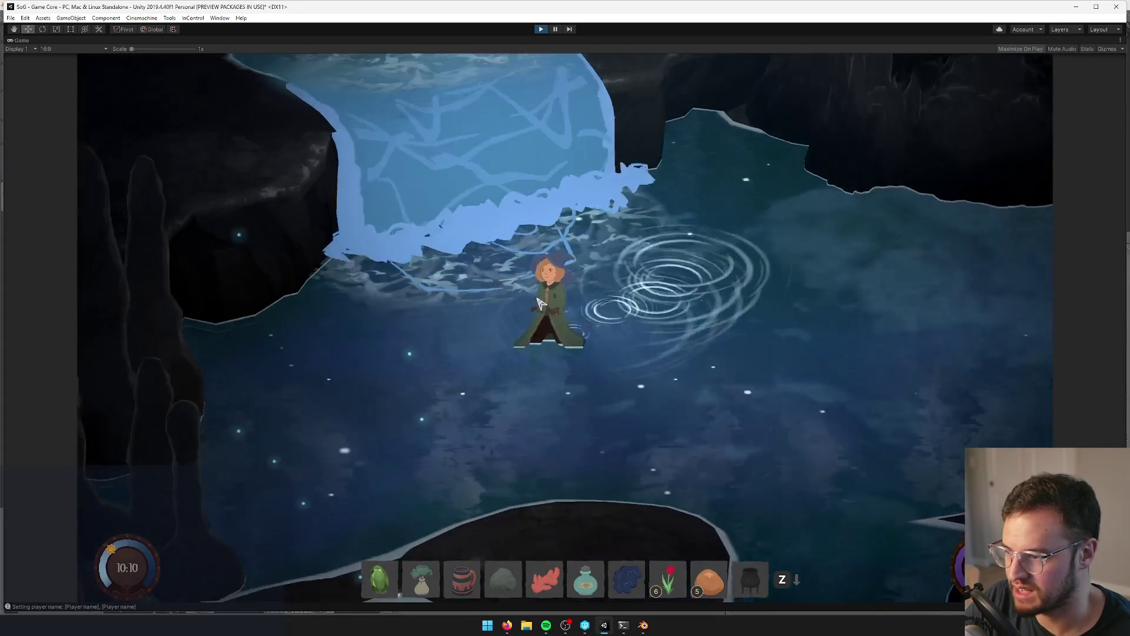
pyautogui.press('w')
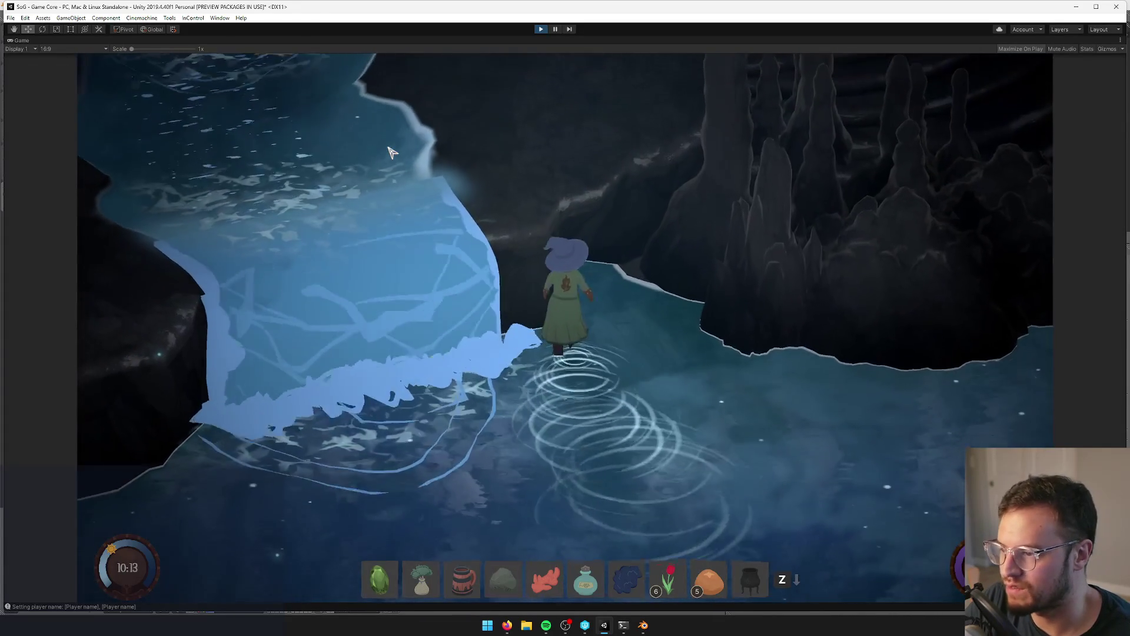
pyautogui.press('s')
pyautogui.press('s')
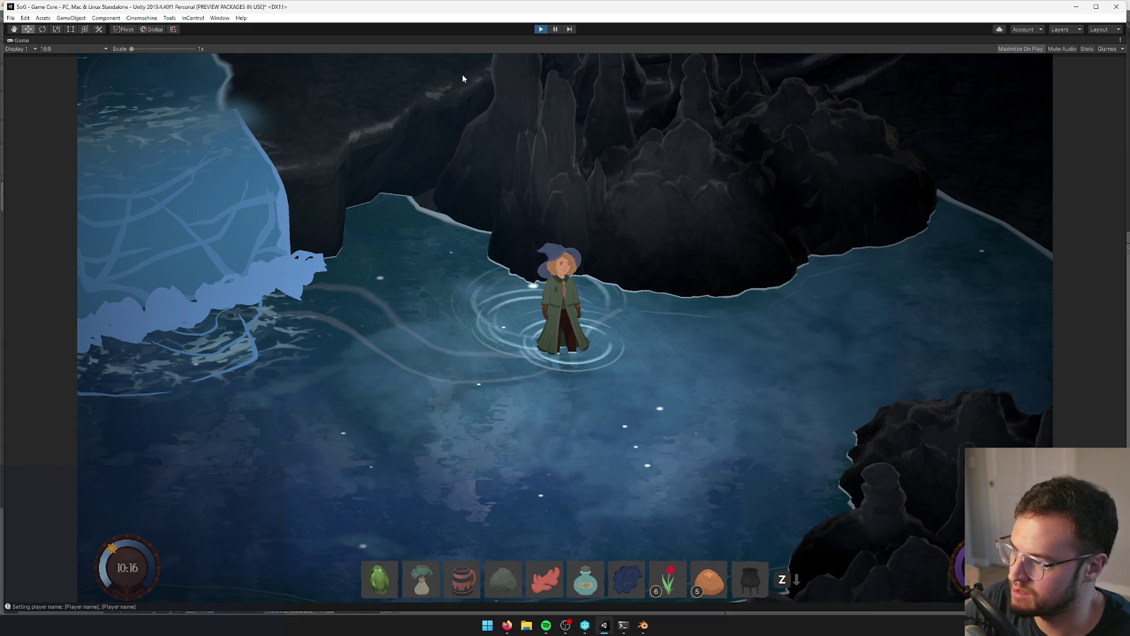
pyautogui.hotkey('ctrl', 'p')
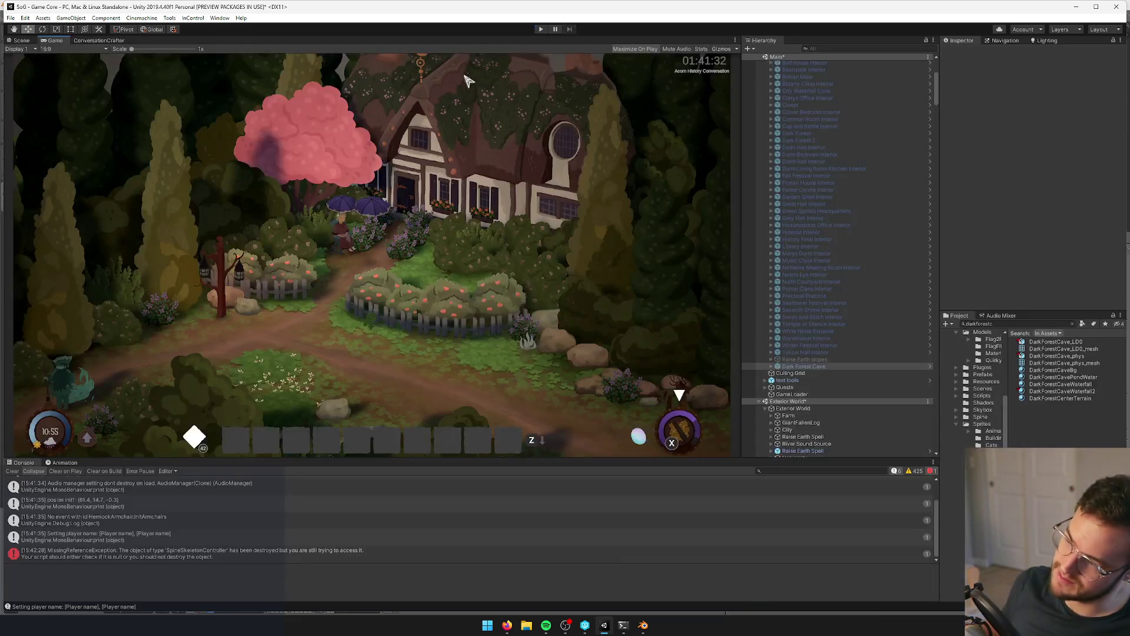
# - Open the Dark Forest Cave prefab and select the DarkForestCave_LD0 cave mesh in the scene
pyautogui.click(877, 367)
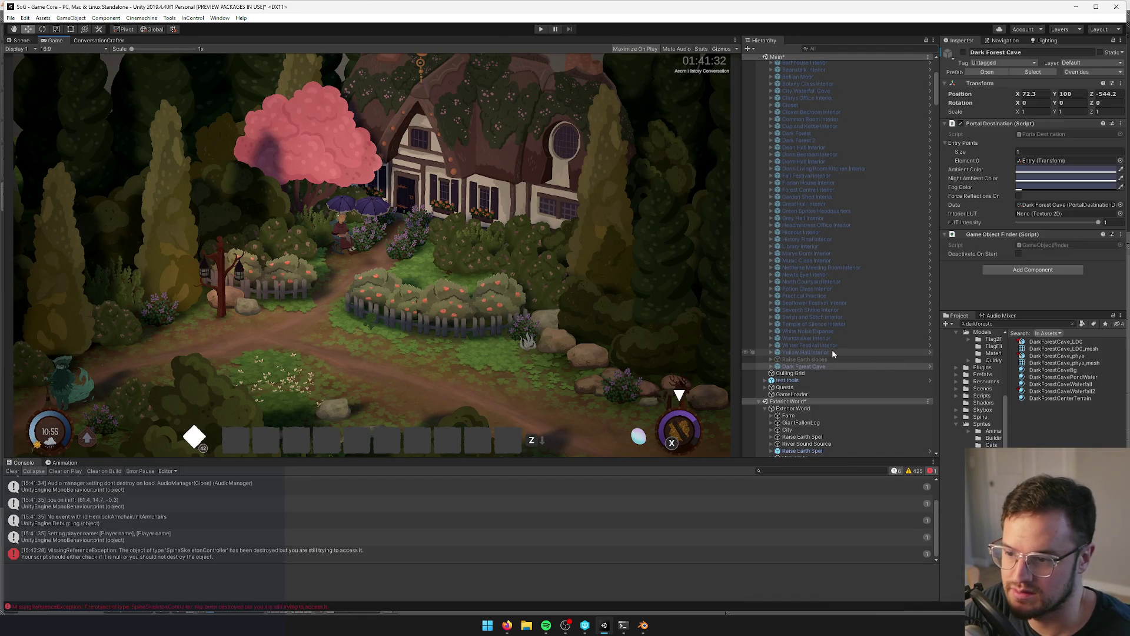
pyautogui.click(989, 73)
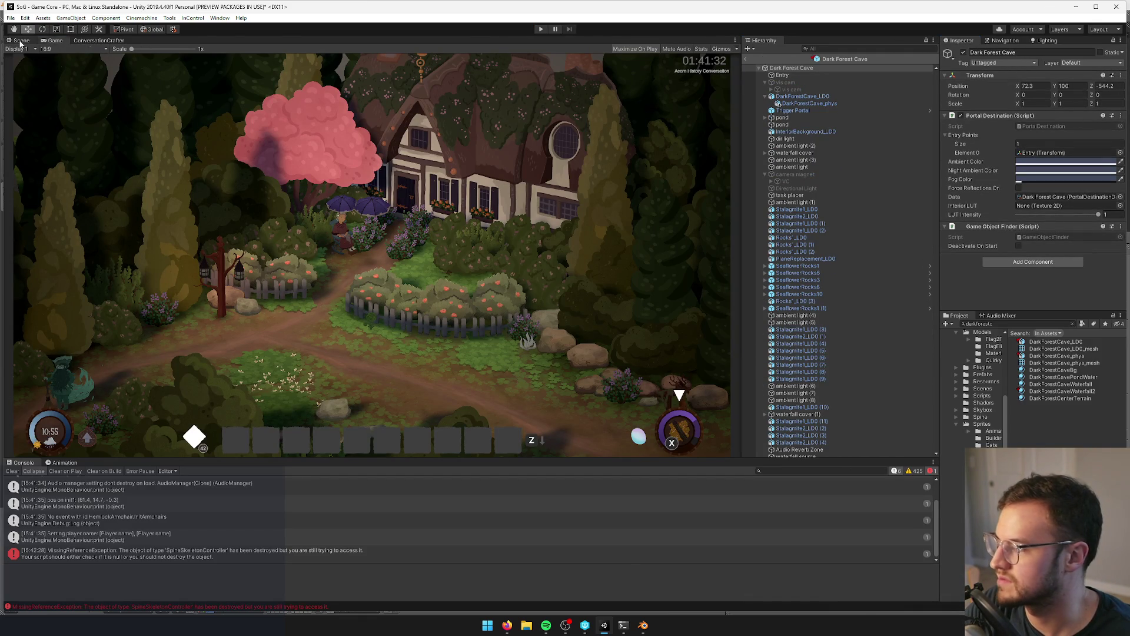
pyautogui.click(22, 40)
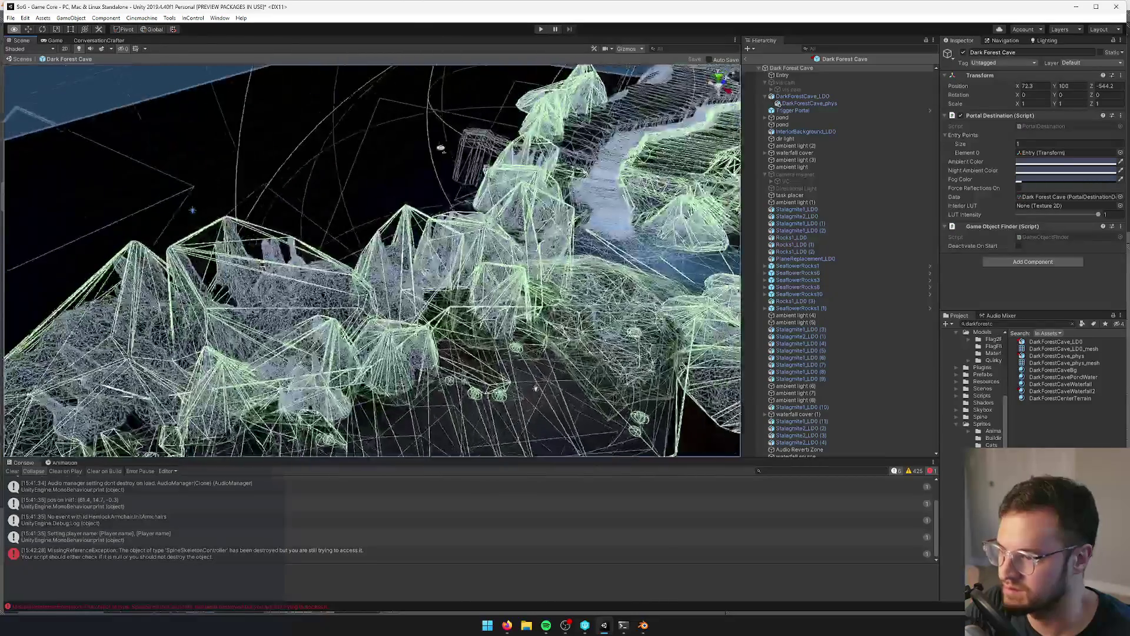
pyautogui.moveTo(447, 253)
pyautogui.mouseDown(button='right')
pyautogui.moveTo(454, 259)
pyautogui.moveTo(387, 224)
pyautogui.moveTo(263, 221)
pyautogui.moveTo(273, 226)
pyautogui.mouseUp(button='right')
pyautogui.click(455, 259)
pyautogui.click(264, 221)
pyautogui.click(263, 221)
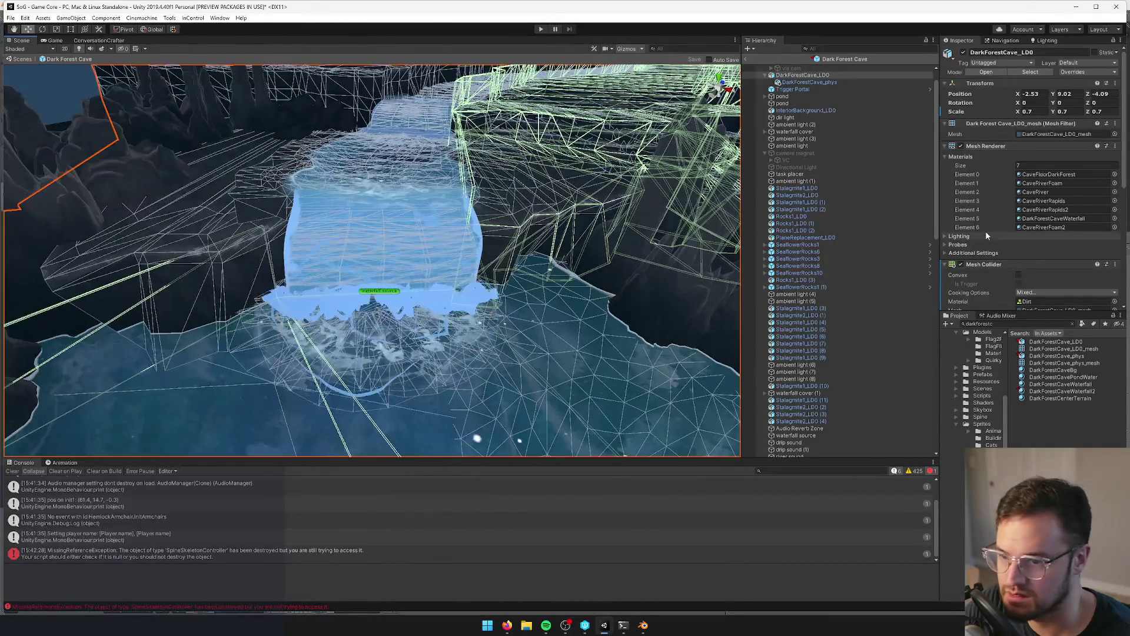
# - Remove the Mesh Collider component from DarkForestCave_LD0
pyautogui.scroll(-3, 989, 237)
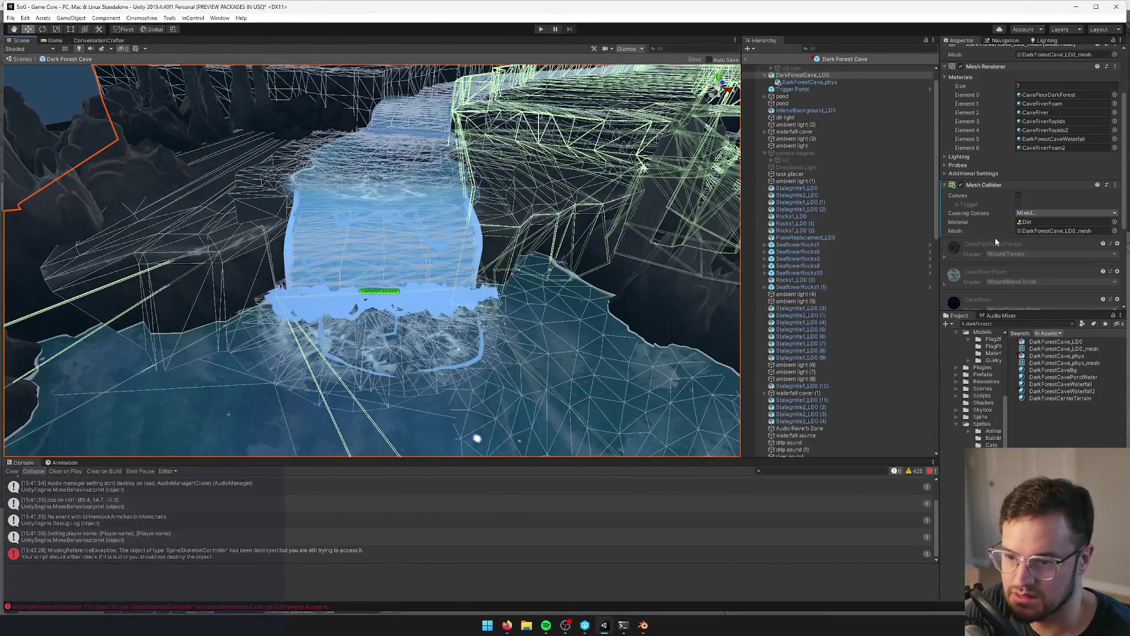
pyautogui.rightClick(998, 189)
pyautogui.click(1013, 213)
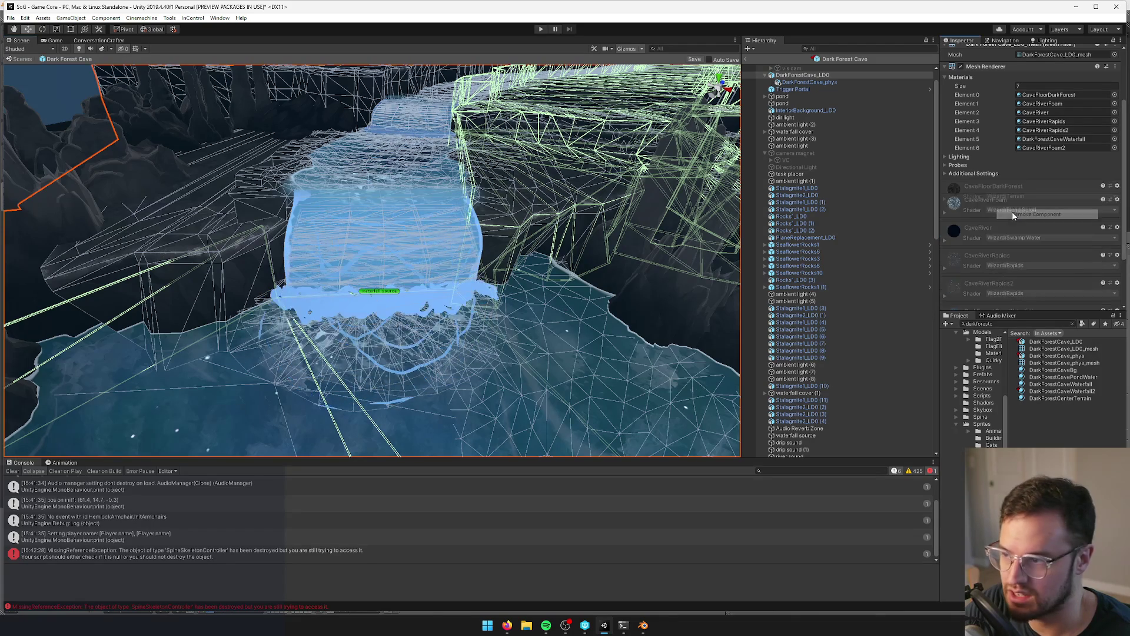
pyautogui.moveTo(447, 219); pyautogui.dragTo(454, 224, button='right')
pyautogui.press('w')
pyautogui.press('s')
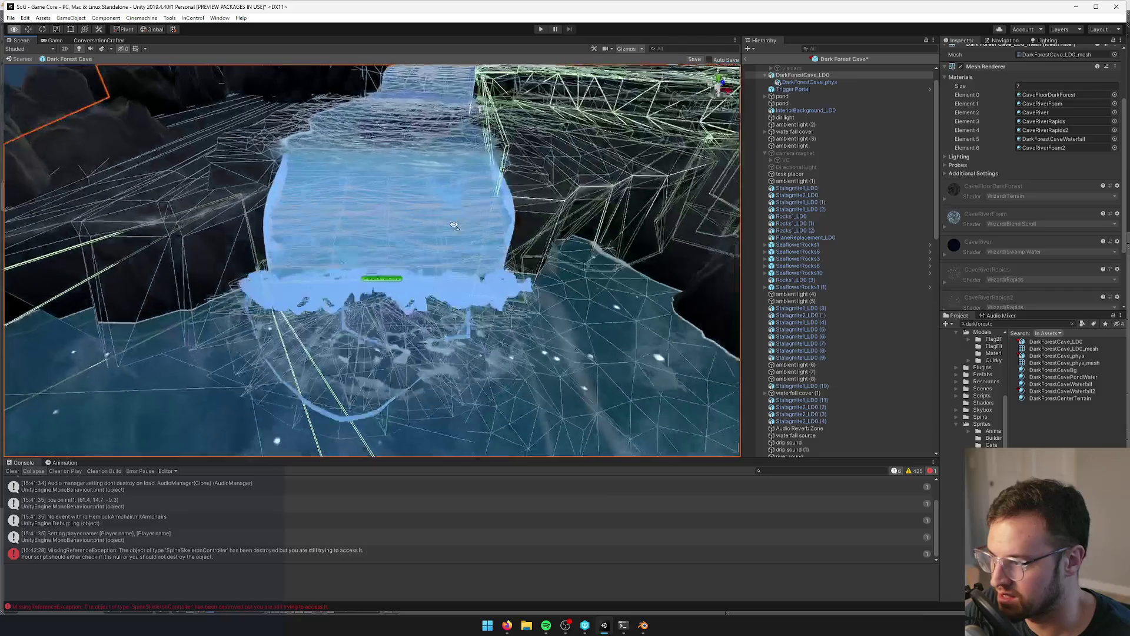
# - In Blender, select the cave floor Plane.026 and pick one of its floor edges
pyautogui.hotkey('alt', 'Tab')
pyautogui.moveTo(475, 258)
pyautogui.mouseDown(button='middle')
pyautogui.moveTo(253, 297)
pyautogui.moveTo(357, 290)
pyautogui.mouseUp(button='middle')
pyautogui.rightClick(357, 291)
pyautogui.press('Tab')
pyautogui.press('Tab')
pyautogui.rightClick(396, 263)
pyautogui.press('Tab')
pyautogui.scroll(-3, 354, 311)
pyautogui.moveTo(354, 311)
pyautogui.mouseDown(button='middle')
pyautogui.moveTo(340, 248)
pyautogui.moveTo(386, 277)
pyautogui.moveTo(384, 295)
pyautogui.moveTo(405, 290)
pyautogui.moveTo(362, 265)
pyautogui.moveTo(359, 286)
pyautogui.mouseUp(button='middle')
pyautogui.rightClick(344, 226)
pyautogui.press('KP_Decimal')
# - Extrude the selected floor edge straight up along Z into a wall edge
pyautogui.press('e')
pyautogui.press('z')
pyautogui.click(342, 182)
pyautogui.moveTo(342, 182)
pyautogui.mouseDown(button='middle')
pyautogui.moveTo(345, 206)
pyautogui.moveTo(417, 265)
pyautogui.mouseUp(button='middle')
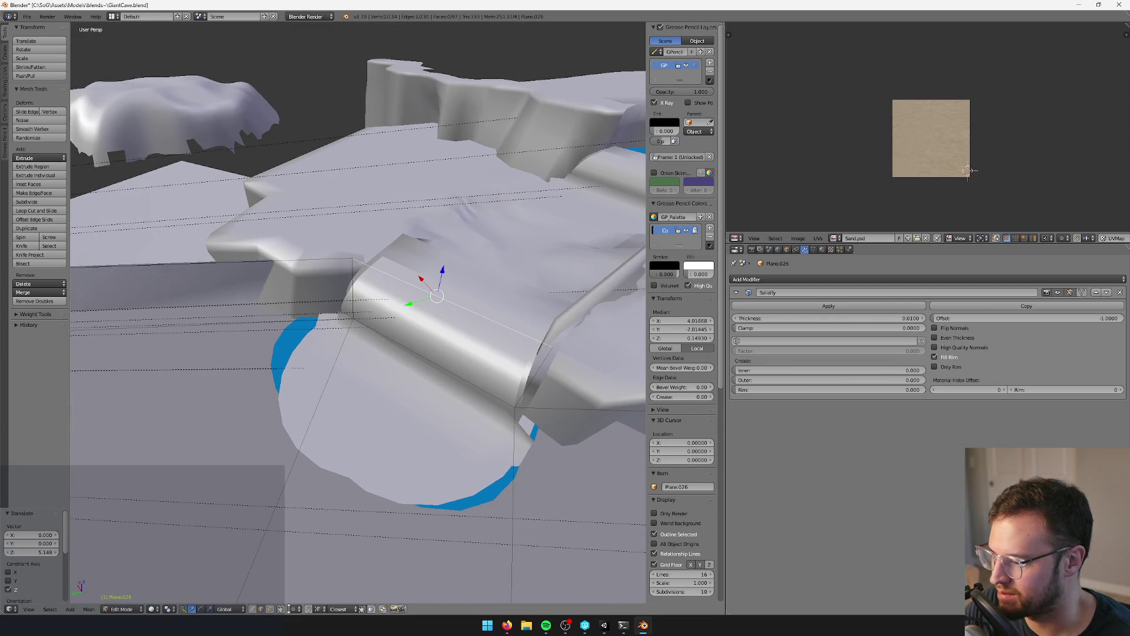
pyautogui.rightClick(365, 269)
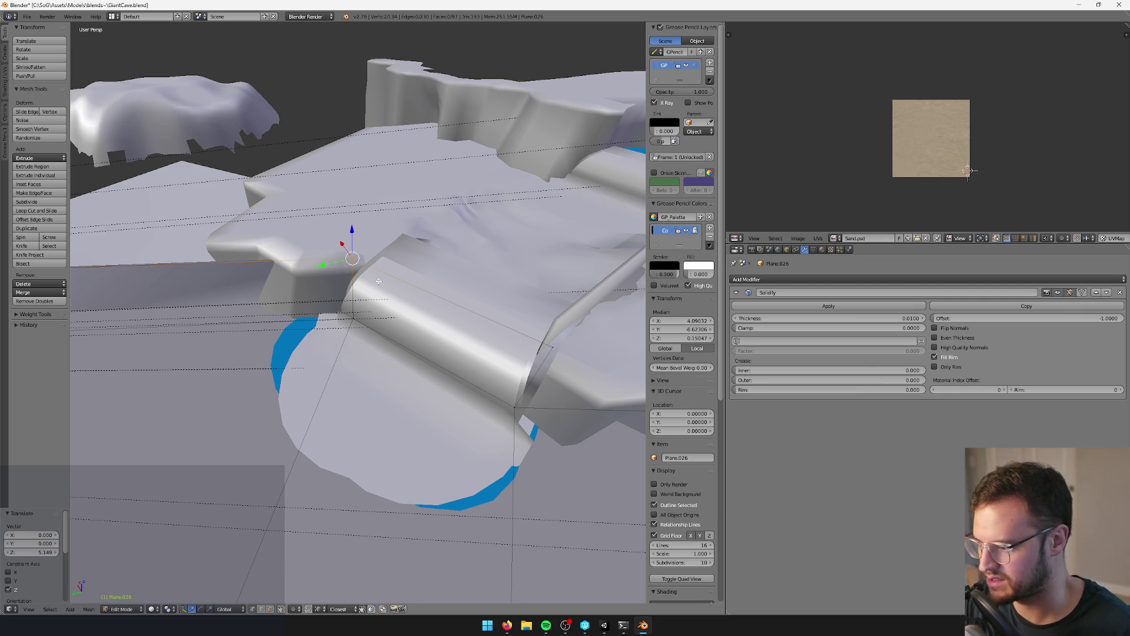
pyautogui.press('Tab')
# - Merge the two selected floor vertices at center
pyautogui.moveTo(417, 199); pyautogui.dragTo(377, 328, button='middle')
pyautogui.click(389, 311)
pyautogui.press('Tab')
pyautogui.scroll(2, 364, 274)
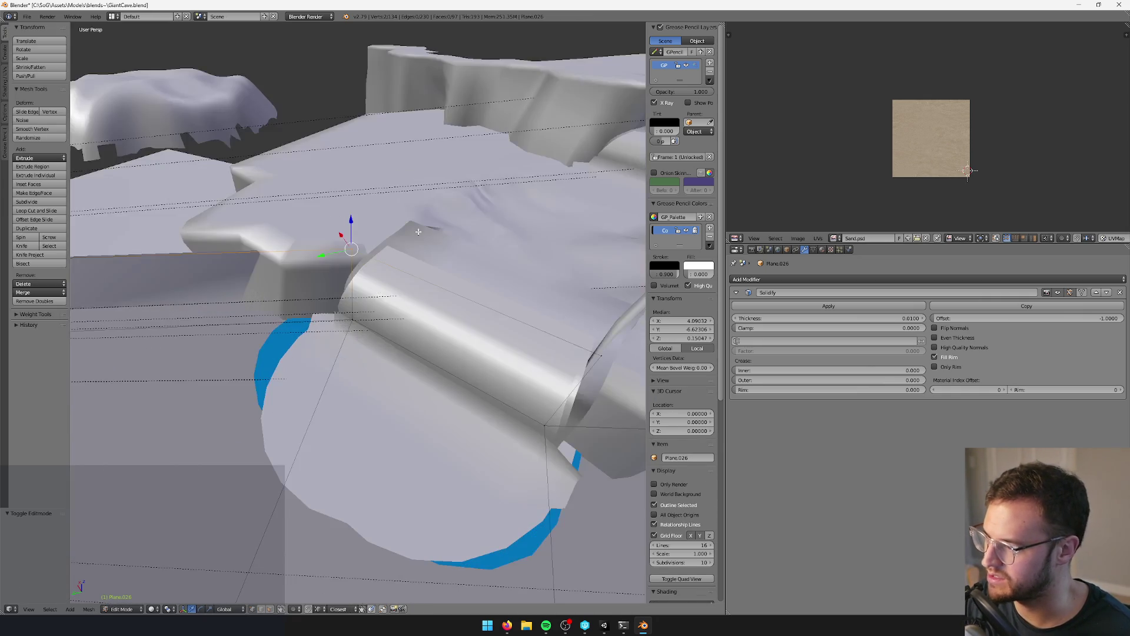
pyautogui.hotkey('alt', 'm')
pyautogui.click(362, 277)
pyautogui.moveTo(362, 277)
pyautogui.mouseDown(button='middle')
pyautogui.moveTo(304, 238)
pyautogui.moveTo(363, 380)
pyautogui.mouseUp(button='middle')
pyautogui.press('Tab')
# - In face select mode, move a ledge face horizontally with Shift+Z locked
pyautogui.moveTo(293, 609)
pyautogui.mouseDown(button='middle')
pyautogui.moveTo(308, 345)
pyautogui.moveTo(416, 354)
pyautogui.moveTo(330, 485)
pyautogui.mouseUp(button='middle')
pyautogui.press('Tab')
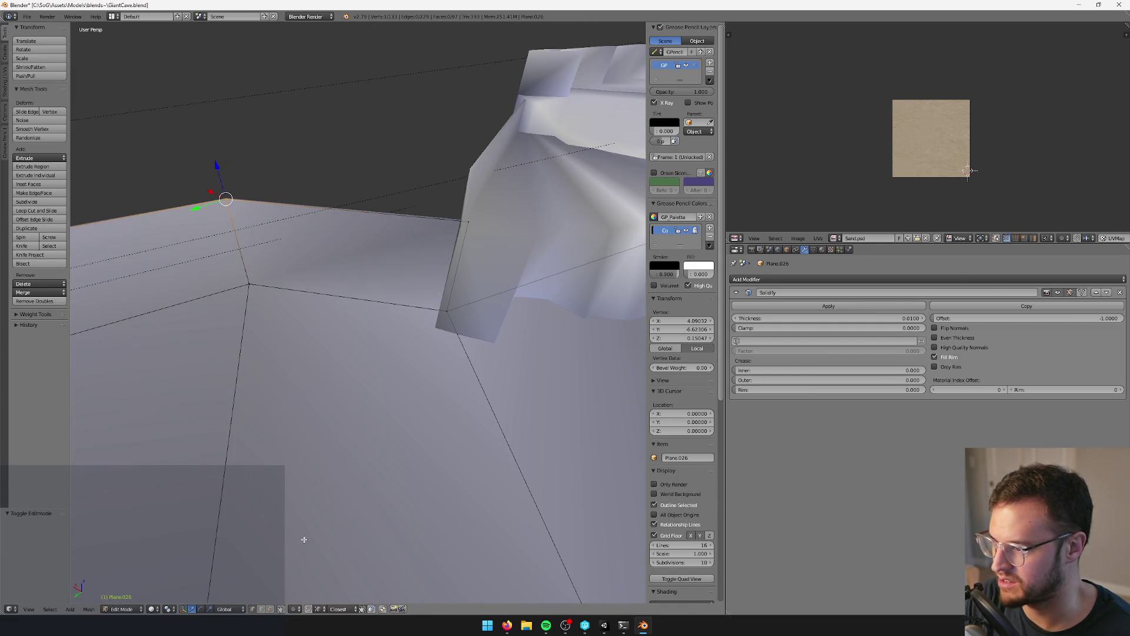
pyautogui.click(269, 610)
pyautogui.rightClick(328, 259)
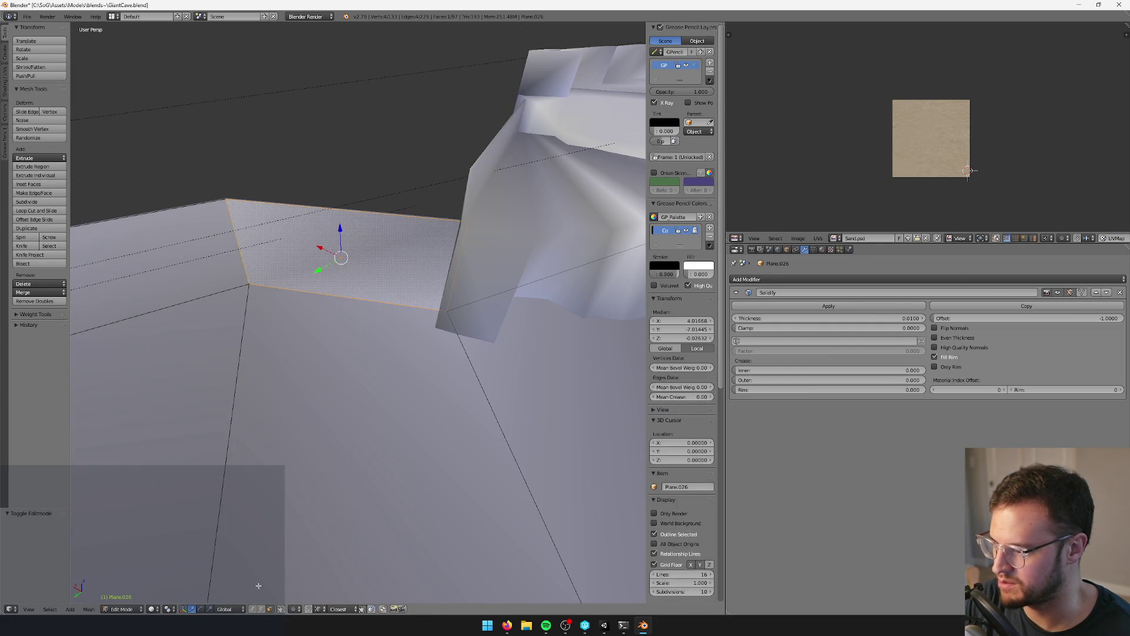
pyautogui.press('Tab')
pyautogui.press('Tab')
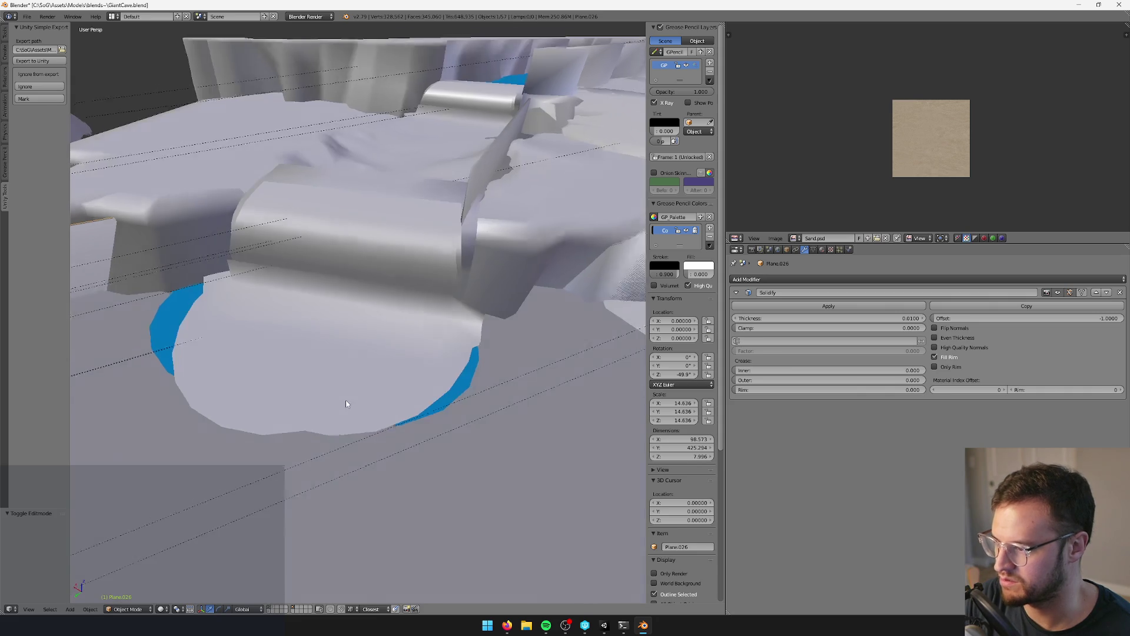
pyautogui.press('g')
pyautogui.hotkey('shift', 'z')
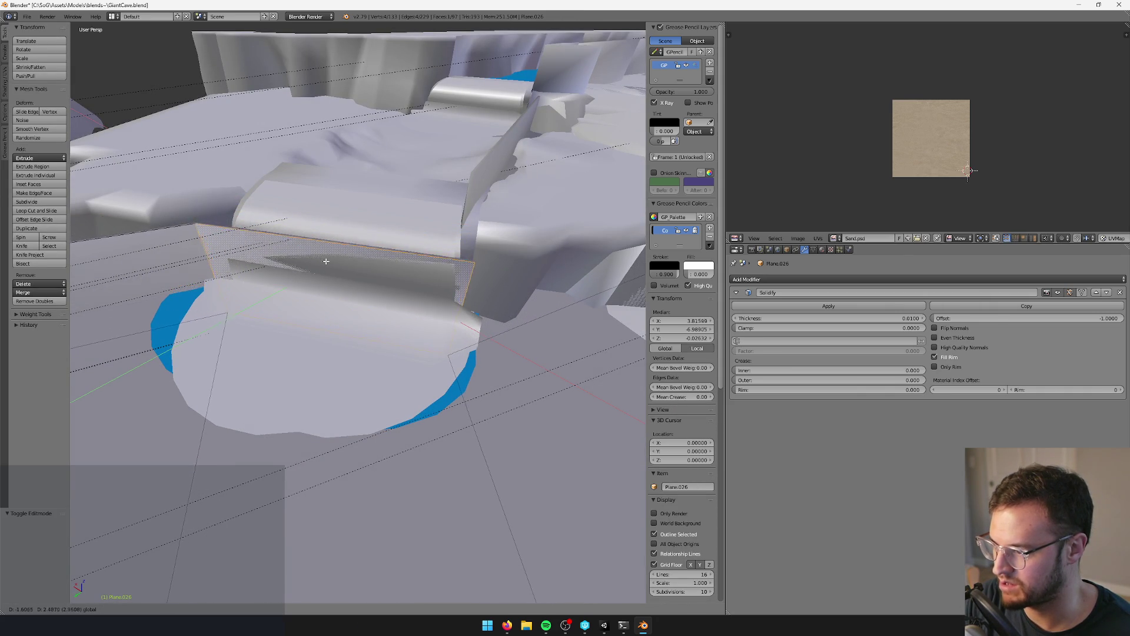
pyautogui.click(322, 271)
# - Slide an edge of the ledge horizontally to a new position
pyautogui.moveTo(322, 271); pyautogui.dragTo(296, 573, button='middle')
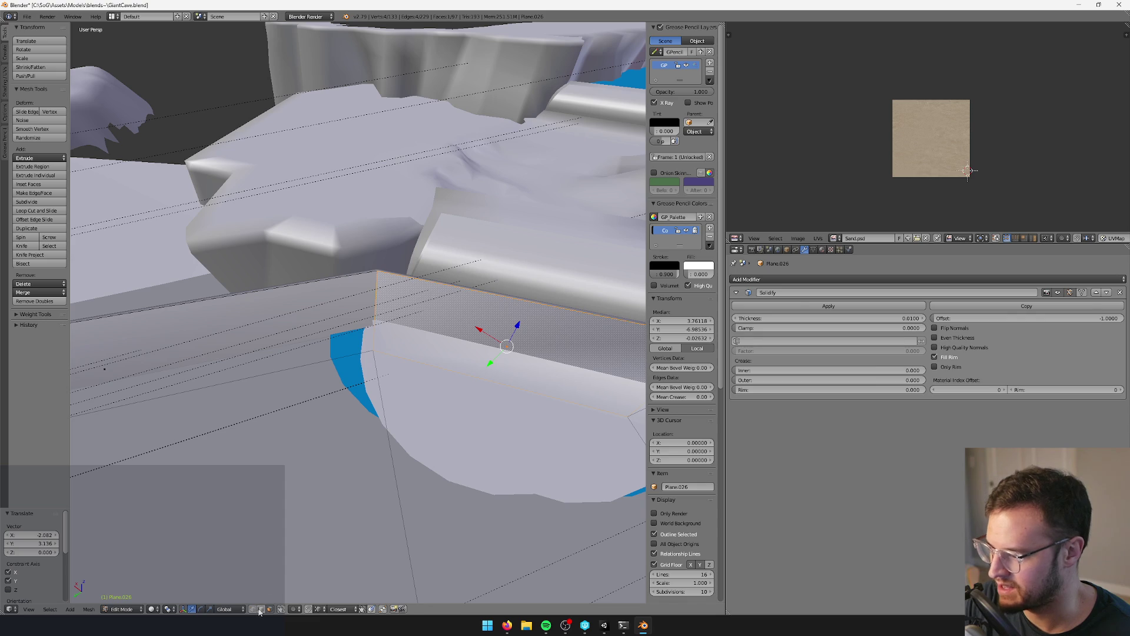
pyautogui.rightClick(375, 301)
pyautogui.press('g')
pyautogui.hotkey('shift', 'z')
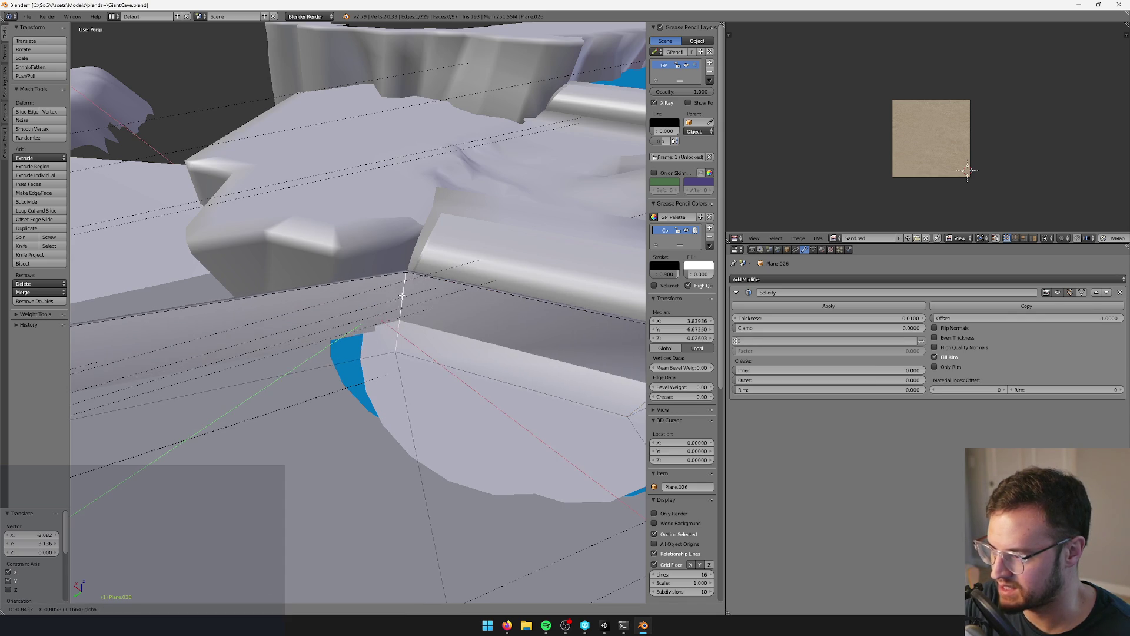
pyautogui.click(402, 295)
pyautogui.moveTo(403, 295); pyautogui.dragTo(364, 285, button='middle')
# - Add a loop cut across the ledge and shift a vertical edge horizontally
pyautogui.hotkey('ctrl', 'r')
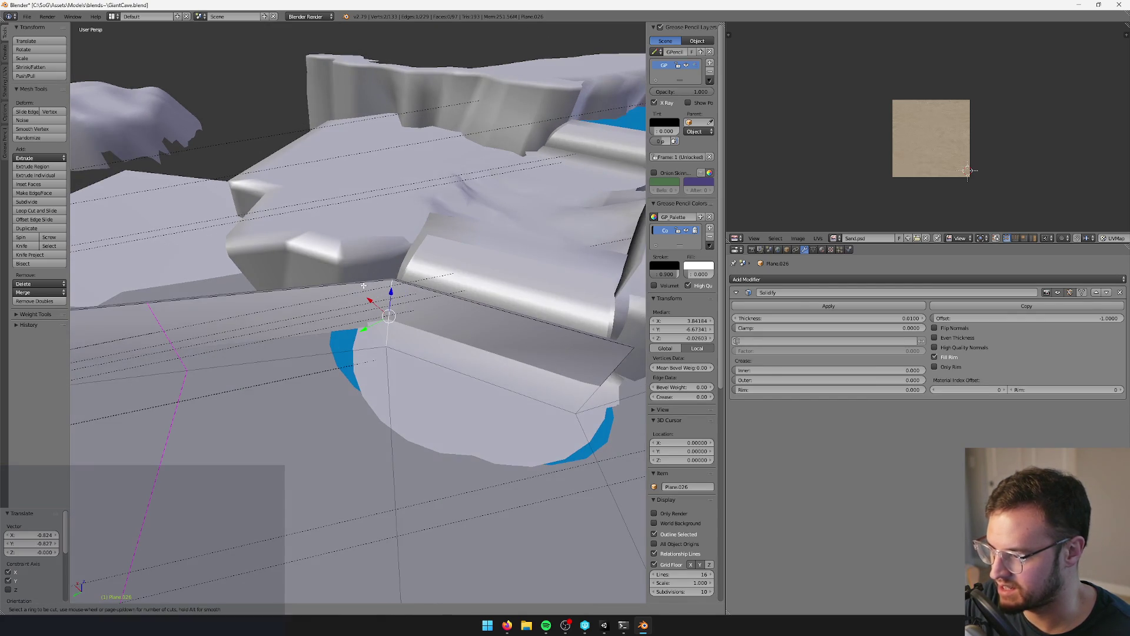
pyautogui.click(160, 308)
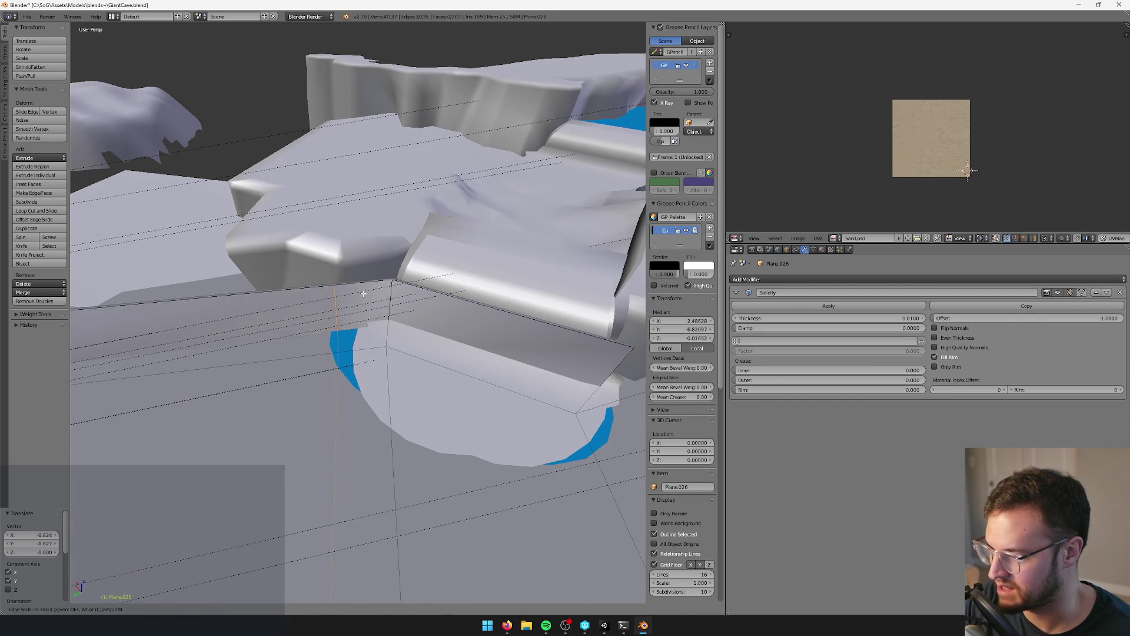
pyautogui.click(418, 285)
pyautogui.rightClick(377, 297)
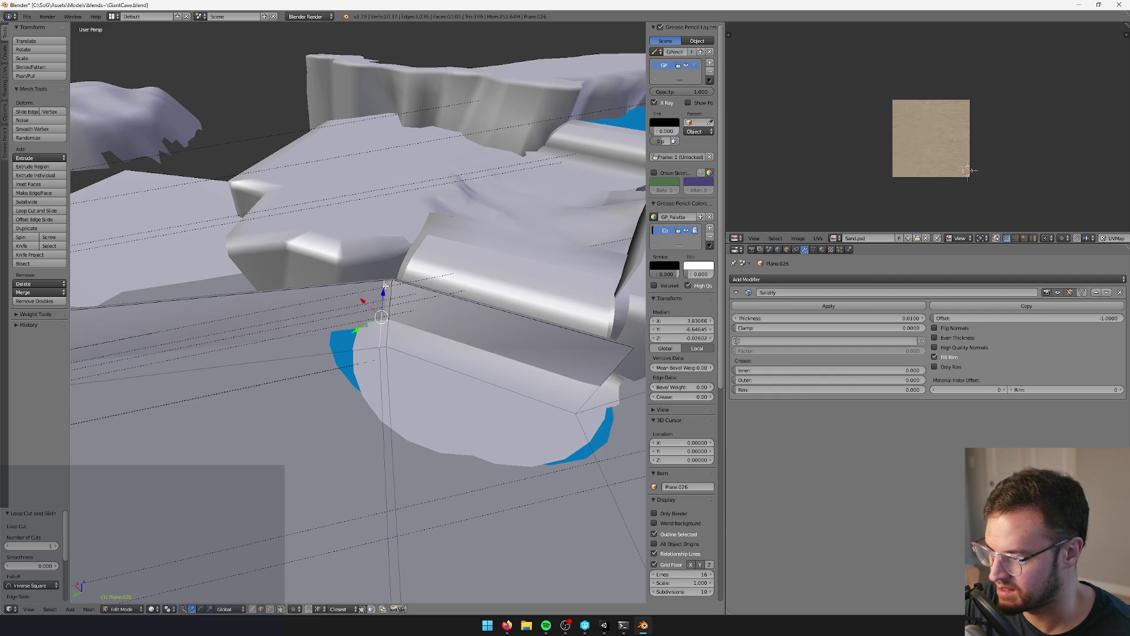
pyautogui.press('g')
pyautogui.hotkey('shift', 'z')
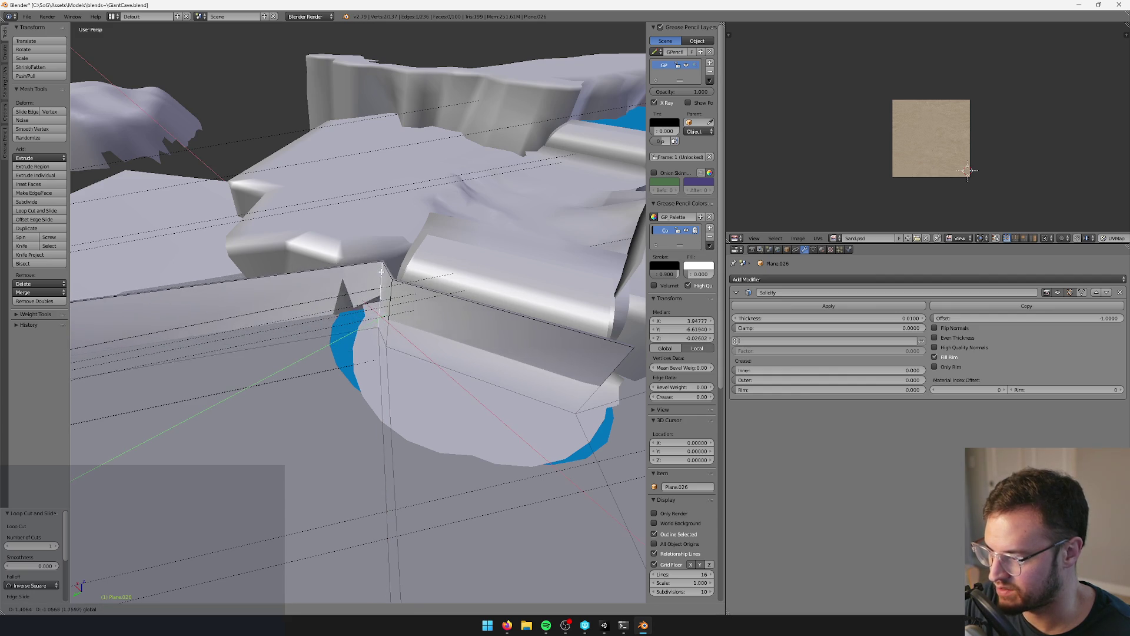
pyautogui.click(378, 273)
# - Add a second loop cut across the ledge and move another vertical edge horizontally
pyautogui.moveTo(378, 274)
pyautogui.mouseDown(button='middle')
pyautogui.moveTo(393, 280)
pyautogui.moveTo(375, 295)
pyautogui.mouseUp(button='middle')
pyautogui.hotkey('ctrl', 'r')
pyautogui.click(374, 294)
pyautogui.click(374, 294)
pyautogui.rightClick(375, 294)
pyautogui.press('g')
pyautogui.hotkey('shift', 'z')
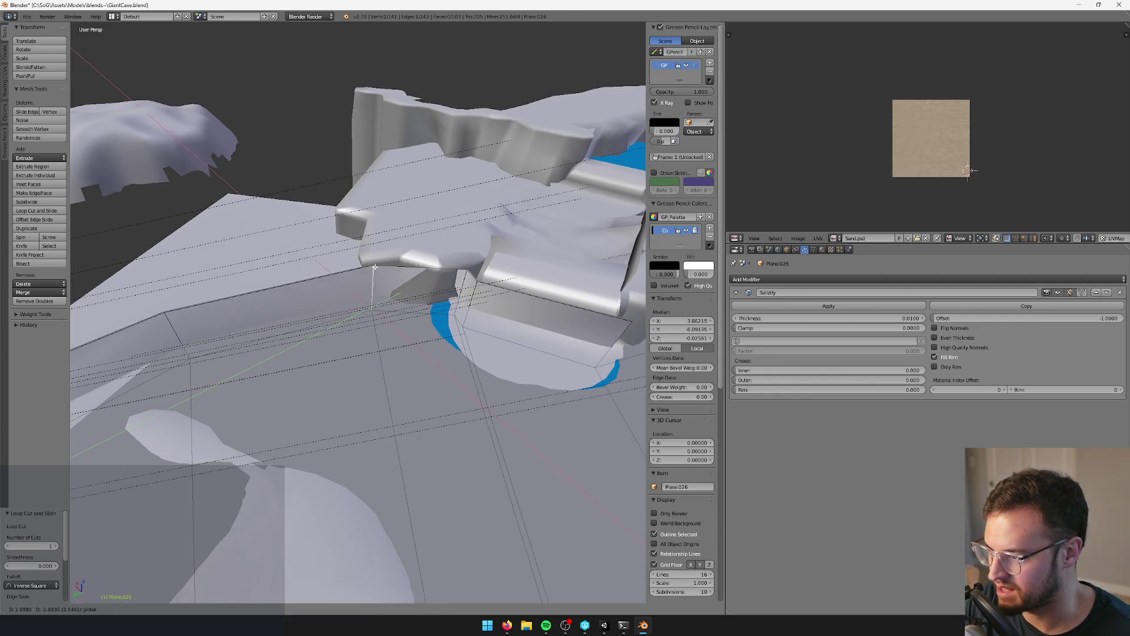
pyautogui.rightClick(366, 265)
# - Extrude the ledge edge horizontally and nudge it twice to its final position
pyautogui.press('e')
pyautogui.hotkey('shift', 'z')
pyautogui.click(418, 275)
pyautogui.moveTo(418, 275); pyautogui.dragTo(389, 291, button='middle')
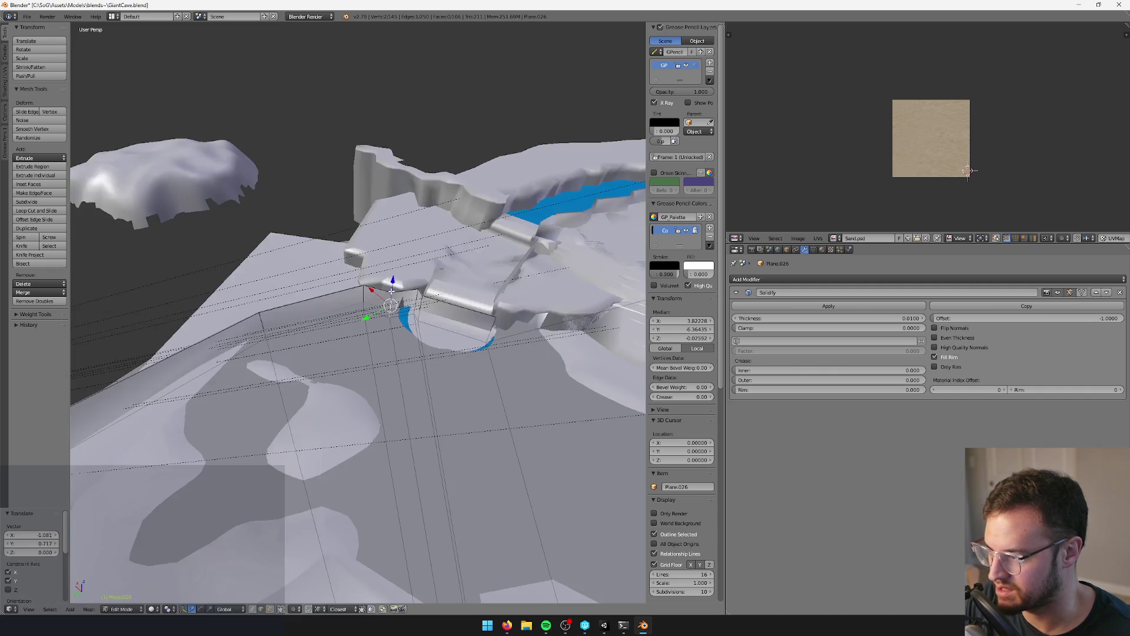
pyautogui.press('g')
pyautogui.hotkey('shift', 'z')
pyautogui.click(377, 282)
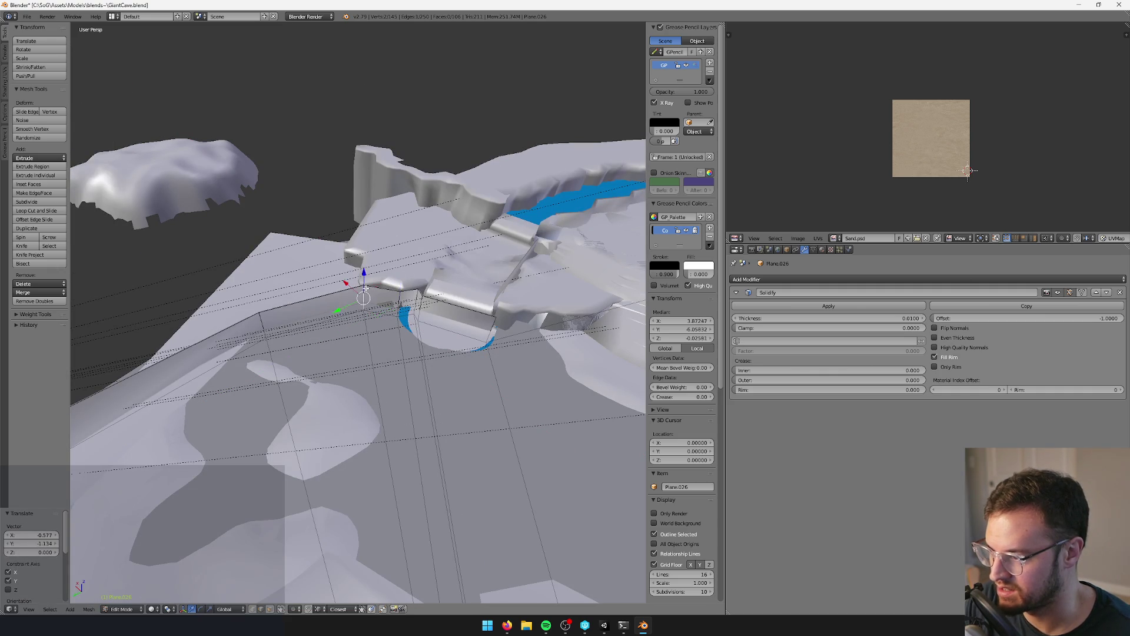
pyautogui.press('g')
pyautogui.hotkey('shift', 'z')
pyautogui.click(374, 276)
pyautogui.moveTo(373, 277)
pyautogui.mouseDown(button='middle')
pyautogui.moveTo(339, 358)
pyautogui.moveTo(348, 333)
pyautogui.moveTo(387, 364)
pyautogui.moveTo(389, 395)
pyautogui.mouseUp(button='middle')
# - Merge two pairs of ledge vertices at center so the ledge meets the rock wall
pyautogui.press('Tab')
pyautogui.press('Tab')
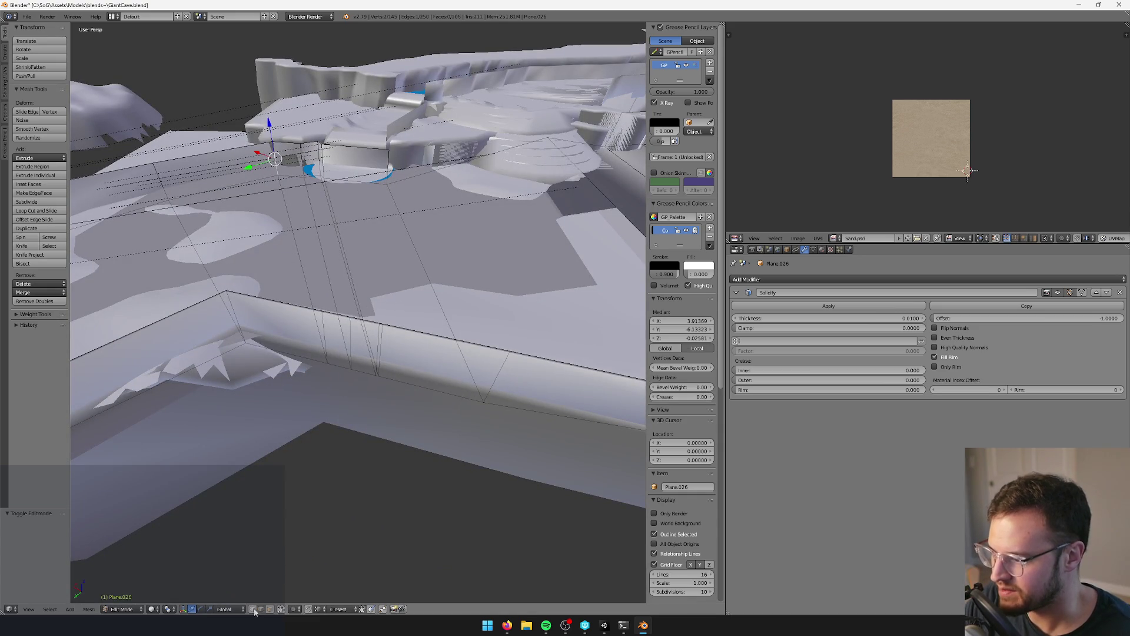
pyautogui.moveTo(401, 327); pyautogui.dragTo(401, 328)
pyautogui.hotkey('alt', 'm')
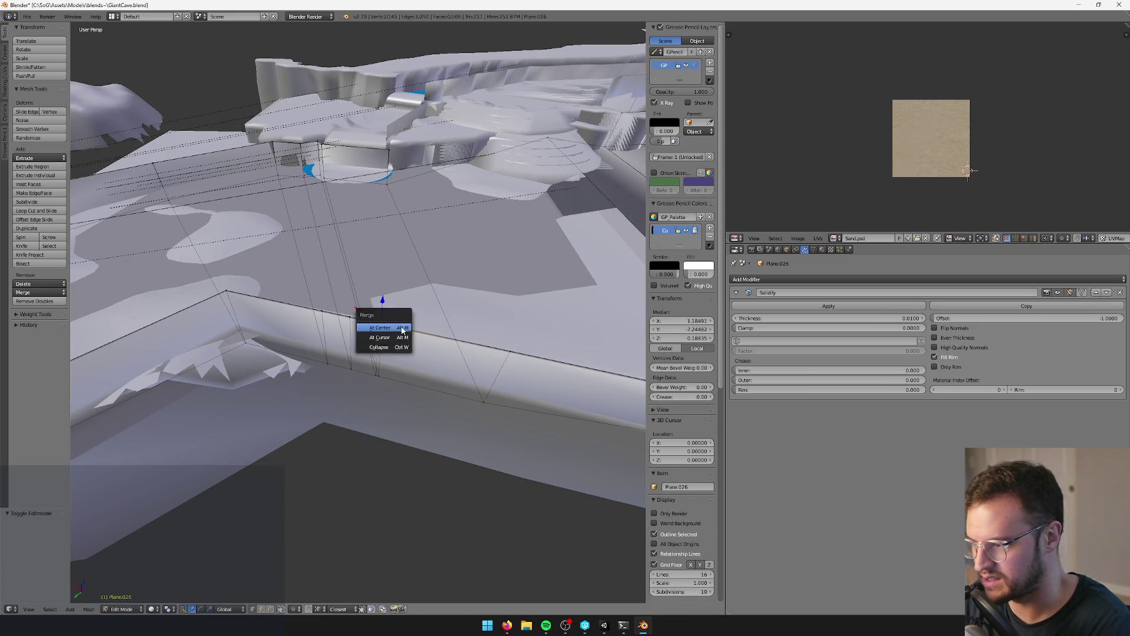
pyautogui.click(382, 325)
pyautogui.keyDown('shift'); pyautogui.click(377, 374); pyautogui.keyUp('shift')
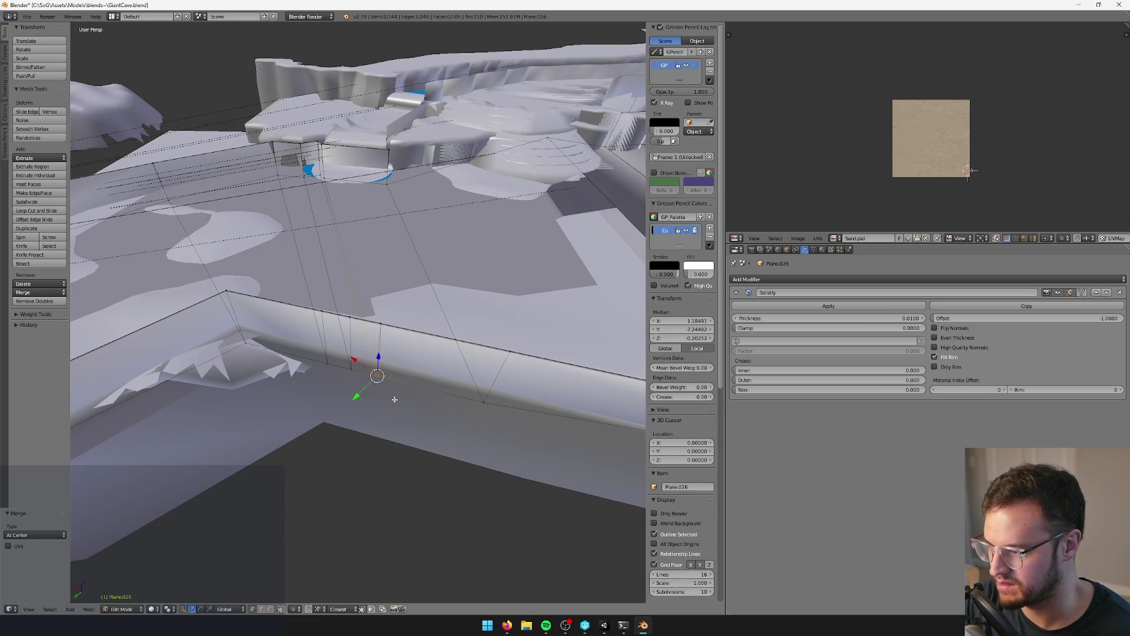
pyautogui.hotkey('alt', 'm')
pyautogui.click(377, 406)
pyautogui.moveTo(377, 406); pyautogui.dragTo(488, 304, button='middle')
# - Save the GiantCave file with Ctrl+S and return to Unity
pyautogui.hotkey('ctrl', 's')
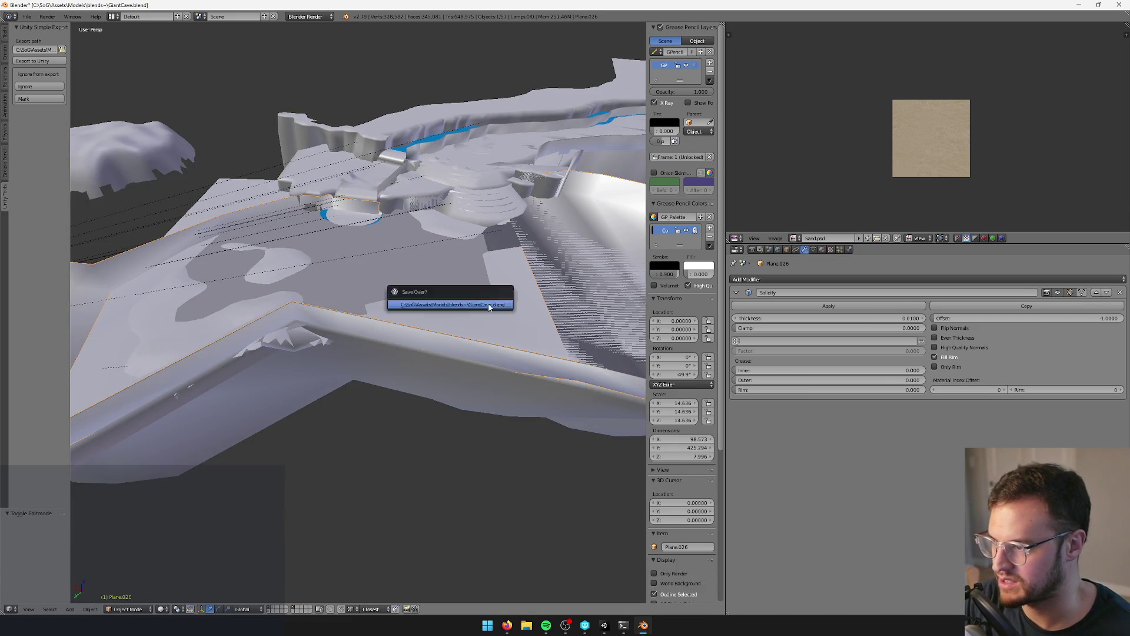
pyautogui.scroll(3, 482, 324)
pyautogui.click(604, 625)
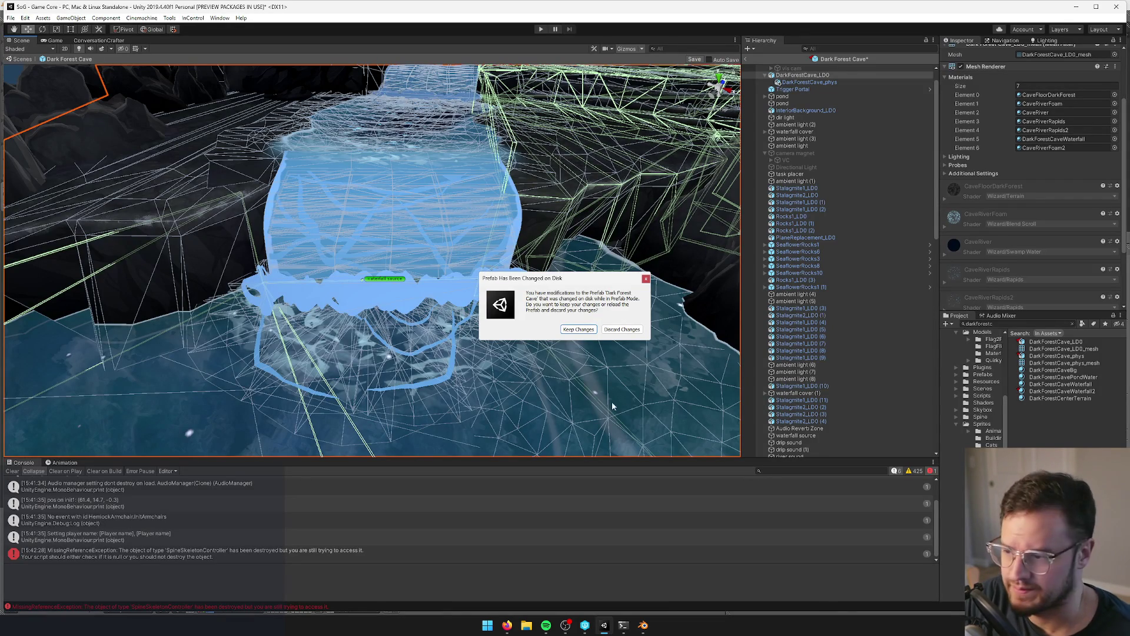
# - Reload the prefab with the new cave mesh, start Play mode, and re-save the GiantCave file
pyautogui.click(583, 331)
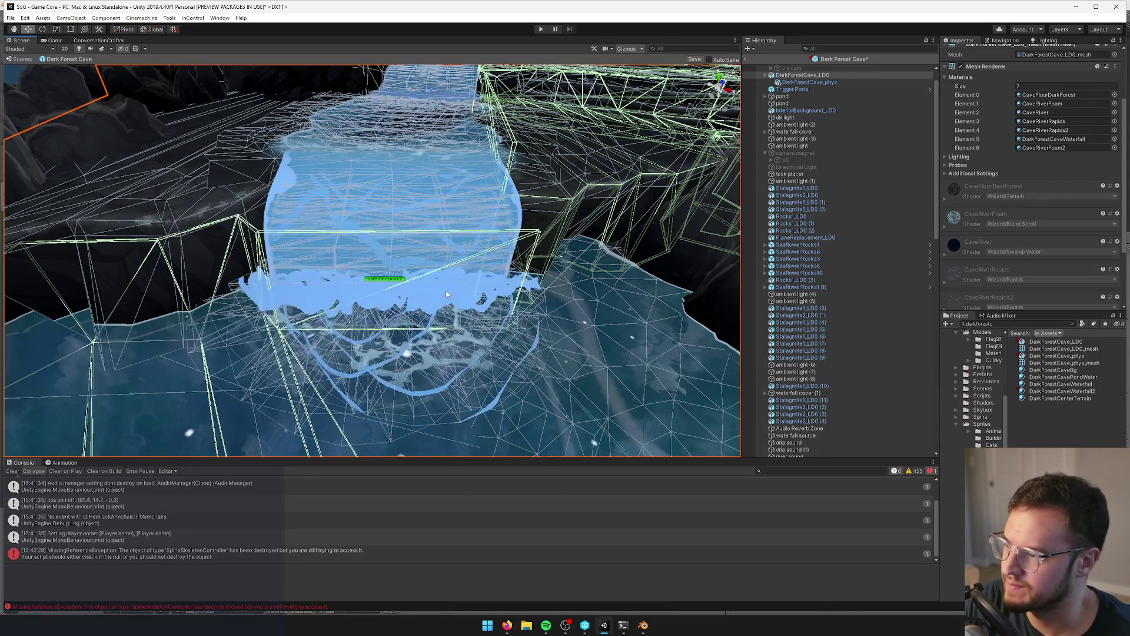
pyautogui.click(57, 40)
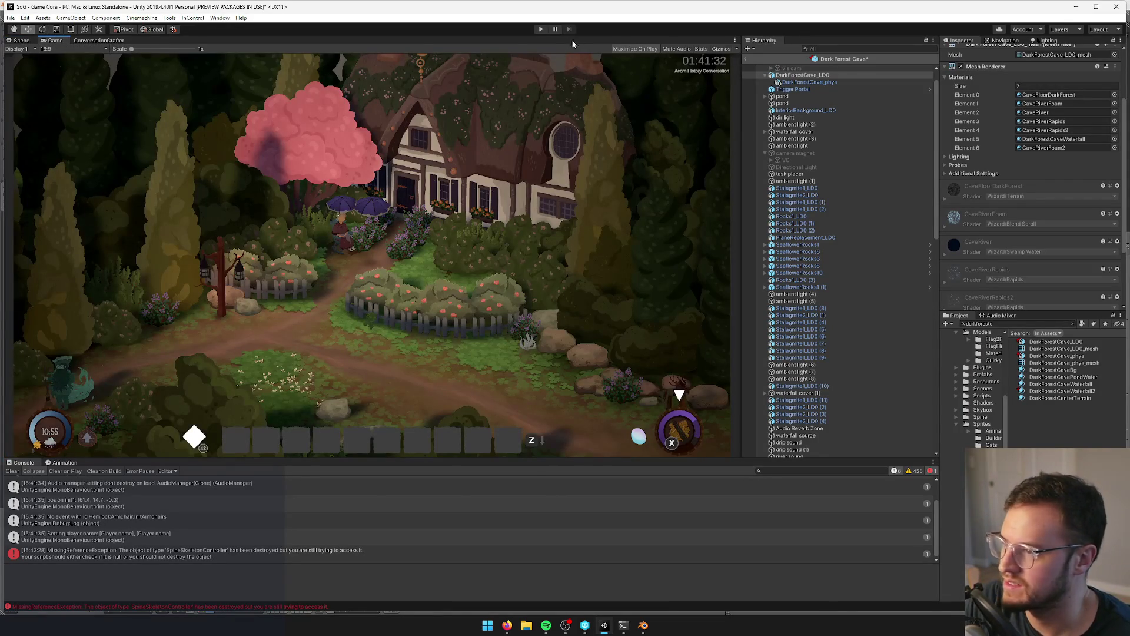
pyautogui.click(541, 29)
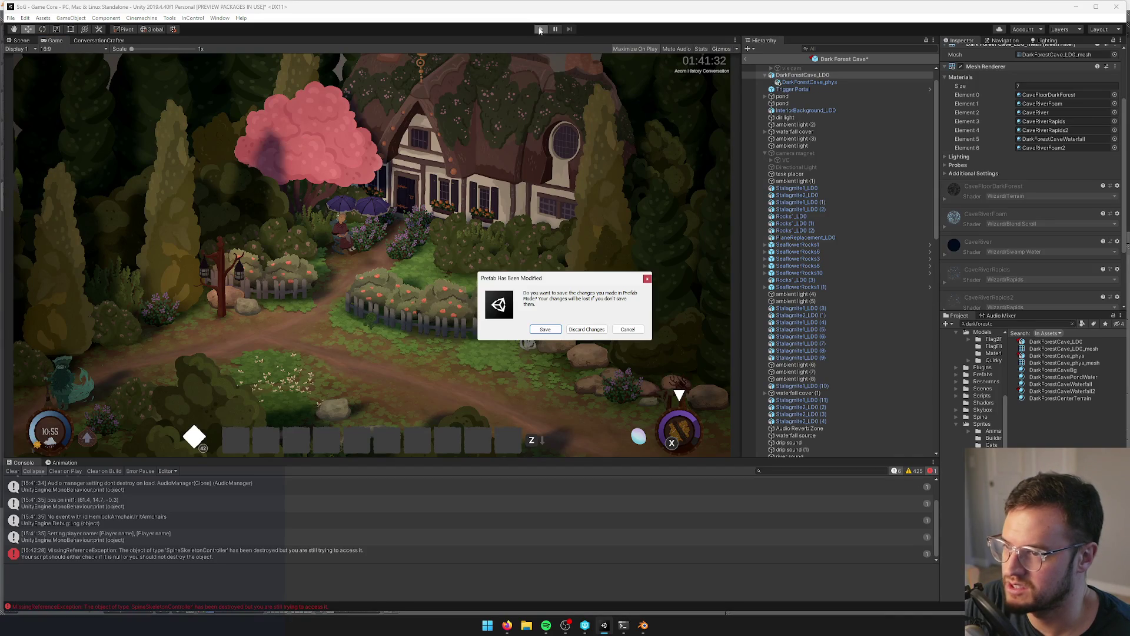
pyautogui.click(551, 331)
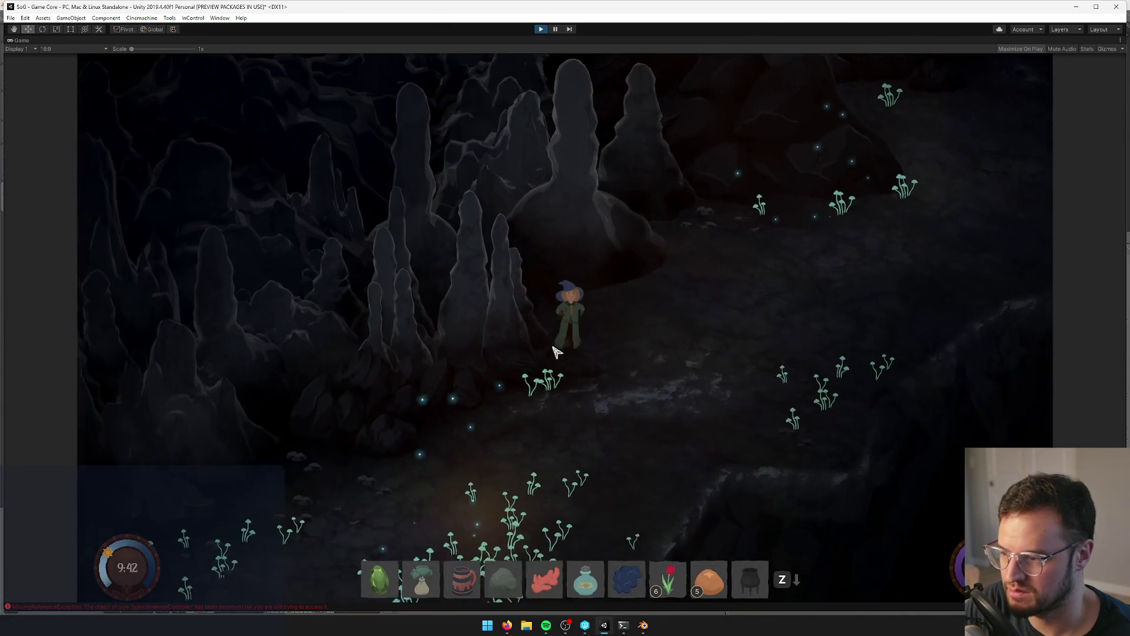
pyautogui.hotkey('alt', 'Tab')
pyautogui.hotkey('ctrl', 's')
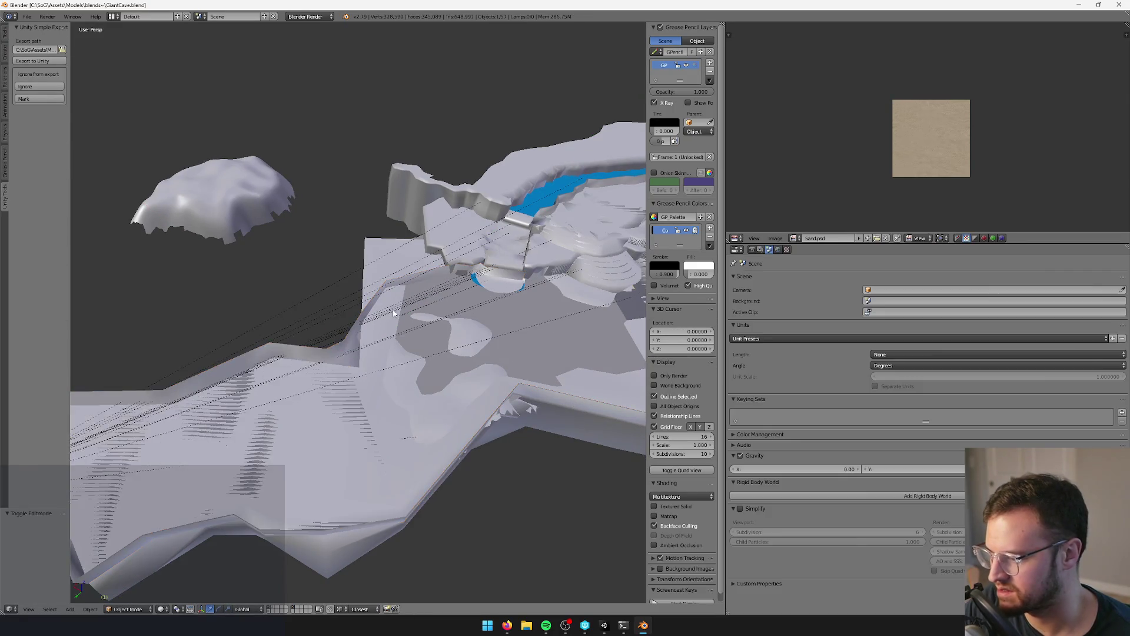
pyautogui.hotkey('alt', 'Tab')
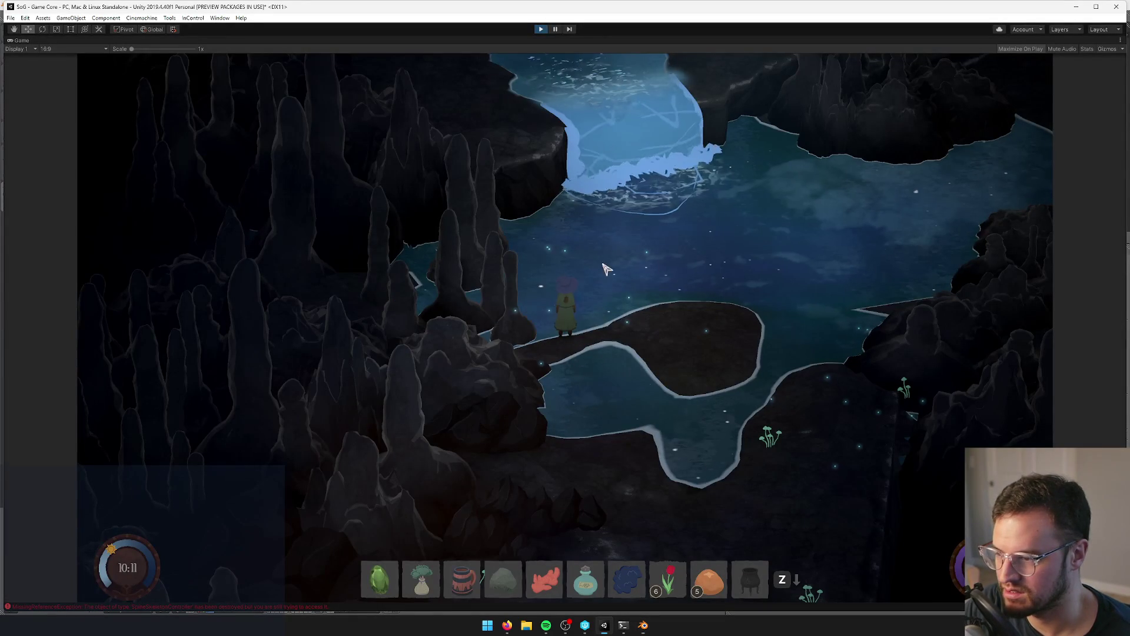
# - Walk the character into the waterfall, west alongside it and east into the pool, then stop playing
pyautogui.press('w')
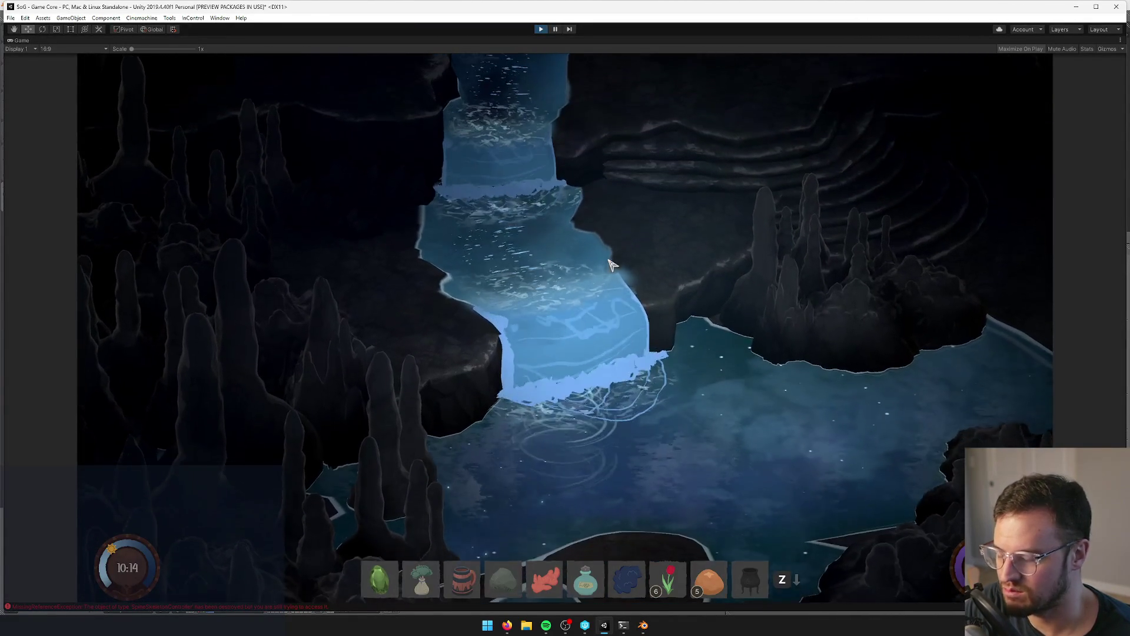
pyautogui.press('s')
pyautogui.press('a')
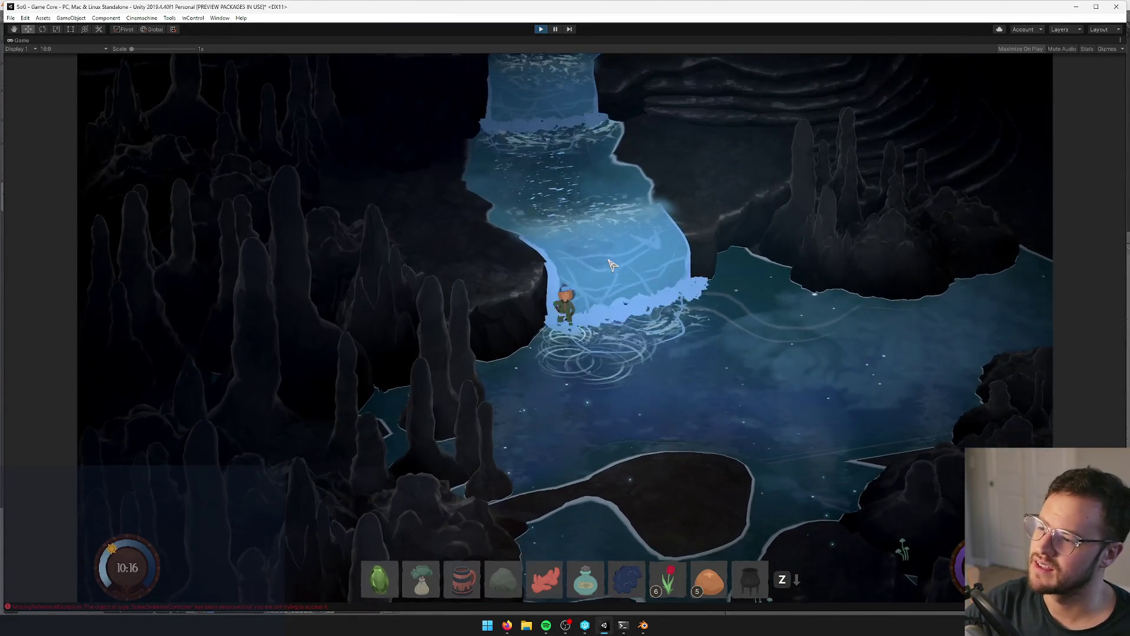
pyautogui.press('d')
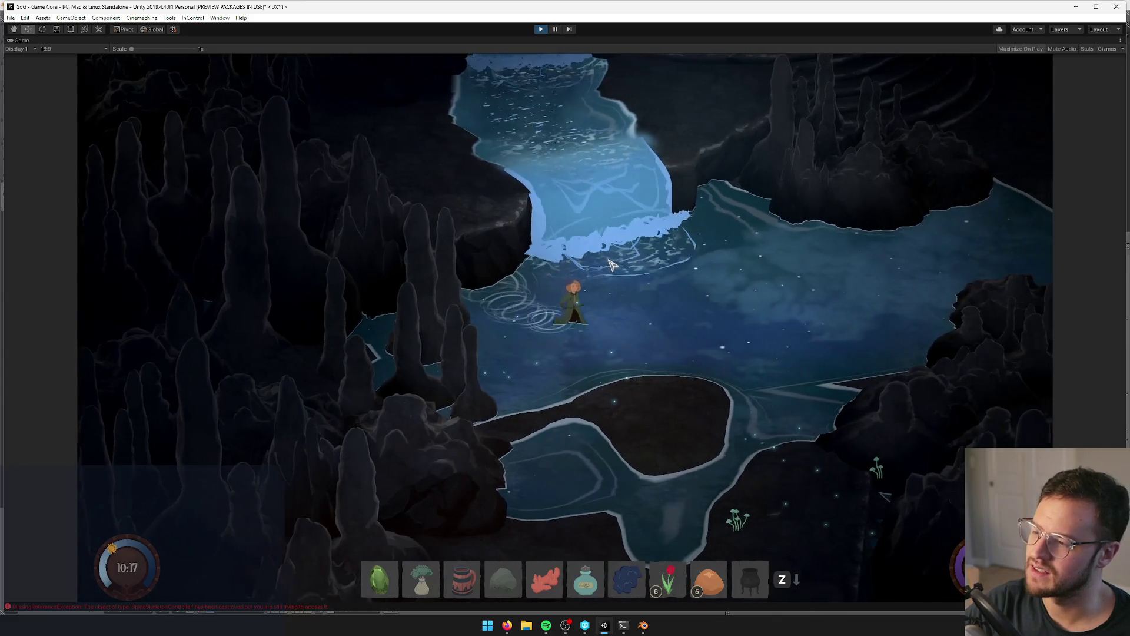
pyautogui.click(541, 29)
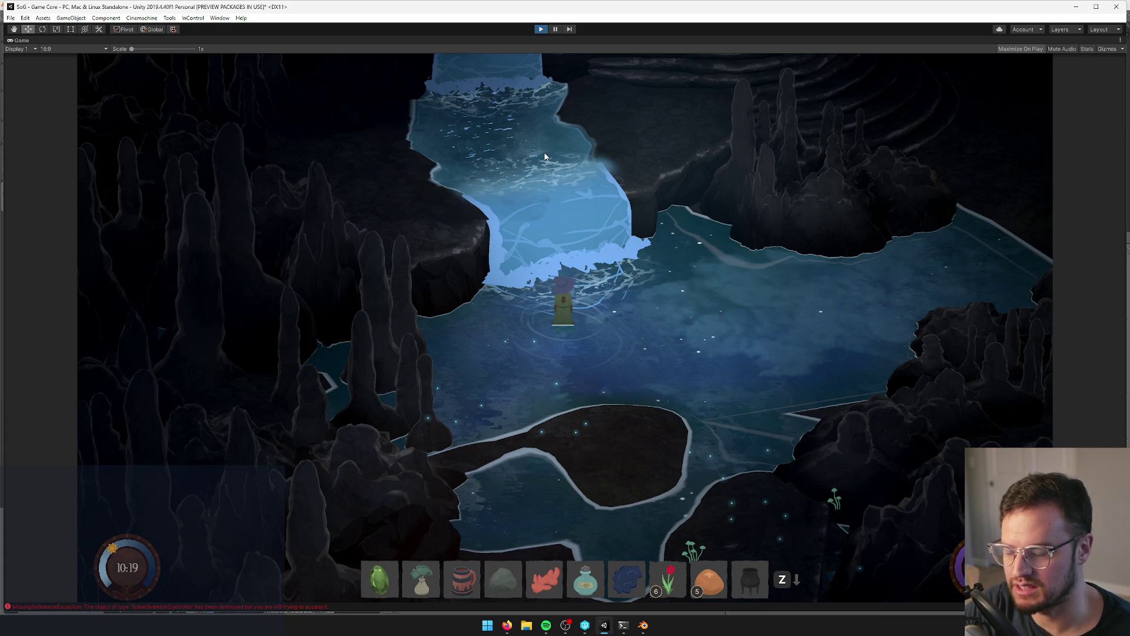
pyautogui.hotkey('ctrl', 'p')
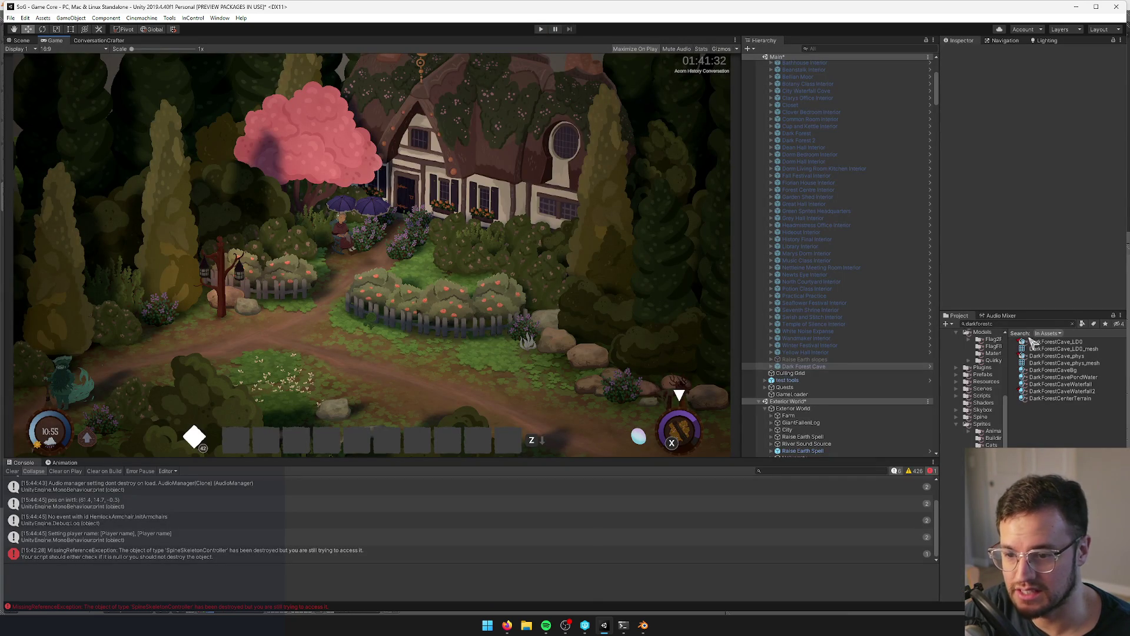
# - Select the DarkForestCave_LD0 model asset and search the project for 'cave dark'
pyautogui.click(1036, 342)
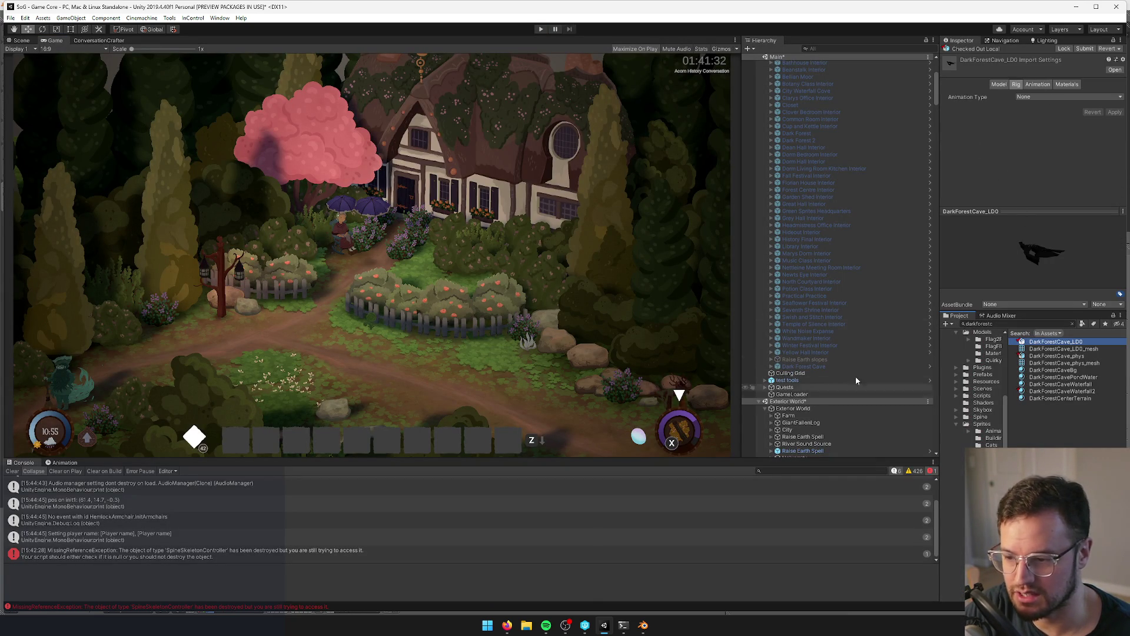
pyautogui.click(1014, 323)
pyautogui.write('cave def')
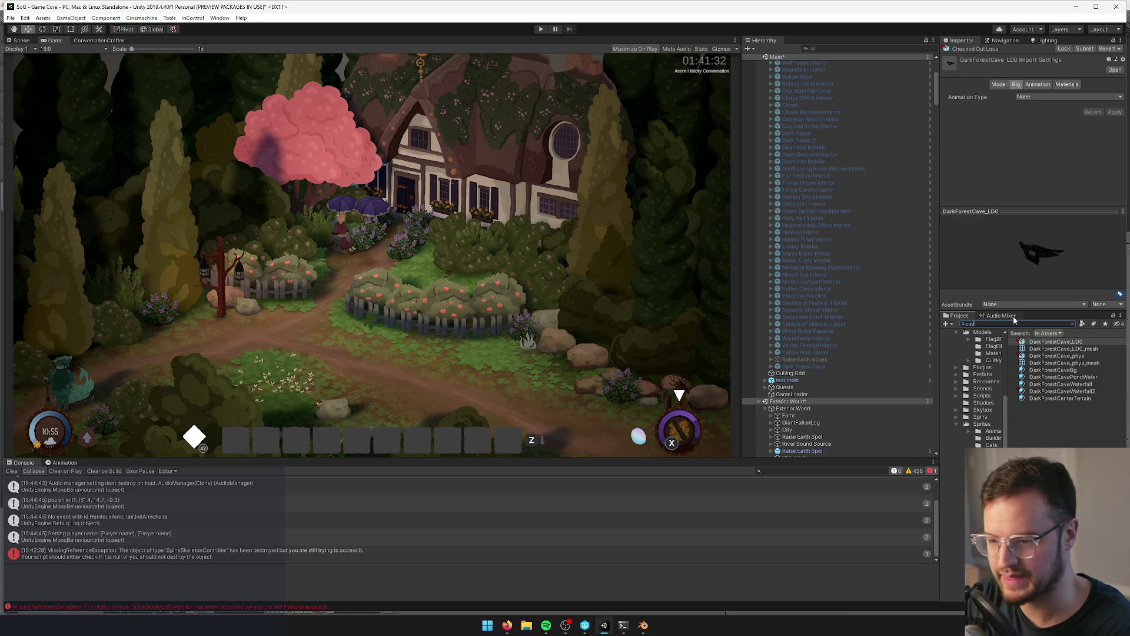
# - Open the Dark Forest Cave prefab and, from a cave mushroom, open the CaveWandmakerMushrooms material
pyautogui.write('k')
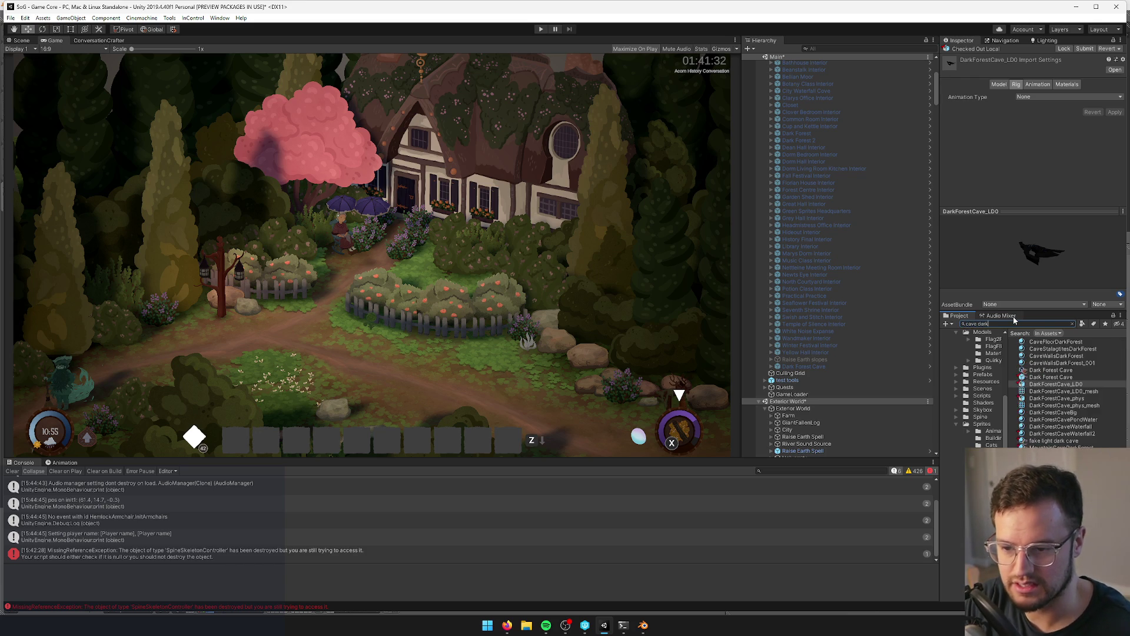
pyautogui.click(1051, 378)
pyautogui.click(1030, 88)
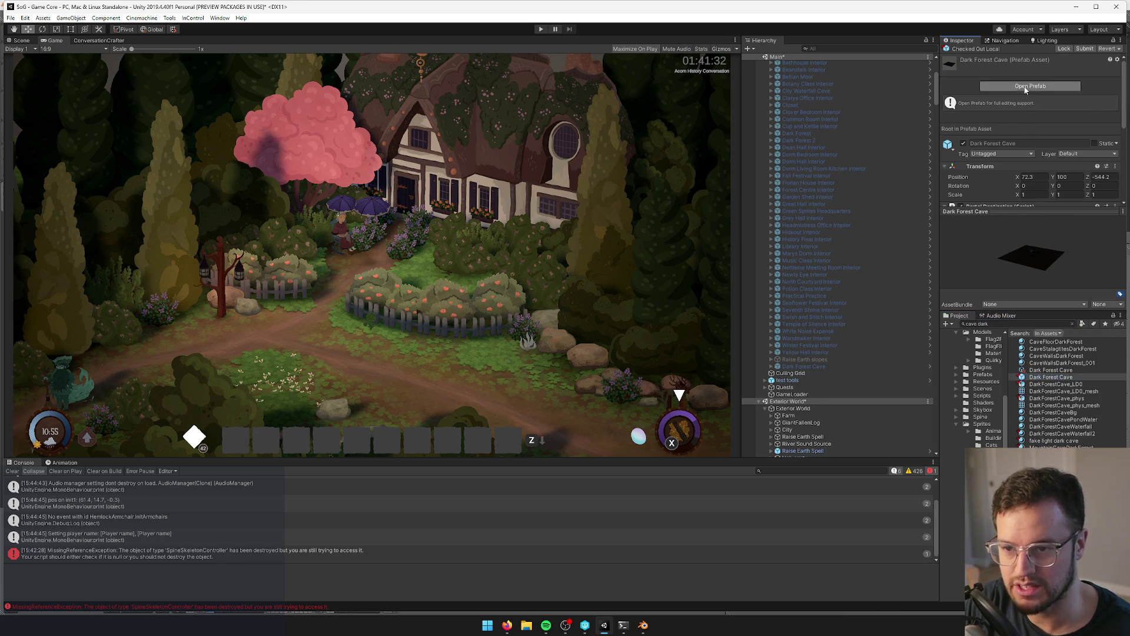
pyautogui.click(20, 41)
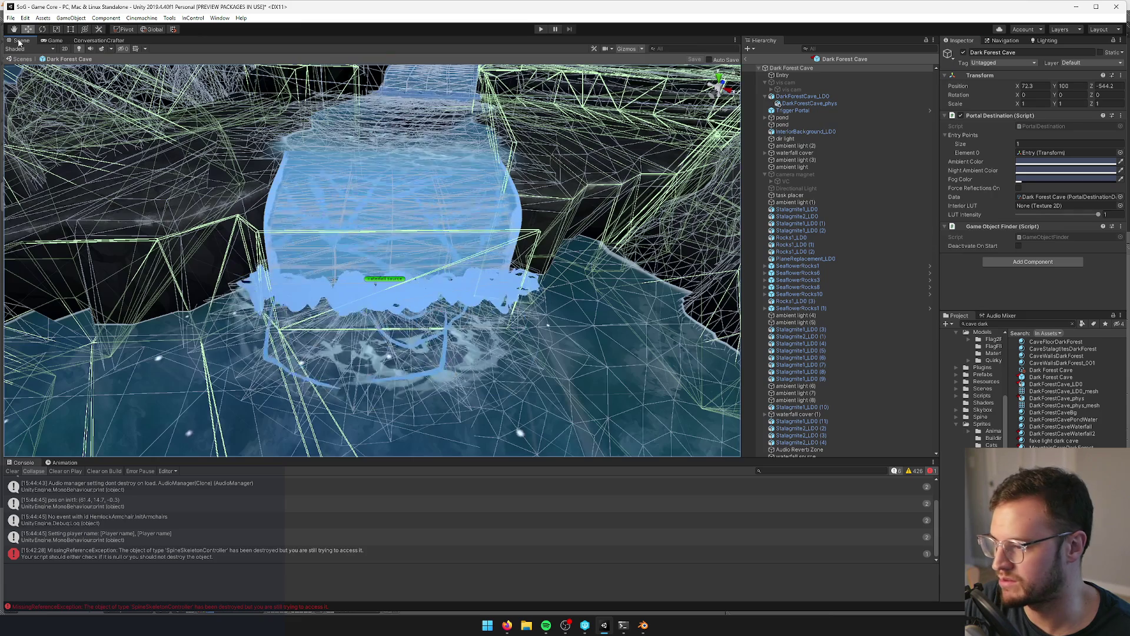
pyautogui.click(869, 273)
pyautogui.moveTo(521, 347)
pyautogui.mouseDown(button='right')
pyautogui.moveTo(518, 383)
pyautogui.moveTo(471, 329)
pyautogui.moveTo(424, 216)
pyautogui.mouseUp(button='right')
pyautogui.click(423, 216)
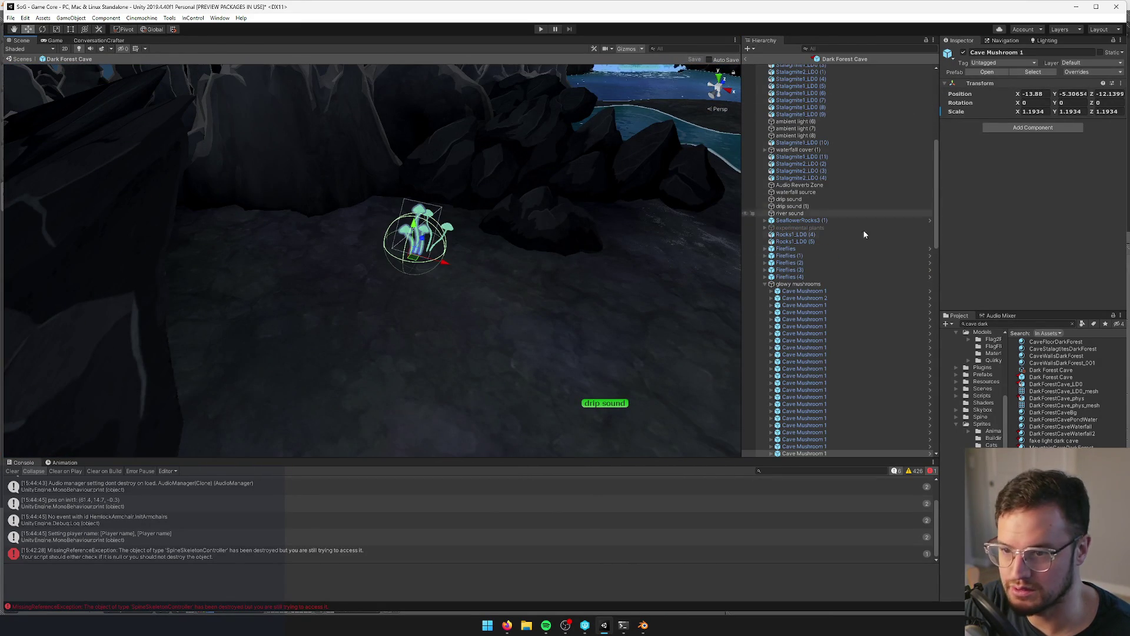
pyautogui.click(418, 209)
pyautogui.click(1066, 175)
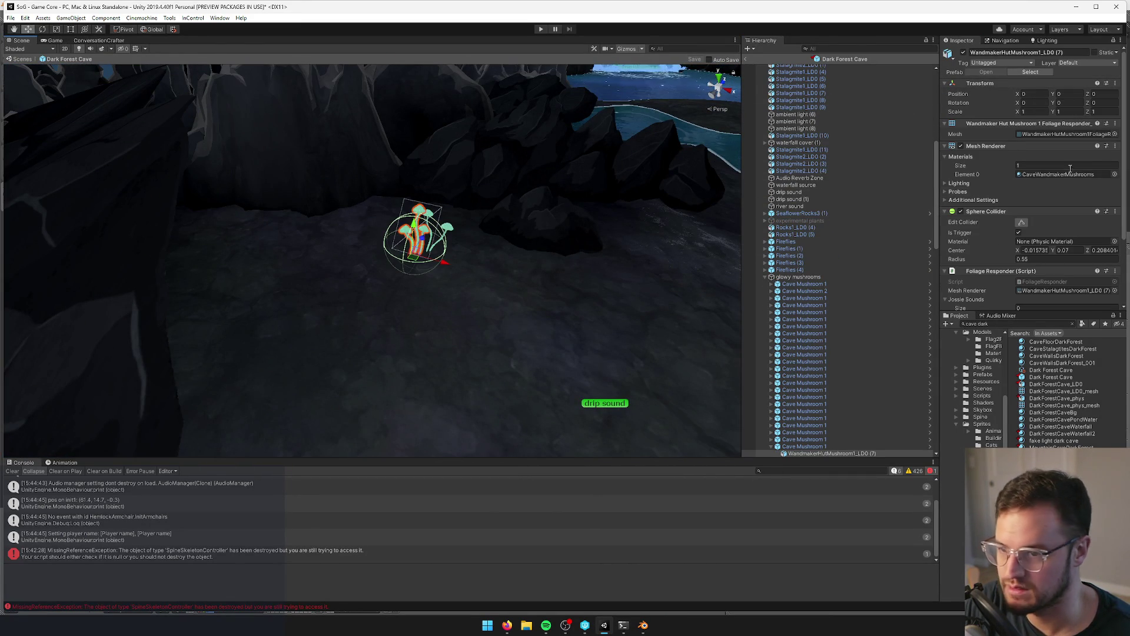
pyautogui.doubleClick(1067, 174)
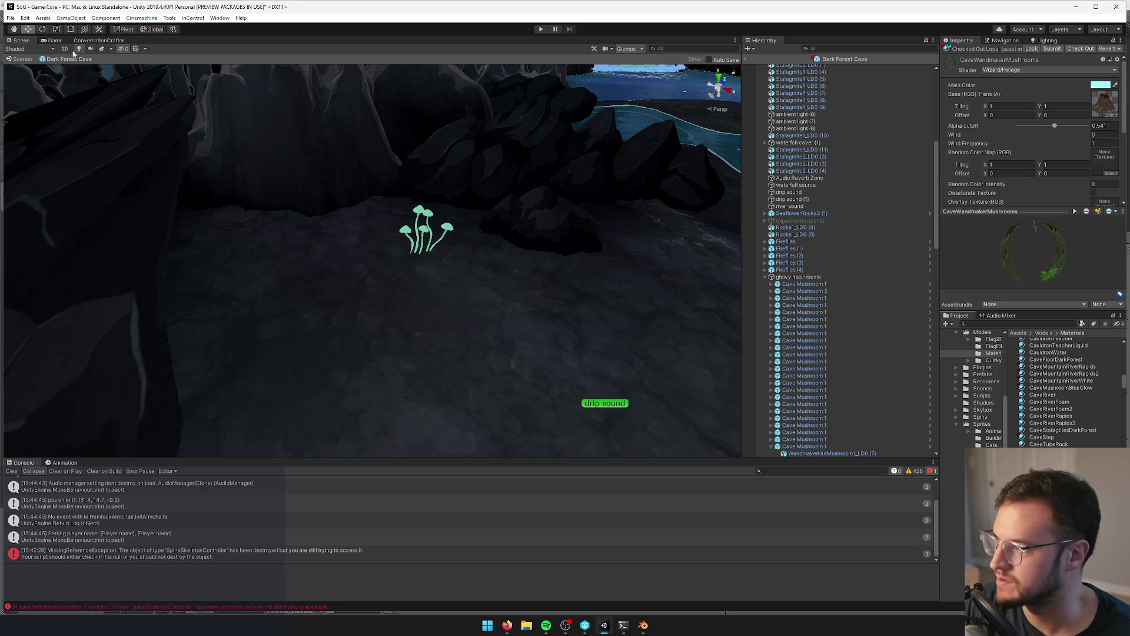
# - Shift the mushroom material's Main Color from cyan to a pale lavender-blue
pyautogui.click(56, 40)
pyautogui.click(32, 41)
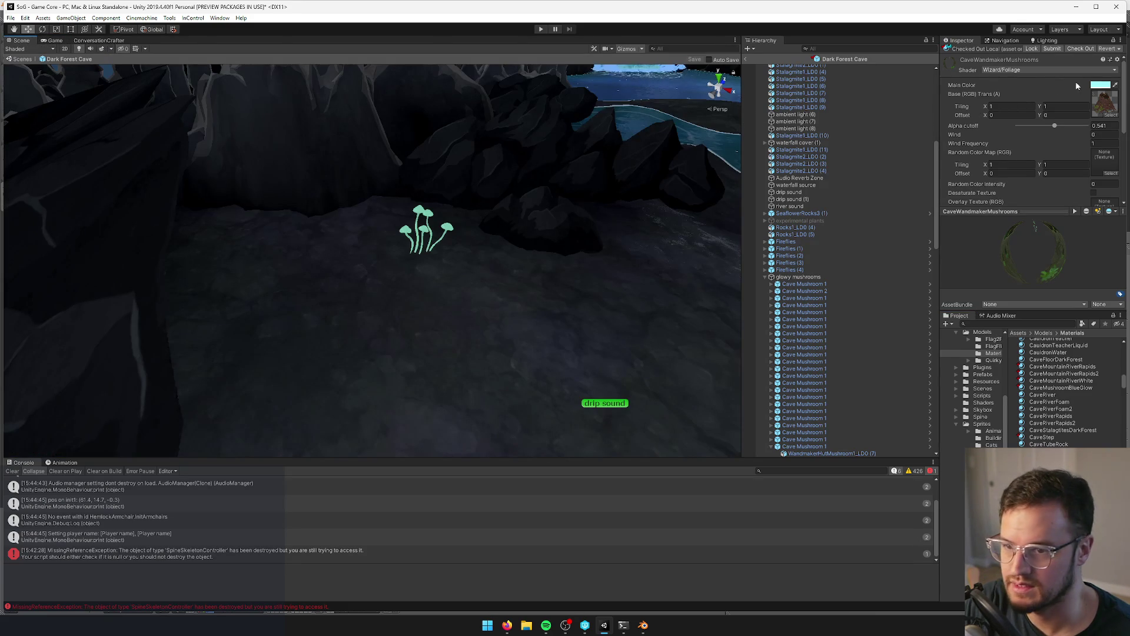
pyautogui.click(1106, 86)
pyautogui.moveTo(687, 197); pyautogui.dragTo(697, 219)
pyautogui.click(409, 244)
pyautogui.moveTo(409, 244)
pyautogui.mouseDown(button='right')
pyautogui.moveTo(382, 243)
pyautogui.moveTo(382, 268)
pyautogui.mouseUp(button='right')
pyautogui.click(1098, 86)
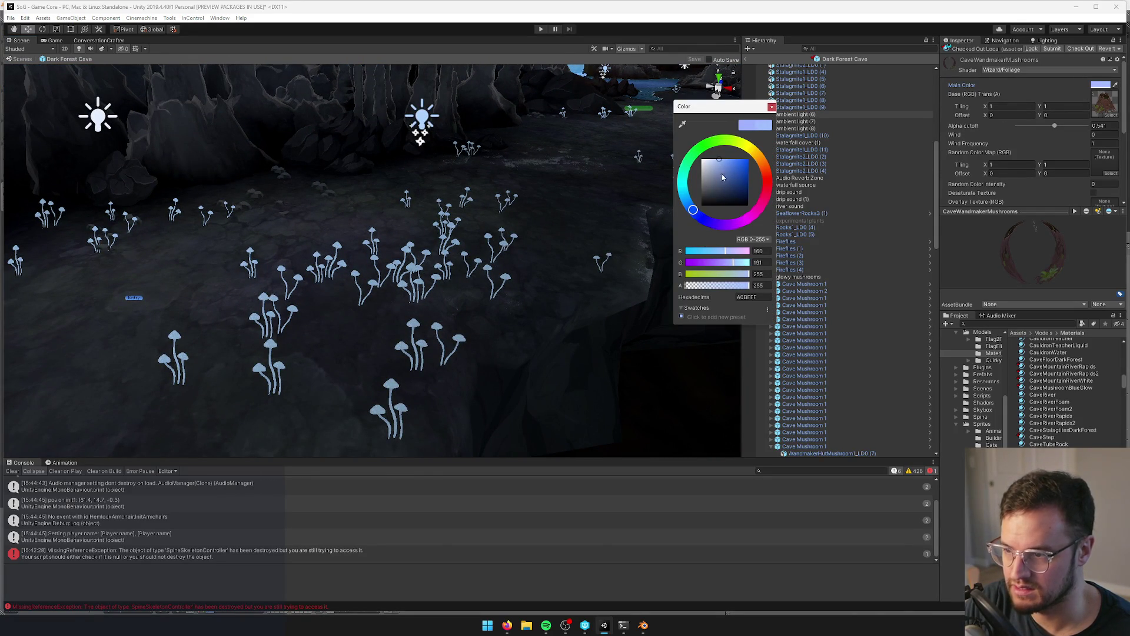
pyautogui.click(1077, 136)
# - Enter 53 for Selection Glow, deepen Main Color to blue 75A2FF, and exit prefab editing
pyautogui.scroll(-3, 1077, 136)
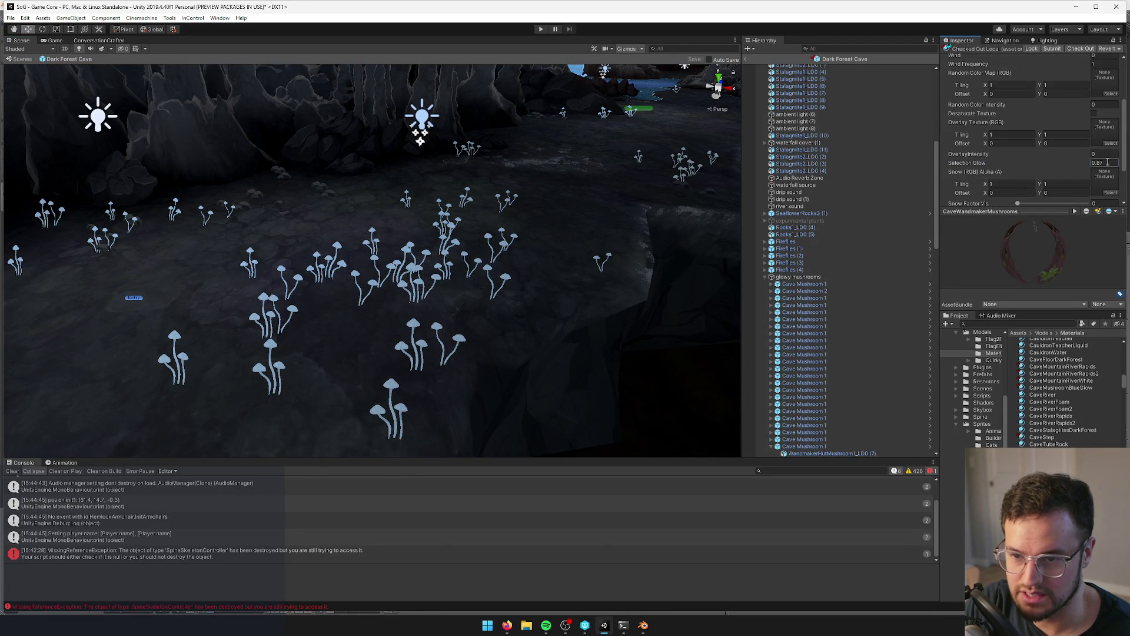
pyautogui.write('5')
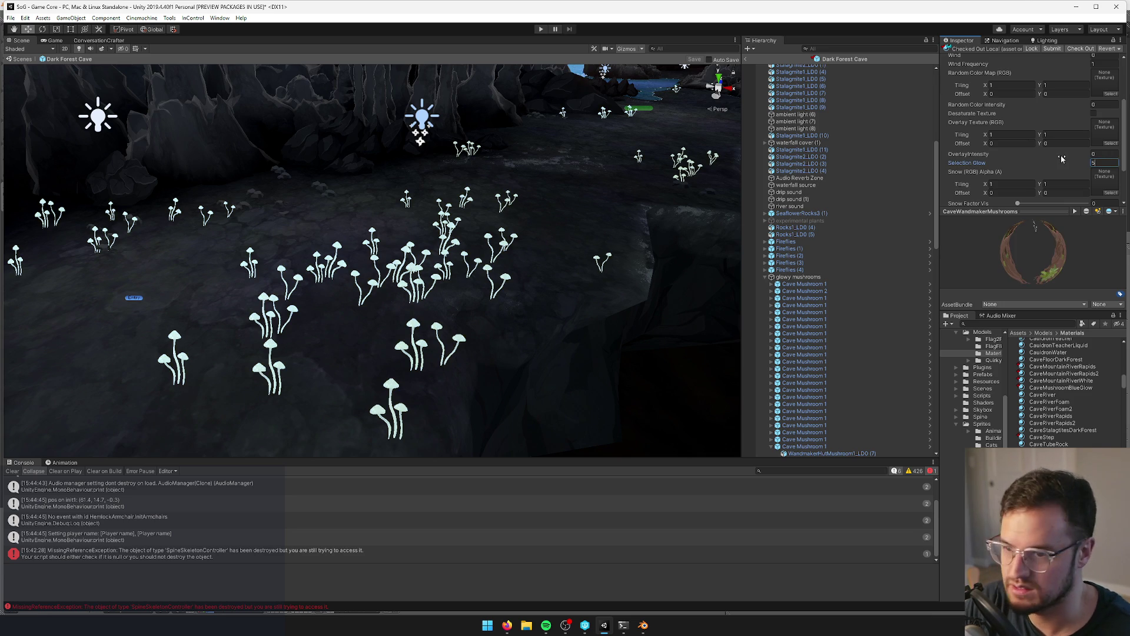
pyautogui.write('3')
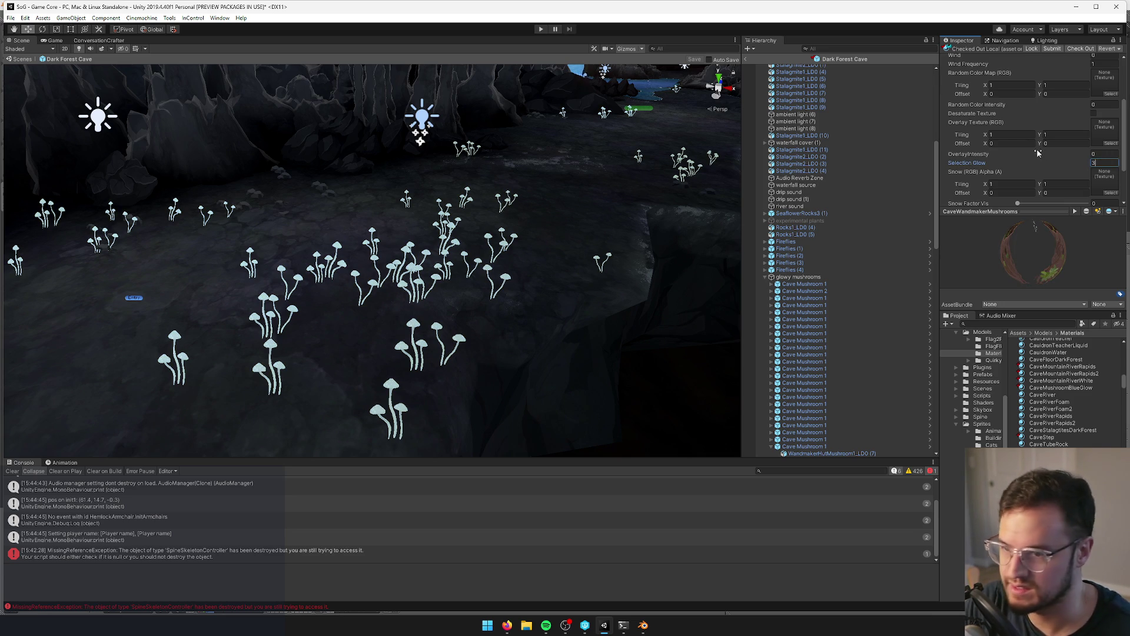
pyautogui.scroll(3, 1025, 151)
pyautogui.click(1101, 85)
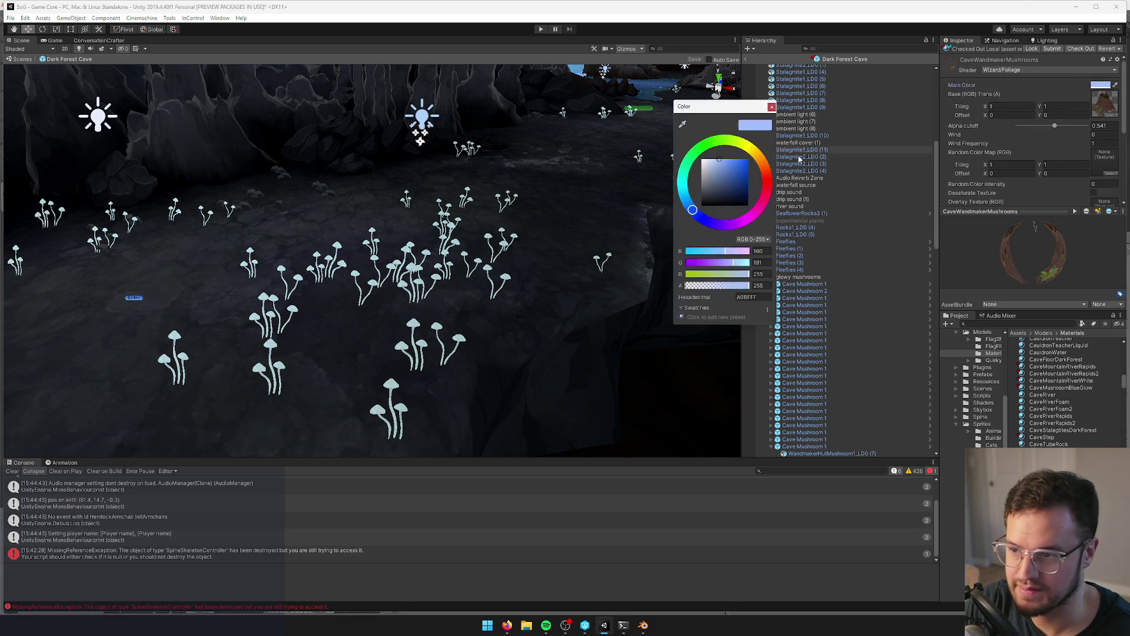
pyautogui.click(731, 159)
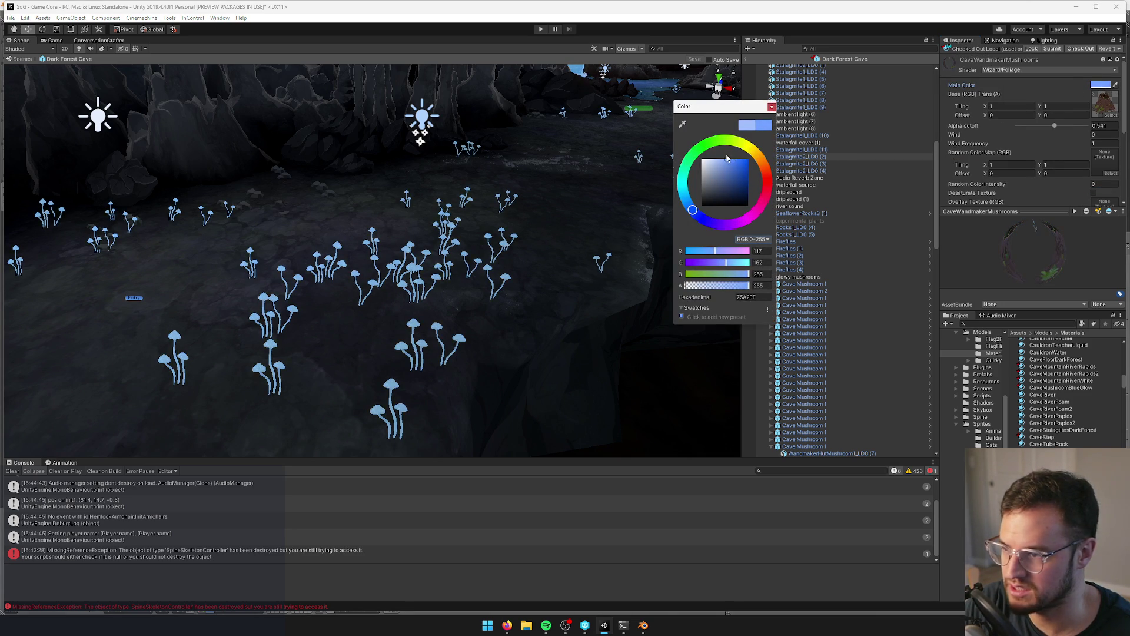
pyautogui.click(771, 107)
pyautogui.keyDown('alt'); pyautogui.moveTo(447, 188); pyautogui.dragTo(518, 169); pyautogui.keyUp('alt')
pyautogui.scroll(10, 518, 168)
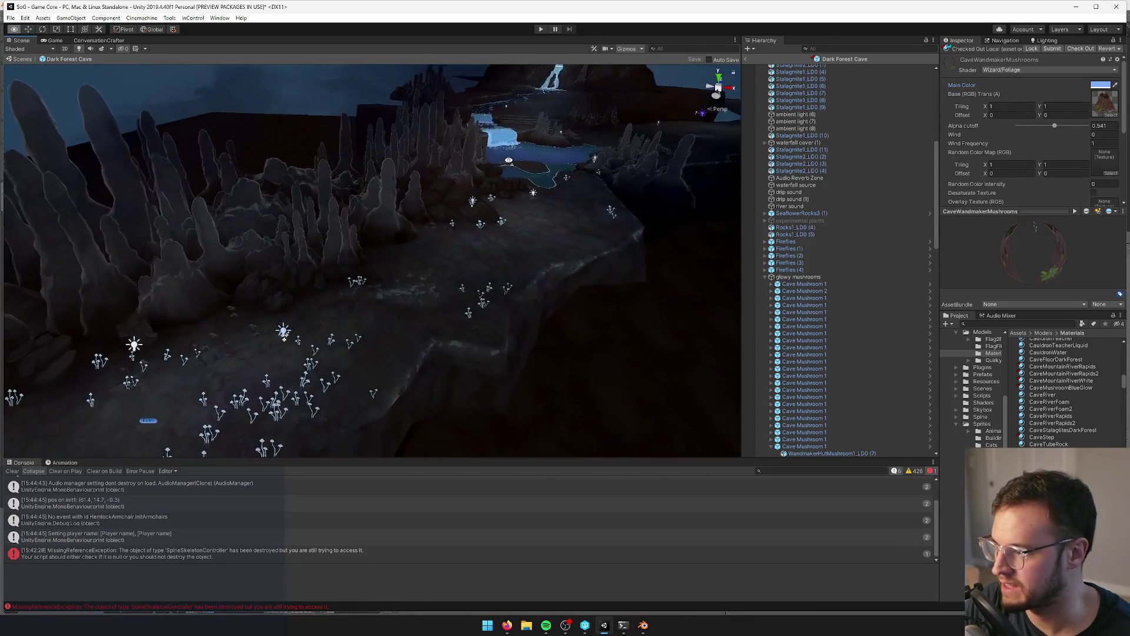
pyautogui.click(748, 60)
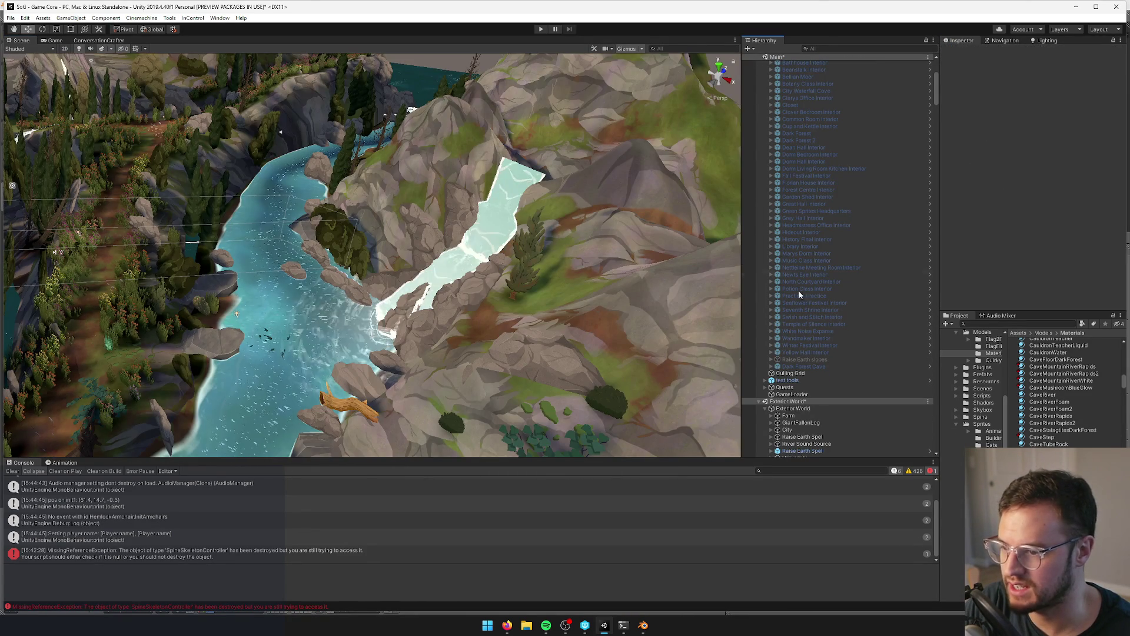
# - Reopen the Dark Forest Cave prefab, look over the wireframe cave and water, then start Play
pyautogui.click(810, 365)
pyautogui.click(988, 69)
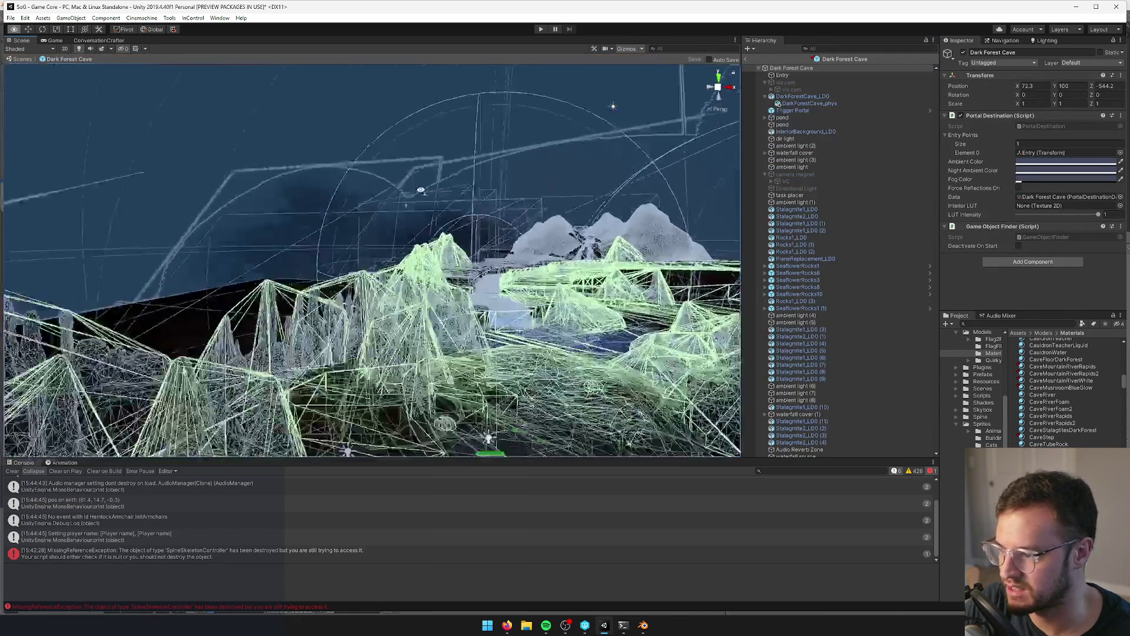
pyautogui.moveTo(590, 209)
pyautogui.keyDown('alt'); pyautogui.mouseDown()
pyautogui.moveTo(552, 347)
pyautogui.moveTo(365, 321)
pyautogui.moveTo(320, 358)
pyautogui.moveTo(267, 354)
pyautogui.moveTo(250, 325)
pyautogui.mouseUp(); pyautogui.keyUp('alt')
pyautogui.moveTo(251, 325); pyautogui.dragTo(251, 325, button='right')
pyautogui.click(540, 29)
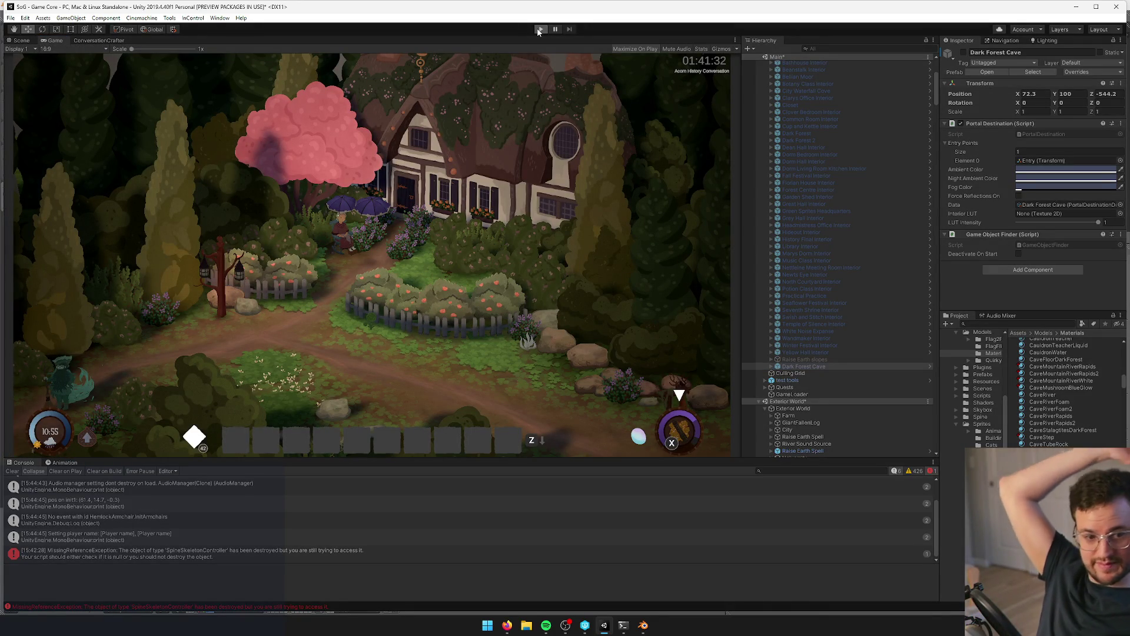
# - Walk the character through the cave pool to the waterfall and right along the water's edge
pyautogui.click(539, 29)
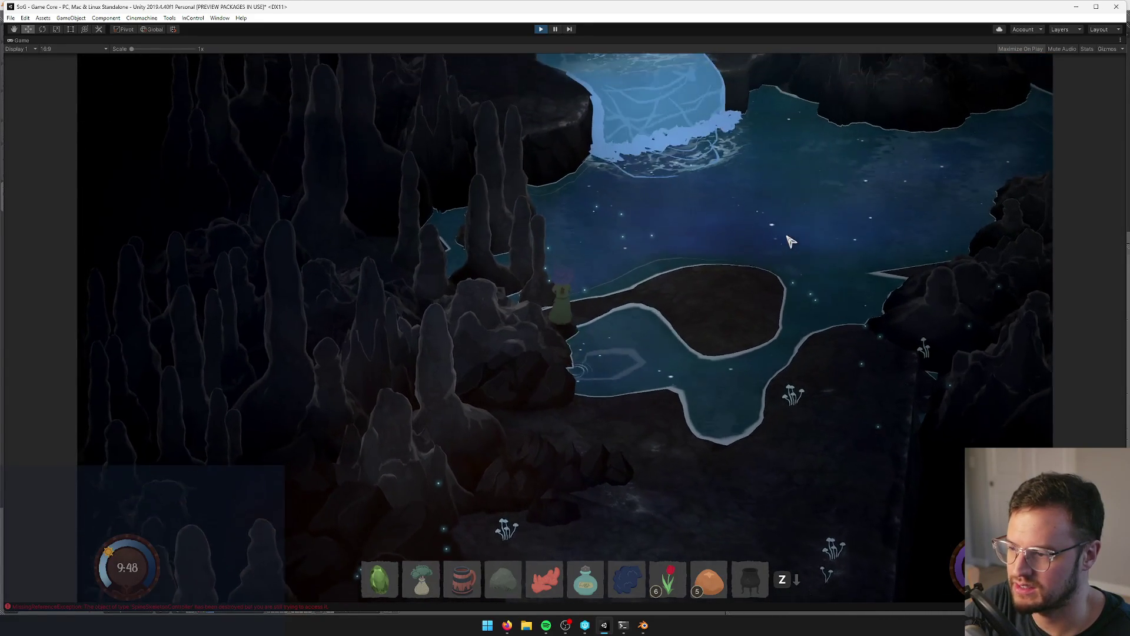
pyautogui.press('w')
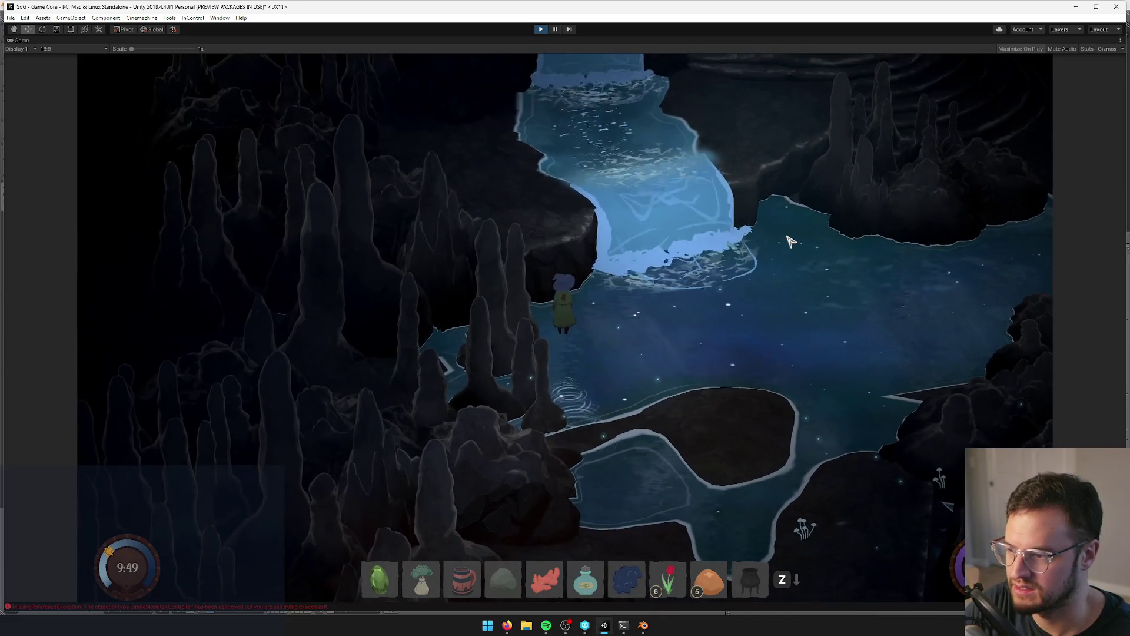
pyautogui.press('w')
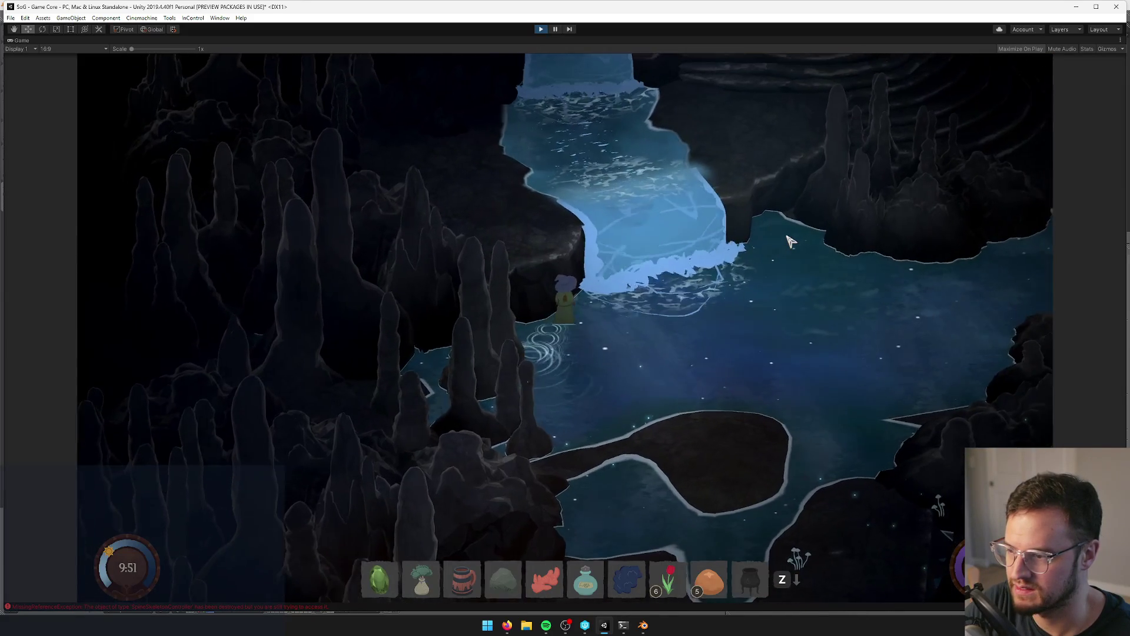
pyautogui.press('s')
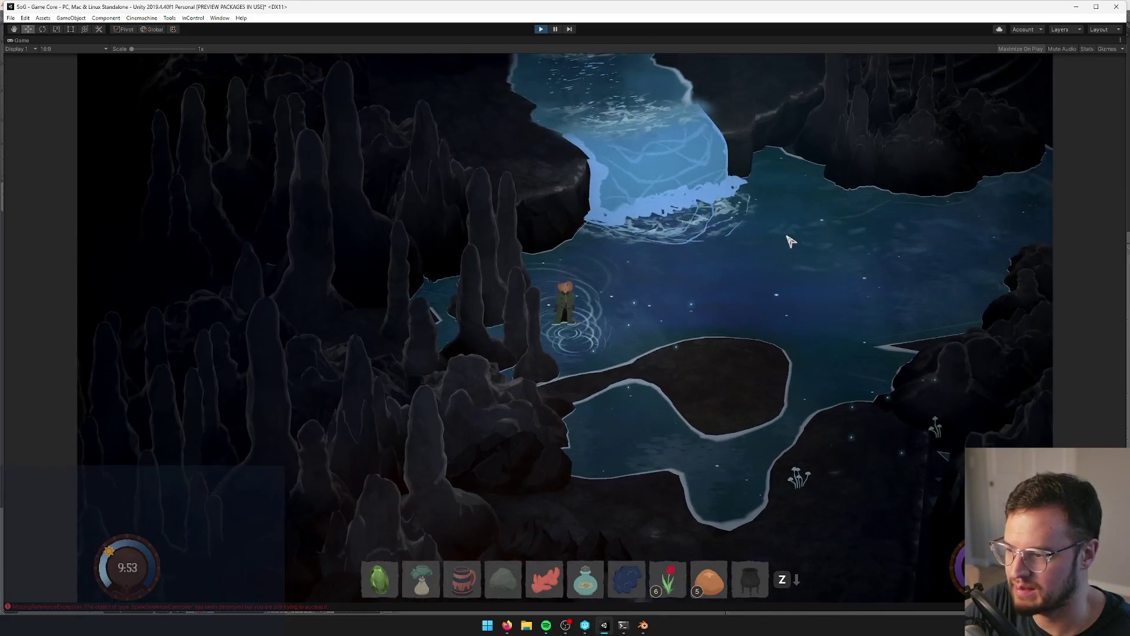
pyautogui.press('w')
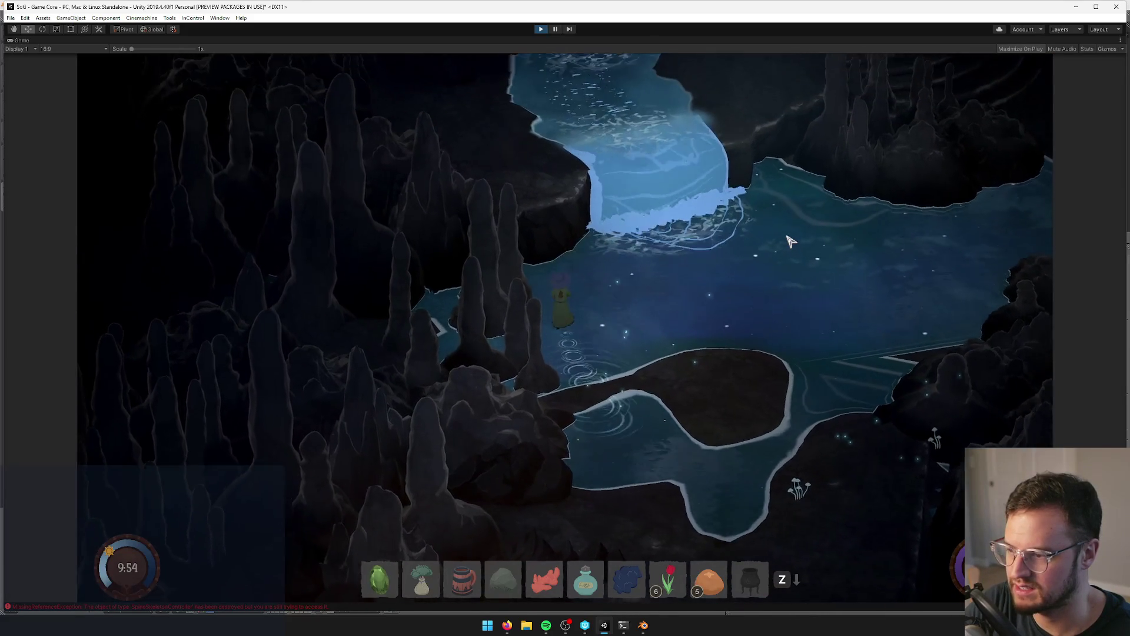
pyautogui.press('w')
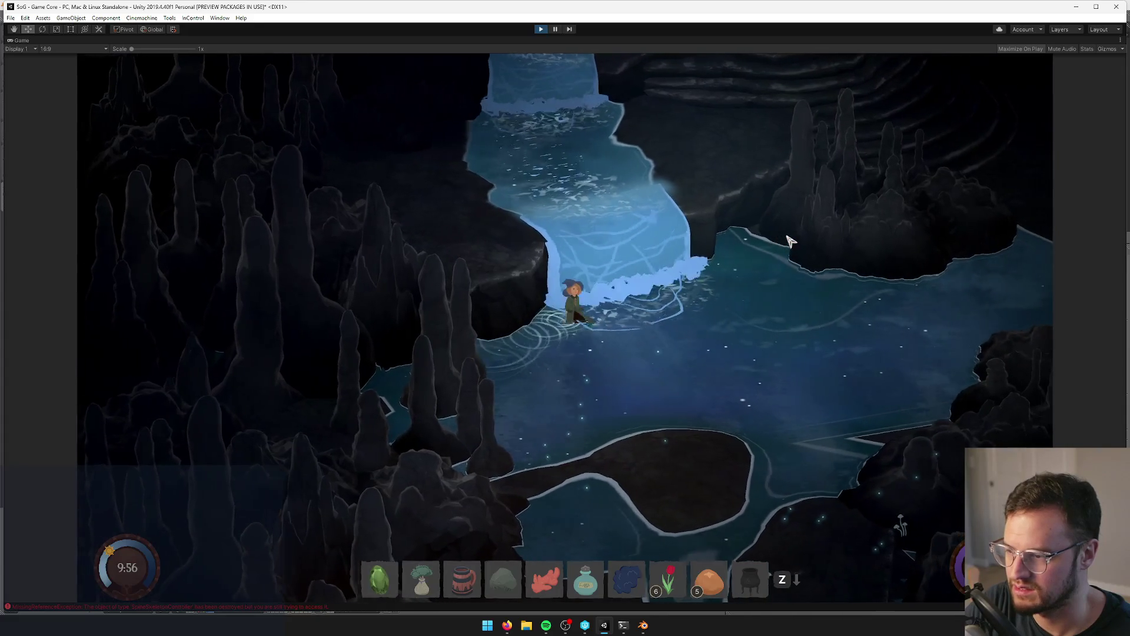
pyautogui.press('d')
pyautogui.press('s')
pyautogui.press('d')
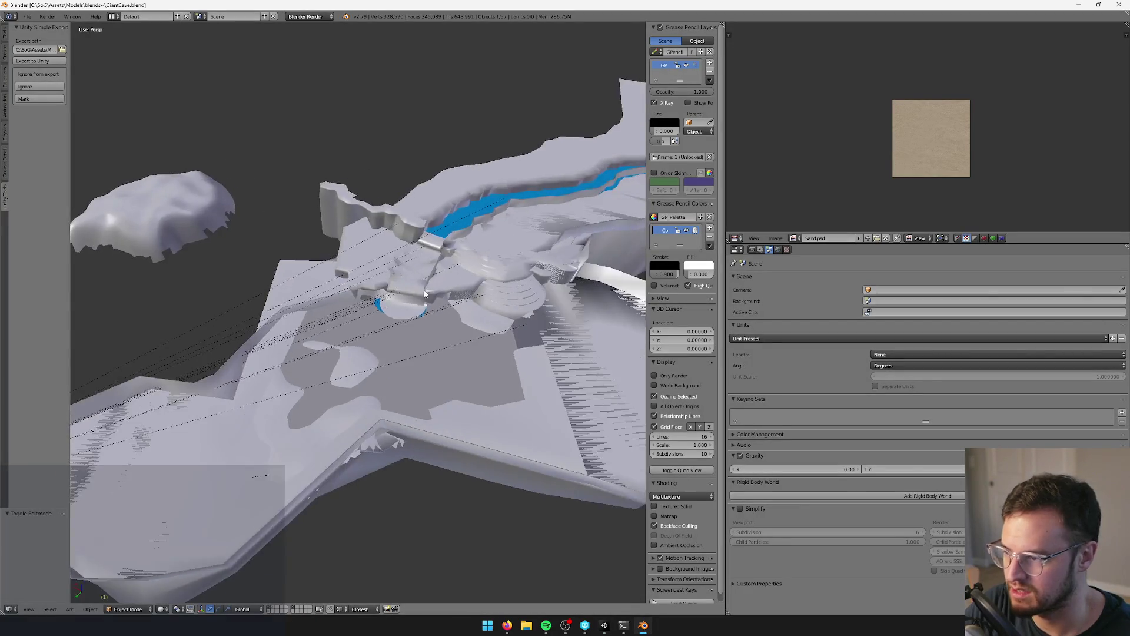
# - Move a selected edge of the Plane.033 ledge mesh in Edit Mode, then switch to the running Unity game
pyautogui.scroll(5, 421, 300)
pyautogui.rightClick(404, 218)
pyautogui.moveTo(427, 249)
pyautogui.mouseDown(button='middle')
pyautogui.moveTo(448, 322)
pyautogui.moveTo(364, 308)
pyautogui.moveTo(470, 339)
pyautogui.moveTo(495, 285)
pyautogui.moveTo(512, 293)
pyautogui.moveTo(462, 268)
pyautogui.moveTo(466, 323)
pyautogui.moveTo(433, 335)
pyautogui.moveTo(422, 362)
pyautogui.moveTo(448, 335)
pyautogui.mouseUp(button='middle')
pyautogui.press('Tab')
pyautogui.keyDown('shift'); pyautogui.rightClick(408, 342); pyautogui.keyUp('shift')
pyautogui.press('g')
pyautogui.click(409, 376)
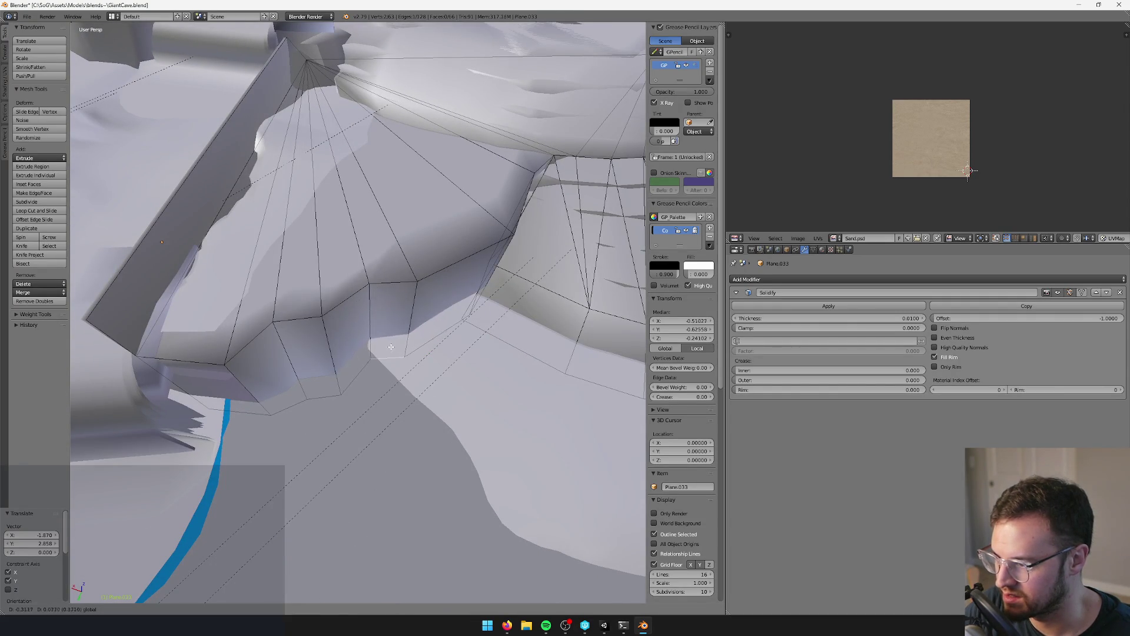
pyautogui.moveTo(318, 399); pyautogui.dragTo(392, 354, button='middle')
pyautogui.press('Tab')
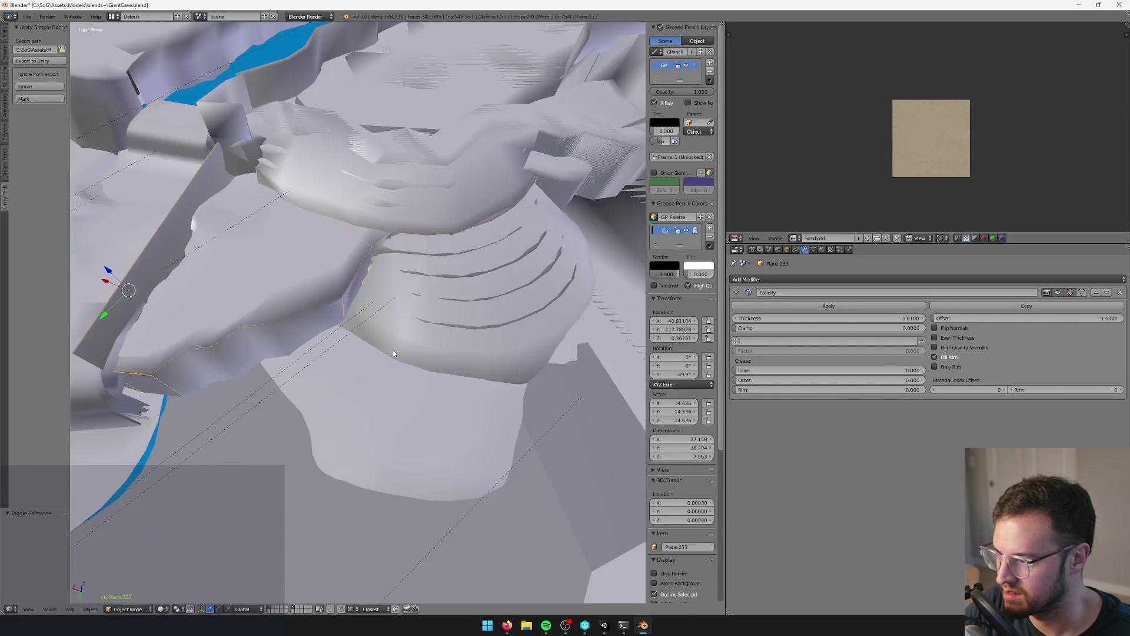
pyautogui.hotkey('alt', 'Tab')
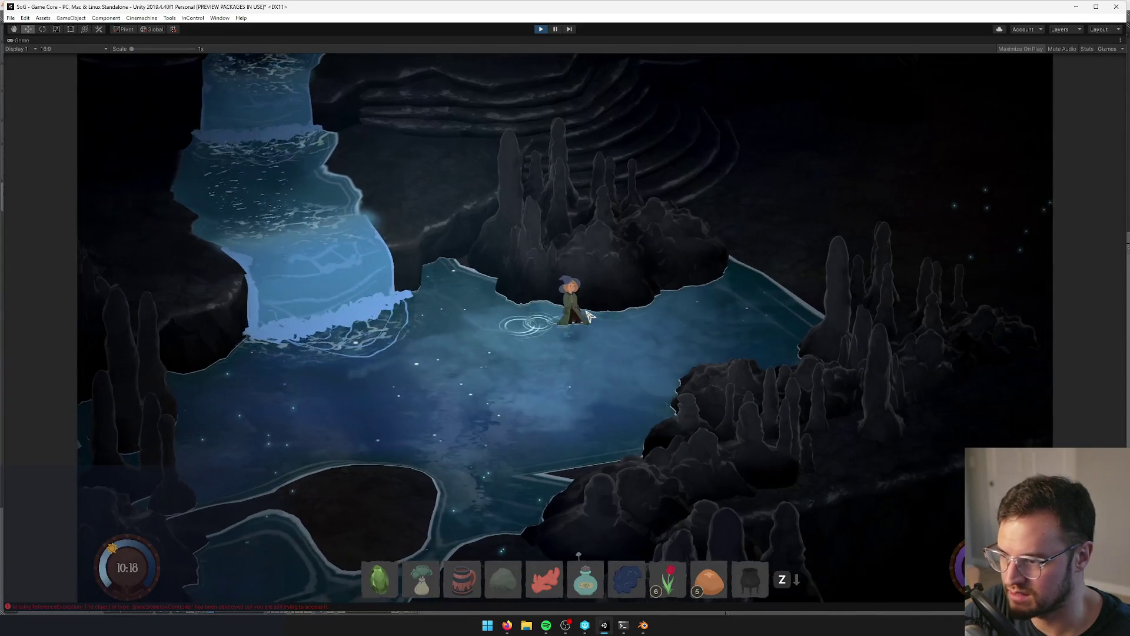
# - Walk the character up the cave, across the waterfall pool and along the rock ledge, then stop Play and return to Blender
pyautogui.press('w')
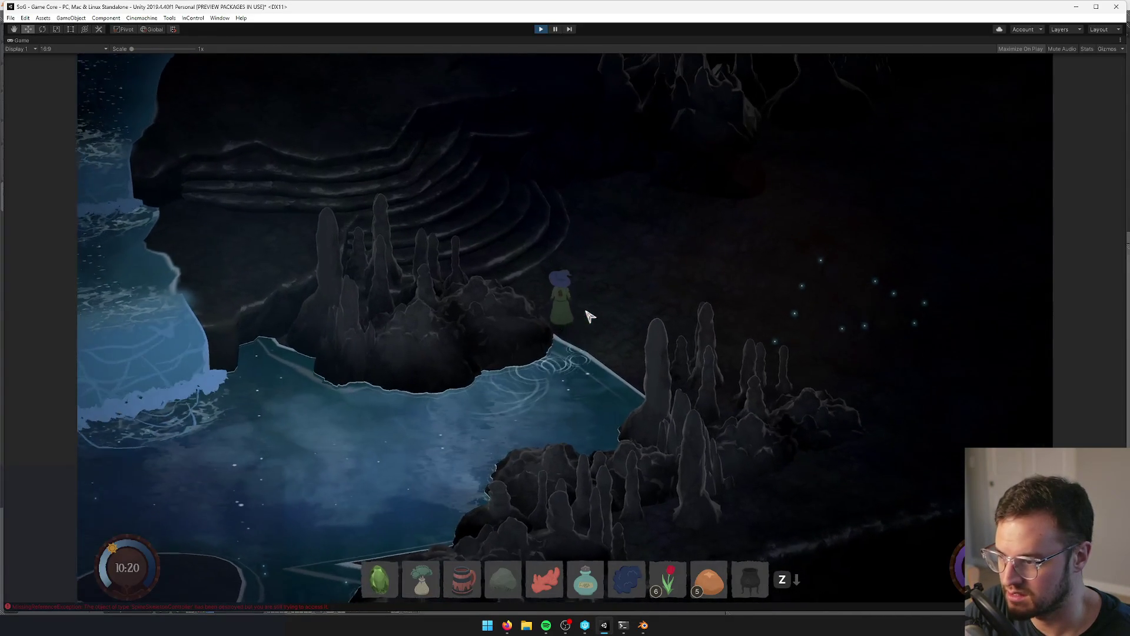
pyautogui.press('w')
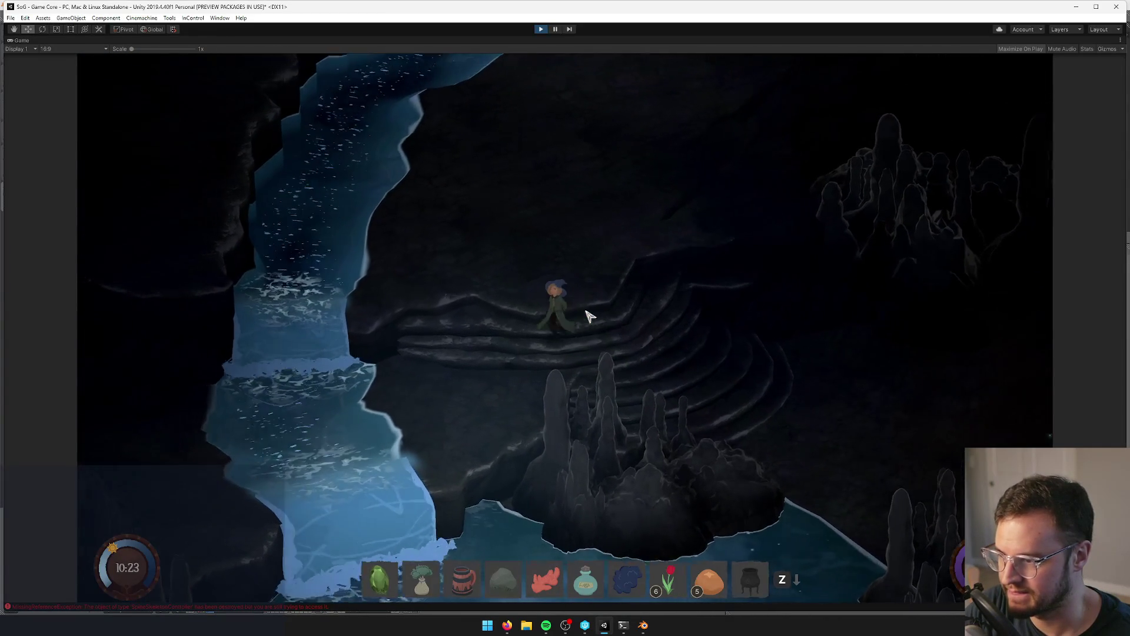
pyautogui.press('a')
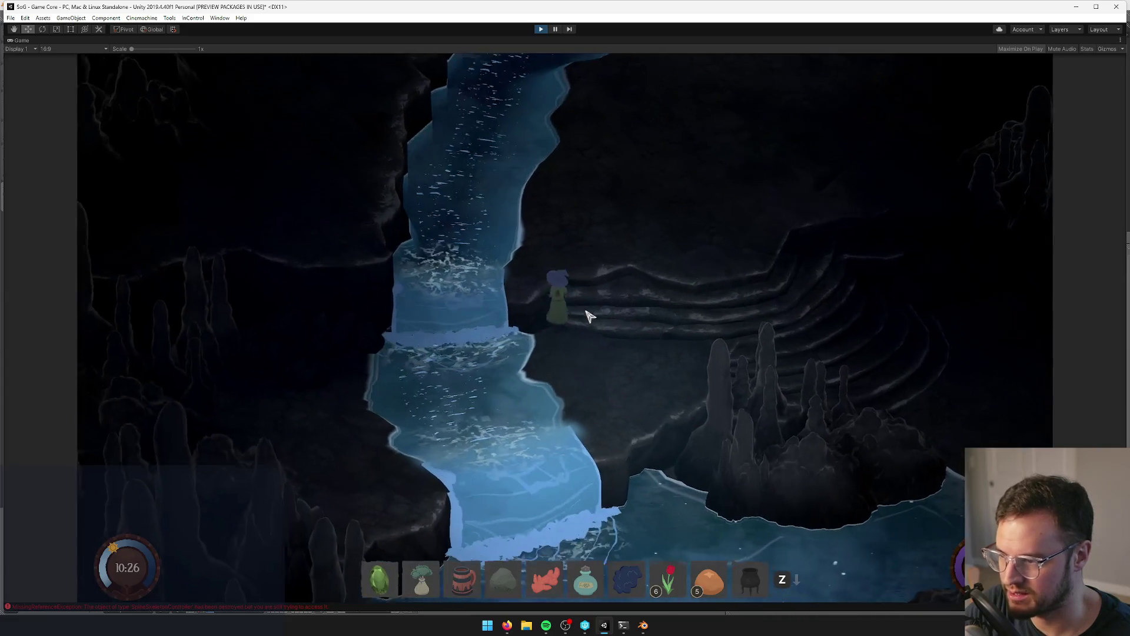
pyautogui.press('s')
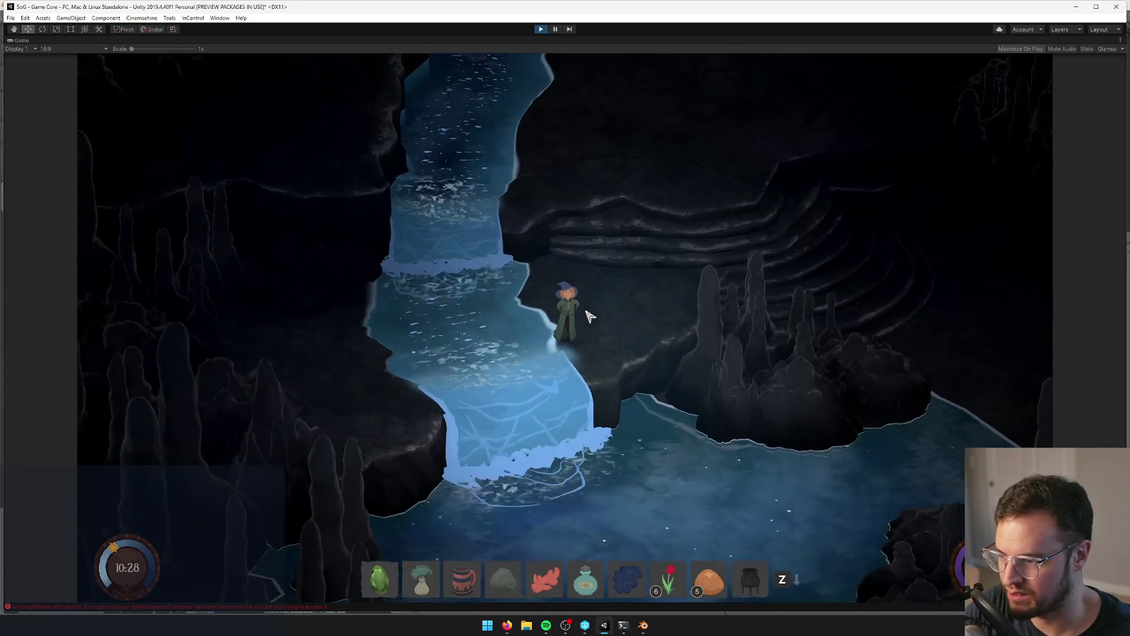
pyautogui.press('d')
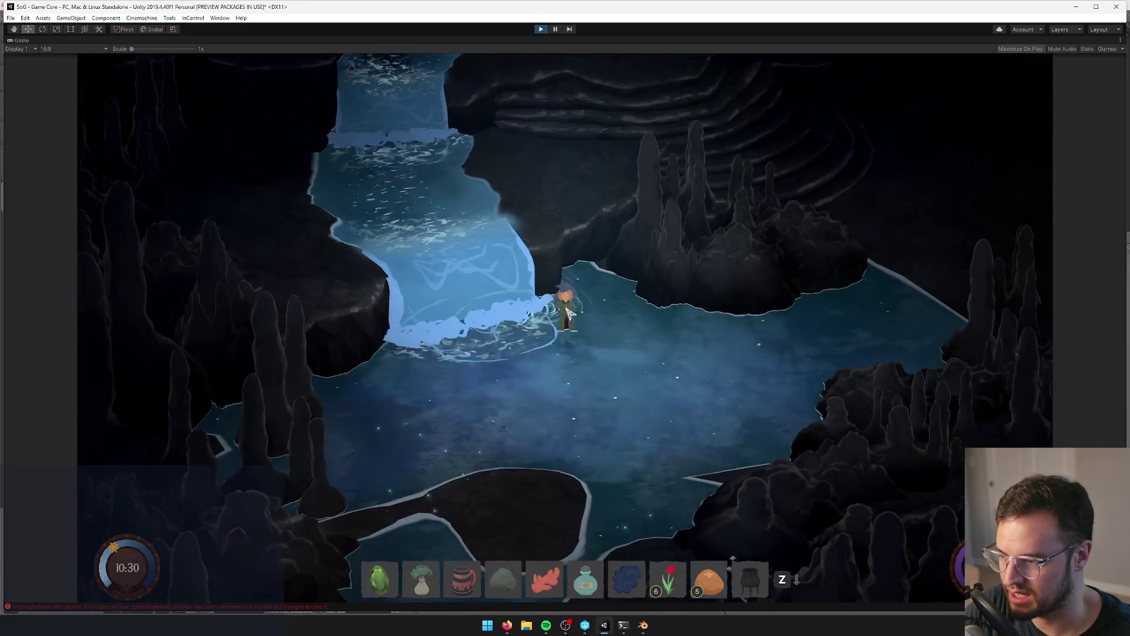
pyautogui.press('w')
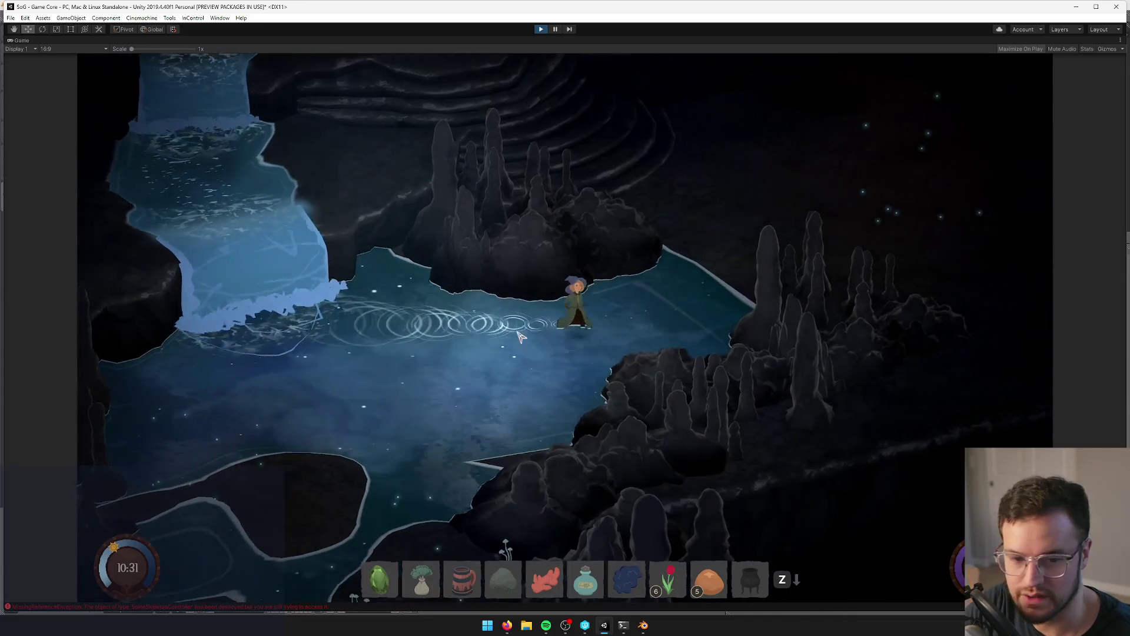
pyautogui.press('w')
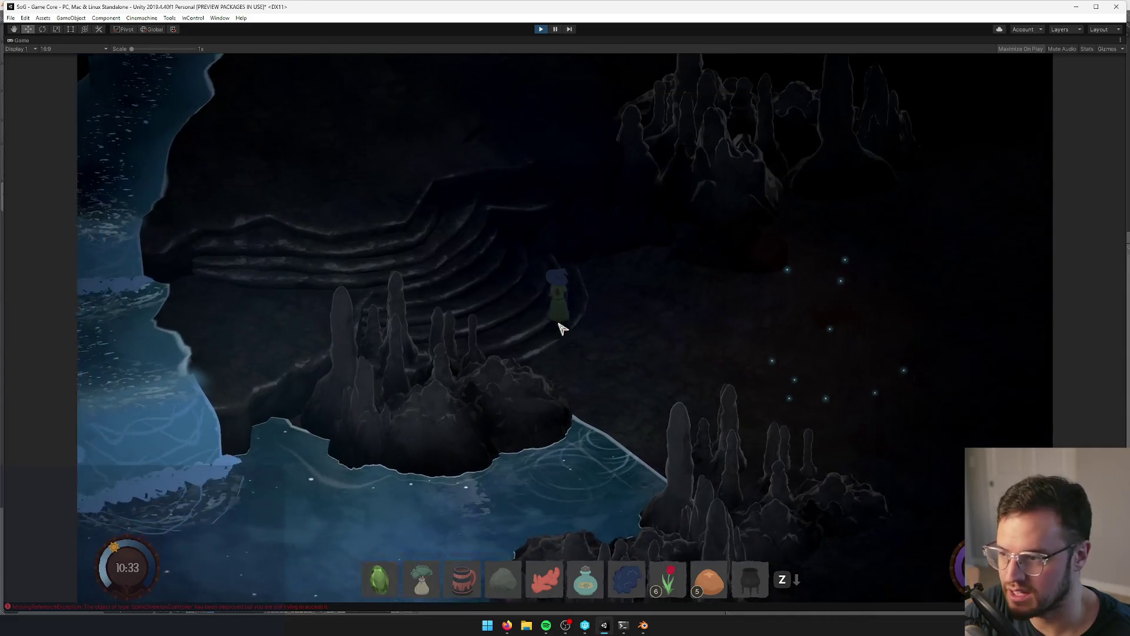
pyautogui.press('d')
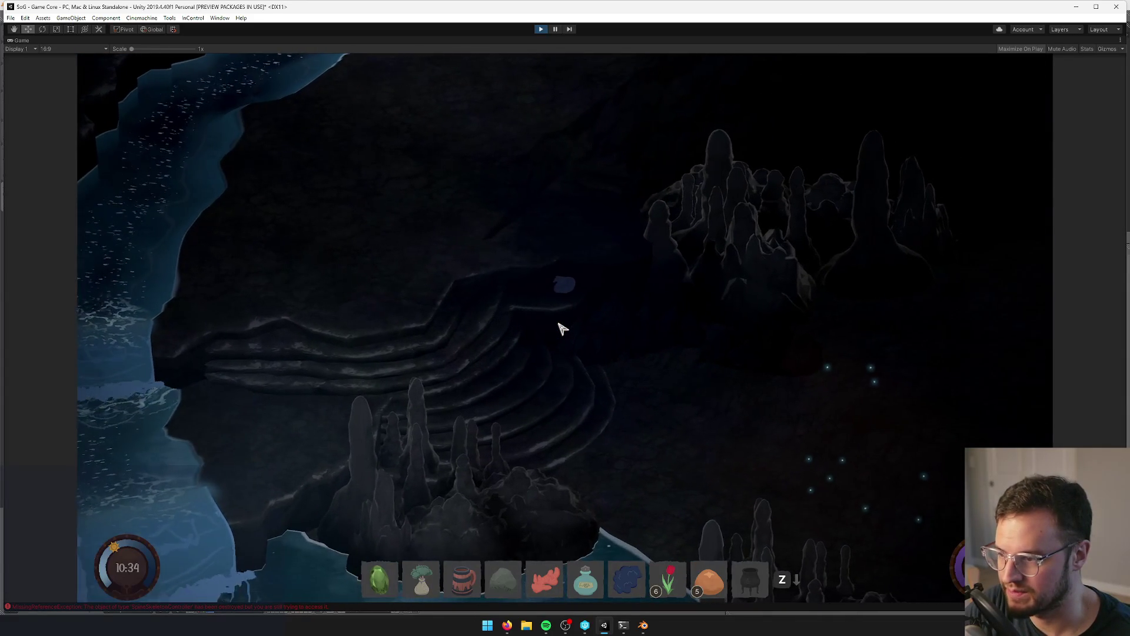
pyautogui.press('d')
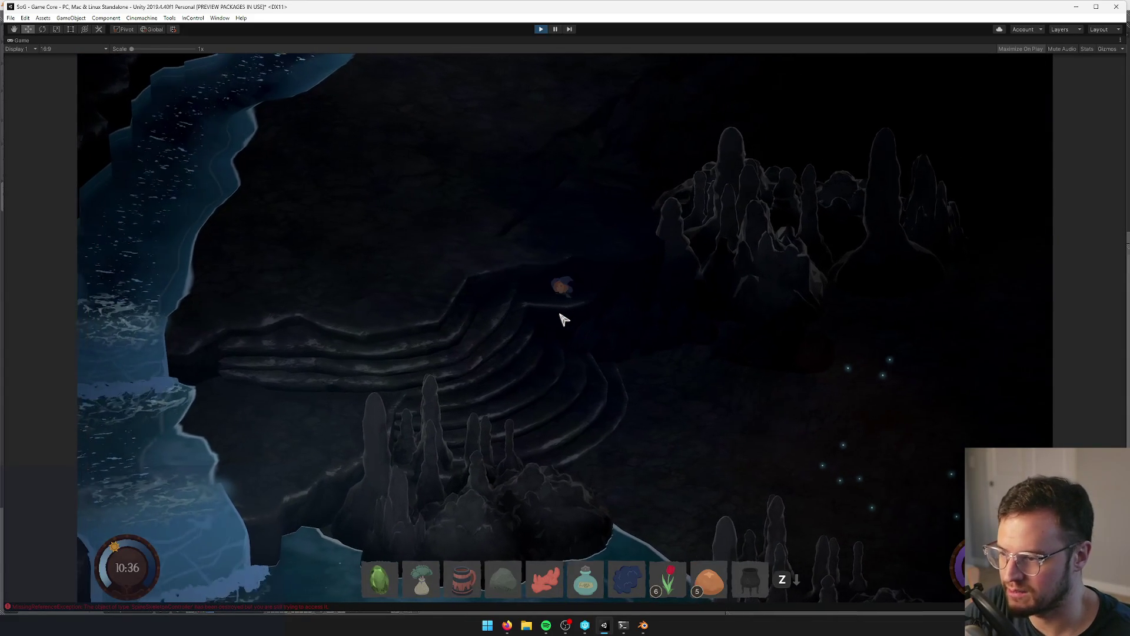
pyautogui.press('a')
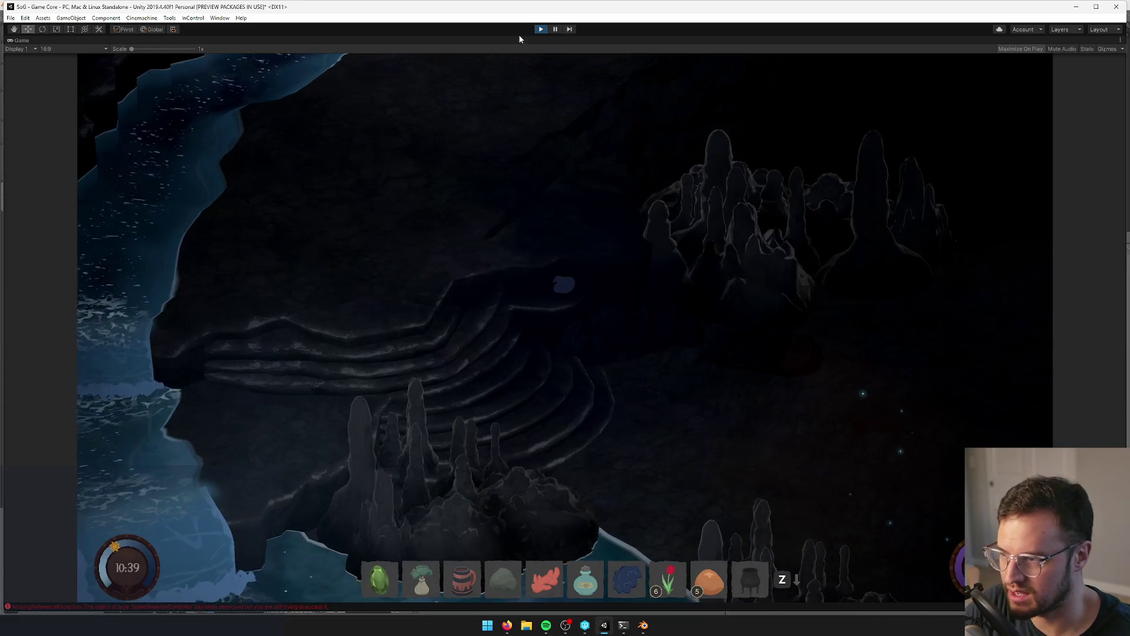
pyautogui.click(541, 29)
pyautogui.click(643, 625)
# - Duplicate the Plane.020 ledge rock onto a separate layer and remove the copy's Subsurf modifier
pyautogui.moveTo(465, 424); pyautogui.dragTo(462, 280, button='middle')
pyautogui.rightClick(463, 280)
pyautogui.moveTo(539, 276)
pyautogui.mouseDown(button='middle')
pyautogui.moveTo(398, 315)
pyautogui.moveTo(398, 285)
pyautogui.moveTo(459, 352)
pyautogui.moveTo(430, 379)
pyautogui.moveTo(465, 341)
pyautogui.mouseUp(button='middle')
pyautogui.hotkey('shift', 'd')
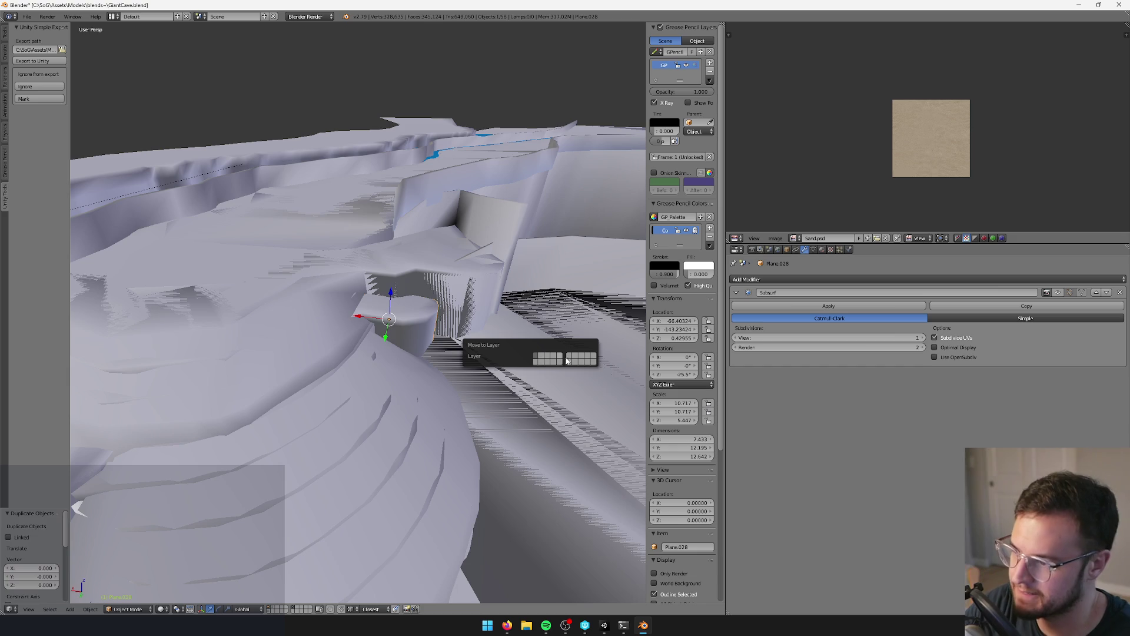
pyautogui.click(295, 609)
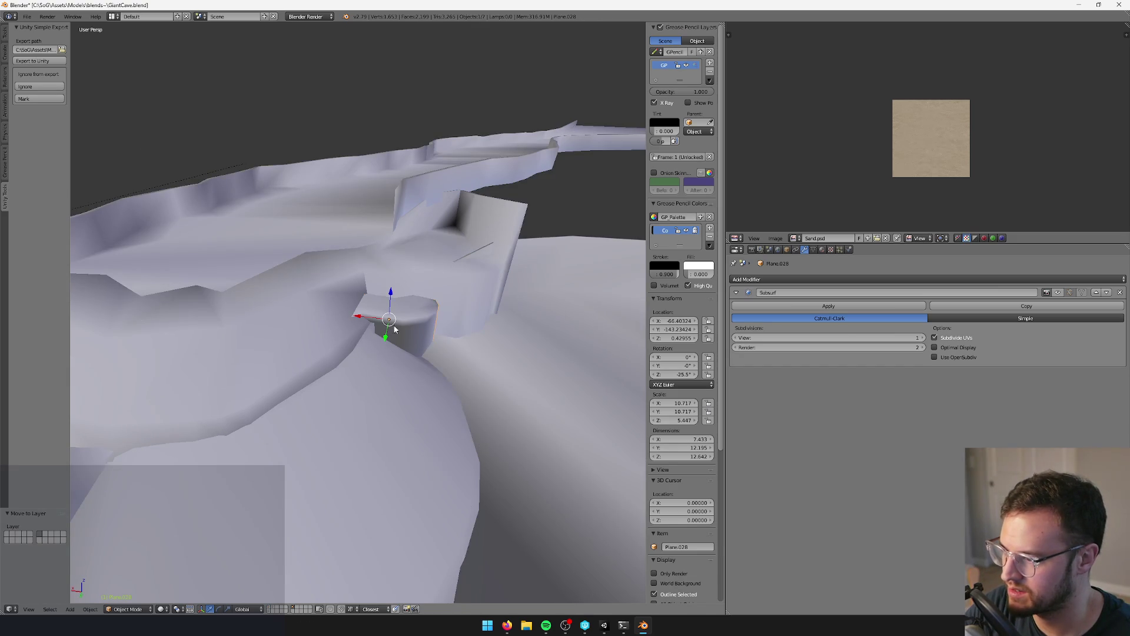
pyautogui.press('Tab')
pyautogui.moveTo(392, 295)
pyautogui.mouseDown(button='middle')
pyautogui.moveTo(393, 111)
pyautogui.moveTo(389, 283)
pyautogui.moveTo(542, 310)
pyautogui.mouseUp(button='middle')
pyautogui.press('Tab')
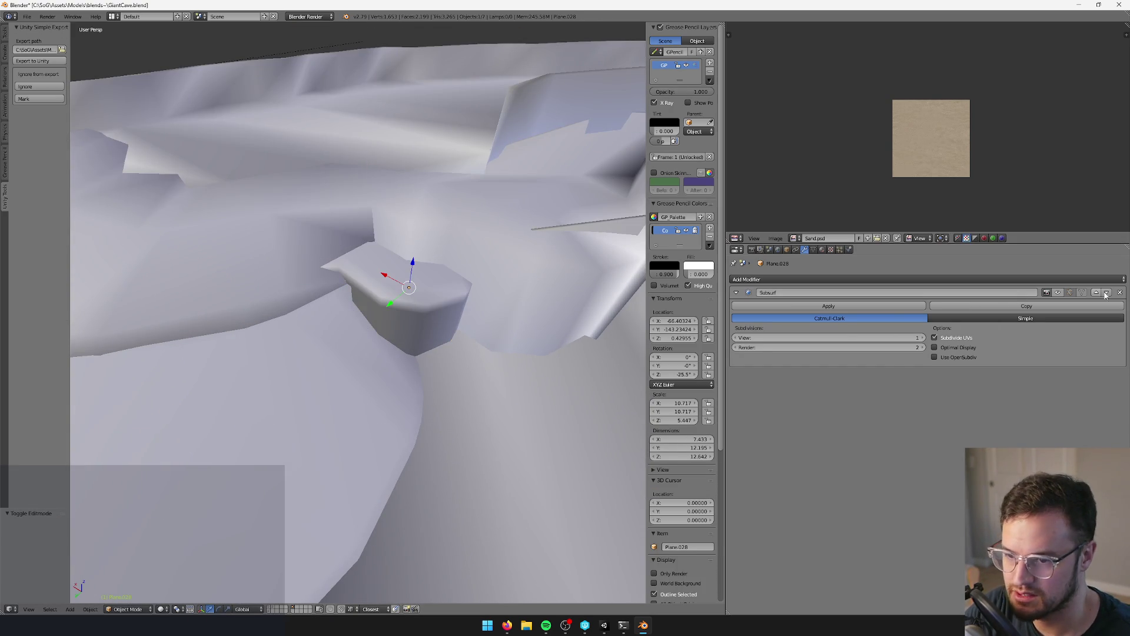
pyautogui.click(1120, 292)
# - Delete the copy's upper faces and its top edge loops, undoing the last loop deletion
pyautogui.press('Tab')
pyautogui.moveTo(448, 298)
pyautogui.mouseDown(button='middle')
pyautogui.moveTo(468, 296)
pyautogui.moveTo(424, 295)
pyautogui.moveTo(510, 283)
pyautogui.moveTo(356, 307)
pyautogui.mouseUp(button='middle')
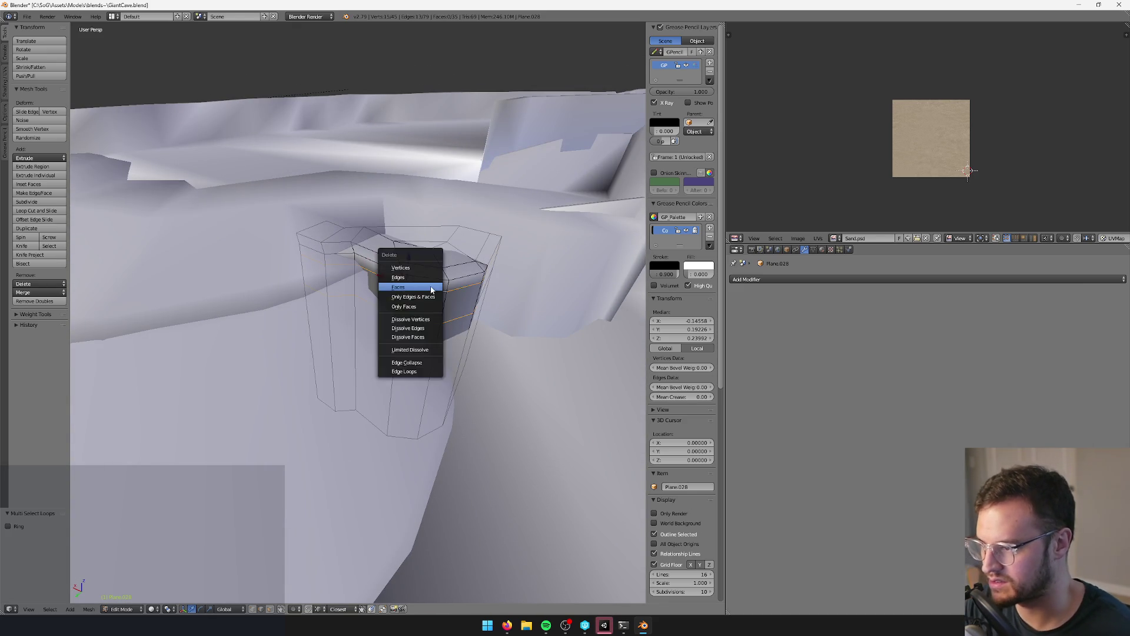
pyautogui.click(431, 288)
pyautogui.keyDown('alt'); pyautogui.click(431, 267); pyautogui.keyUp('alt')
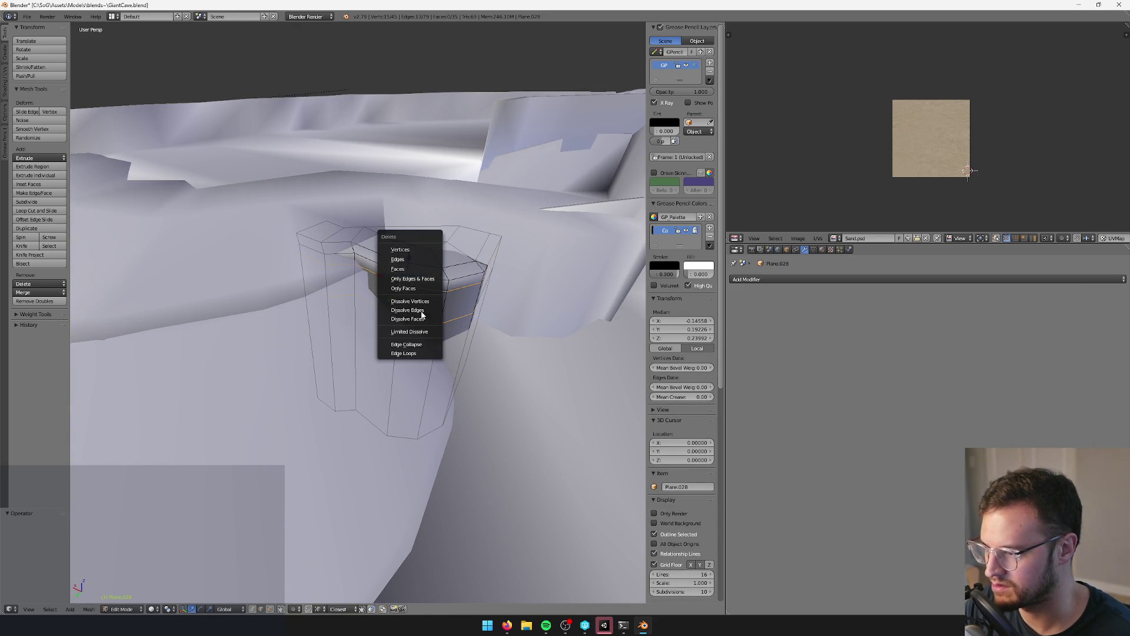
pyautogui.click(408, 353)
pyautogui.click(457, 266)
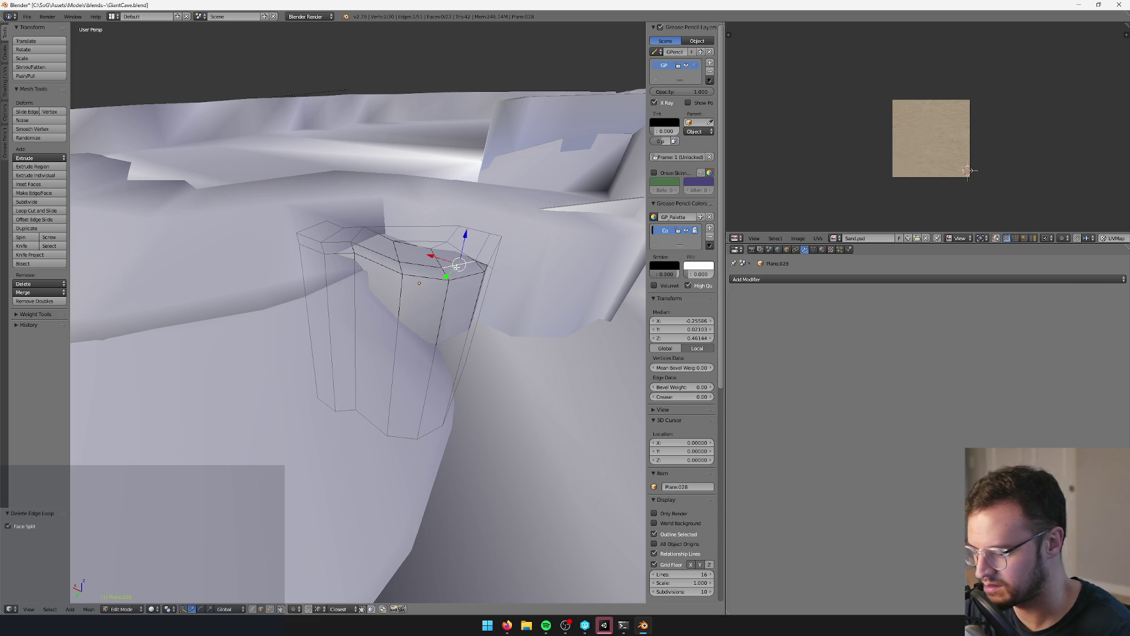
pyautogui.press('x')
pyautogui.click(457, 266)
pyautogui.moveTo(457, 266); pyautogui.dragTo(449, 340, button='middle')
pyautogui.hotkey('ctrl', 'z')
# - Delete the edge loop again along with a triangle face, then select three top vertices
pyautogui.click(439, 351)
pyautogui.keyDown('shift'); pyautogui.click(505, 368); pyautogui.keyUp('shift')
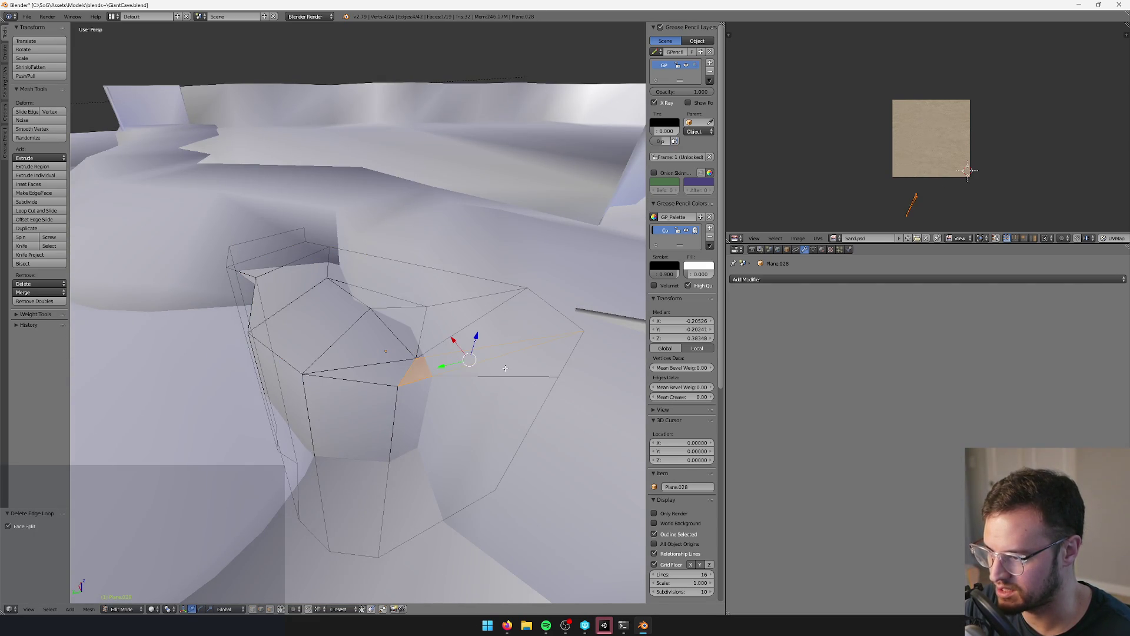
pyautogui.press('x')
pyautogui.click(468, 375)
pyautogui.moveTo(468, 375)
pyautogui.mouseDown(button='middle')
pyautogui.moveTo(496, 371)
pyautogui.moveTo(281, 613)
pyautogui.mouseUp(button='middle')
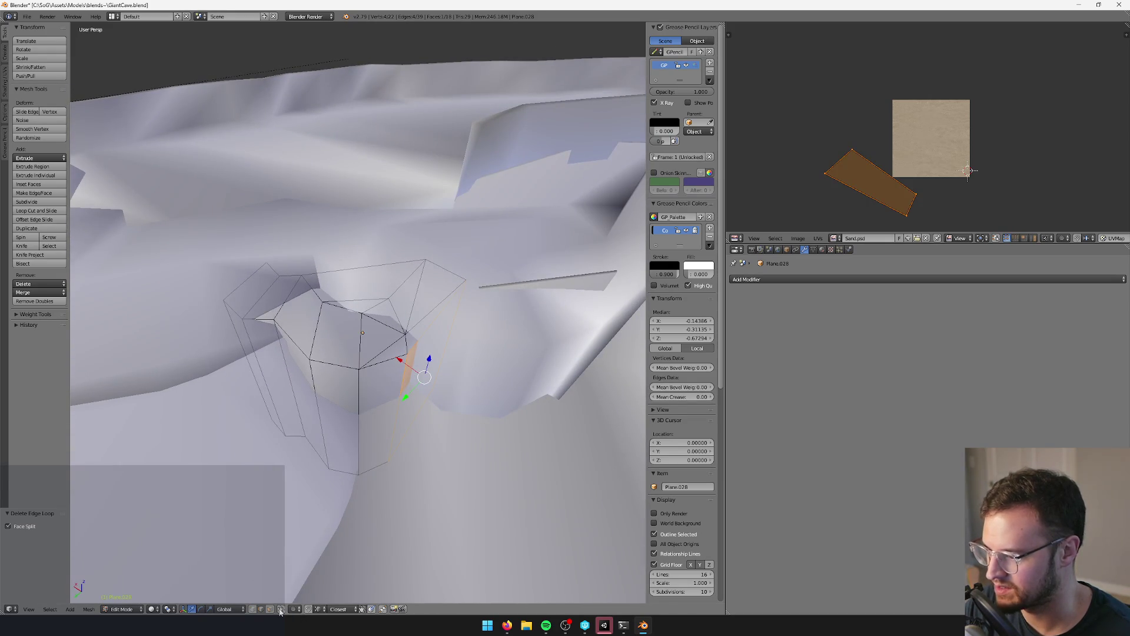
pyautogui.rightClick(406, 333)
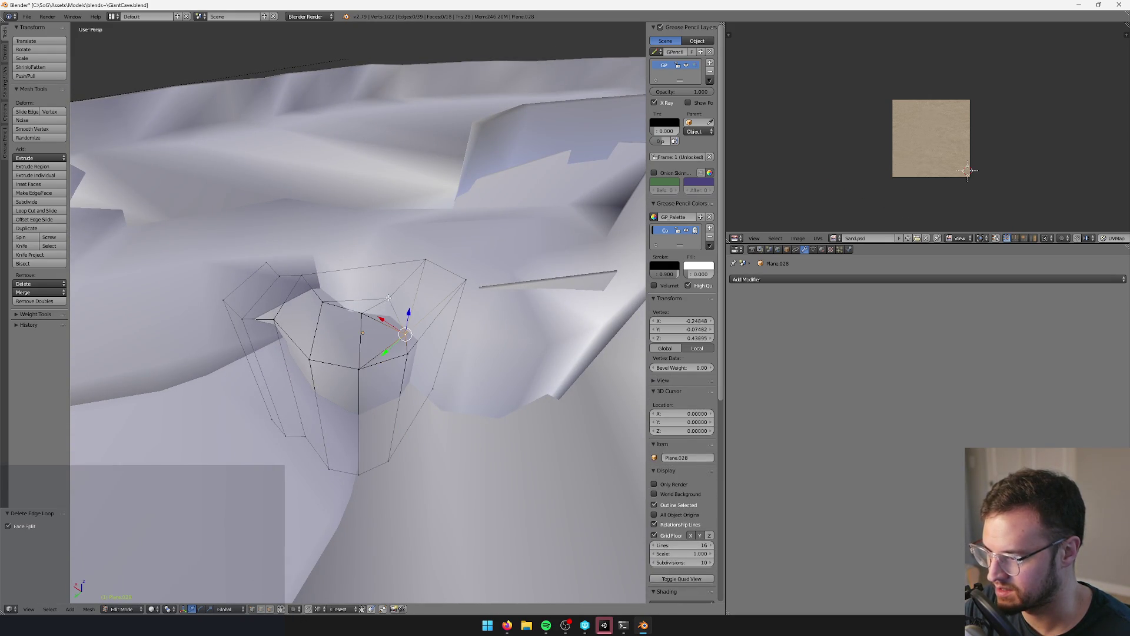
pyautogui.keyDown('shift'); pyautogui.rightClick(389, 298); pyautogui.keyUp('shift')
pyautogui.keyDown('shift'); pyautogui.rightClick(365, 315); pyautogui.keyUp('shift')
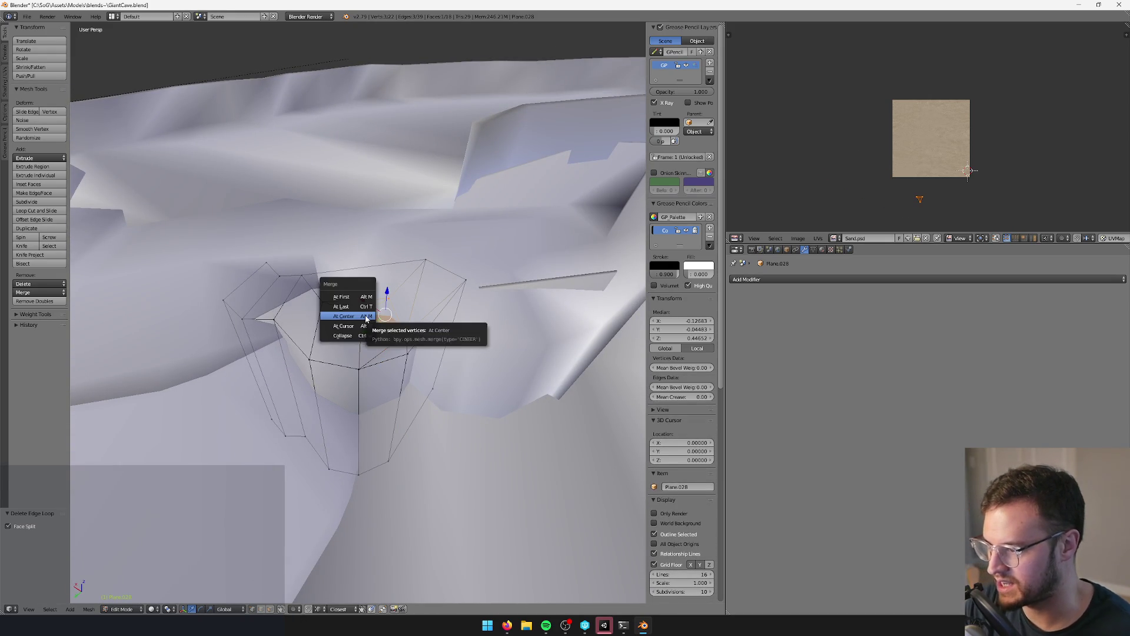
# - Merge groups of the ledge copy's top vertices, at center and at last, to collapse the top
pyautogui.click(365, 306)
pyautogui.moveTo(365, 310)
pyautogui.mouseDown(button='middle')
pyautogui.moveTo(359, 560)
pyautogui.moveTo(343, 391)
pyautogui.moveTo(409, 371)
pyautogui.moveTo(300, 548)
pyautogui.mouseUp(button='middle')
pyautogui.keyDown('shift'); pyautogui.rightClick(422, 306); pyautogui.keyUp('shift')
pyautogui.moveTo(422, 306)
pyautogui.mouseDown(button='middle')
pyautogui.moveTo(421, 284)
pyautogui.moveTo(309, 402)
pyautogui.mouseUp(button='middle')
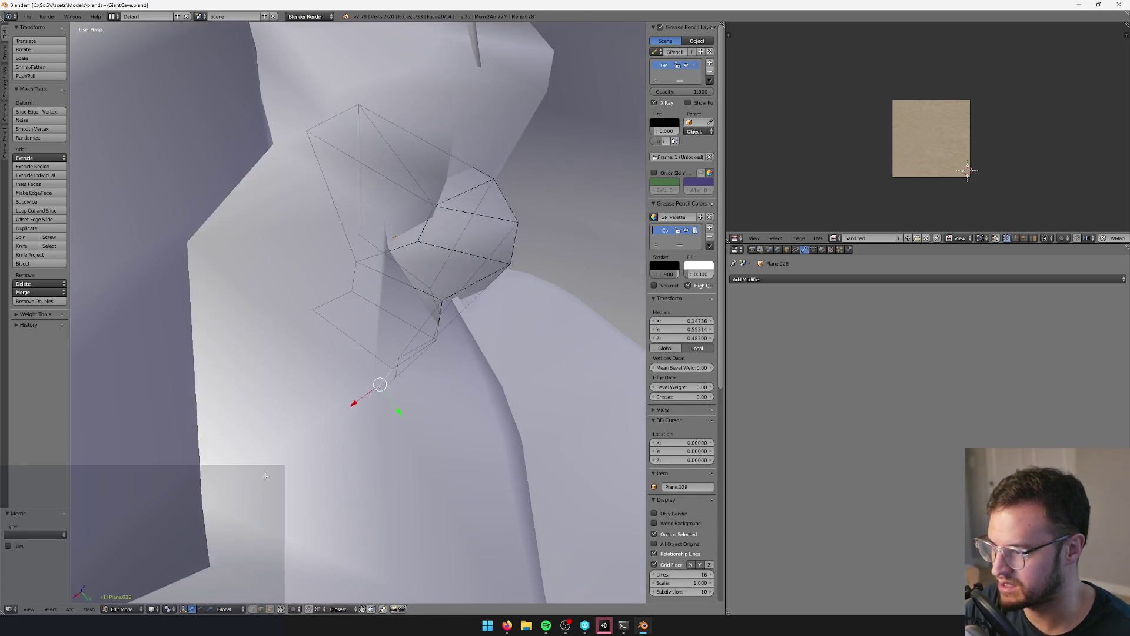
pyautogui.moveTo(306, 239); pyautogui.dragTo(356, 324)
pyautogui.moveTo(355, 324); pyautogui.dragTo(344, 328, button='middle')
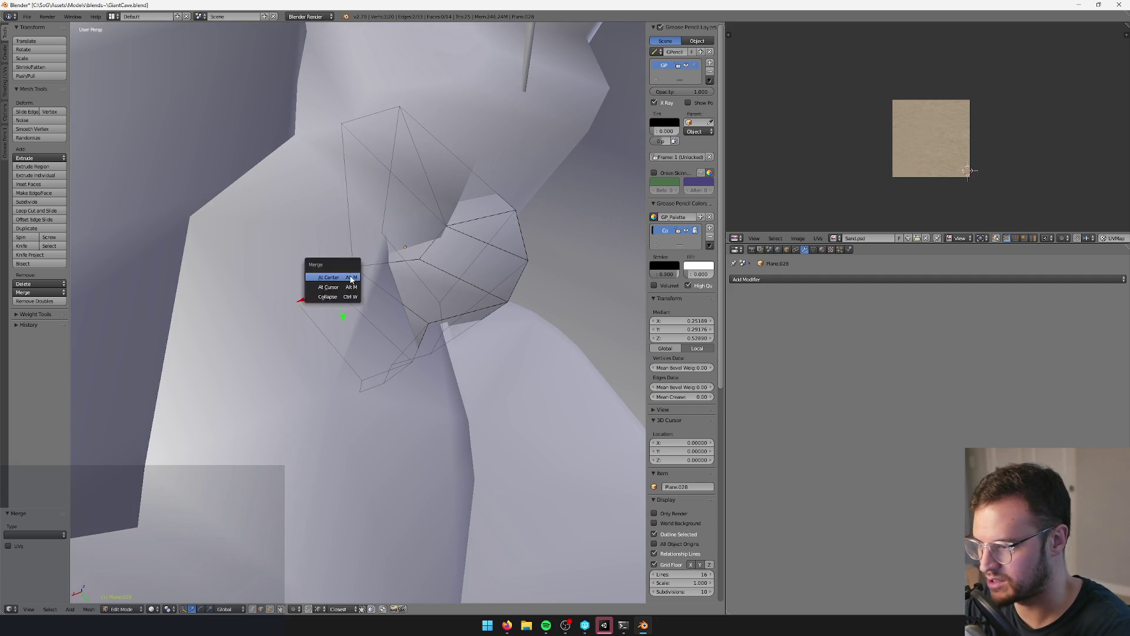
pyautogui.click(351, 278)
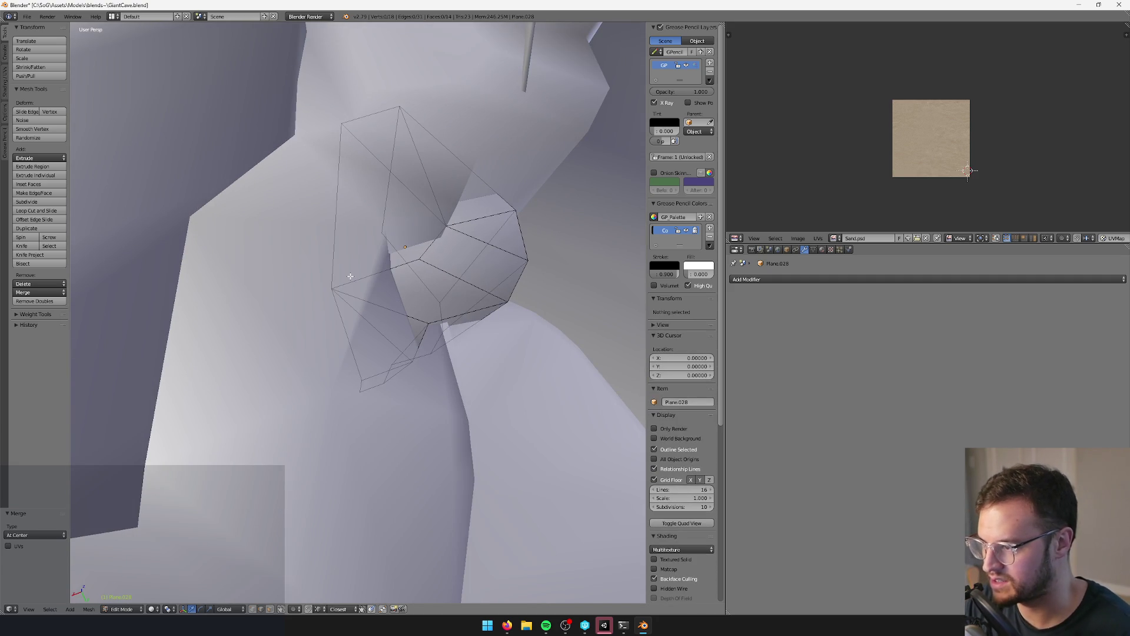
pyautogui.rightClick(377, 115)
pyautogui.moveTo(377, 115); pyautogui.dragTo(360, 133, button='middle')
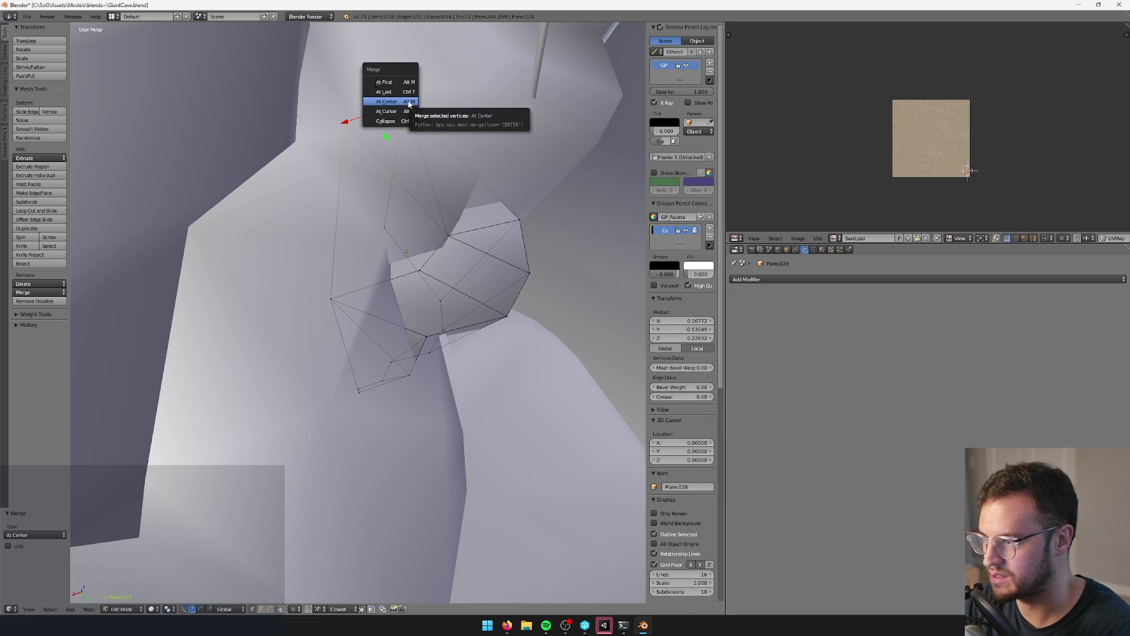
pyautogui.click(409, 94)
pyautogui.moveTo(409, 94)
pyautogui.mouseDown(button='middle')
pyautogui.moveTo(256, 91)
pyautogui.moveTo(418, 128)
pyautogui.mouseUp(button='middle')
pyautogui.moveTo(327, 222); pyautogui.dragTo(369, 223, button='middle')
# - Fill the remaining gaps in the ledge copy with new faces from selected vertices
pyautogui.press('a')
pyautogui.moveTo(353, 471)
pyautogui.mouseDown(button='middle')
pyautogui.moveTo(406, 386)
pyautogui.moveTo(425, 217)
pyautogui.moveTo(444, 252)
pyautogui.mouseUp(button='middle')
pyautogui.hotkey('ctrl', 'z')
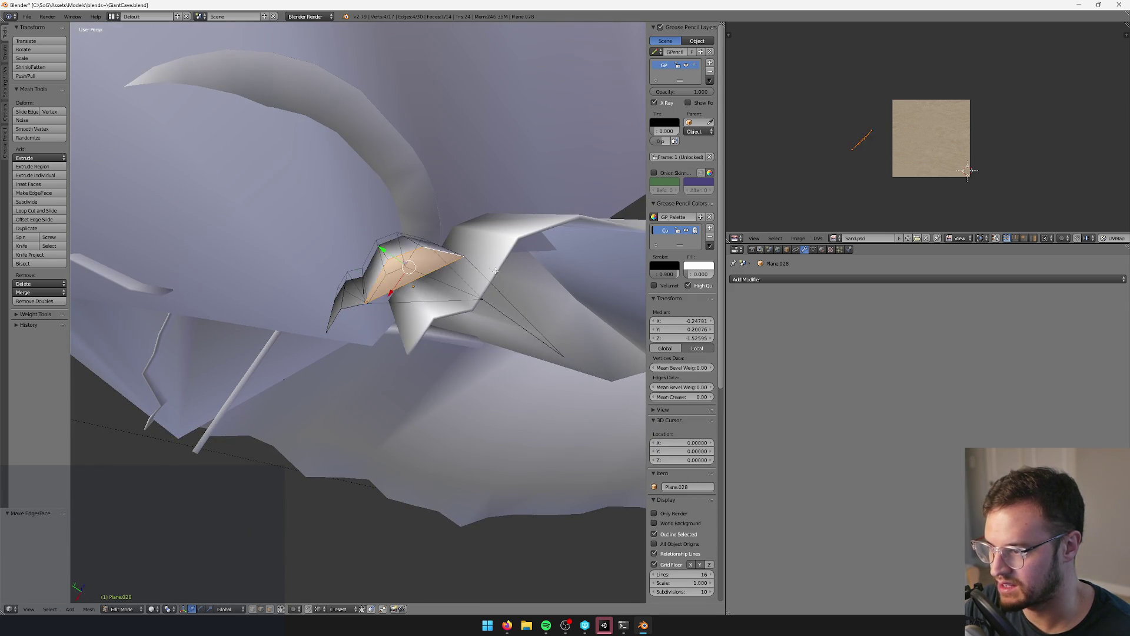
pyautogui.moveTo(499, 289); pyautogui.dragTo(411, 291, button='middle')
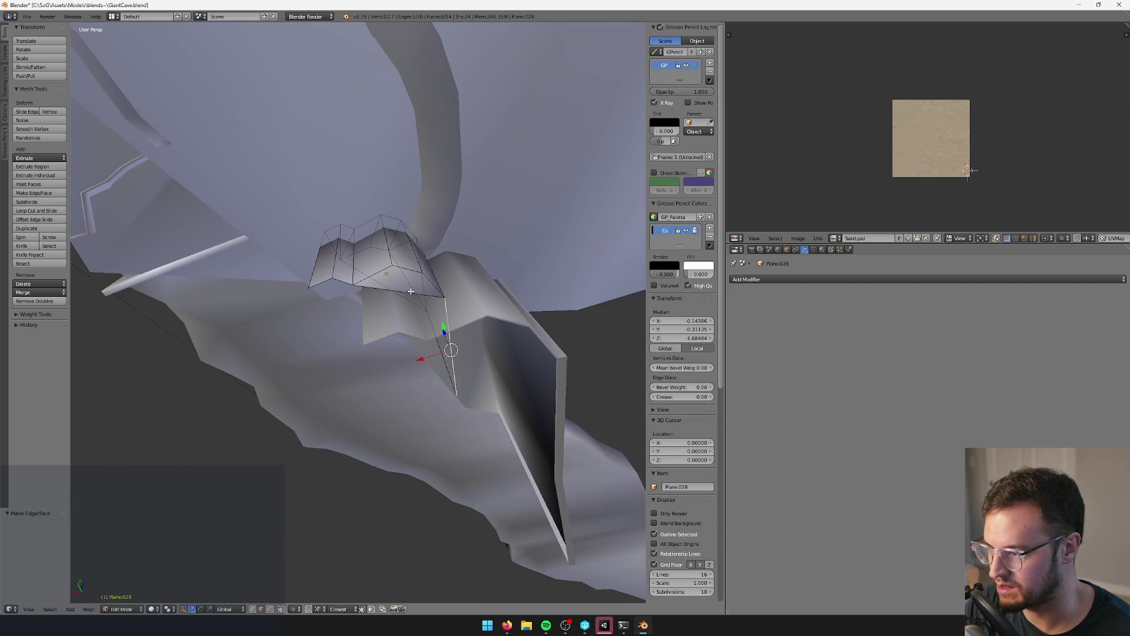
pyautogui.keyDown('shift'); pyautogui.rightClick(339, 288); pyautogui.keyUp('shift')
pyautogui.press('f')
pyautogui.moveTo(339, 288)
pyautogui.mouseDown(button='middle')
pyautogui.moveTo(273, 215)
pyautogui.moveTo(320, 185)
pyautogui.mouseUp(button='middle')
pyautogui.press('a')
pyautogui.rightClick(277, 213)
pyautogui.press('f')
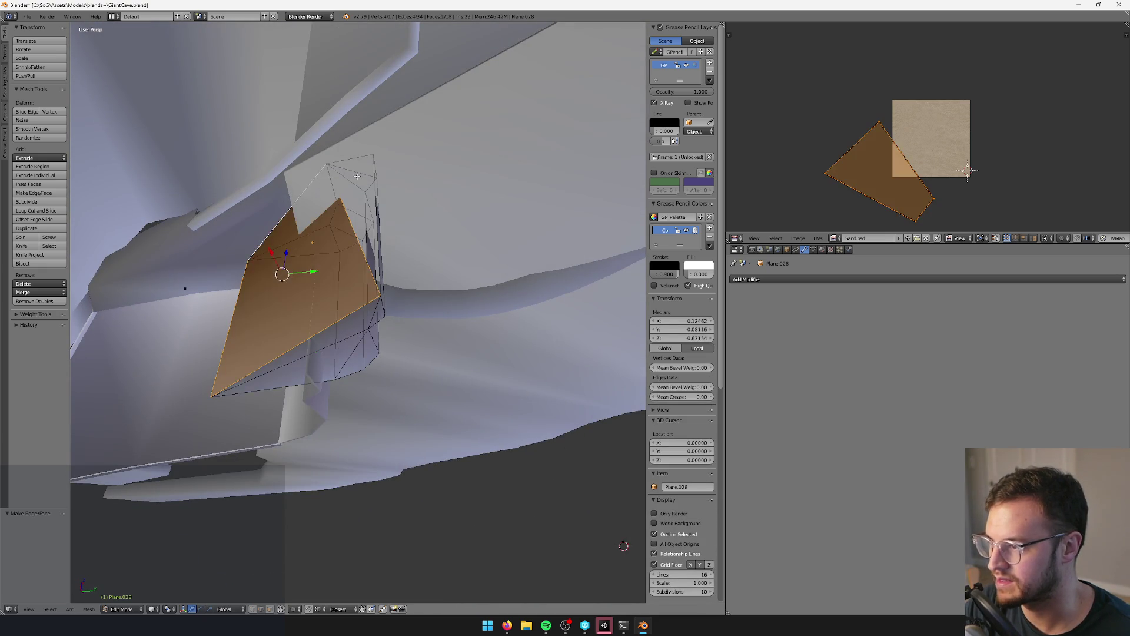
# - Return to Object Mode, reapply level 1 Subsurf smoothing with Ctrl+1, and switch to Unity
pyautogui.rightClick(348, 225)
pyautogui.moveTo(351, 225)
pyautogui.mouseDown(button='middle')
pyautogui.moveTo(424, 334)
pyautogui.moveTo(424, 301)
pyautogui.moveTo(403, 307)
pyautogui.mouseUp(button='middle')
pyautogui.press('Tab')
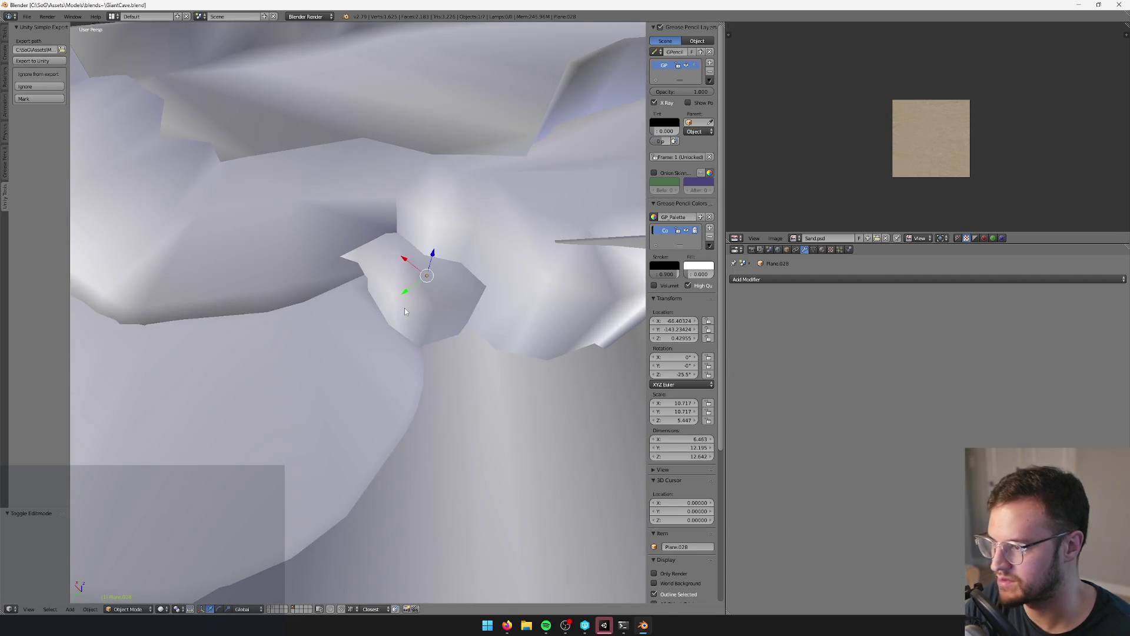
pyautogui.hotkey('ctrl', '1')
pyautogui.hotkey('alt', 'Tab')
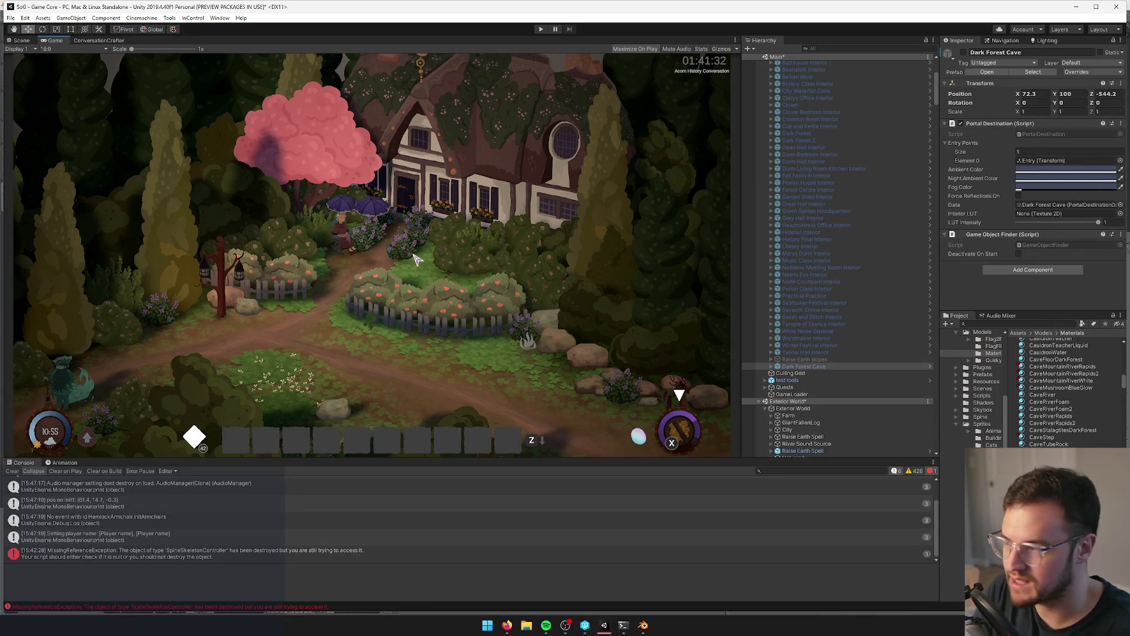
# - Start Play and walk the witch up and right through the dark cave to the water pool's edge
pyautogui.click(541, 30)
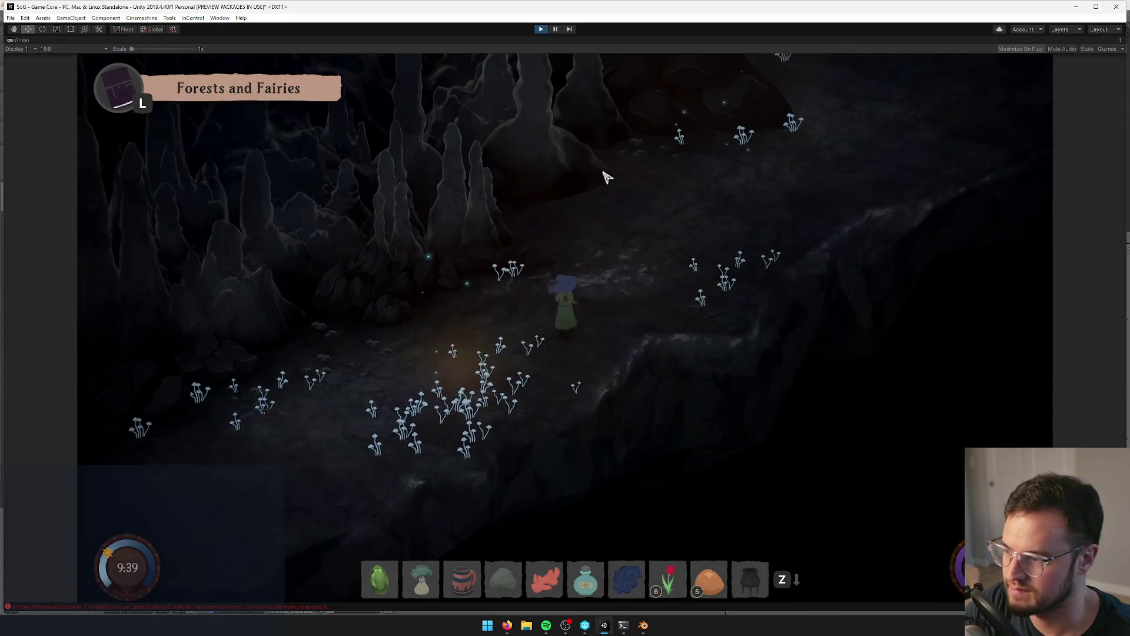
pyautogui.press('w')
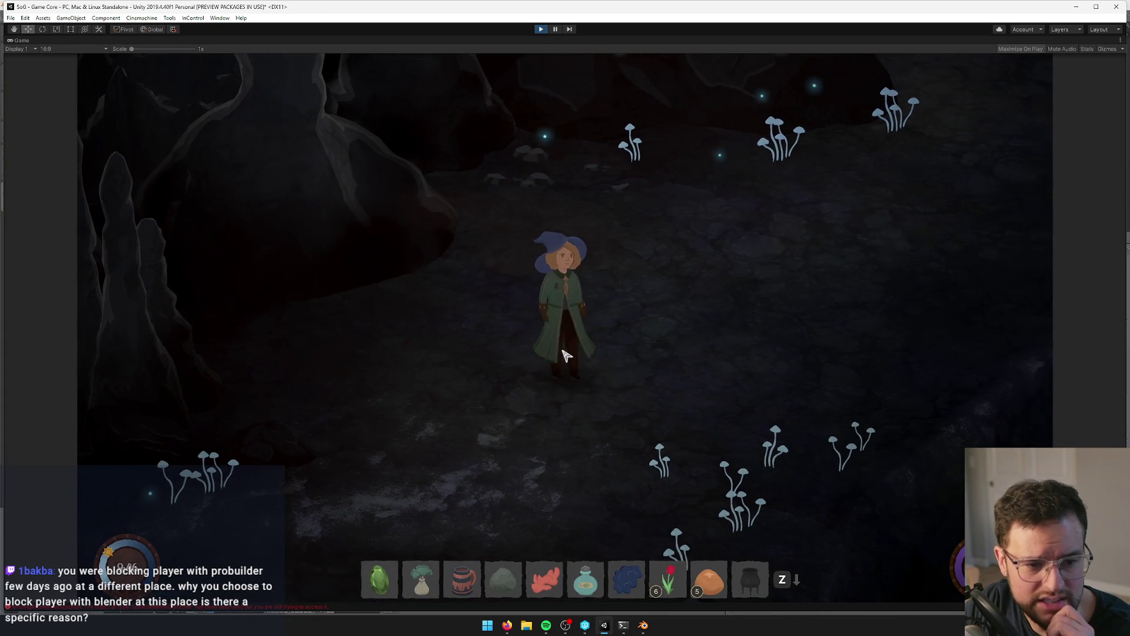
pyautogui.press('w')
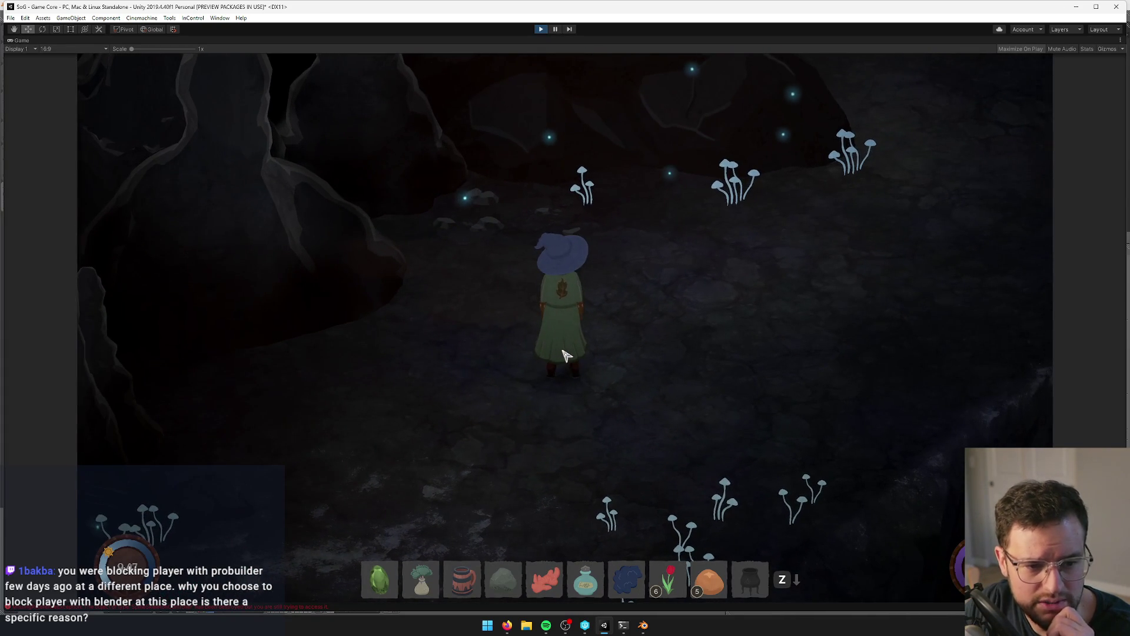
pyautogui.press('d')
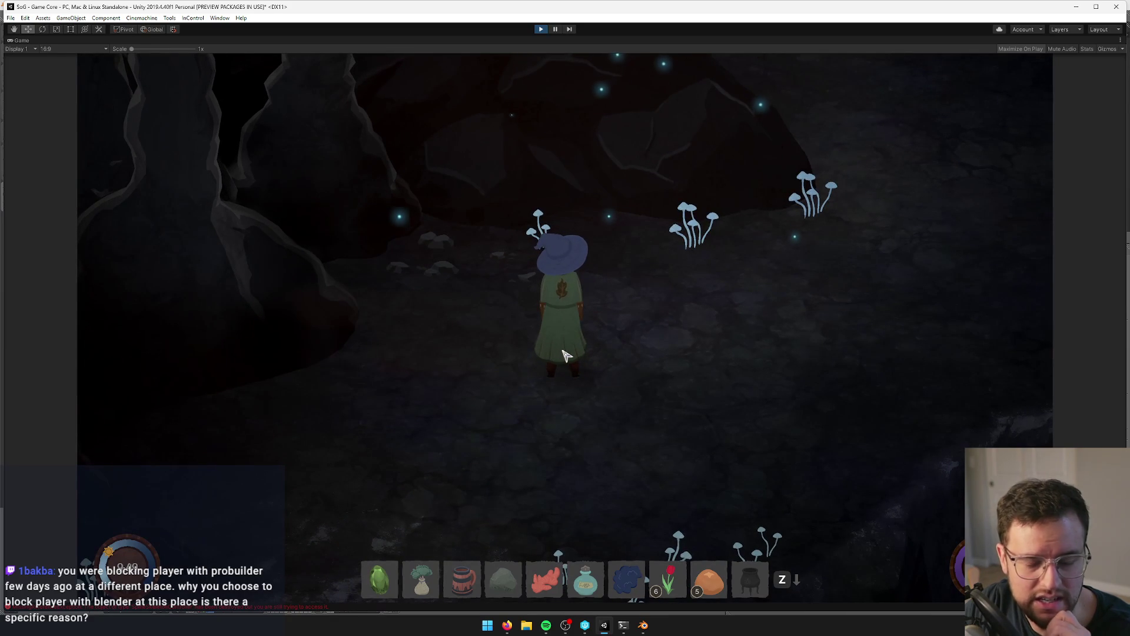
pyautogui.press('w')
pyautogui.press('d')
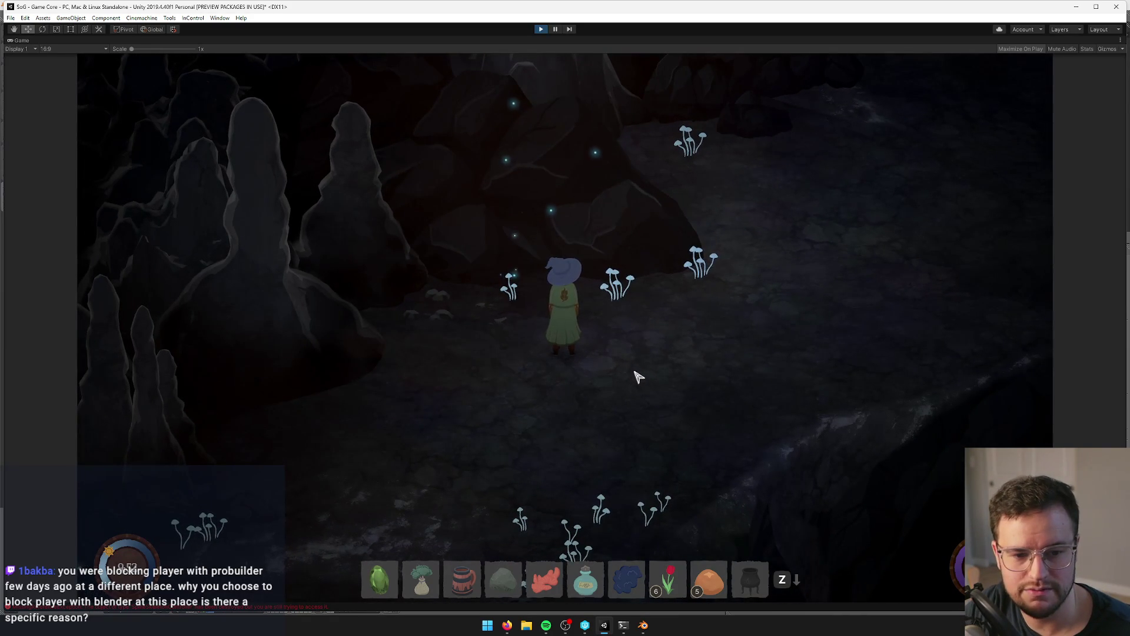
pyautogui.press('w')
pyautogui.press('d')
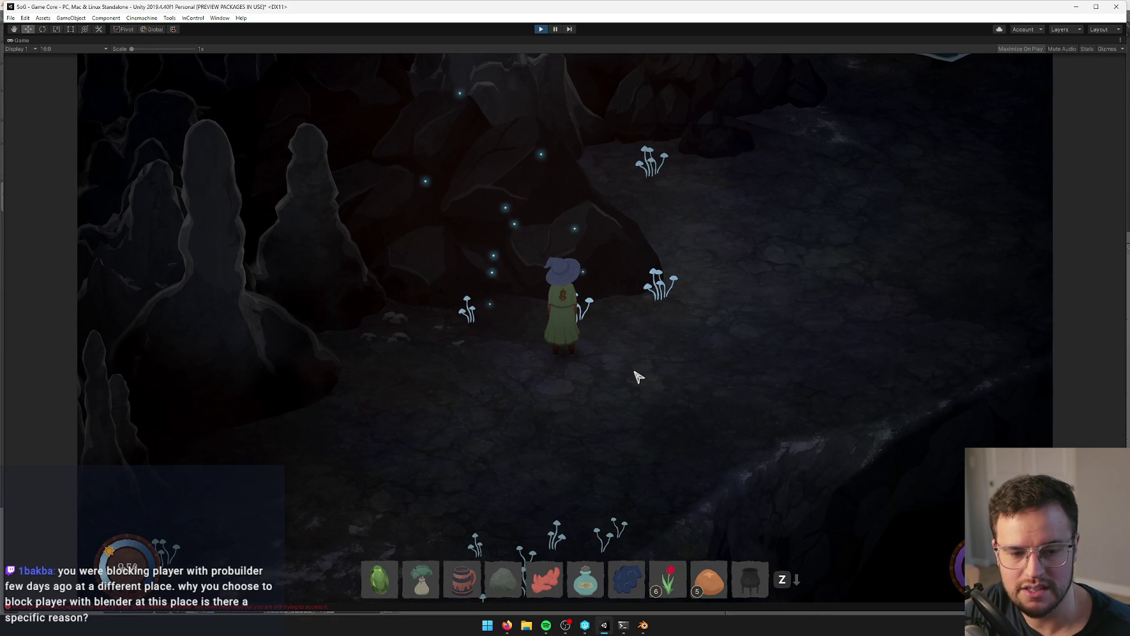
pyautogui.press('w')
pyautogui.press('d')
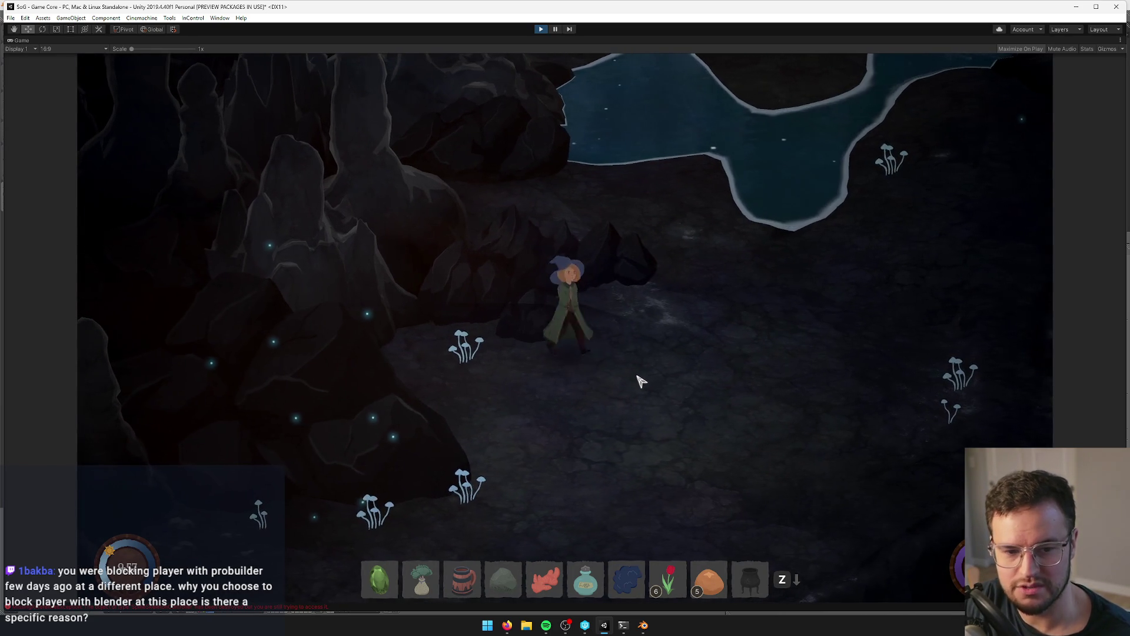
pyautogui.press('w')
pyautogui.press('d')
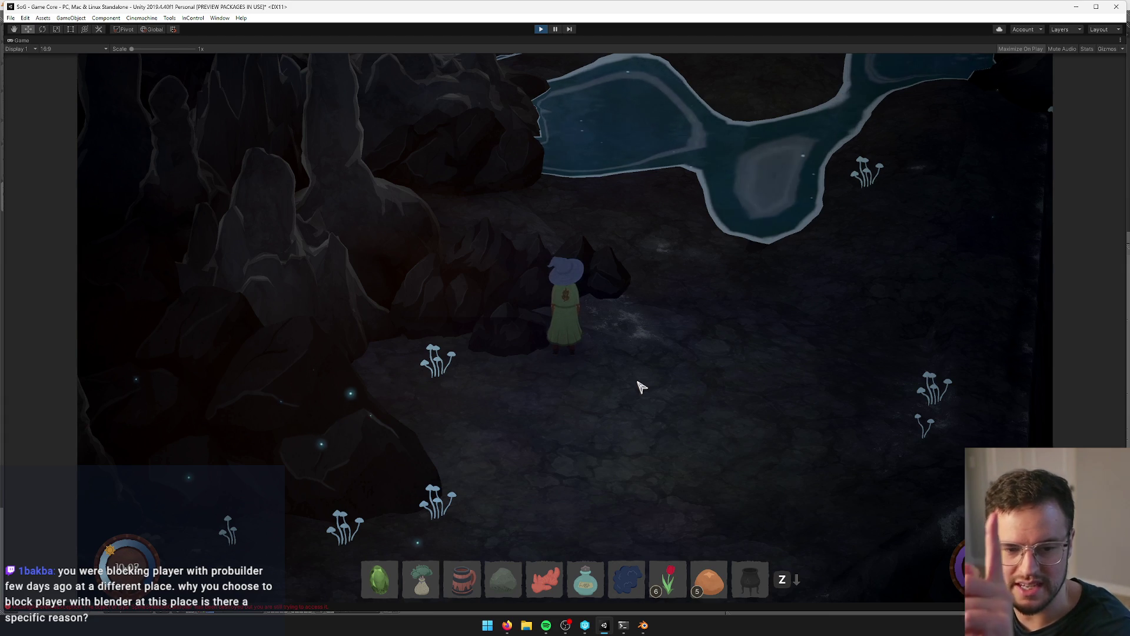
pyautogui.press('w')
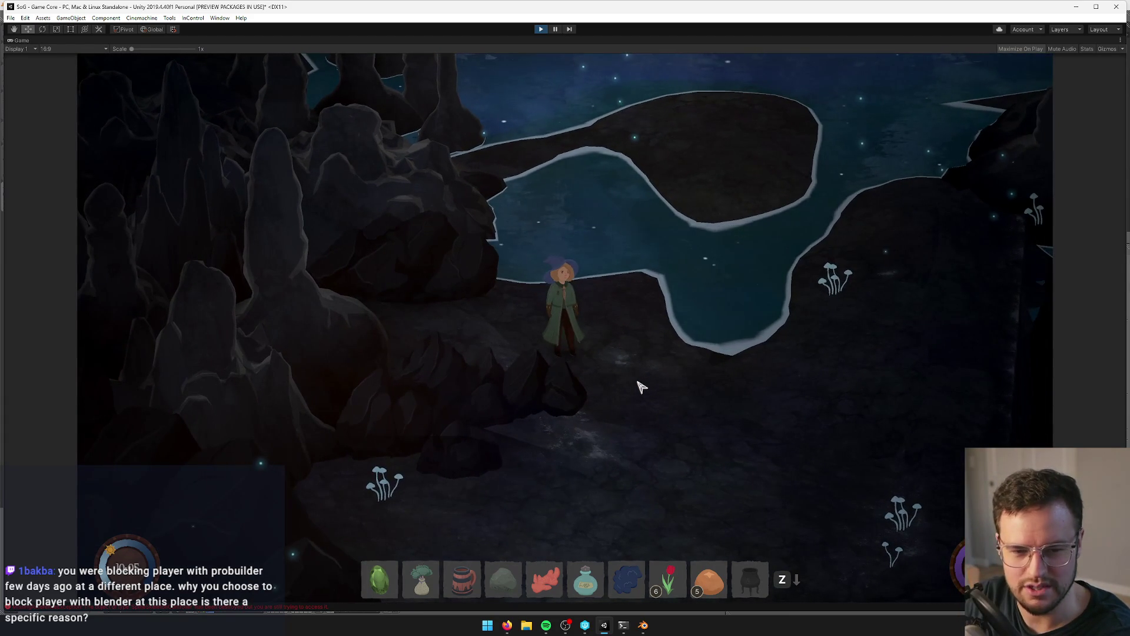
pyautogui.press('a')
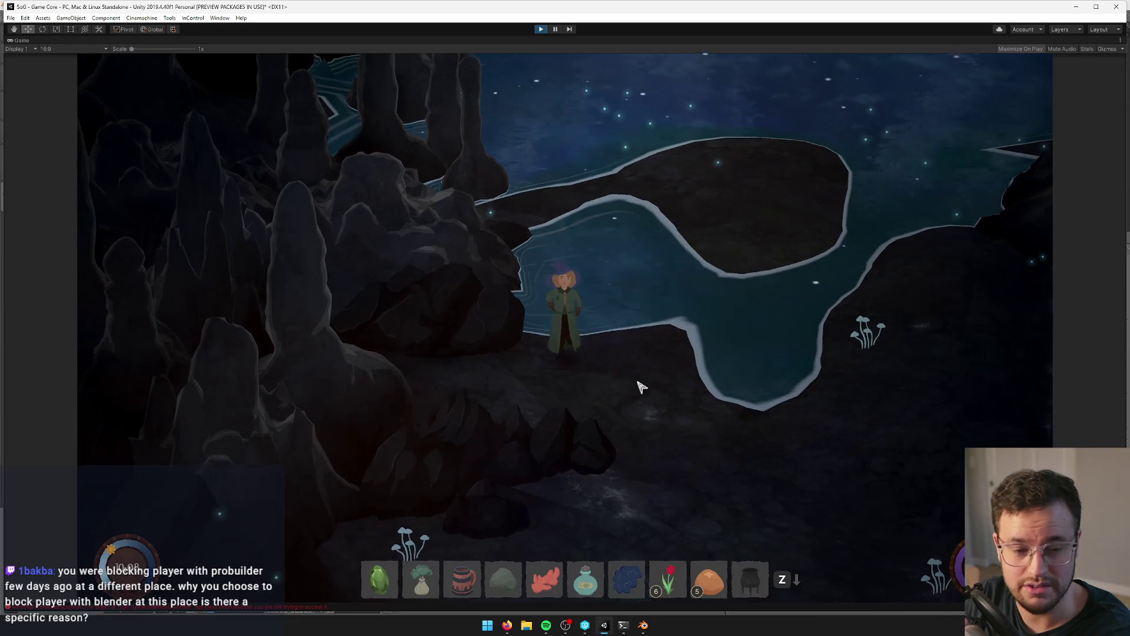
pyautogui.press('w')
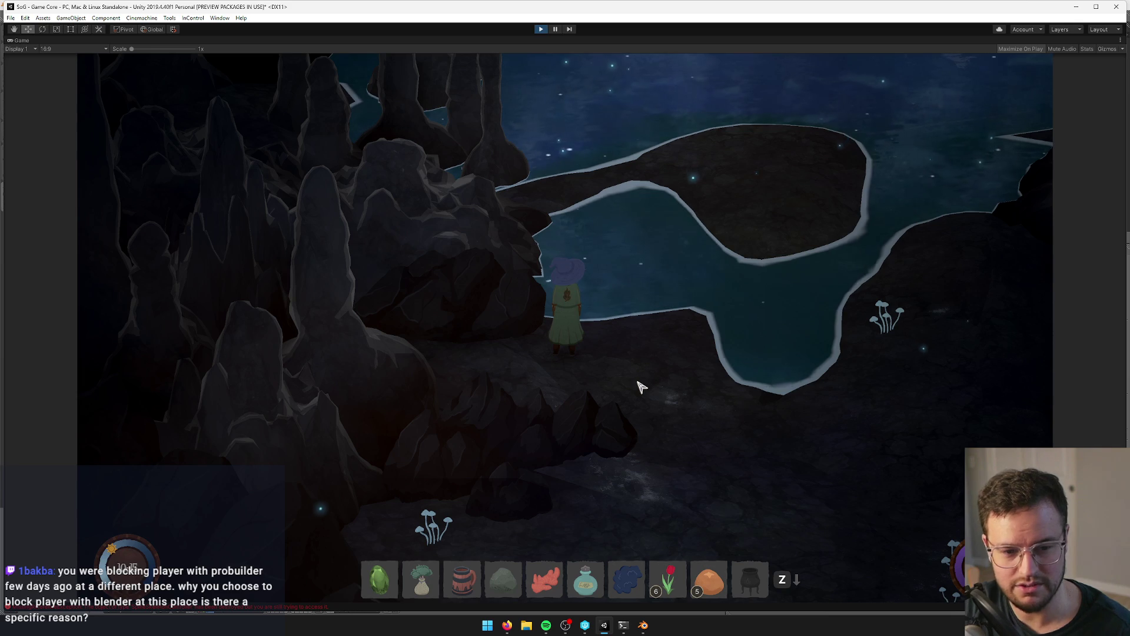
# - Walk the witch back along the ledge and across the cave floor toward the lake
pyautogui.press('s')
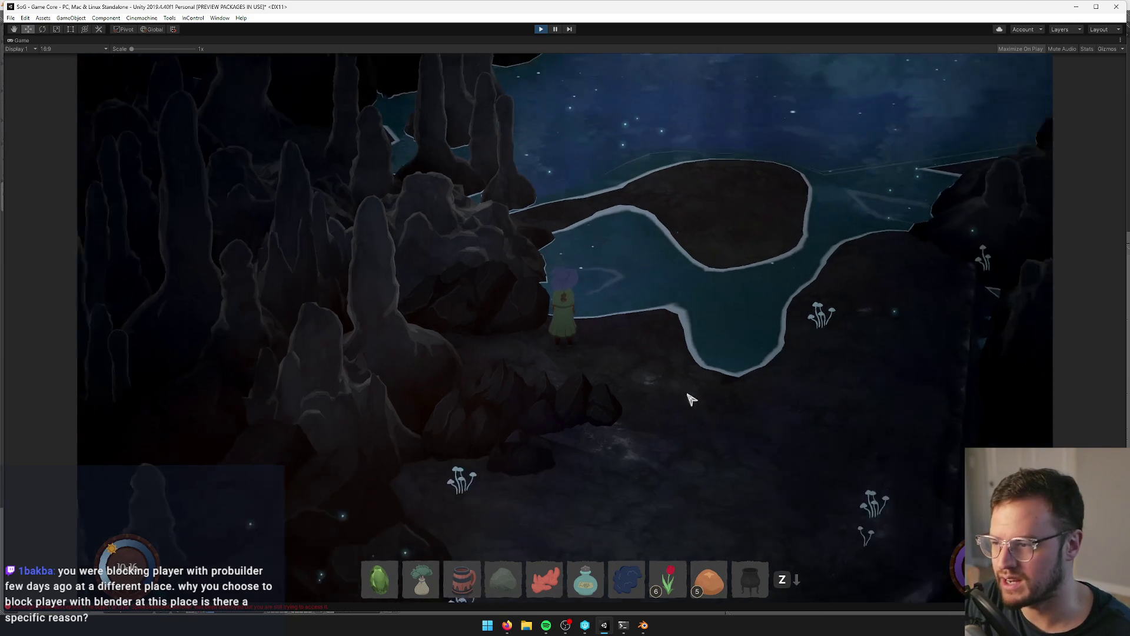
pyautogui.press('s')
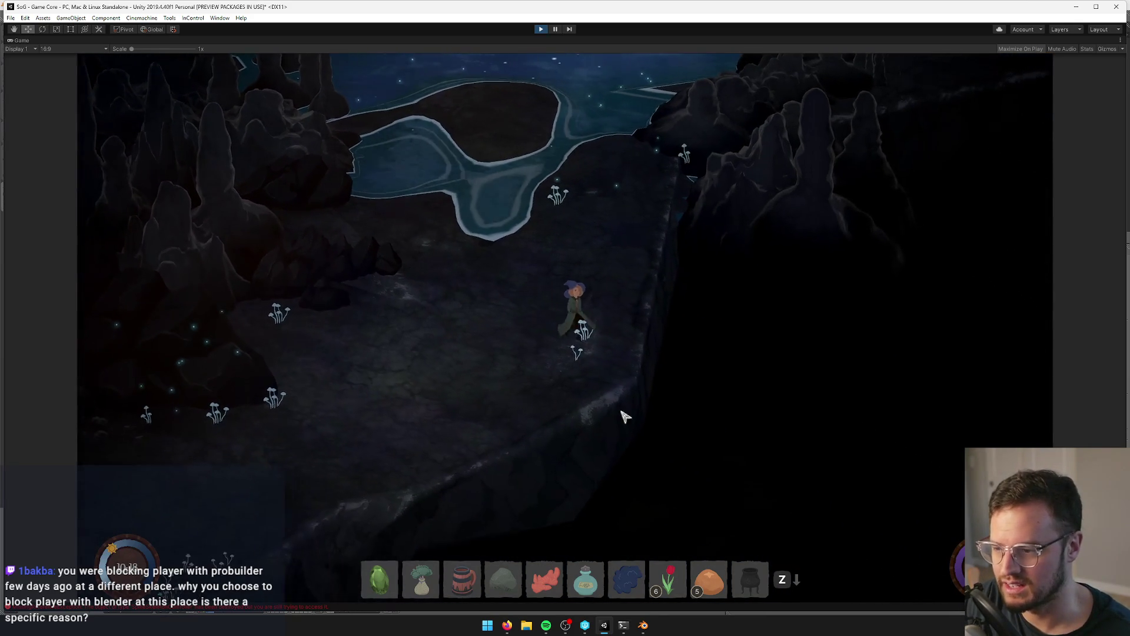
pyautogui.press('s')
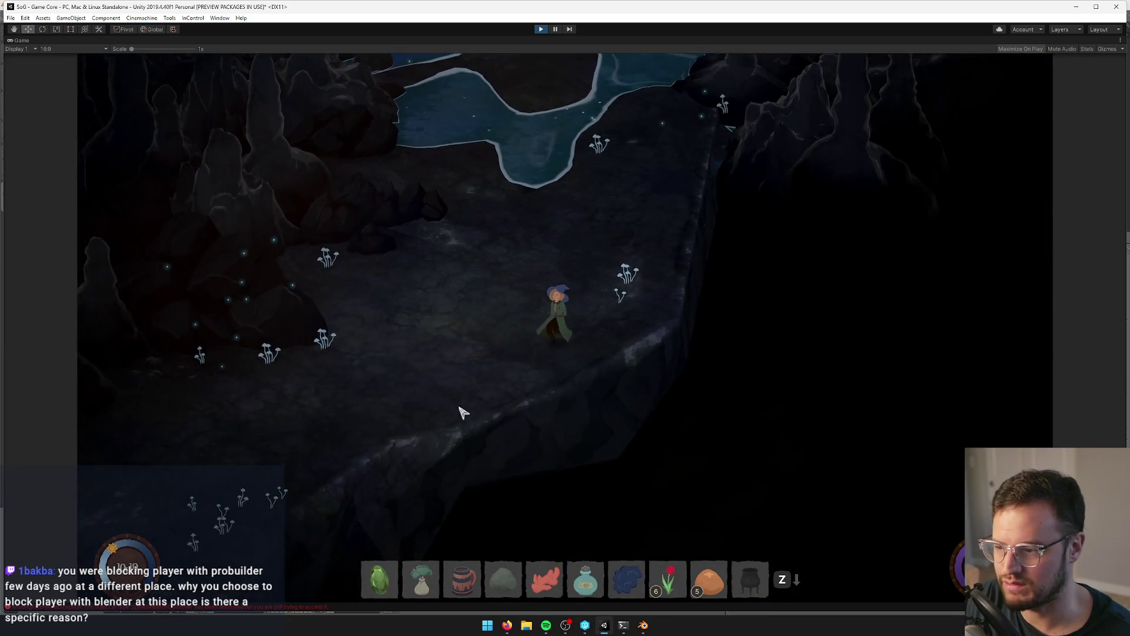
pyautogui.press('w')
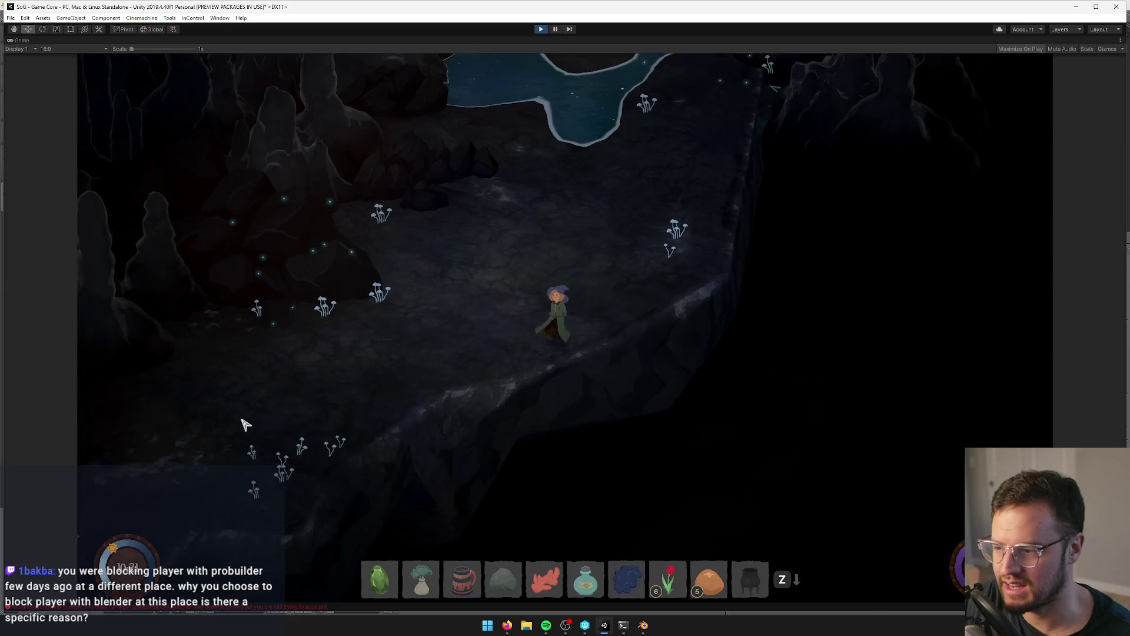
pyautogui.press('w')
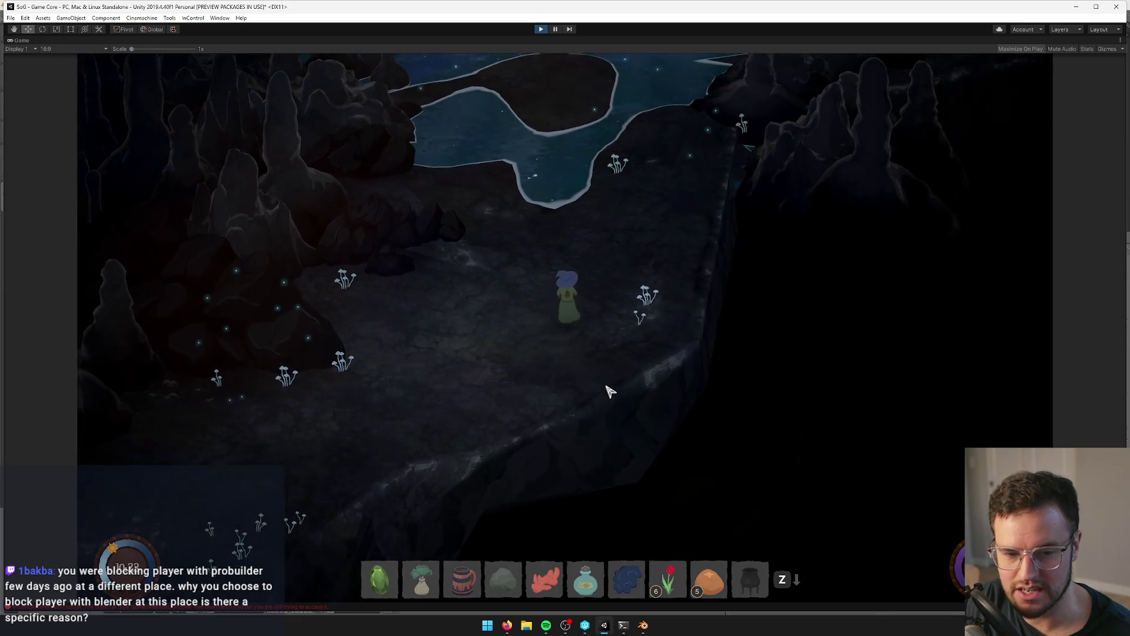
# - Wade through the pool onto the terraced rock steps, stop the play-test, and return to Blender
pyautogui.press('w')
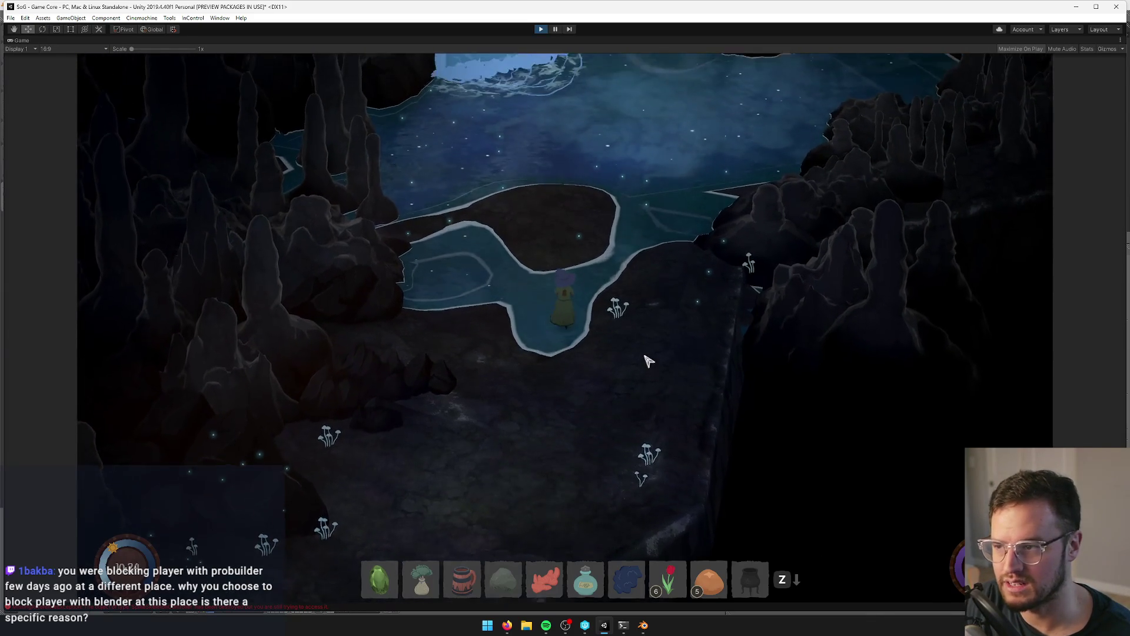
pyautogui.press('w')
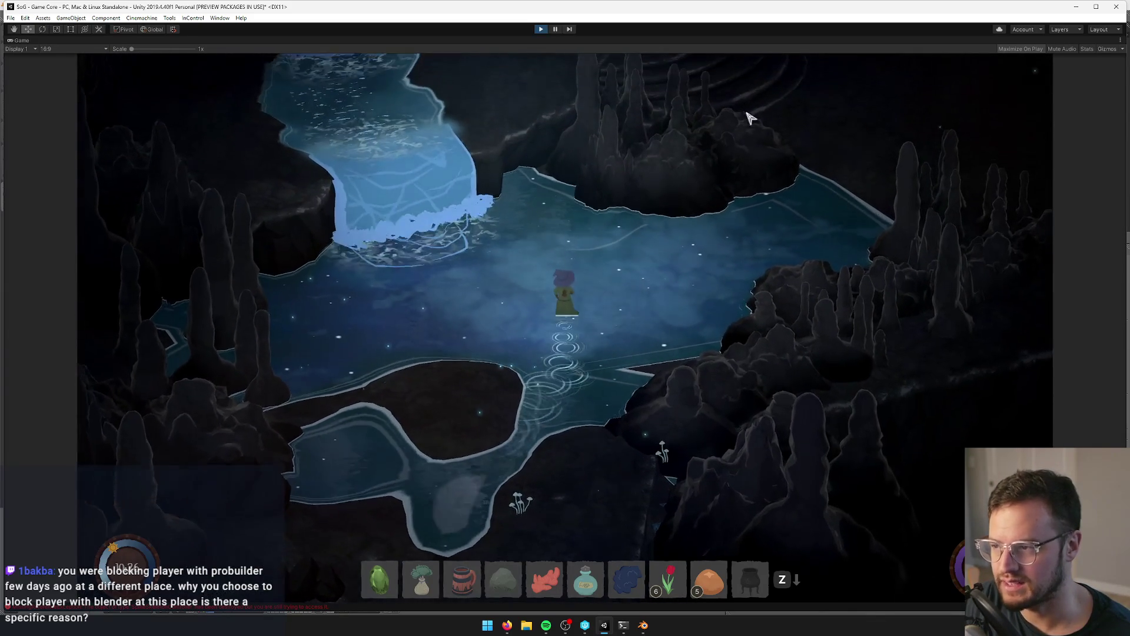
pyautogui.press('d')
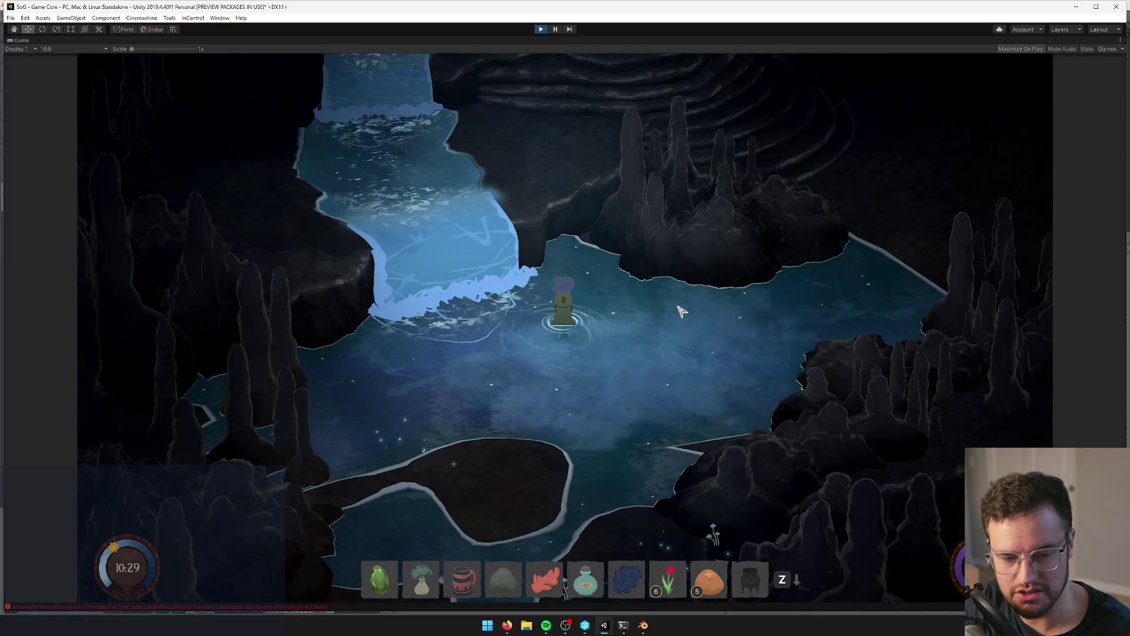
pyautogui.press('d')
pyautogui.press('d')
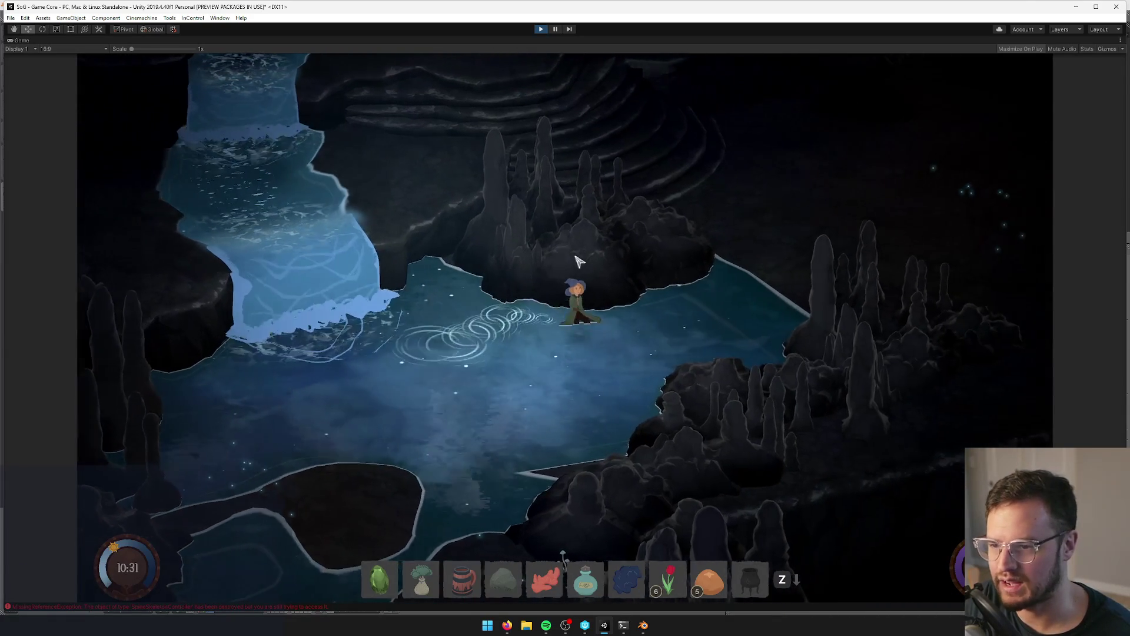
pyautogui.press('w')
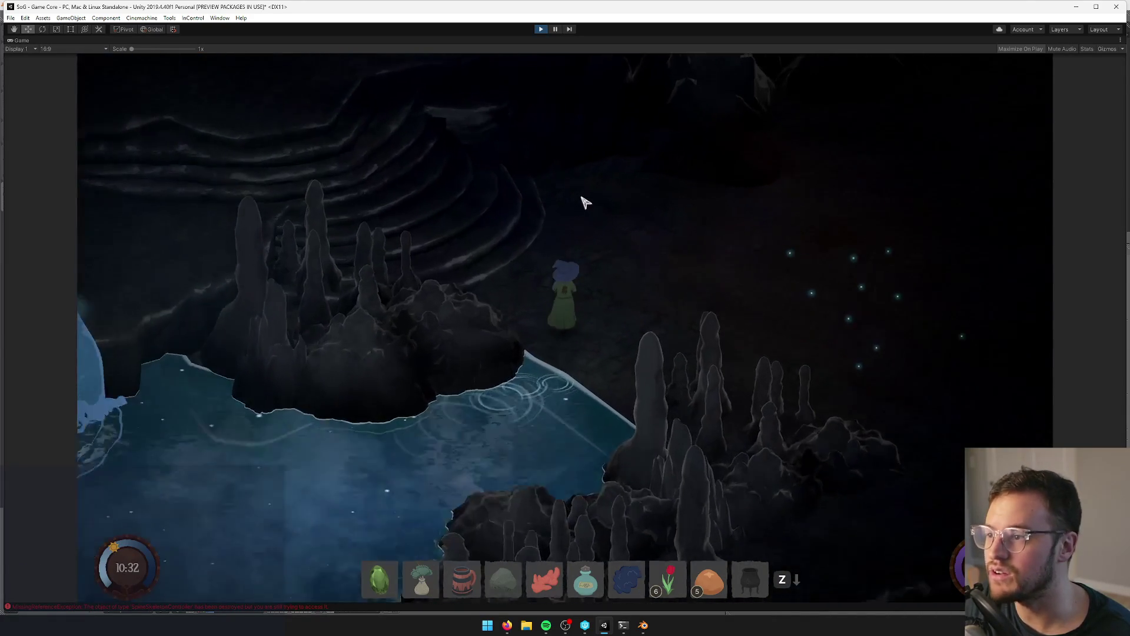
pyautogui.click(543, 29)
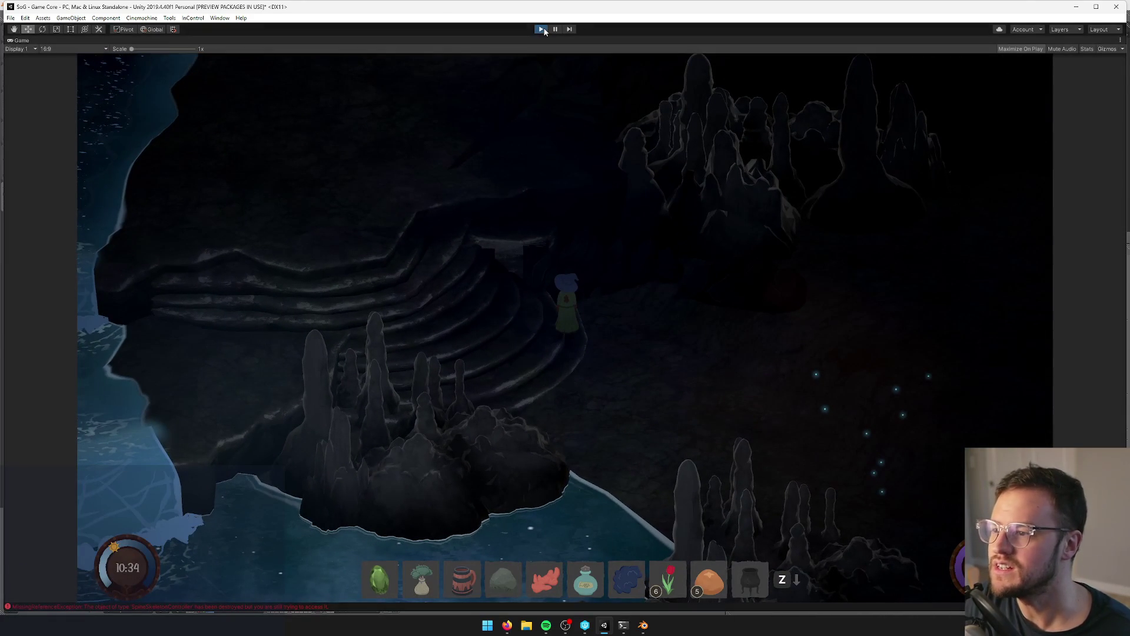
pyautogui.click(642, 625)
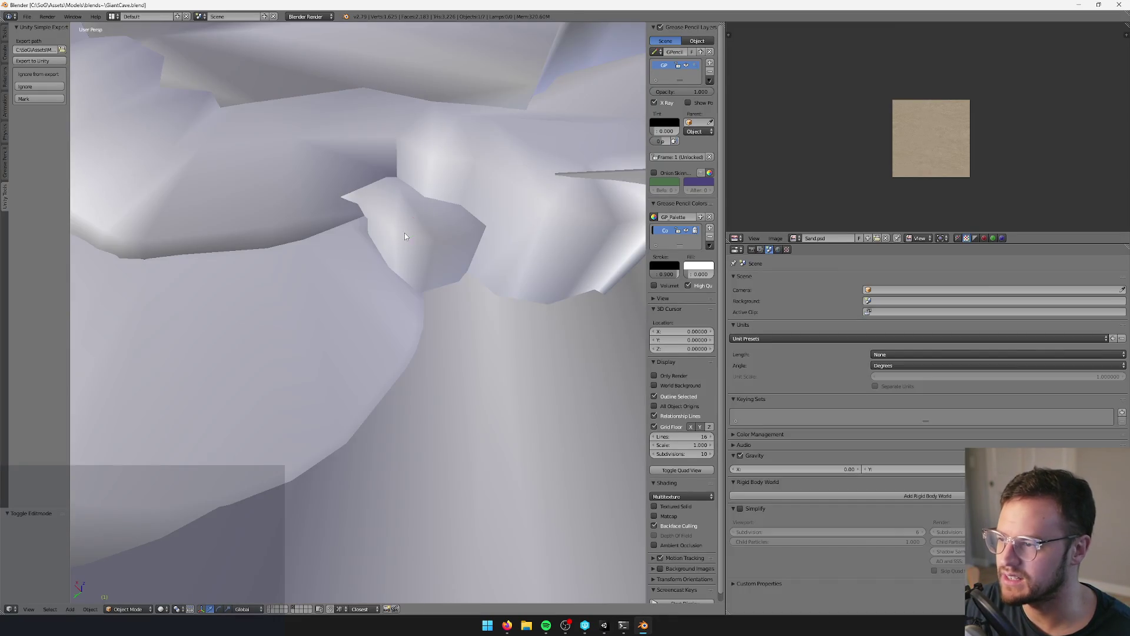
# - Select Plane.028 and view the ledge from outside, briefly selecting DarkForestCave_phys
pyautogui.rightClick(404, 236)
pyautogui.press('KP_Decimal')
pyautogui.moveTo(285, 374)
pyautogui.mouseDown(button='middle')
pyautogui.moveTo(317, 344)
pyautogui.moveTo(252, 327)
pyautogui.moveTo(379, 315)
pyautogui.mouseUp(button='middle')
pyautogui.keyDown('shift'); pyautogui.rightClick(397, 310); pyautogui.keyUp('shift')
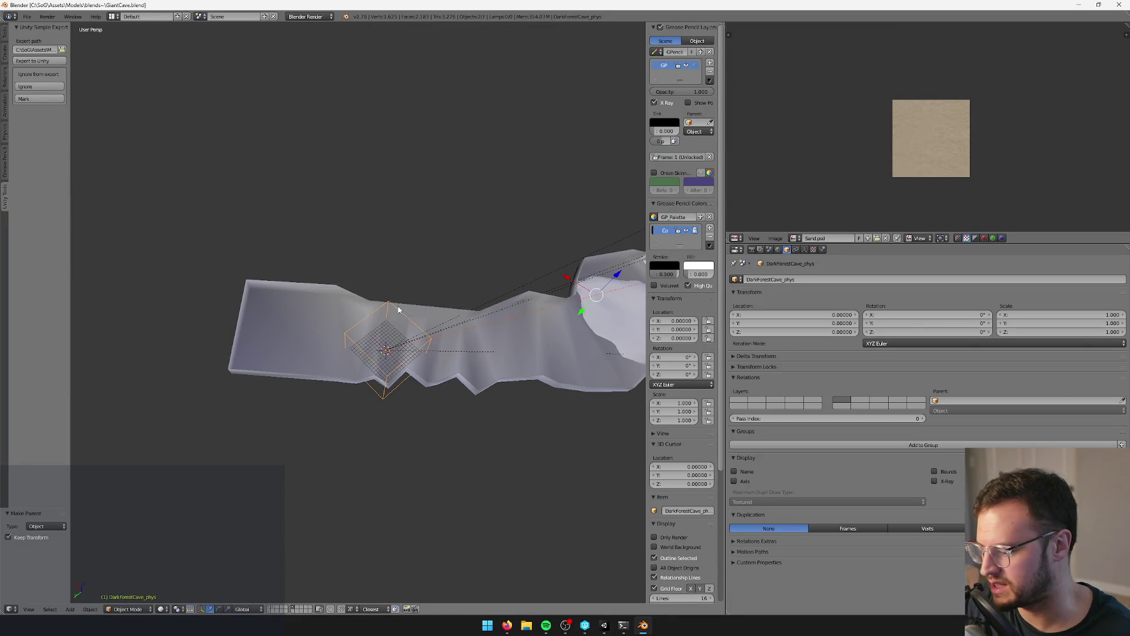
pyautogui.keyDown('shift'); pyautogui.rightClick(398, 310); pyautogui.keyUp('shift')
# - Inspect the ledge mesh close up, then switch to Unity to re-import the cave model
pyautogui.moveTo(397, 306); pyautogui.dragTo(364, 305, button='middle')
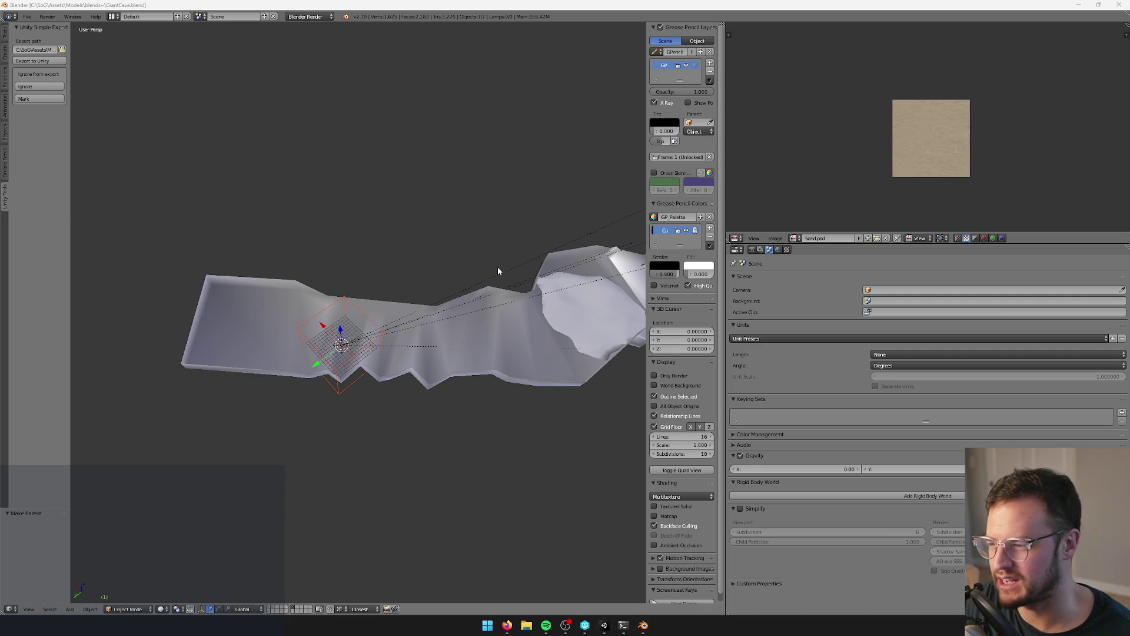
pyautogui.scroll(10, 404, 292)
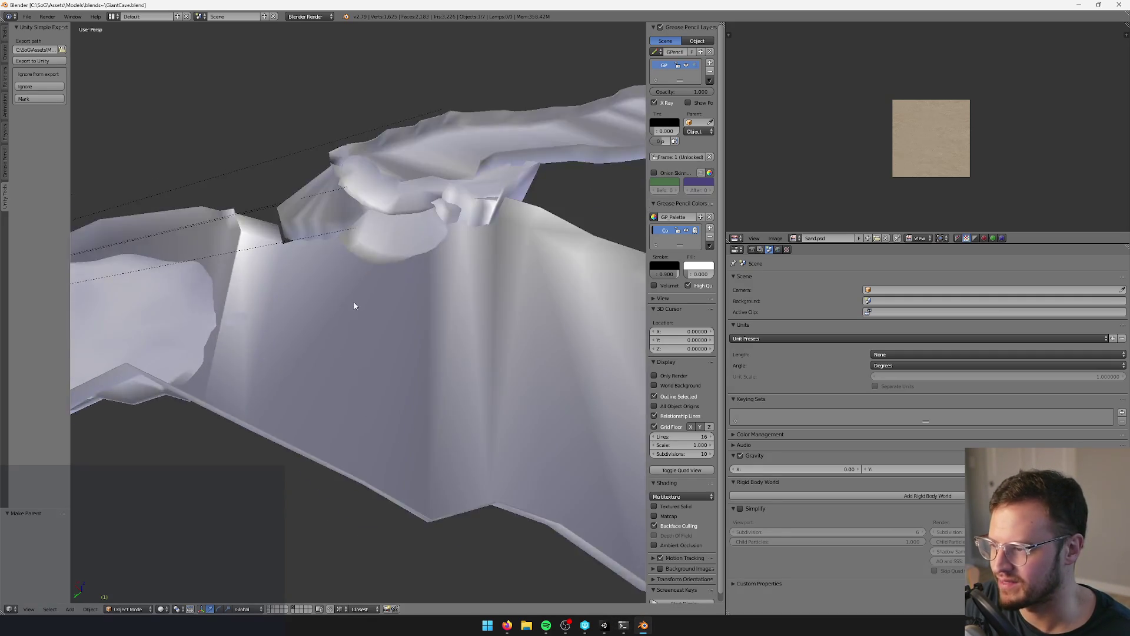
pyautogui.moveTo(395, 336)
pyautogui.mouseDown(button='middle')
pyautogui.moveTo(312, 313)
pyautogui.moveTo(337, 322)
pyautogui.moveTo(438, 306)
pyautogui.moveTo(471, 336)
pyautogui.mouseUp(button='middle')
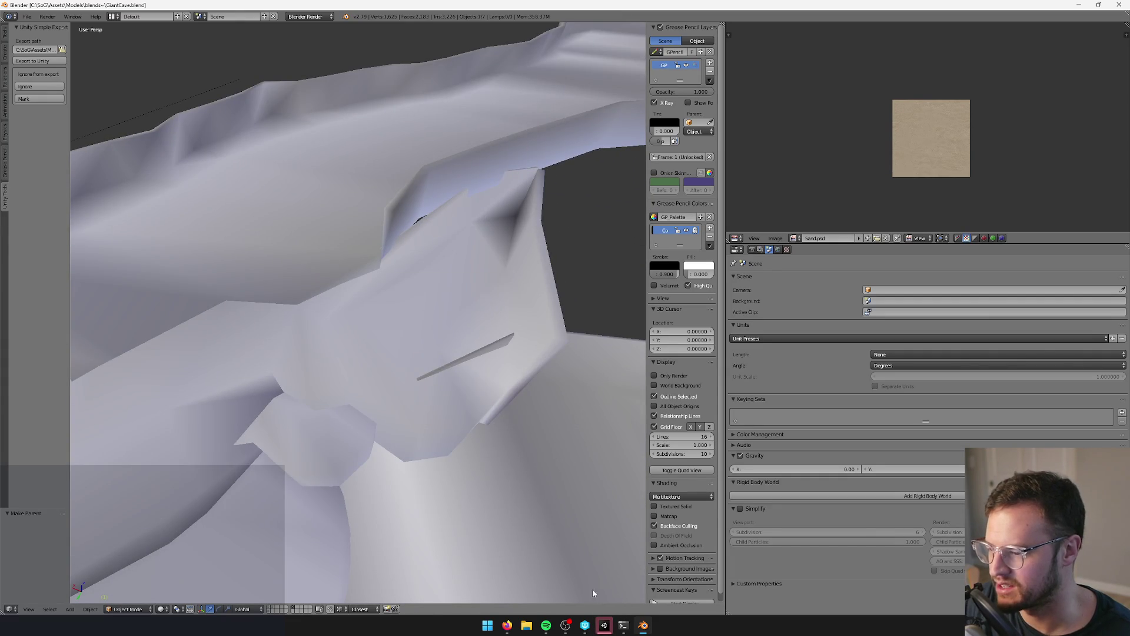
pyautogui.click(605, 624)
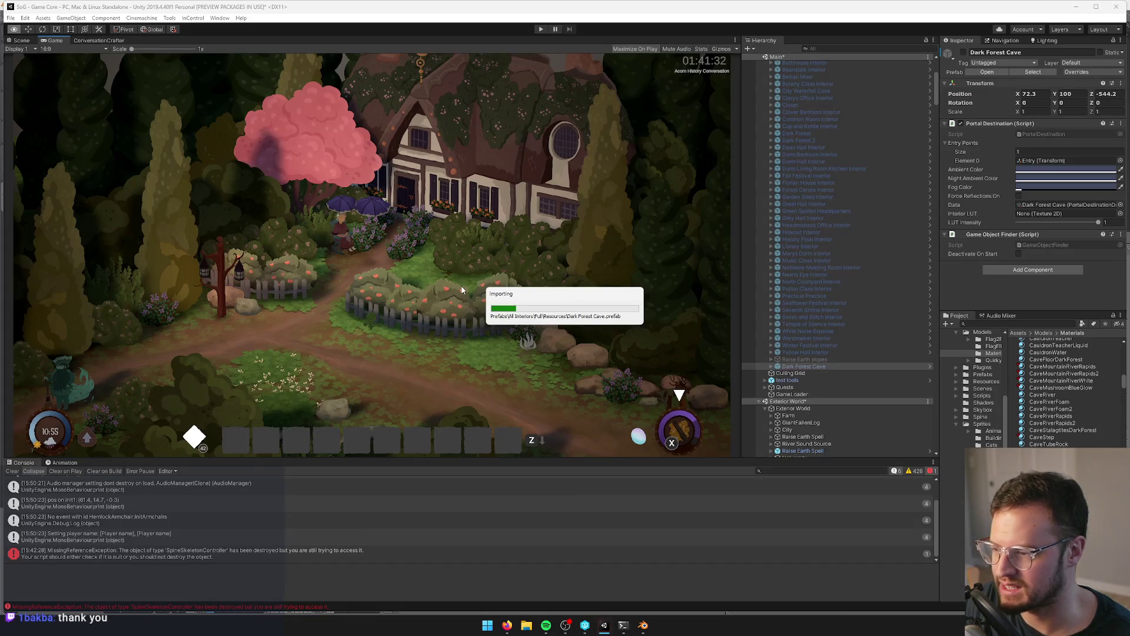
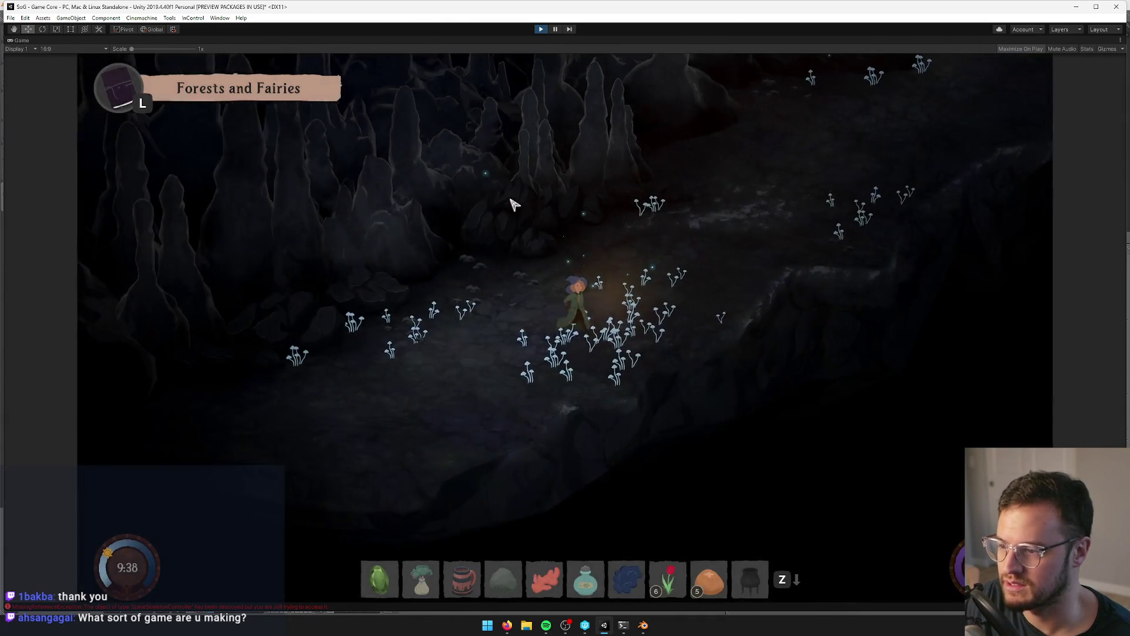
# - Walk the character up through the cave past the mushrooms and wade across the pool
pyautogui.press('w')
pyautogui.press('d')
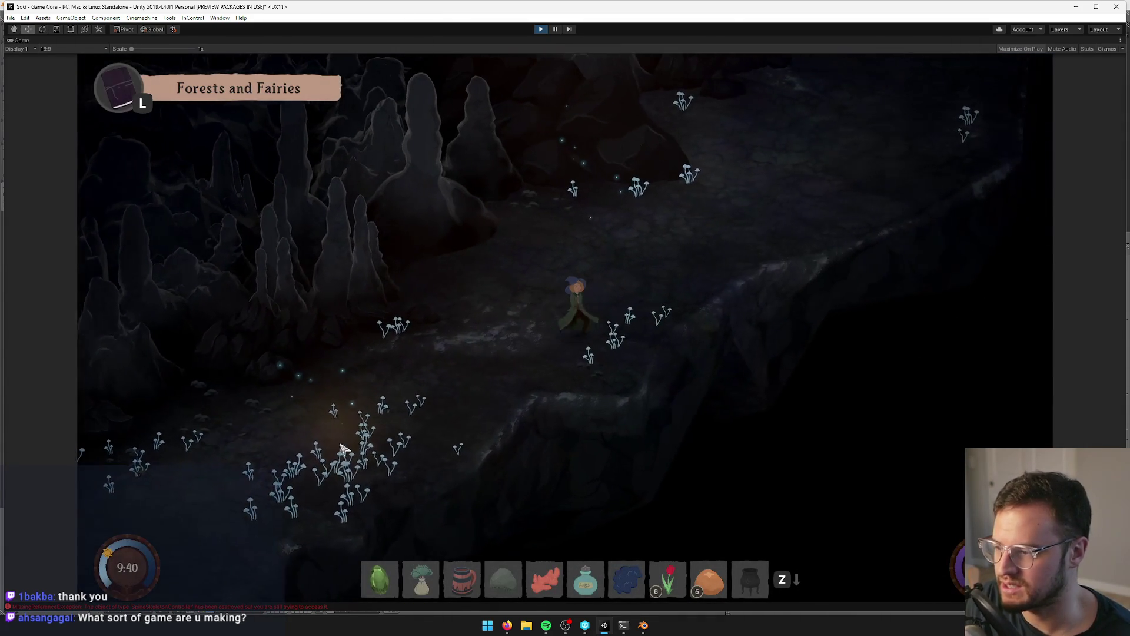
pyautogui.press('w')
pyautogui.press('d')
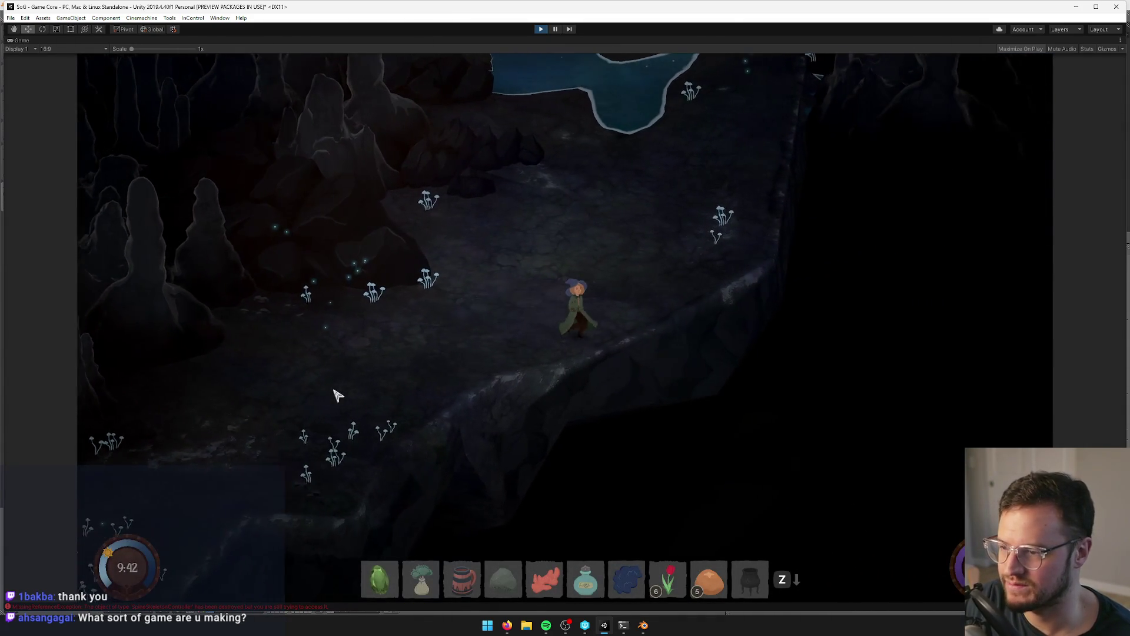
pyautogui.press('w')
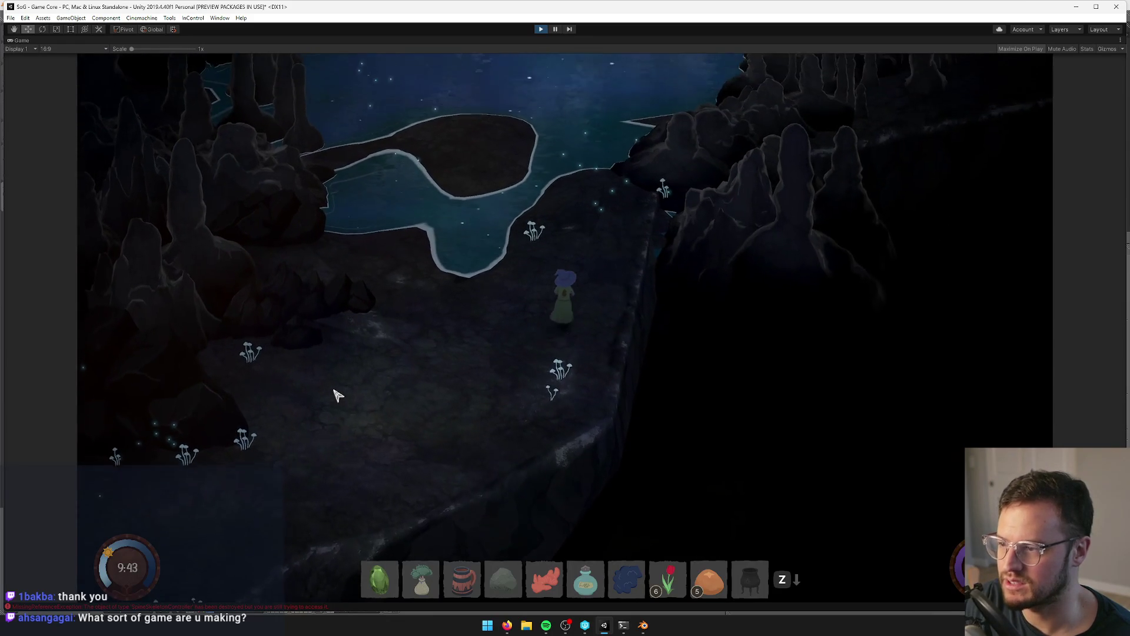
pyautogui.press('w')
pyautogui.press('d')
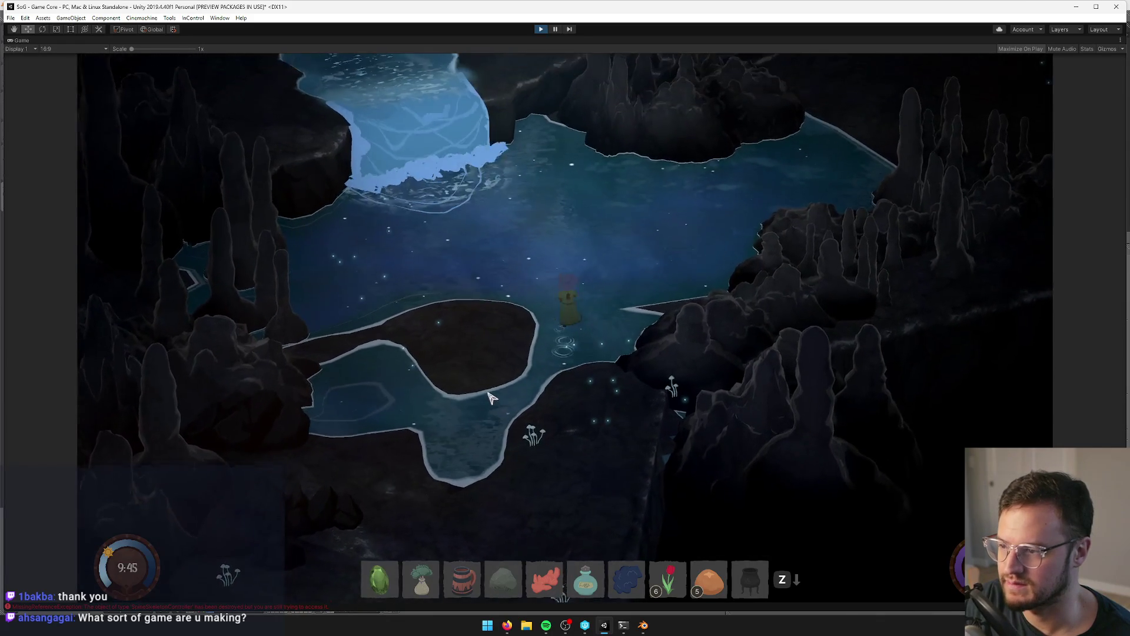
pyautogui.press('w')
pyautogui.press('a')
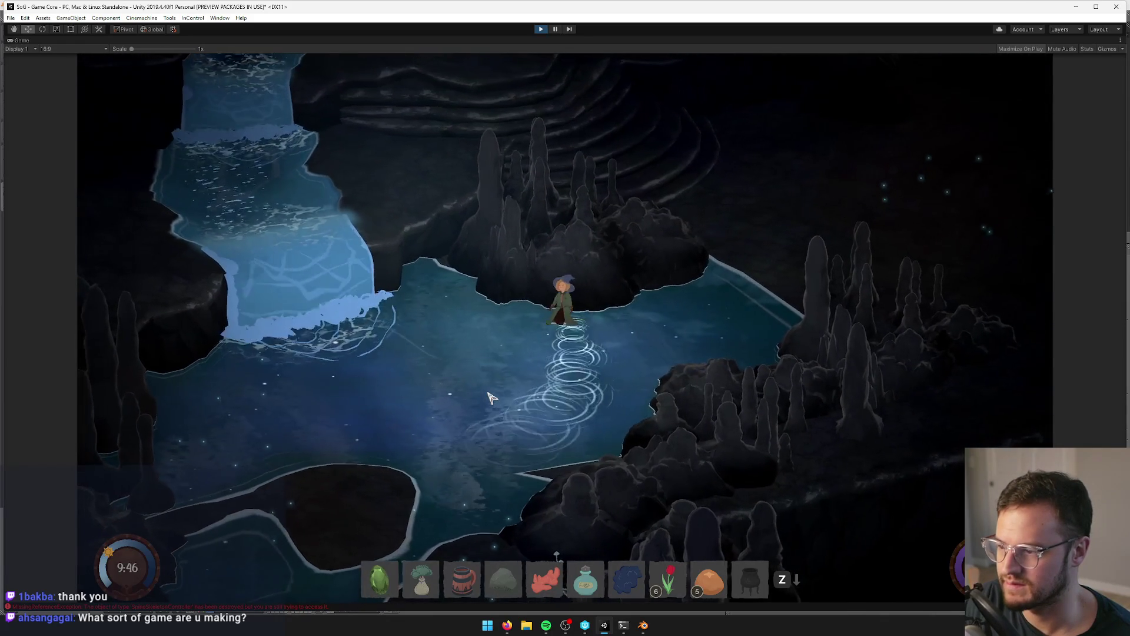
pyautogui.press('a')
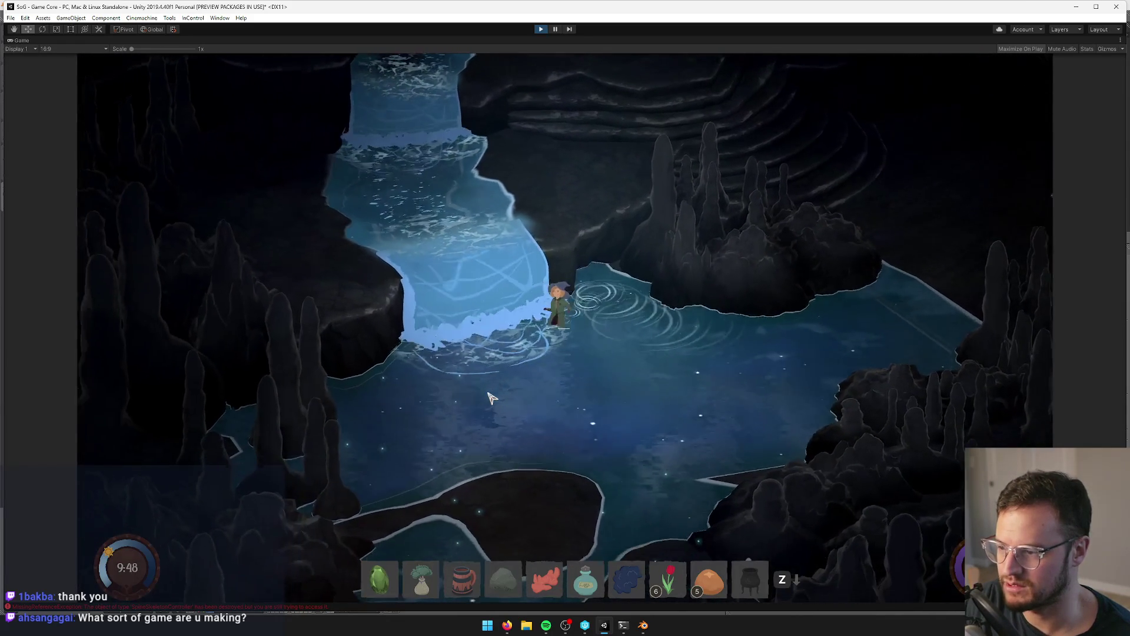
pyautogui.press('d')
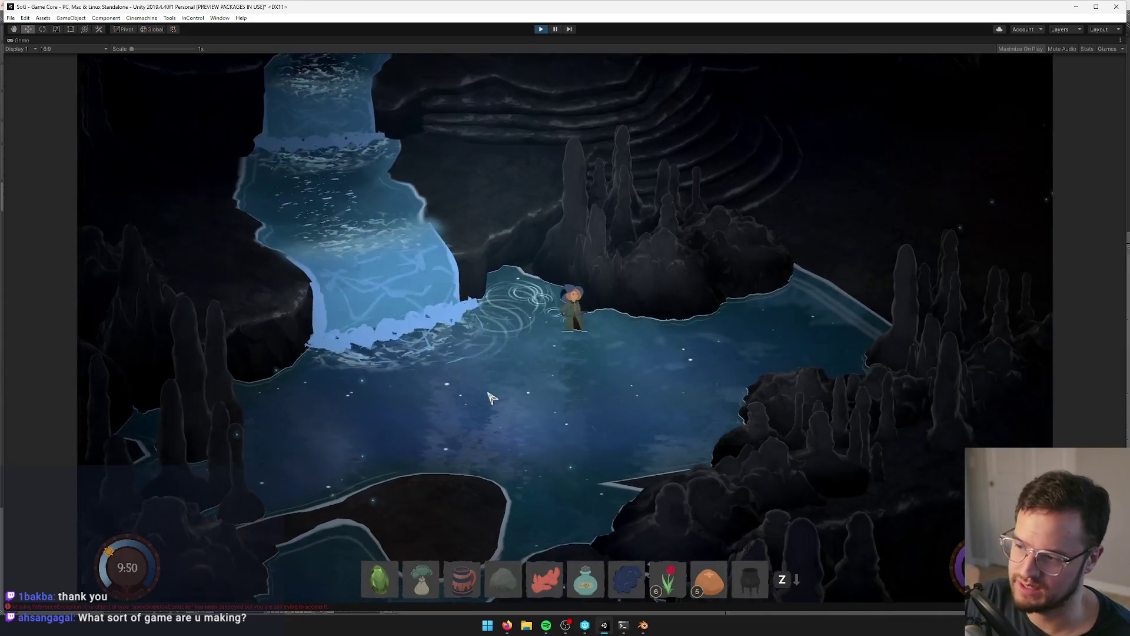
# - Climb out onto the terraced rock and walk along it toward the stalagmite cluster
pyautogui.press('w')
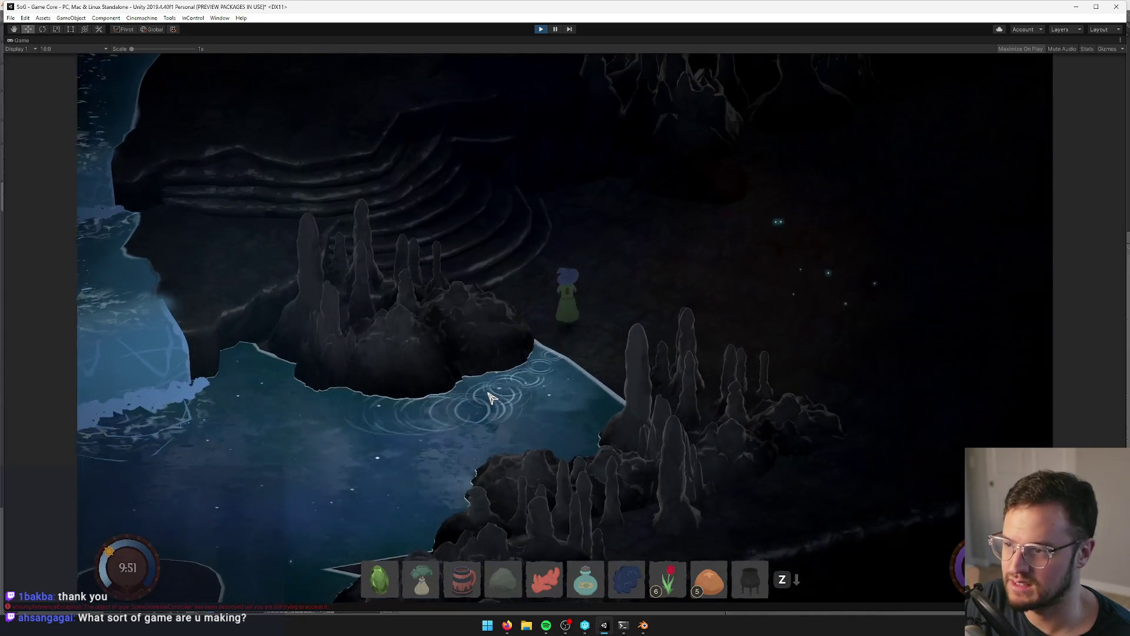
pyautogui.press('w')
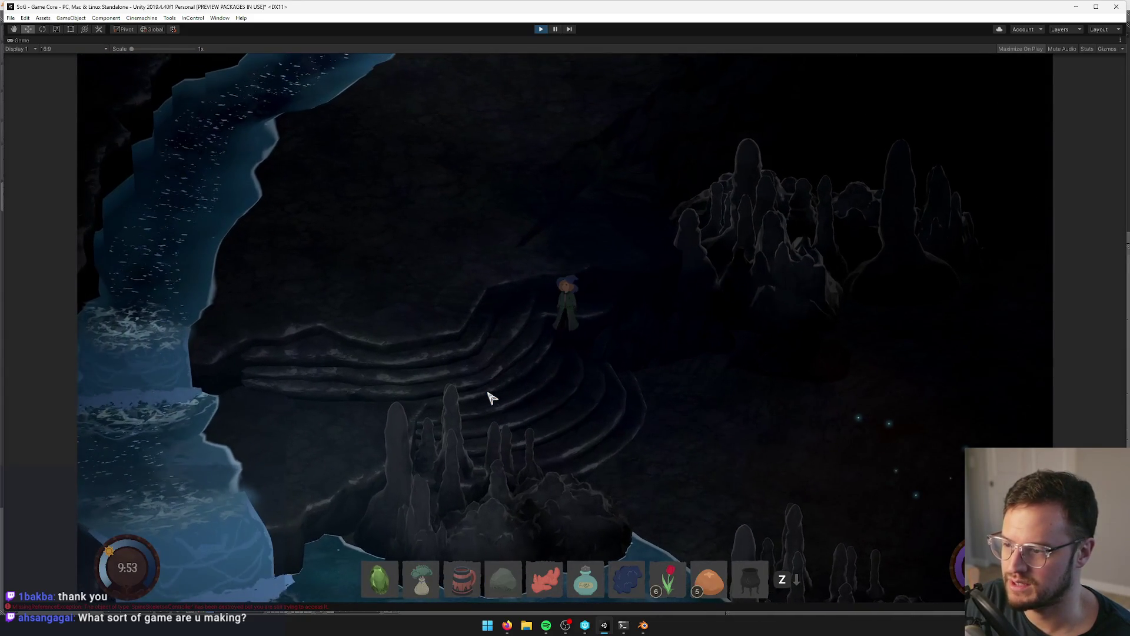
pyautogui.press('a')
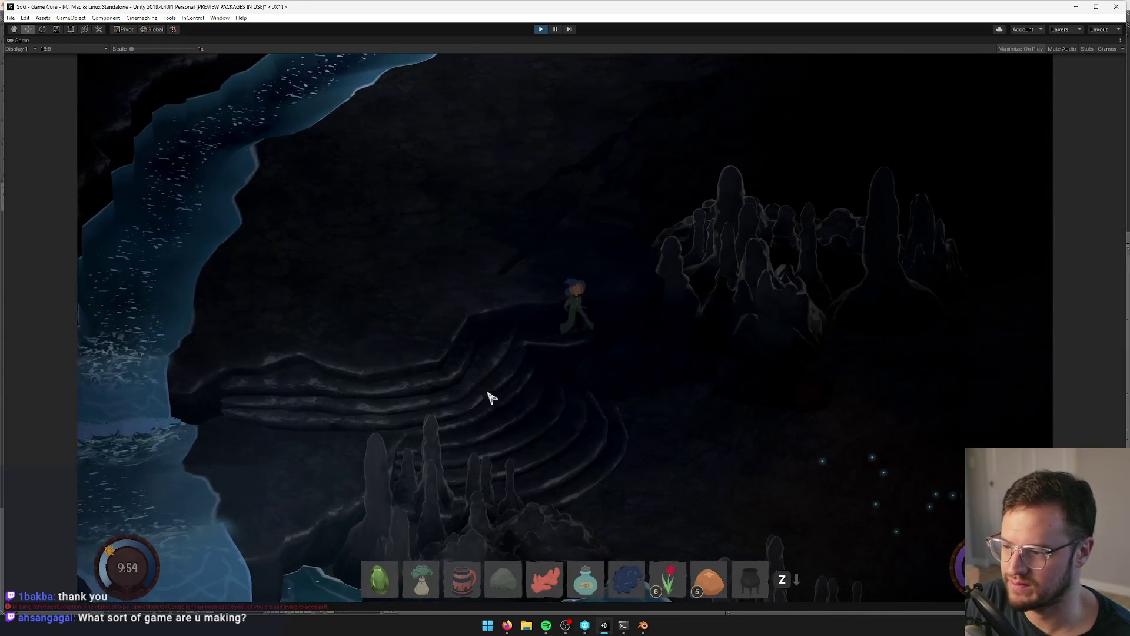
pyautogui.press('d')
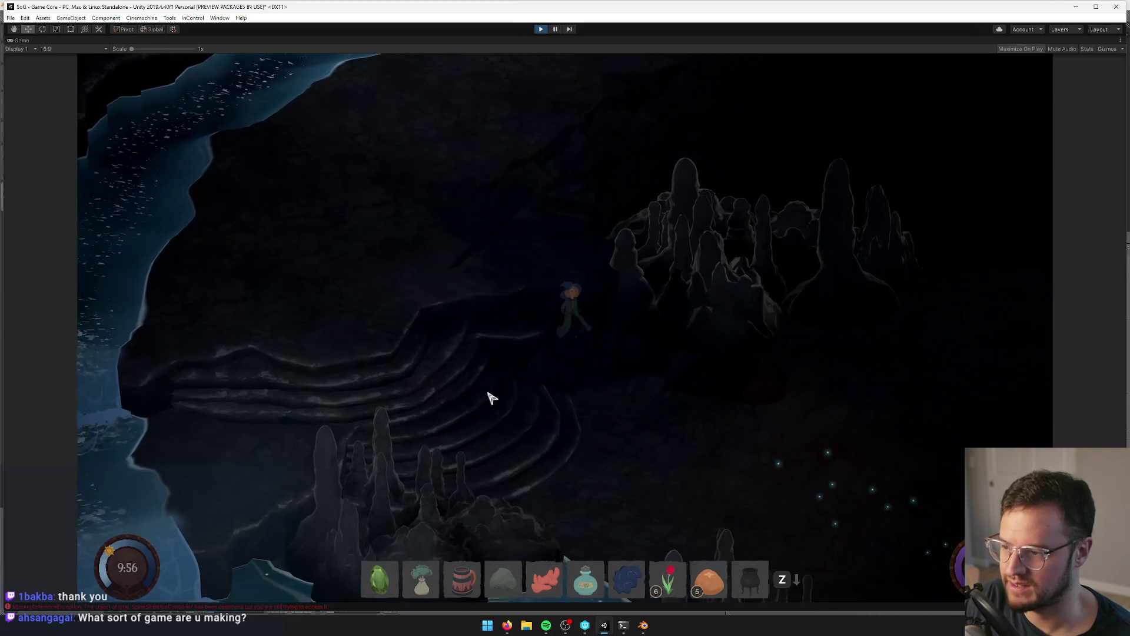
pyautogui.press('d')
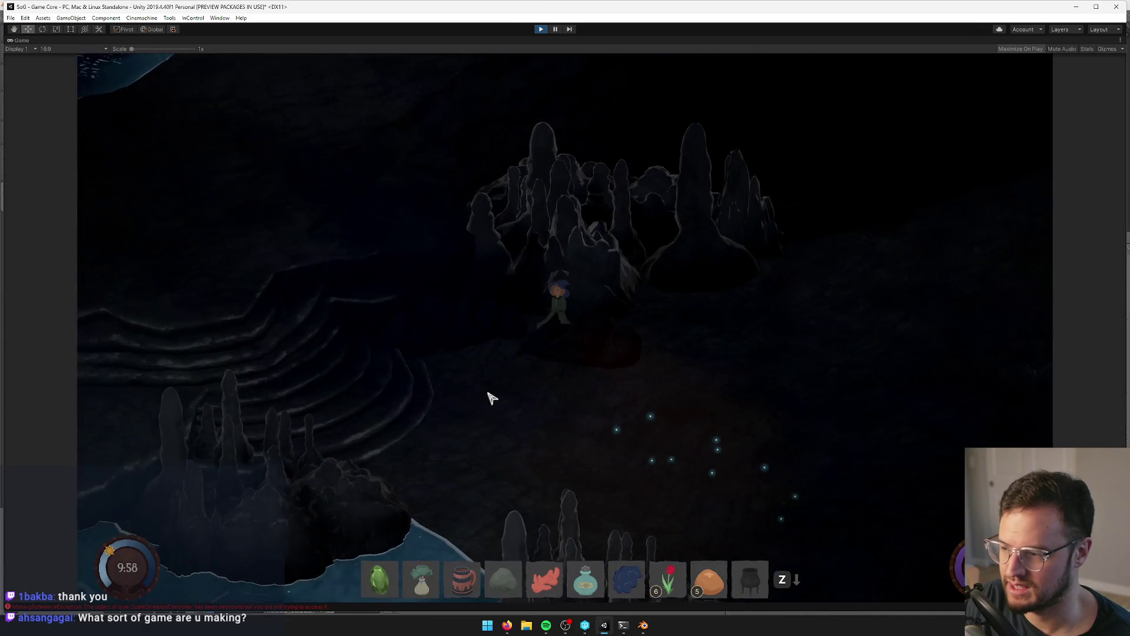
pyautogui.press('d')
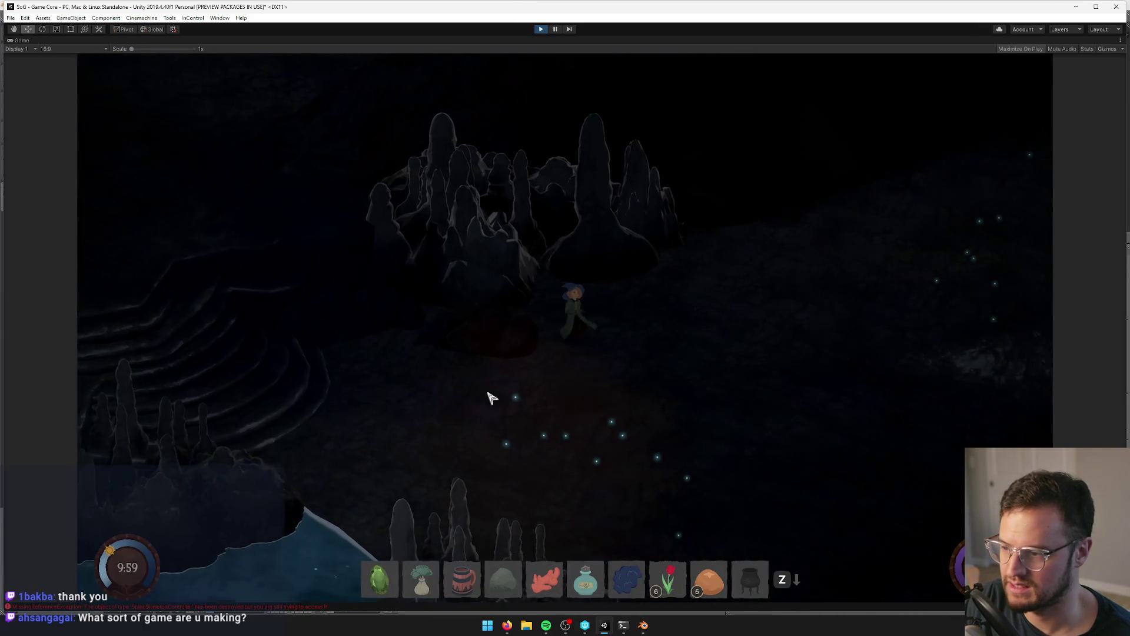
pyautogui.press('d')
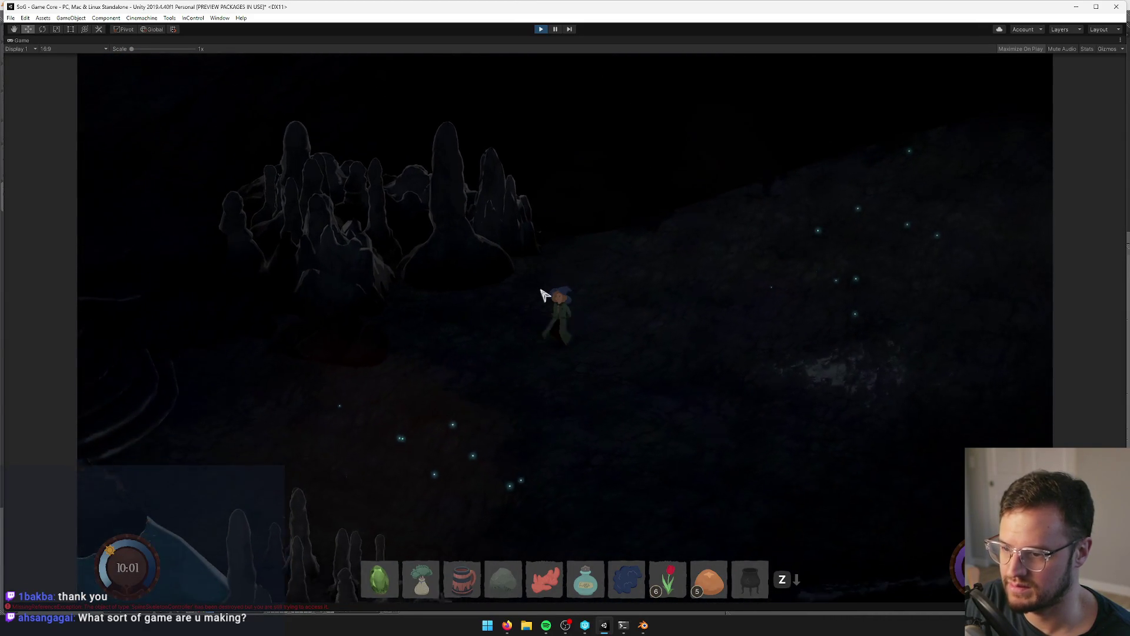
pyautogui.press('a')
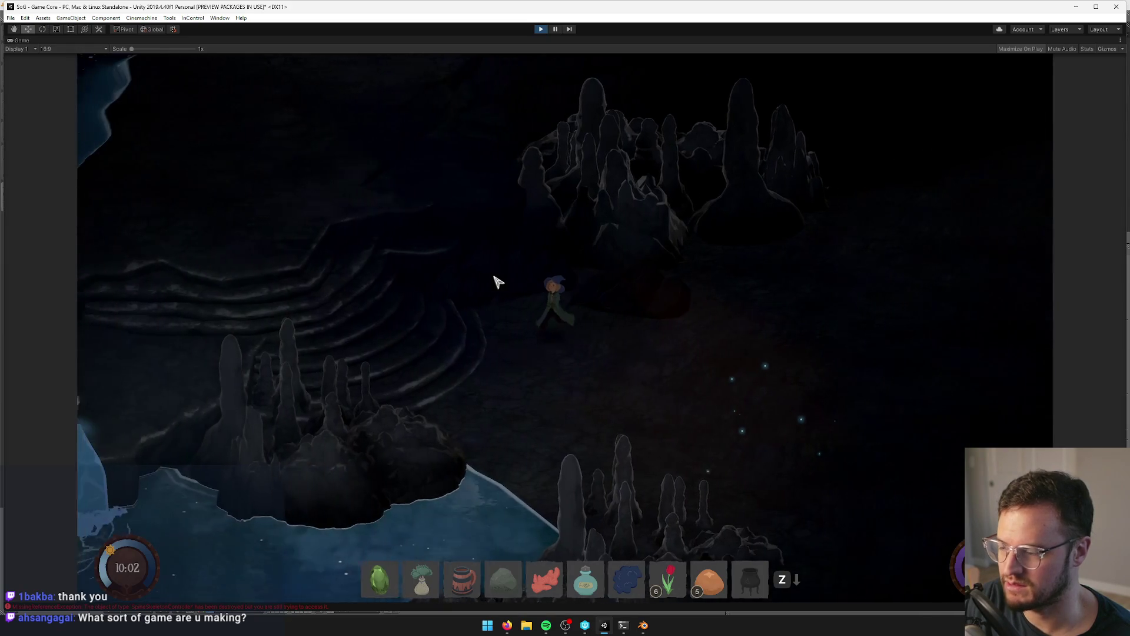
pyautogui.press('w')
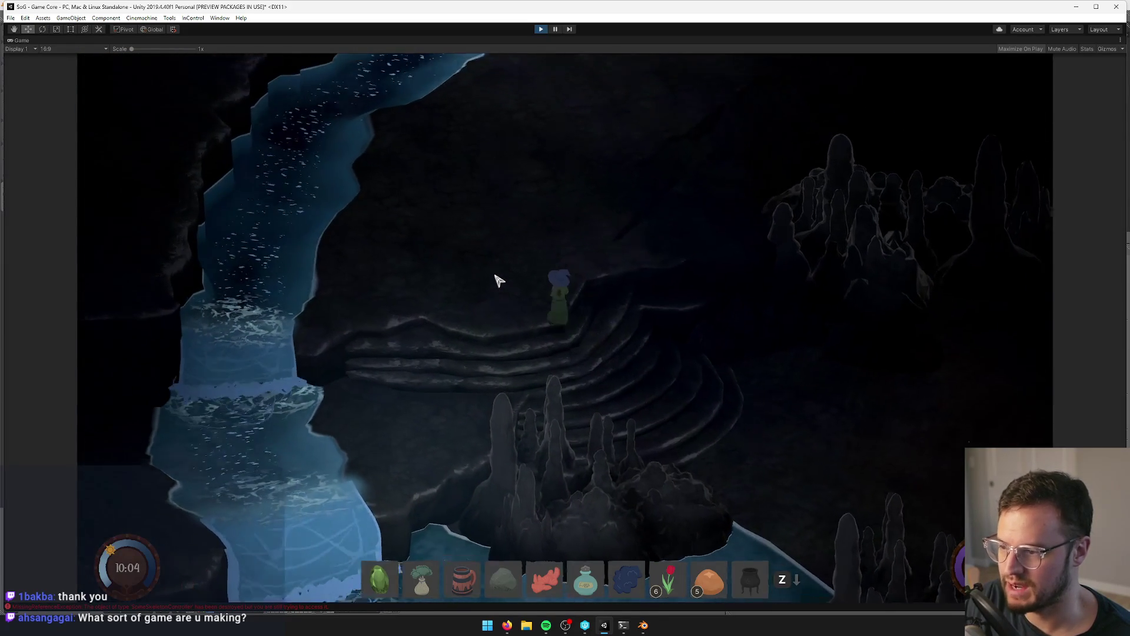
# - Walk beside the waterfall and back down through the pool, then look at the cave mesh in Blender
pyautogui.press('s')
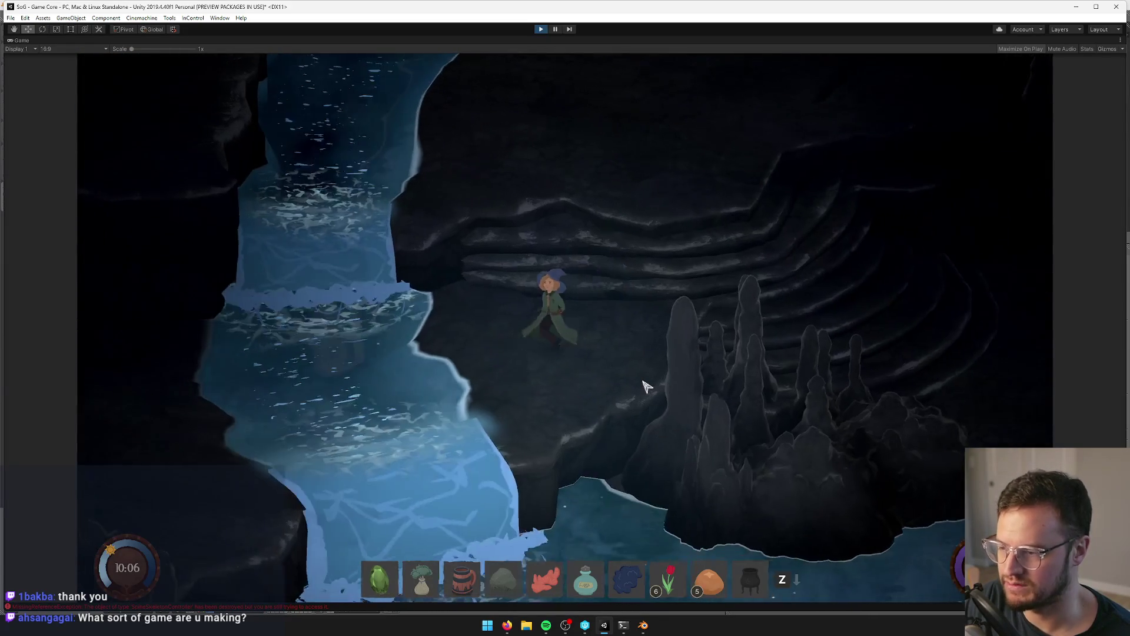
pyautogui.press('w')
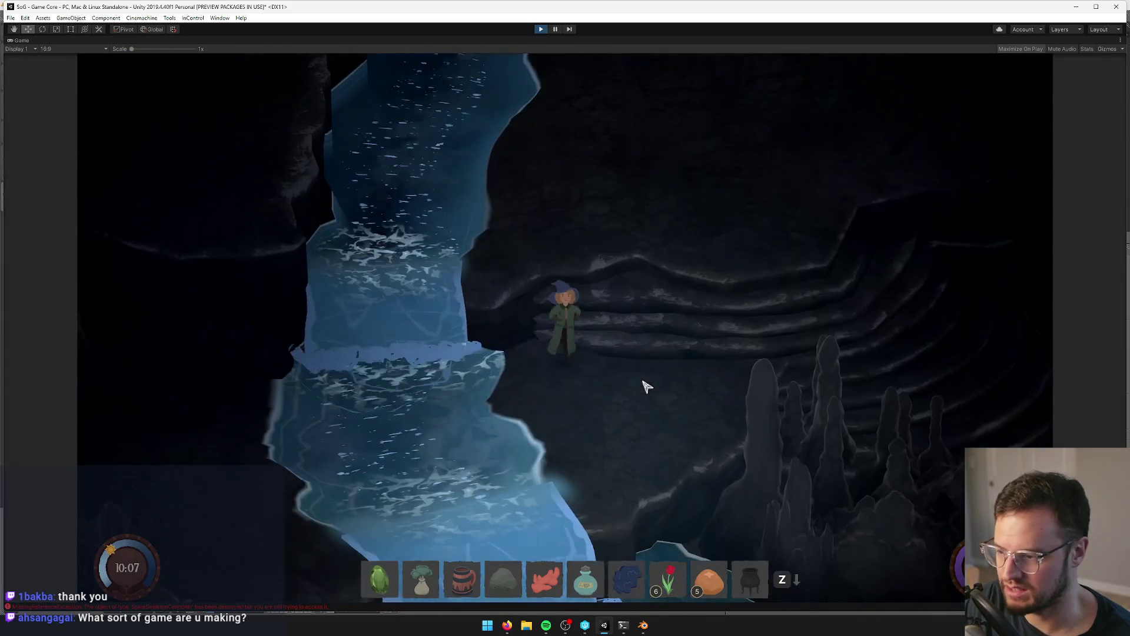
pyautogui.press('w')
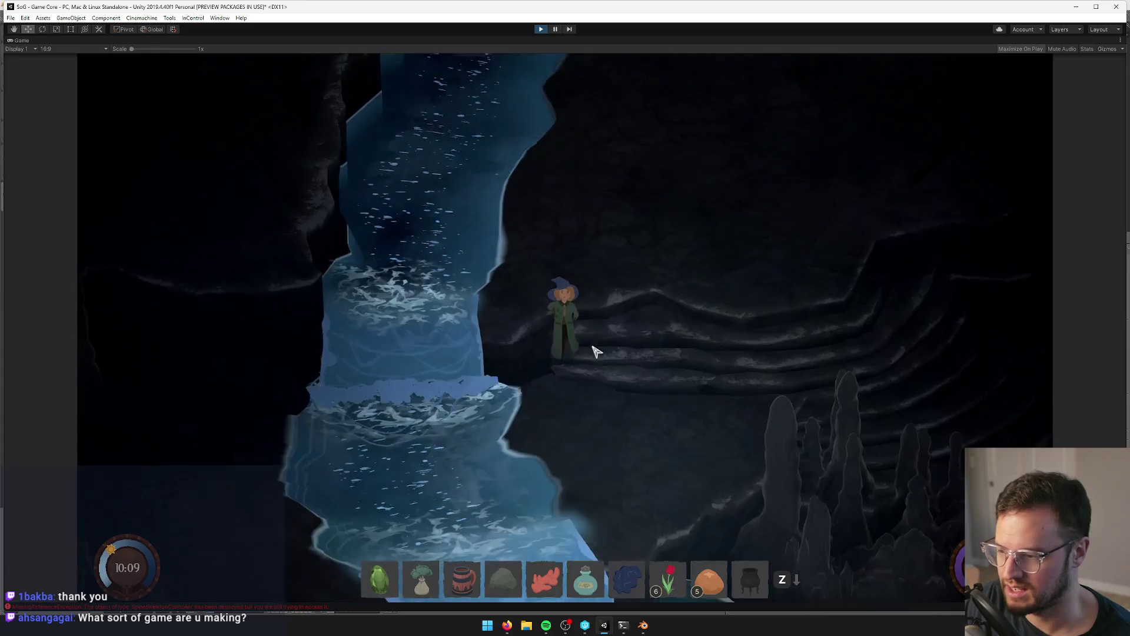
pyautogui.press('s')
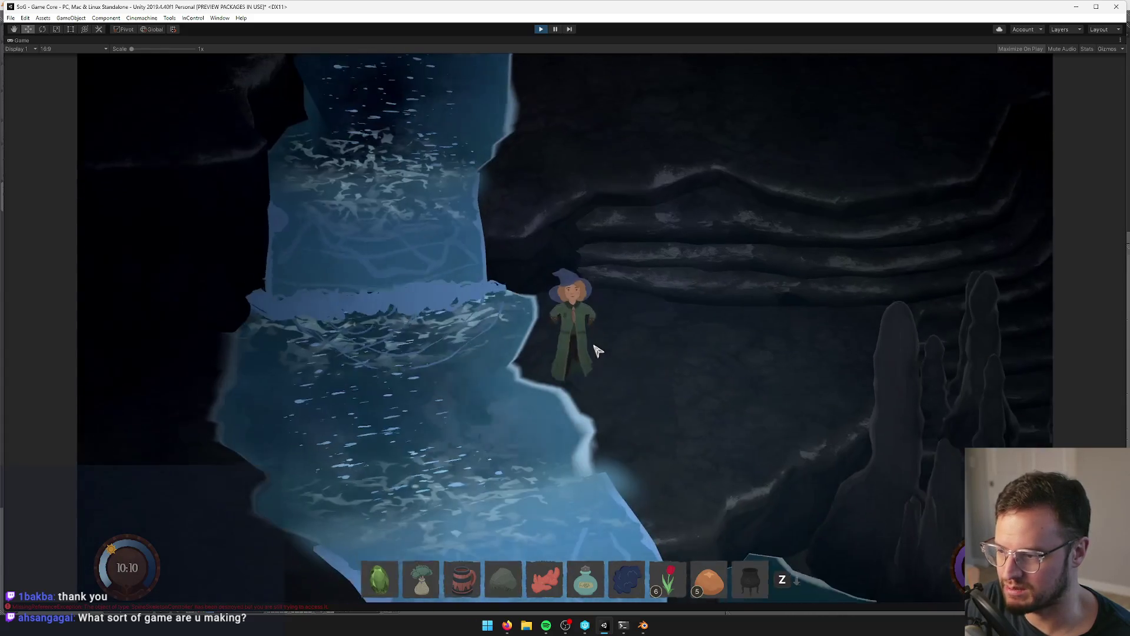
pyautogui.press('s')
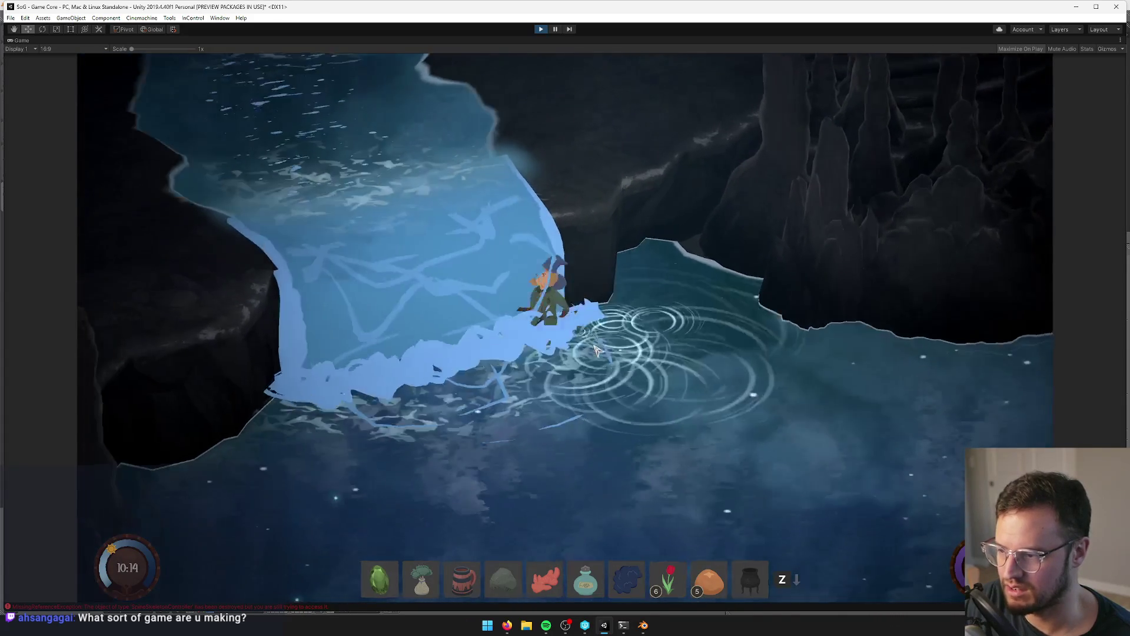
pyautogui.press('d')
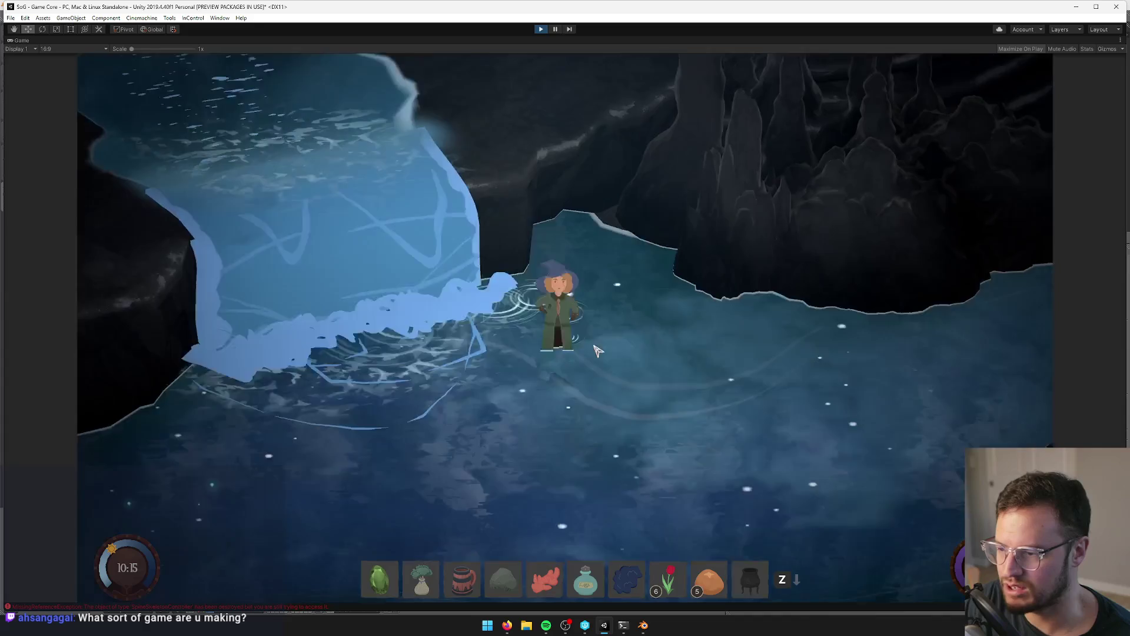
pyautogui.press('w')
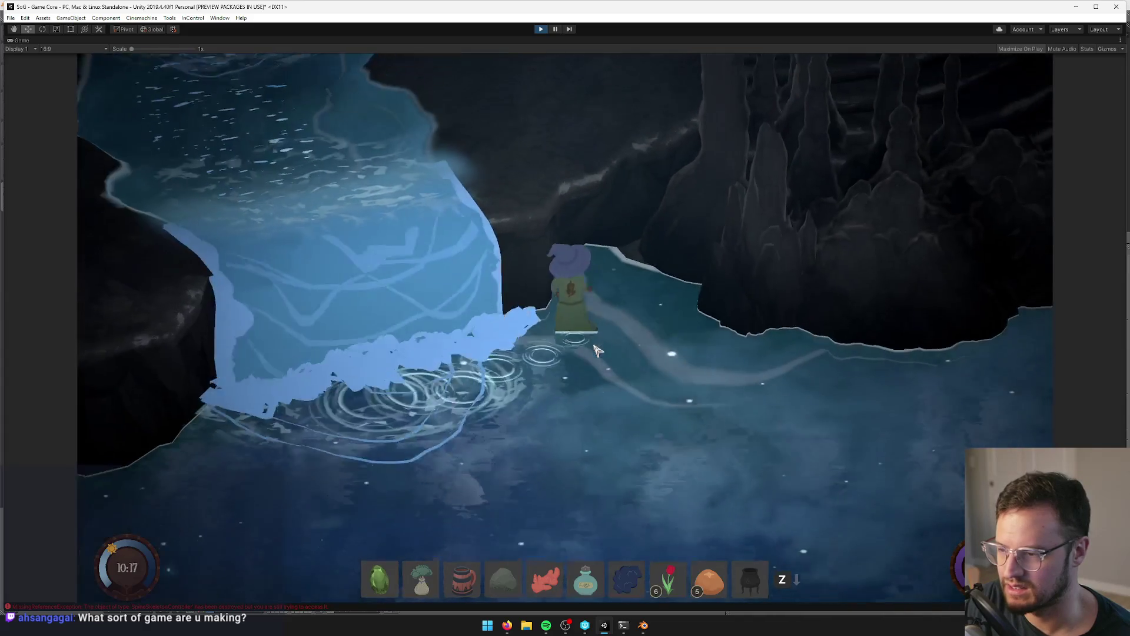
pyautogui.press('s')
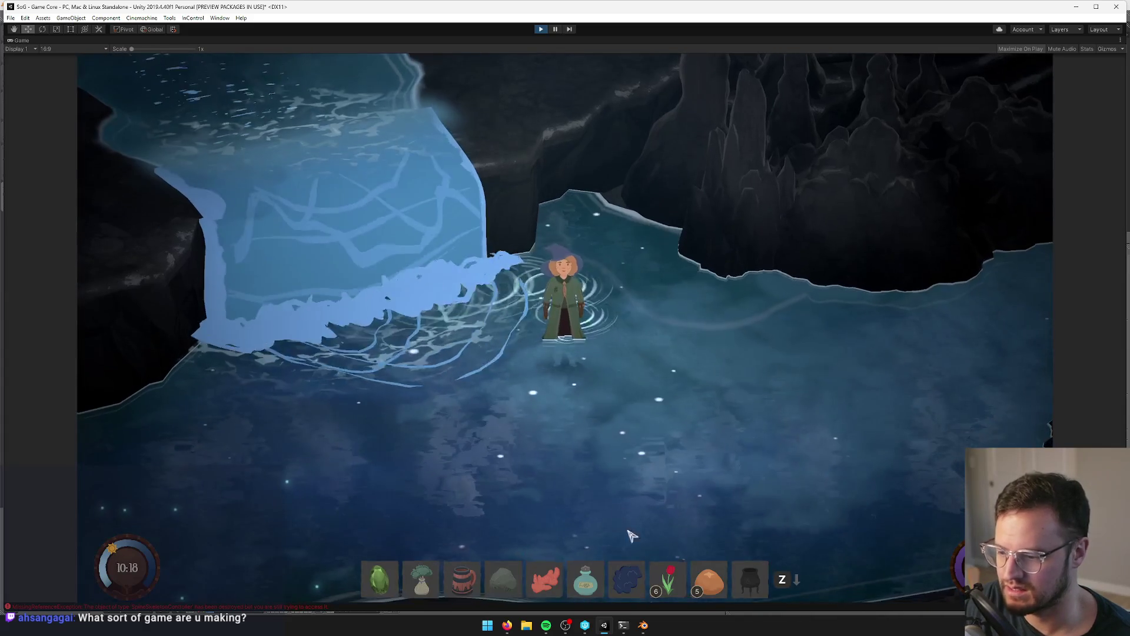
pyautogui.hotkey('alt', 'Tab')
pyautogui.moveTo(404, 189)
pyautogui.mouseDown(button='middle')
pyautogui.moveTo(422, 237)
pyautogui.moveTo(393, 470)
pyautogui.moveTo(419, 427)
pyautogui.moveTo(429, 434)
pyautogui.moveTo(320, 634)
pyautogui.moveTo(479, 426)
pyautogui.moveTo(482, 487)
pyautogui.moveTo(447, 390)
pyautogui.moveTo(370, 341)
pyautogui.moveTo(379, 402)
pyautogui.moveTo(258, 602)
pyautogui.mouseUp(button='middle')
# - Select a border edge of Plane.026 in Edit Mode and try an extrusion, undoing it
pyautogui.hotkey('d', 'Tab')
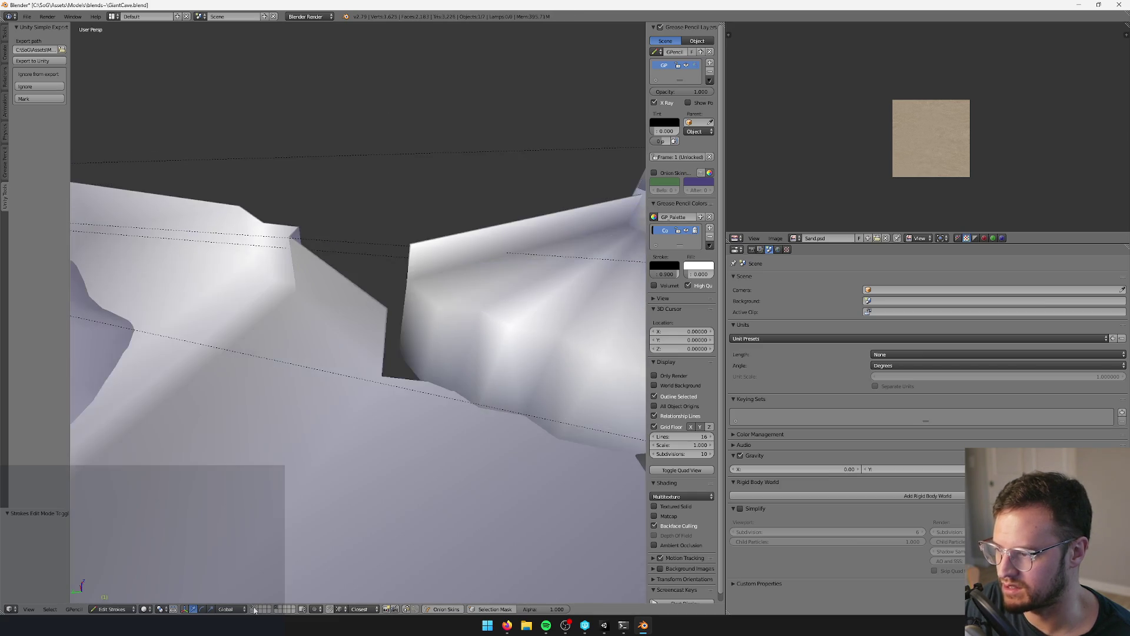
pyautogui.moveTo(393, 336)
pyautogui.mouseDown(button='middle')
pyautogui.moveTo(321, 342)
pyautogui.moveTo(363, 361)
pyautogui.moveTo(406, 354)
pyautogui.moveTo(366, 315)
pyautogui.moveTo(363, 275)
pyautogui.mouseUp(button='middle')
pyautogui.rightClick(320, 342)
pyautogui.press('Tab')
pyautogui.rightClick(371, 324)
pyautogui.press('e')
pyautogui.rightClick(363, 275)
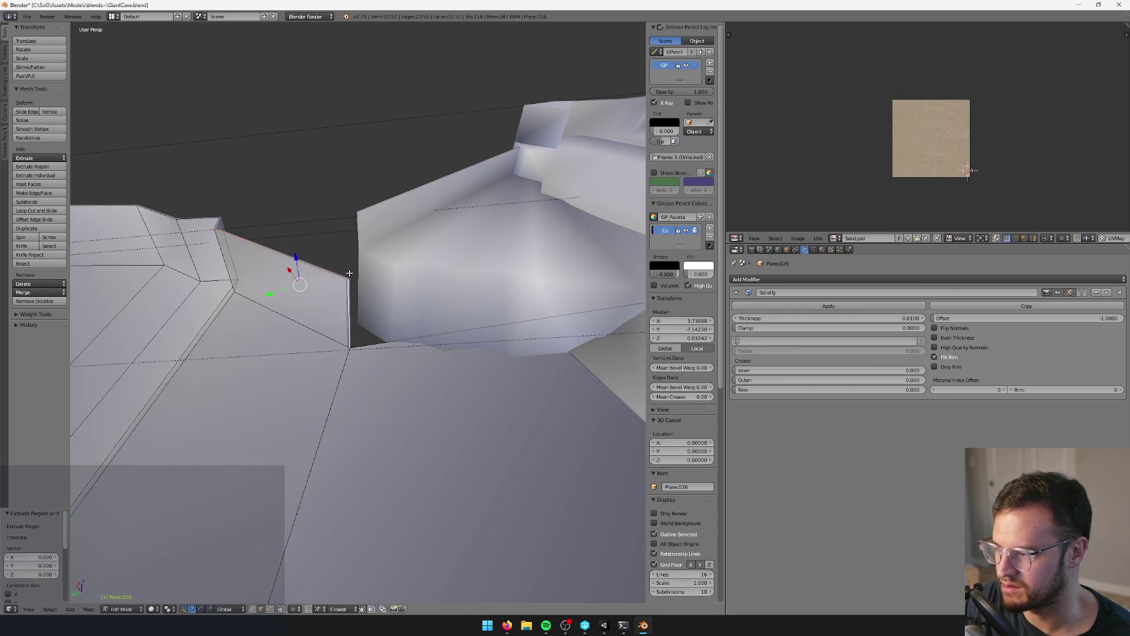
pyautogui.hotkey('ctrl', 'z')
# - Shift the edge horizontally, then extrude a new strip and slide it outward to extend the wall
pyautogui.press('g')
pyautogui.hotkey('shift', 'z')
pyautogui.click(317, 288)
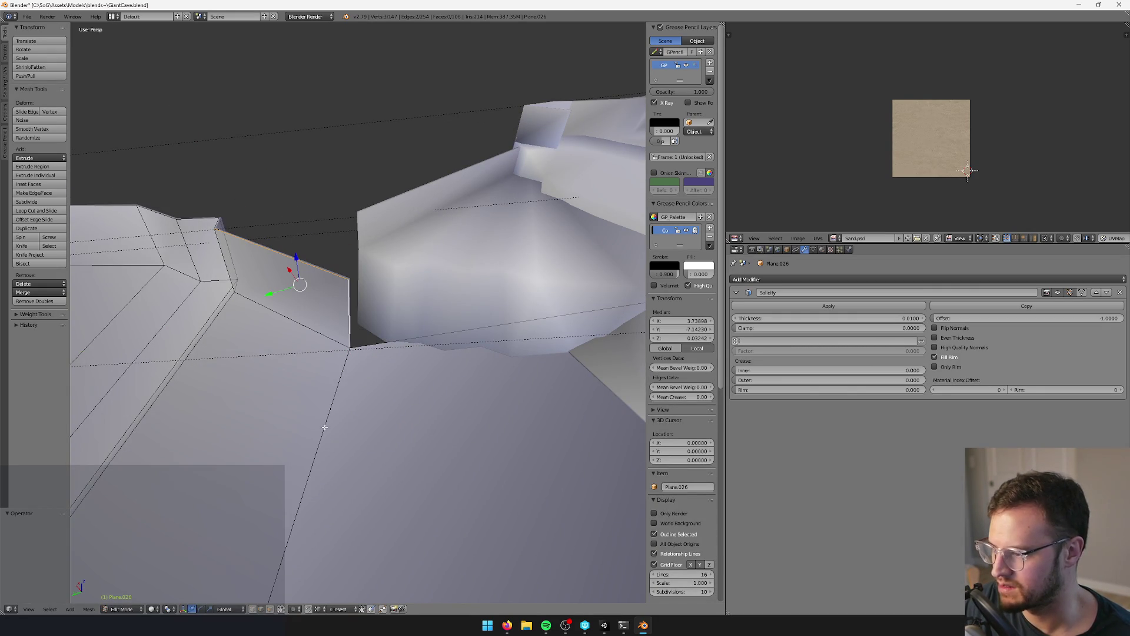
pyautogui.press('e')
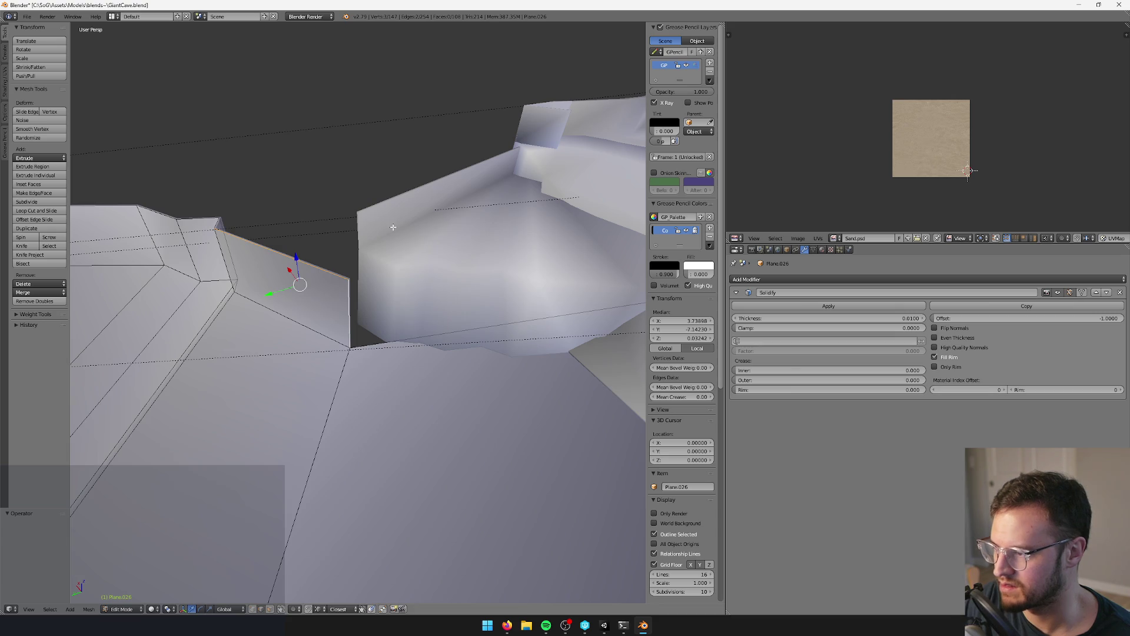
pyautogui.rightClick(392, 227)
pyautogui.press('g')
pyautogui.hotkey('shift', 'z')
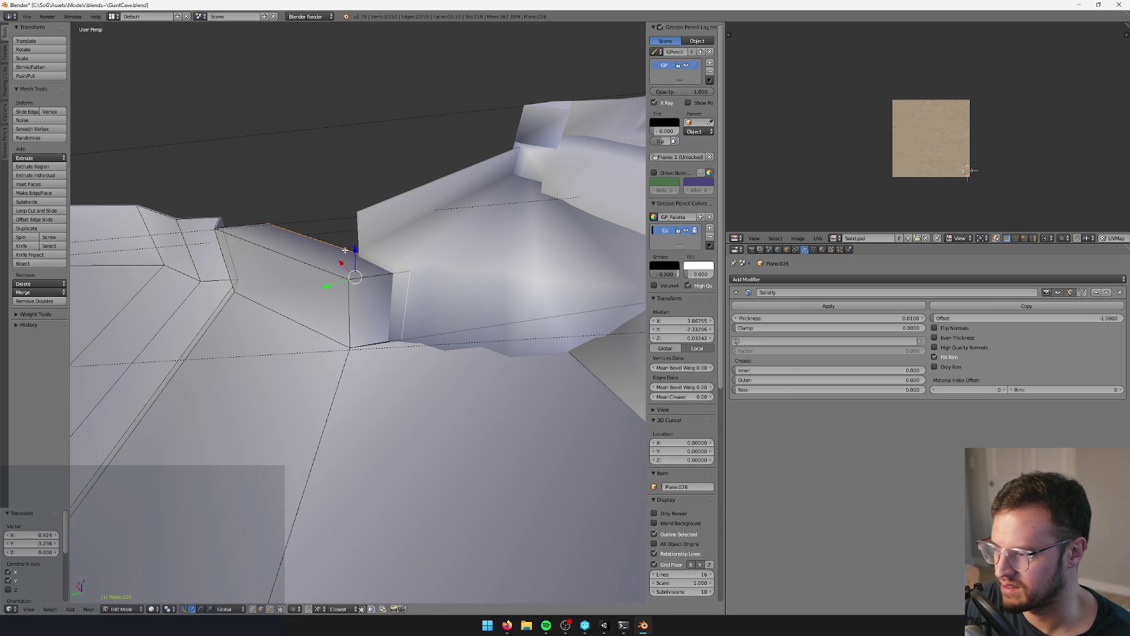
pyautogui.moveTo(352, 250); pyautogui.dragTo(349, 248, button='middle')
pyautogui.moveTo(458, 265); pyautogui.dragTo(380, 268, button='middle')
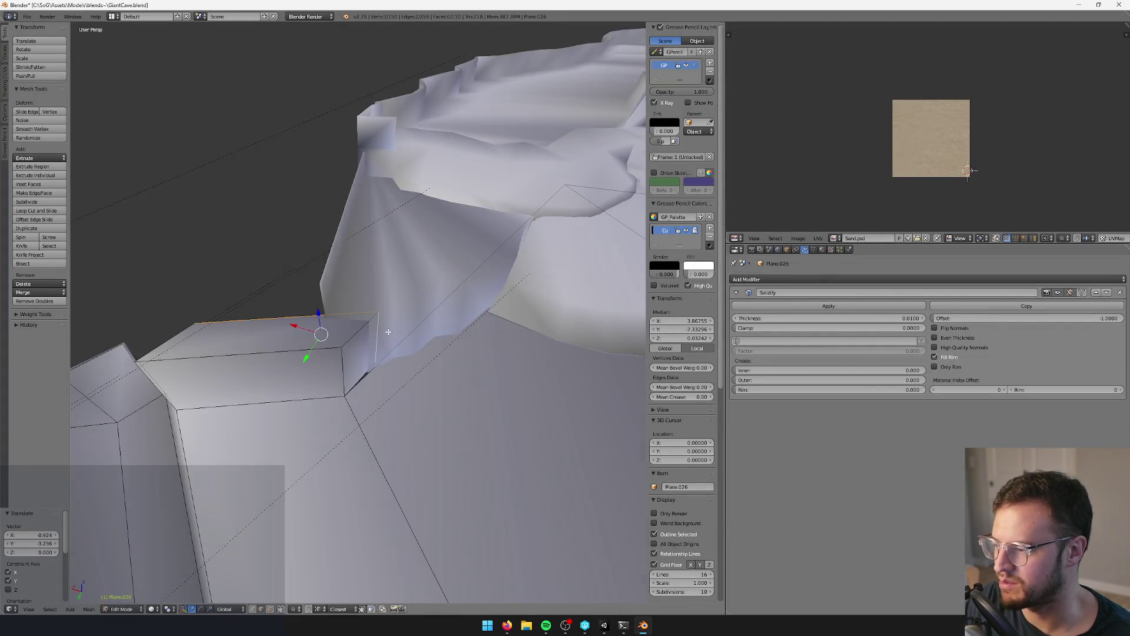
pyautogui.moveTo(388, 332); pyautogui.dragTo(413, 328, button='middle')
# - Wade right through the water, walk north into the dark cave, then head back toward the pool
pyautogui.hotkey('alt', 'Tab')
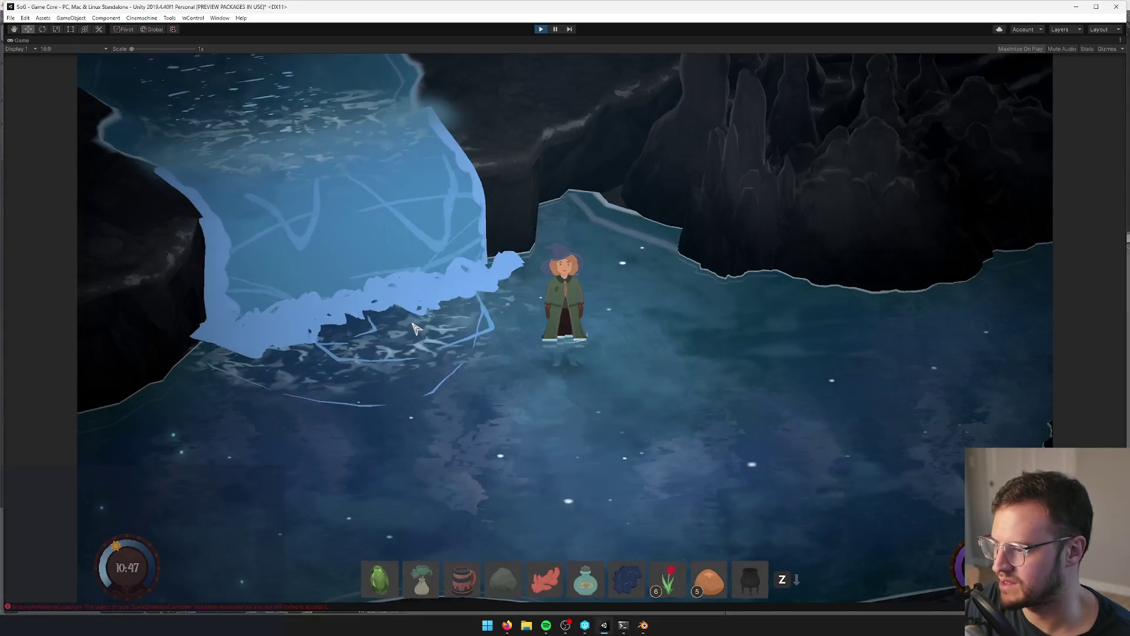
pyautogui.press('d')
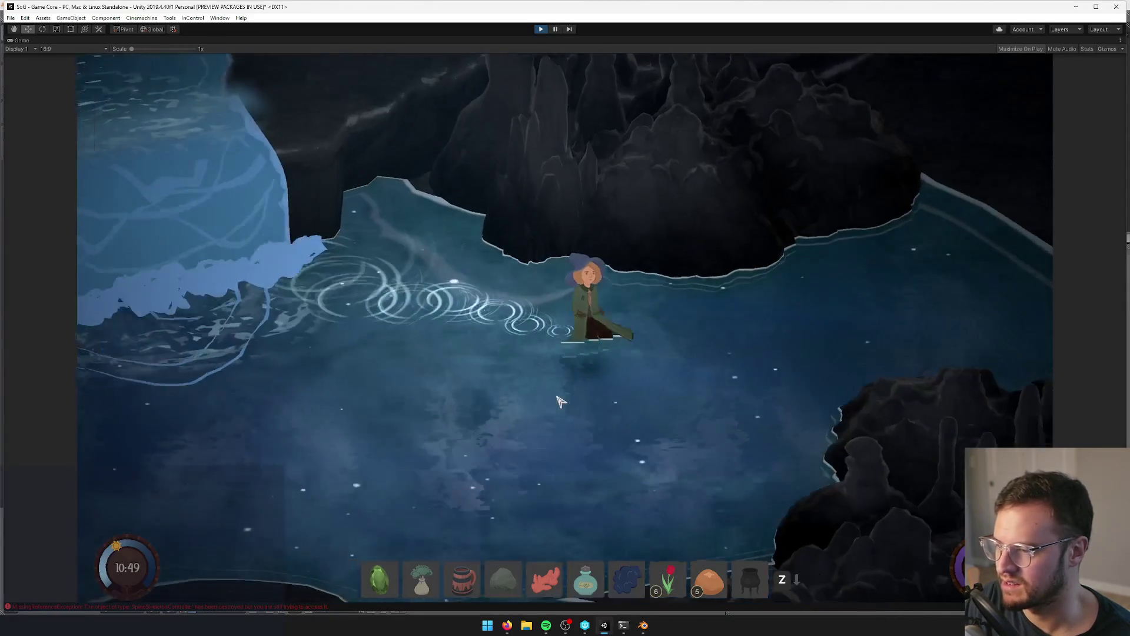
pyautogui.press('w')
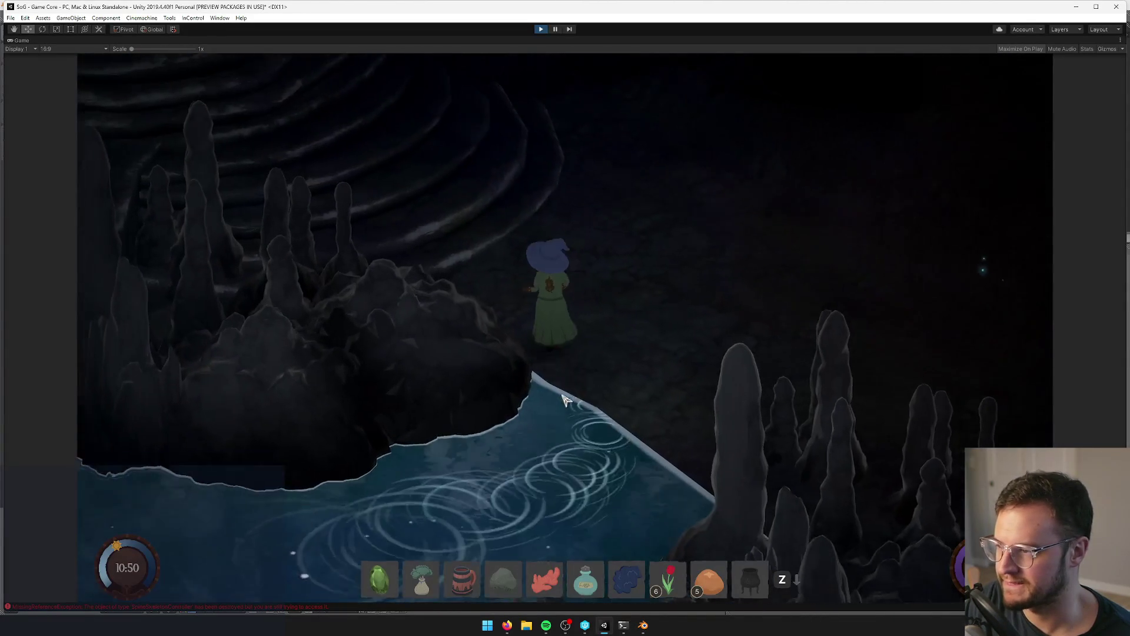
pyautogui.press('w')
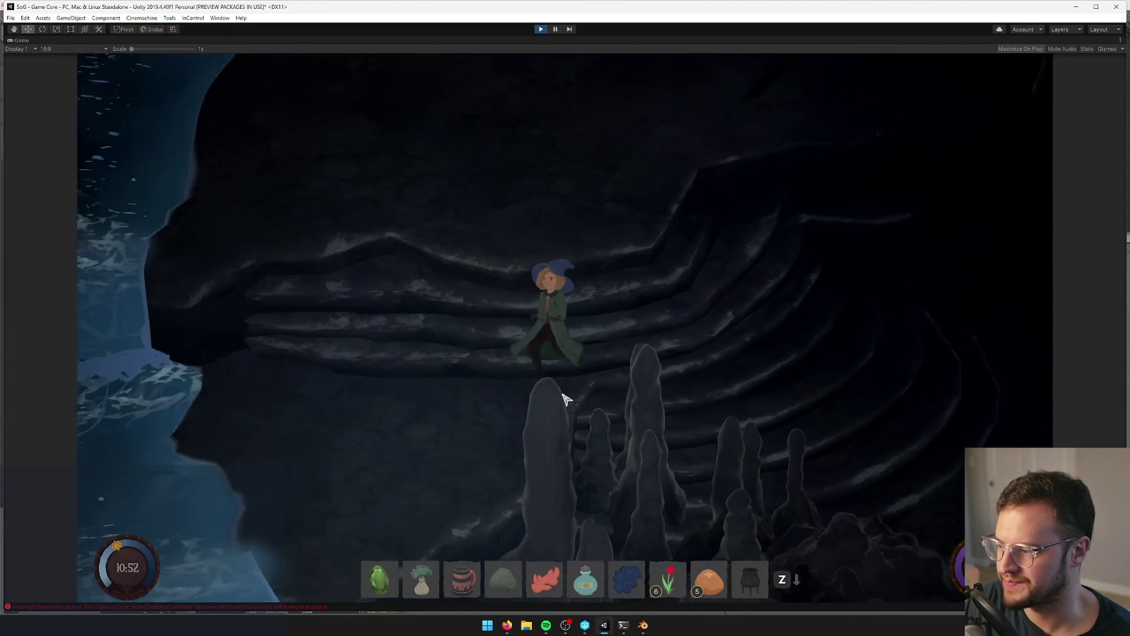
pyautogui.press('s')
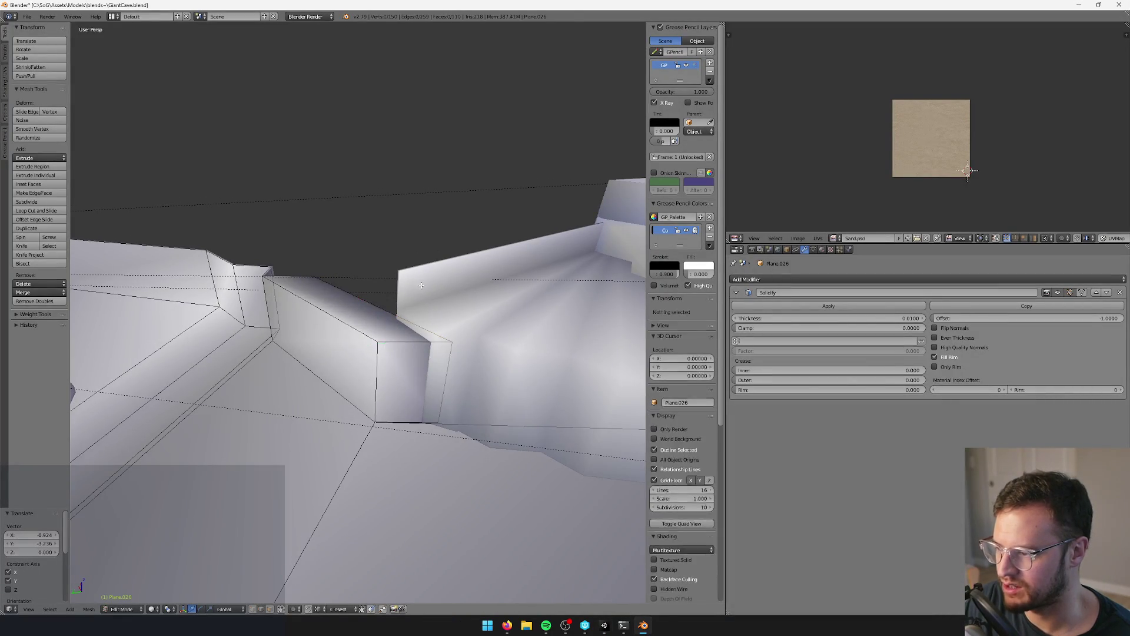
# - Extrude a Plane.033 edge and move it horizontally into a new face closing the ledge gap
pyautogui.press('Tab')
pyautogui.rightClick(423, 289)
pyautogui.press('Tab')
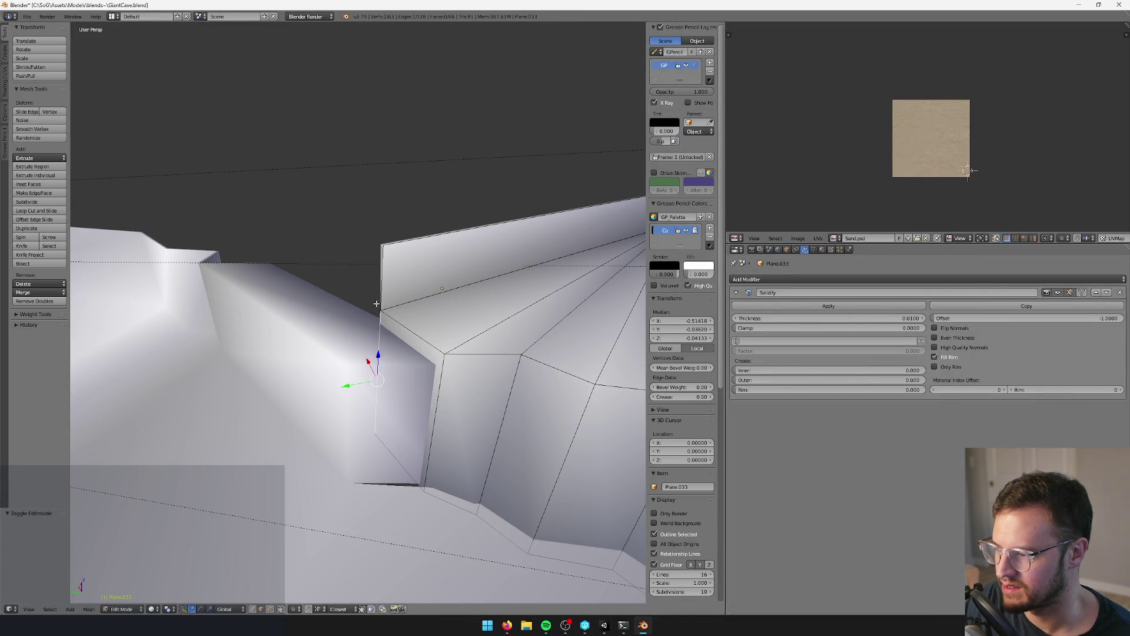
pyautogui.press('e')
pyautogui.rightClick(401, 285)
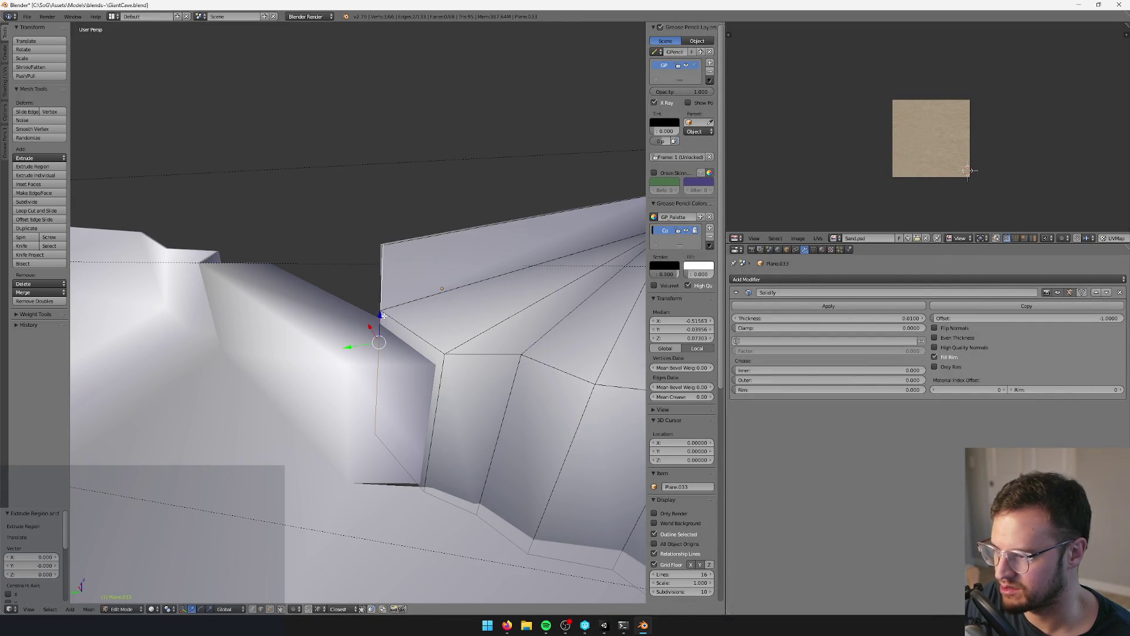
pyautogui.press('g')
pyautogui.hotkey('shift', 'z')
pyautogui.click(312, 328)
pyautogui.moveTo(312, 329)
pyautogui.mouseDown(button='middle')
pyautogui.moveTo(397, 344)
pyautogui.moveTo(439, 422)
pyautogui.moveTo(429, 429)
pyautogui.moveTo(429, 386)
pyautogui.mouseUp(button='middle')
pyautogui.press('Tab')
pyautogui.press('Tab')
pyautogui.press('Tab')
# - Select Plane.026 and inspect its thickened wall in Edit and Object Mode
pyautogui.rightClick(425, 363)
pyautogui.press('Tab')
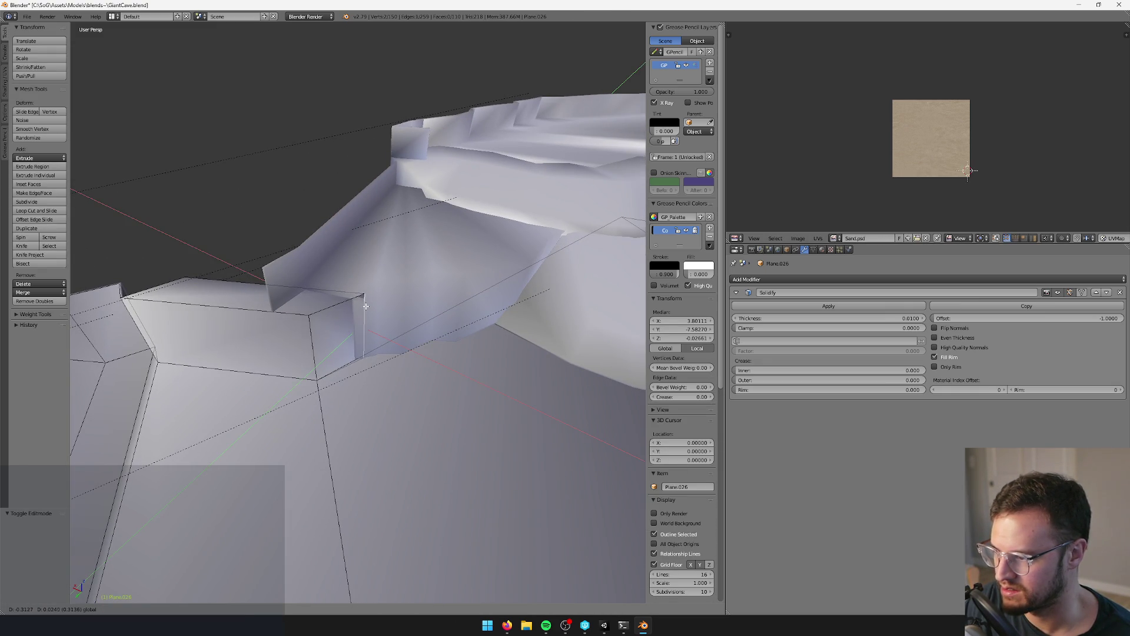
pyautogui.press('Tab')
pyautogui.moveTo(365, 305); pyautogui.dragTo(377, 317, button='middle')
pyautogui.press('Tab')
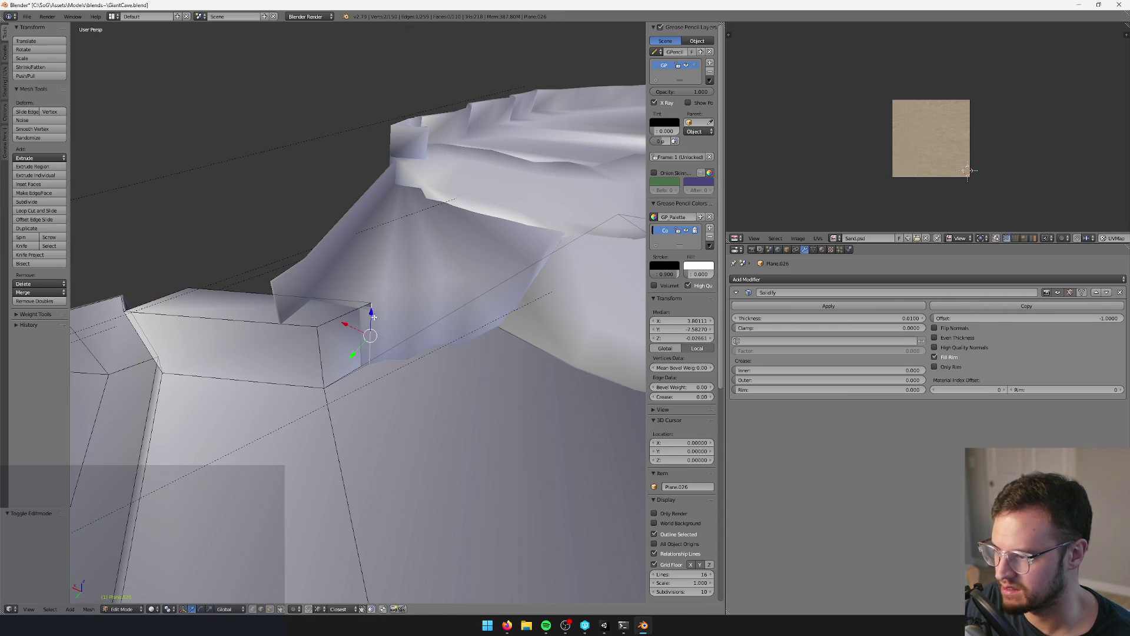
pyautogui.press('Tab')
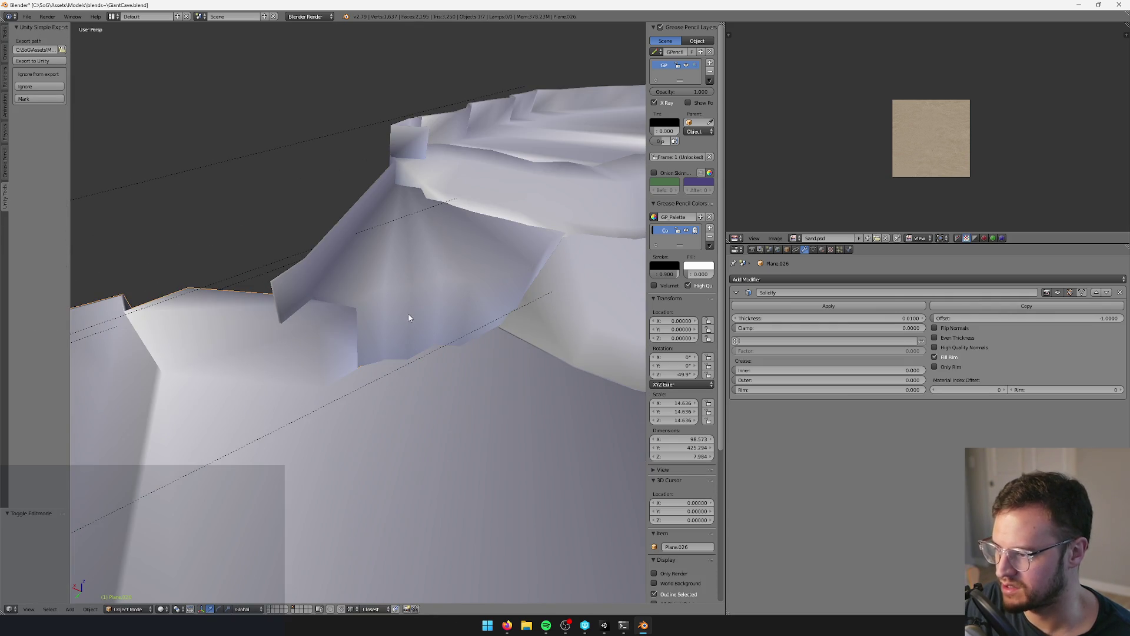
pyautogui.moveTo(408, 312); pyautogui.dragTo(415, 314, button='middle')
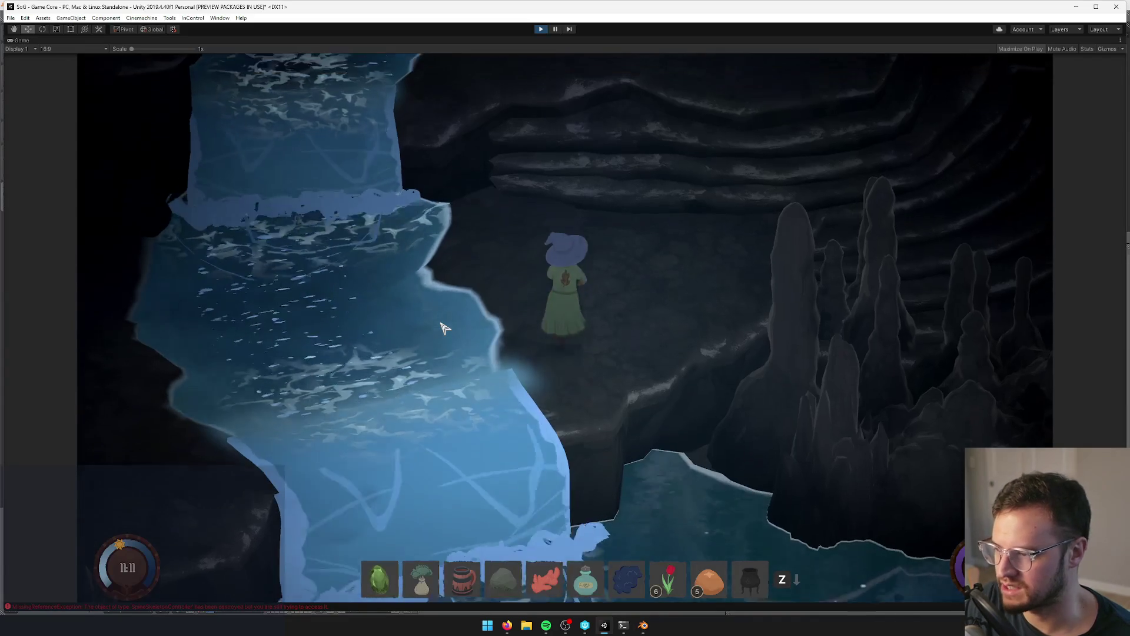
# - Walk the character left and up the ledge, then select the Cylinder.000 ledge's top rim faces in Blender
pyautogui.press('a')
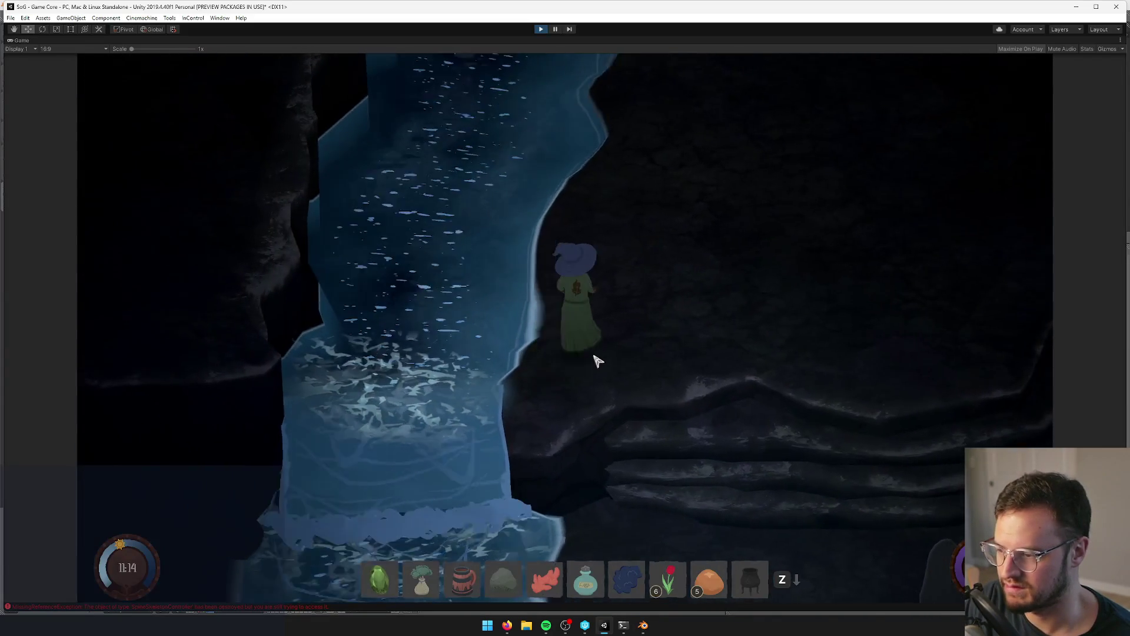
pyautogui.press('w')
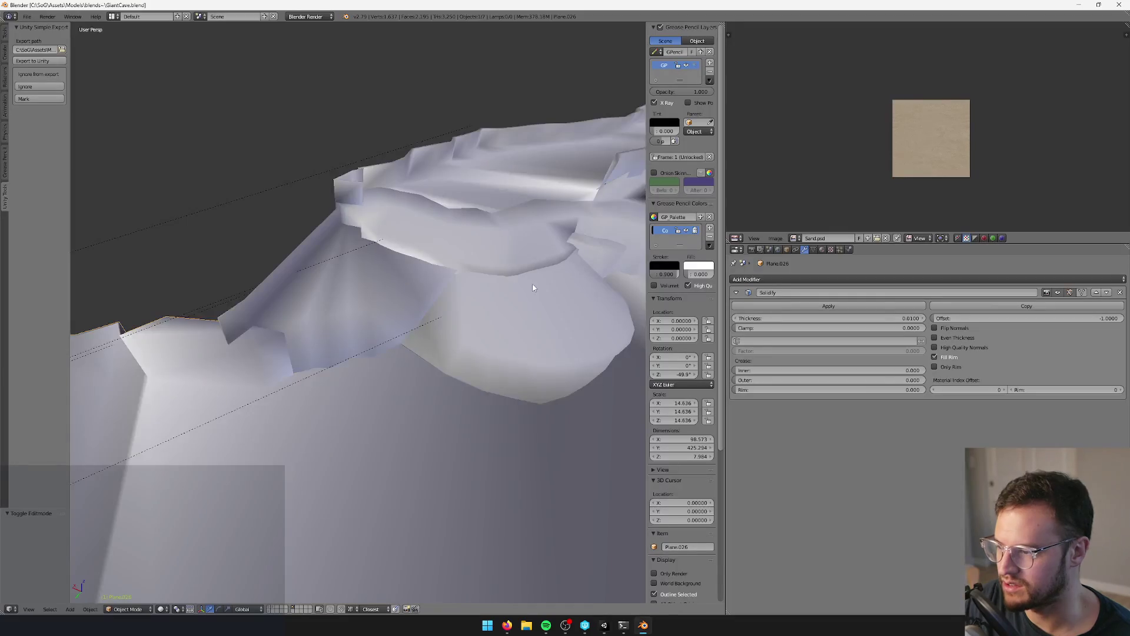
pyautogui.moveTo(436, 354)
pyautogui.mouseDown(button='middle')
pyautogui.moveTo(442, 242)
pyautogui.moveTo(460, 248)
pyautogui.moveTo(354, 496)
pyautogui.moveTo(334, 425)
pyautogui.moveTo(438, 387)
pyautogui.moveTo(412, 370)
pyautogui.moveTo(418, 396)
pyautogui.moveTo(407, 384)
pyautogui.mouseUp(button='middle')
pyautogui.press('Tab')
pyautogui.press('Tab')
pyautogui.moveTo(282, 590)
pyautogui.mouseDown(button='middle')
pyautogui.moveTo(451, 354)
pyautogui.moveTo(461, 229)
pyautogui.moveTo(488, 201)
pyautogui.moveTo(481, 222)
pyautogui.mouseUp(button='middle')
pyautogui.keyDown('alt'); pyautogui.click(412, 412); pyautogui.keyUp('alt')
# - Cancel and undo the rim inflation, then select Plane.012 in Edit Mode
pyautogui.click(477, 222)
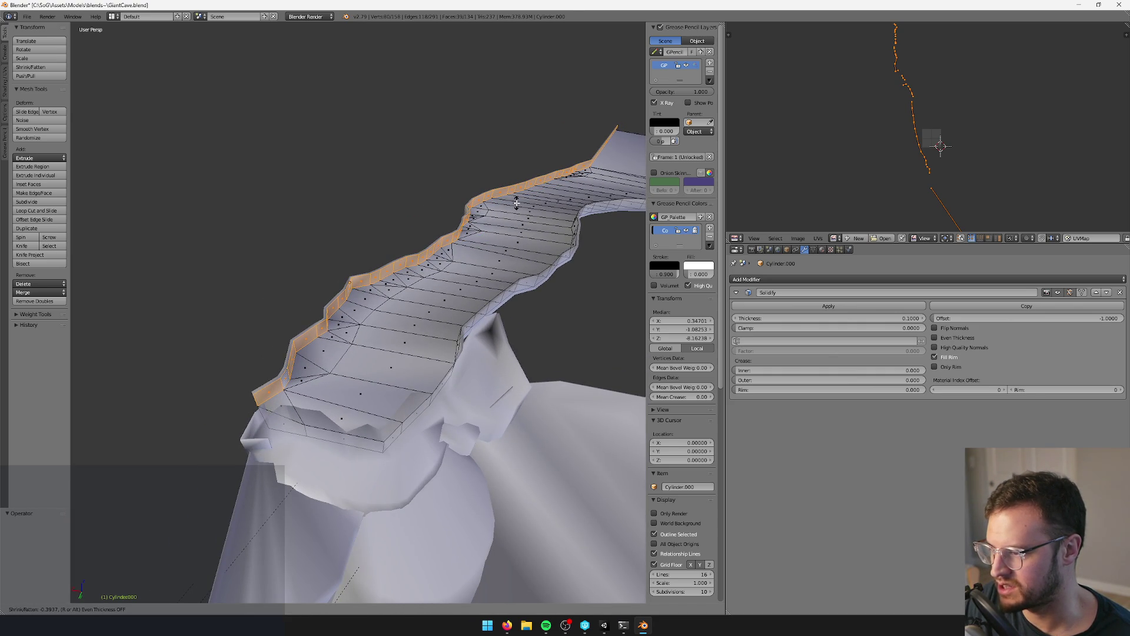
pyautogui.click(516, 204)
pyautogui.hotkey('ctrl', 'z')
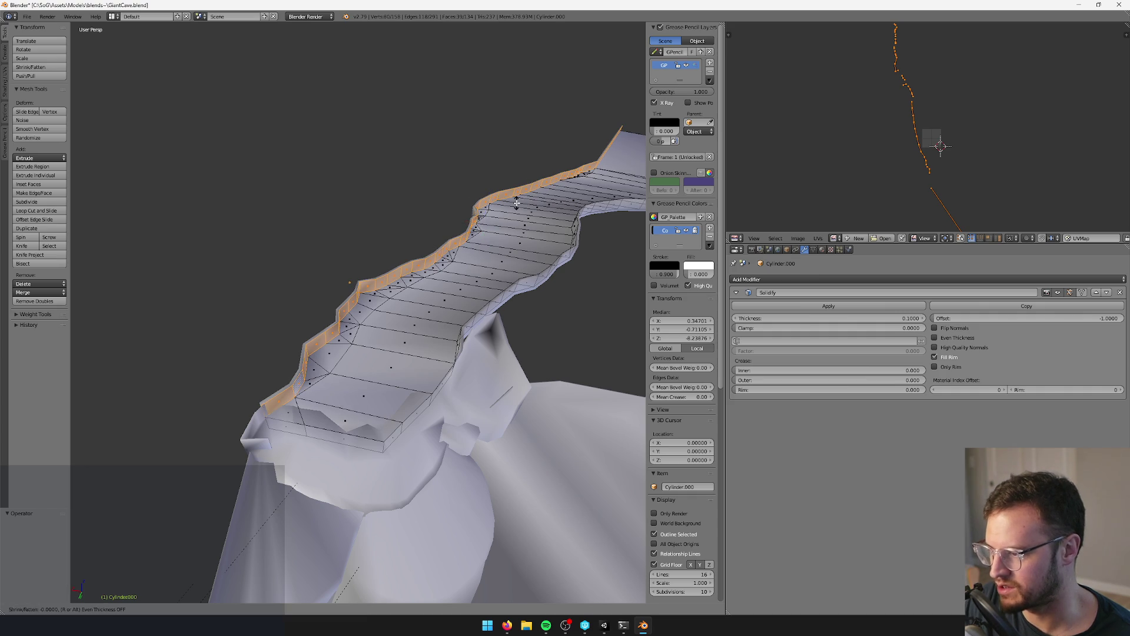
pyautogui.rightClick(516, 195)
pyautogui.moveTo(516, 196)
pyautogui.mouseDown(button='middle')
pyautogui.moveTo(420, 346)
pyautogui.moveTo(379, 336)
pyautogui.moveTo(449, 336)
pyautogui.moveTo(389, 340)
pyautogui.moveTo(331, 491)
pyautogui.mouseUp(button='middle')
pyautogui.press('Tab')
pyautogui.rightClick(420, 346)
pyautogui.press('Tab')
# - Move a single Cylinder.000 vertex on the horizontal plane and centre the view on it
pyautogui.press('Tab')
pyautogui.rightClick(393, 379)
pyautogui.press('Tab')
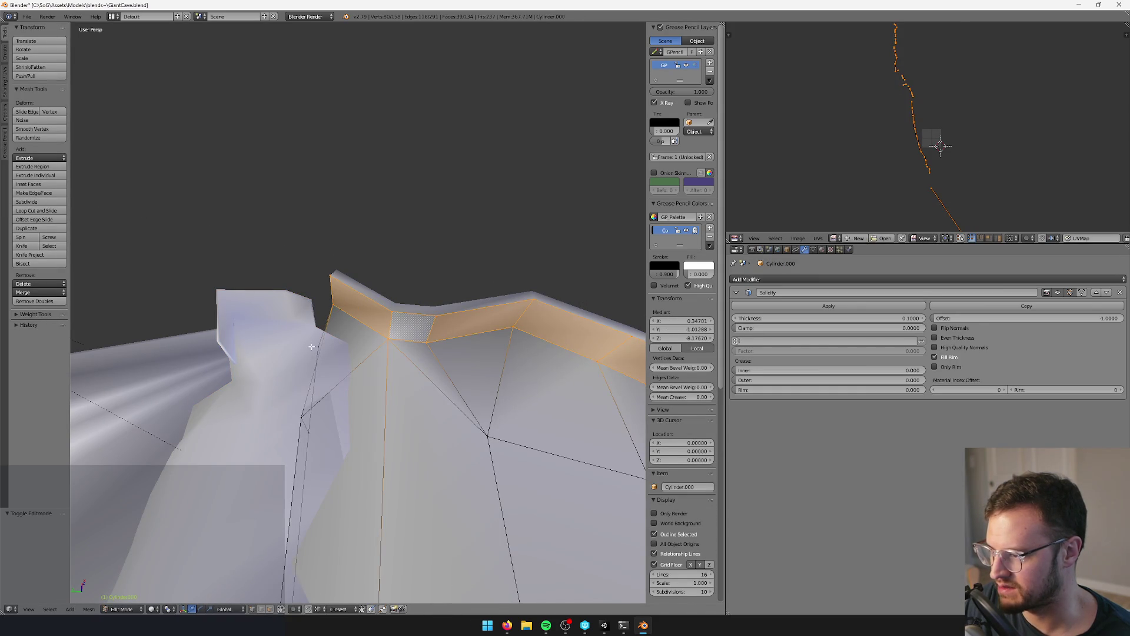
pyautogui.rightClick(314, 328)
pyautogui.press('g')
pyautogui.hotkey('shift', 'z')
pyautogui.click(292, 311)
pyautogui.press('KP_Decimal')
pyautogui.scroll(-5, 348, 426)
pyautogui.moveTo(395, 410); pyautogui.dragTo(406, 384, button='middle')
# - Extrude Plane.012's open edge into a new face to close the gap
pyautogui.press('Tab')
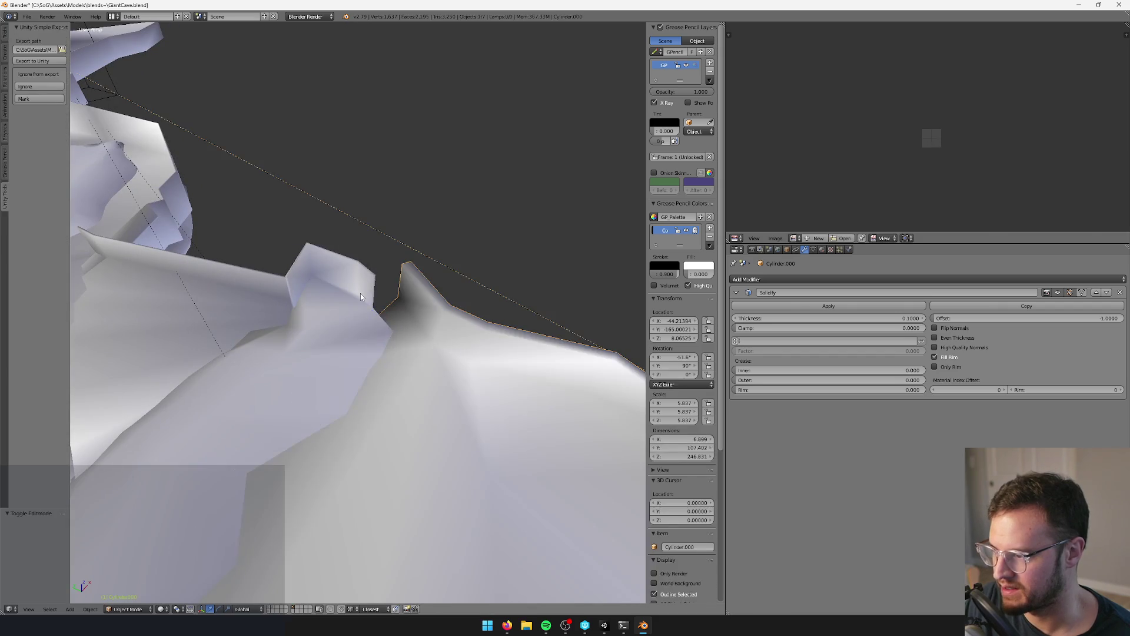
pyautogui.rightClick(360, 293)
pyautogui.press('Tab')
pyautogui.moveTo(362, 295); pyautogui.dragTo(394, 328, button='middle')
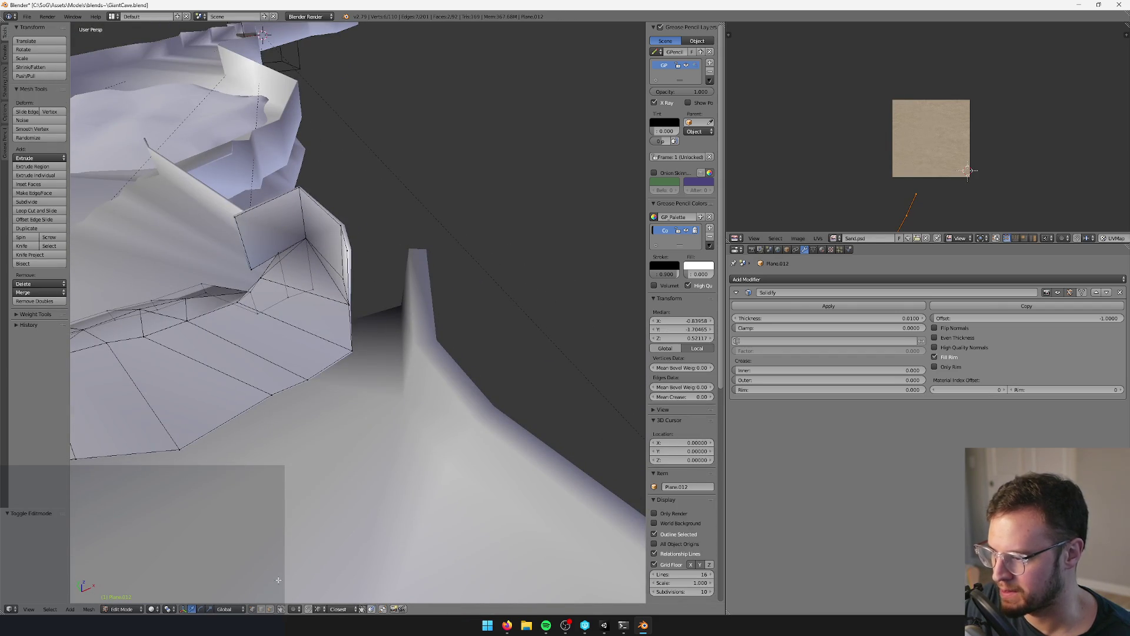
pyautogui.moveTo(369, 287); pyautogui.dragTo(391, 291, button='middle')
pyautogui.press('e')
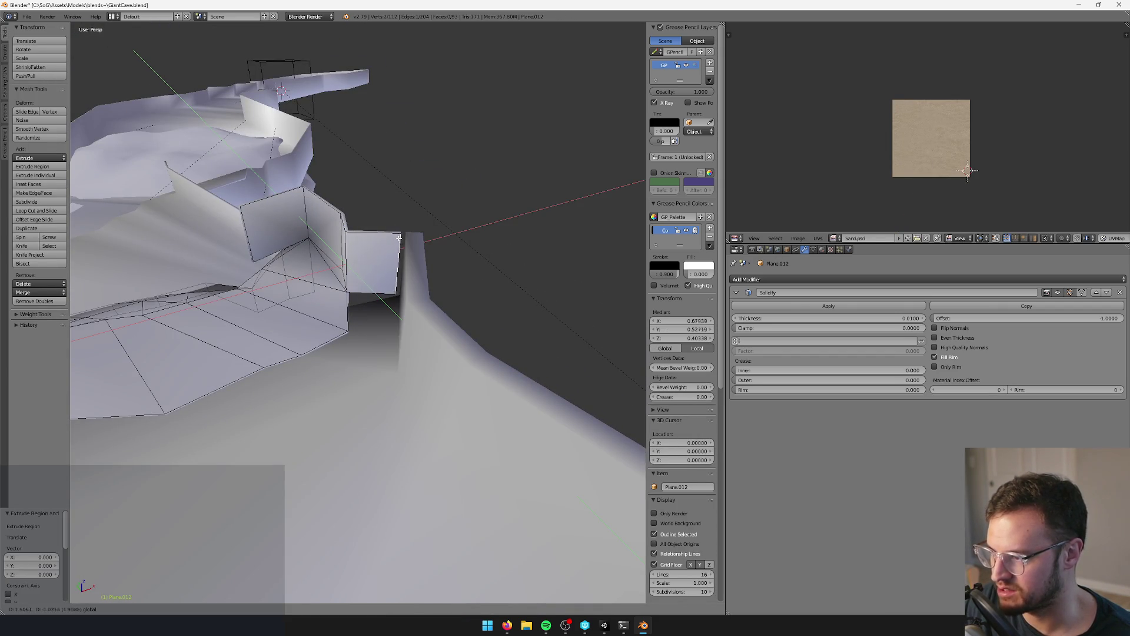
pyautogui.click(410, 239)
pyautogui.moveTo(410, 239)
pyautogui.mouseDown(button='middle')
pyautogui.moveTo(394, 253)
pyautogui.moveTo(426, 310)
pyautogui.moveTo(456, 328)
pyautogui.moveTo(371, 269)
pyautogui.moveTo(399, 341)
pyautogui.moveTo(383, 343)
pyautogui.moveTo(376, 373)
pyautogui.moveTo(368, 351)
pyautogui.moveTo(292, 585)
pyautogui.mouseUp(button='middle')
pyautogui.press('Tab')
# - In face select mode, extrude a Cylinder.000 end face and move it along Y to extend the ledge
pyautogui.rightClick(323, 275)
pyautogui.press('Tab')
pyautogui.click(270, 610)
pyautogui.rightClick(394, 364)
pyautogui.moveTo(394, 363); pyautogui.dragTo(385, 345, button='middle')
pyautogui.press('e')
pyautogui.rightClick(388, 345)
pyautogui.press('g')
pyautogui.press('y')
pyautogui.click(376, 353)
pyautogui.moveTo(377, 353)
pyautogui.mouseDown(button='middle')
pyautogui.moveTo(504, 361)
pyautogui.moveTo(391, 378)
pyautogui.moveTo(428, 376)
pyautogui.moveTo(412, 347)
pyautogui.mouseUp(button='middle')
pyautogui.press('Tab')
pyautogui.hotkey('alt', 'Tab')
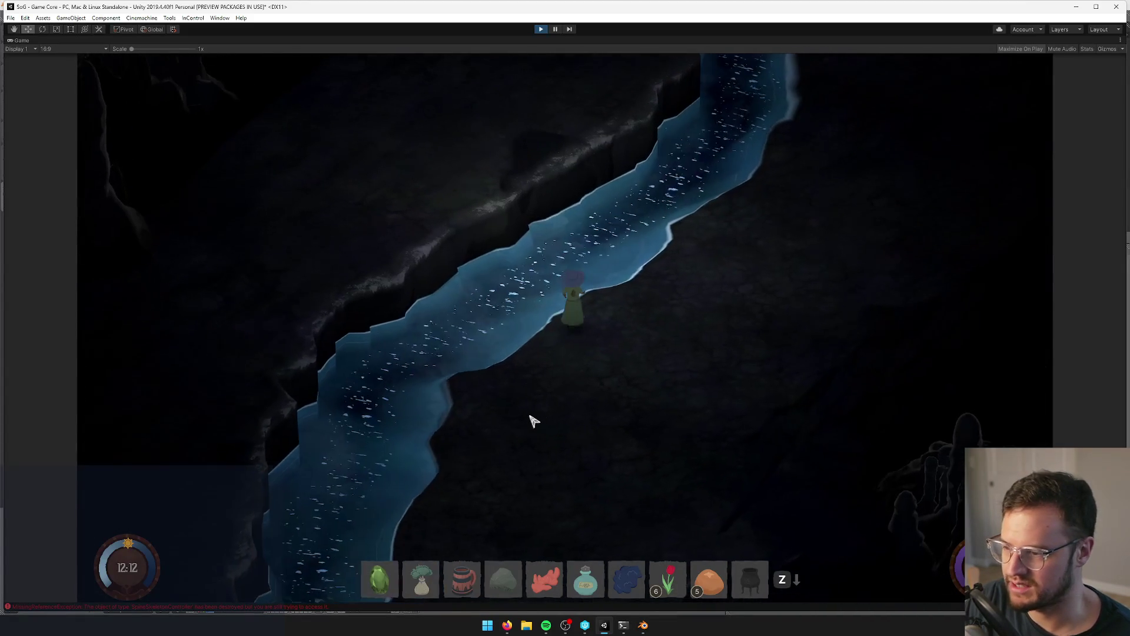
# - Let Unity reimport the updated cave meshes and recheck the cave in play
pyautogui.hotkey('alt', 'Tab')
pyautogui.hotkey('alt', 'Tab')
pyautogui.hotkey('alt', 'Tab')
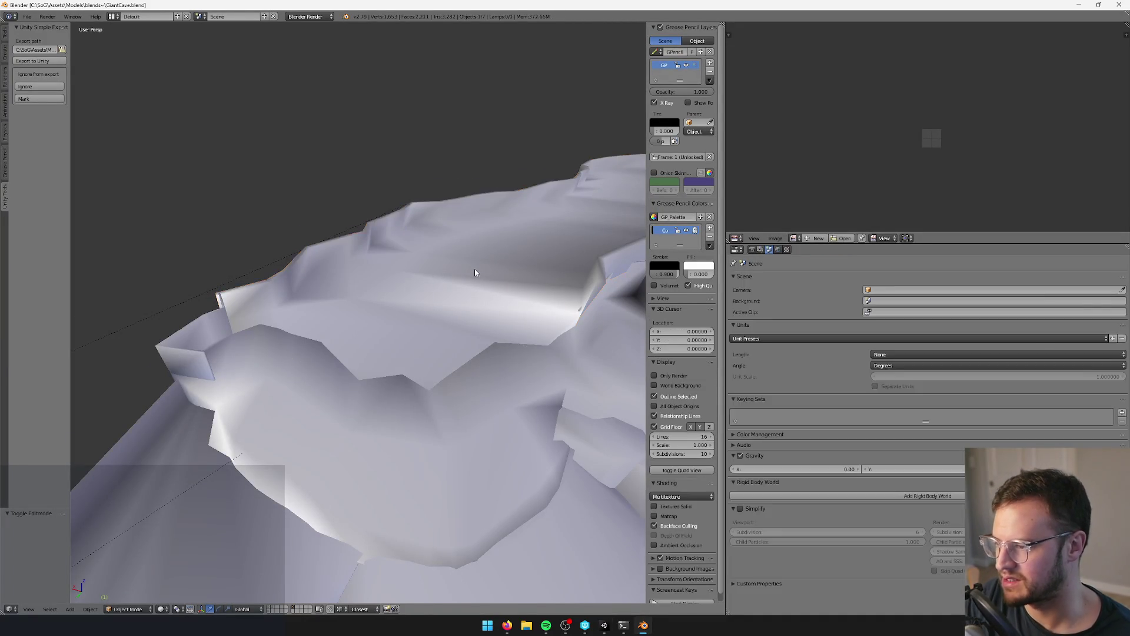
pyautogui.hotkey('alt', 'Tab')
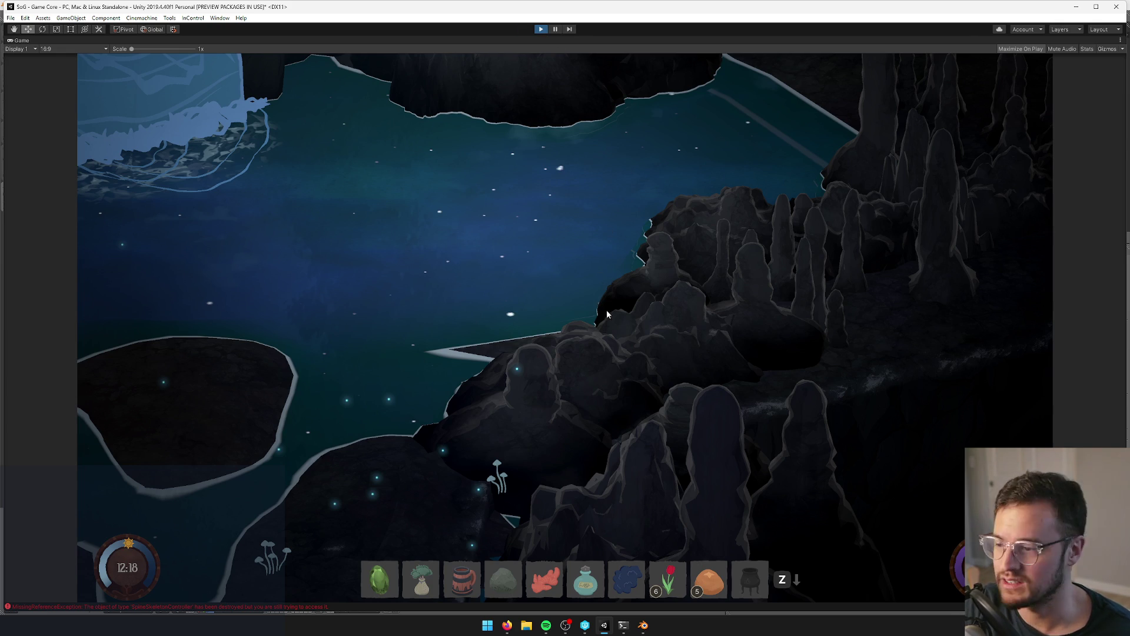
pyautogui.click(650, 630)
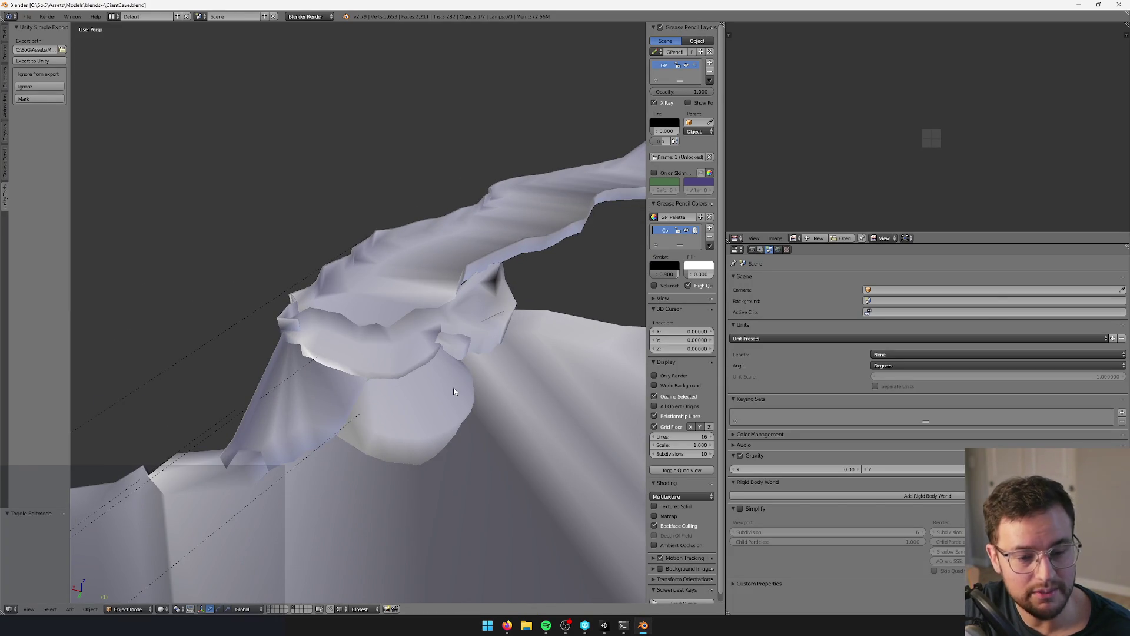
# - Select Plane.026 and save the GiantCave.blend file in Blender
pyautogui.moveTo(453, 391)
pyautogui.mouseDown(button='middle')
pyautogui.moveTo(543, 383)
pyautogui.moveTo(525, 399)
pyautogui.moveTo(481, 384)
pyautogui.moveTo(267, 614)
pyautogui.mouseUp(button='middle')
pyautogui.rightClick(542, 384)
pyautogui.hotkey('ctrl', 's')
pyautogui.click(269, 607)
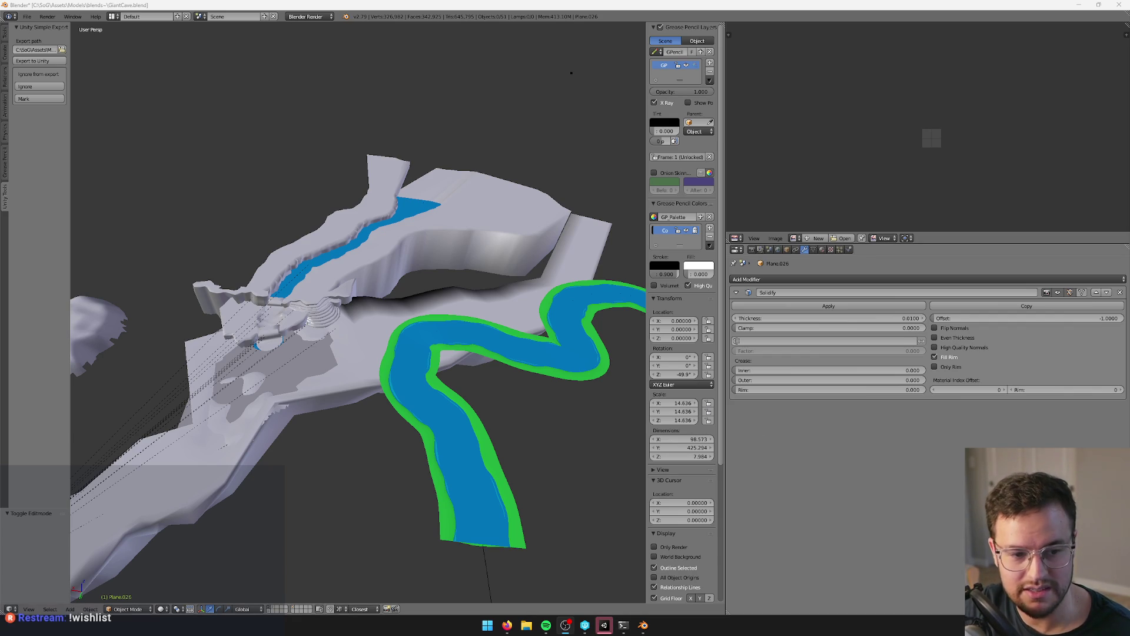
# - Pan across the full cave-and-river layer, then bring the Unity editor back
pyautogui.moveTo(490, 401)
pyautogui.mouseDown(button='middle')
pyautogui.moveTo(477, 357)
pyautogui.moveTo(454, 340)
pyautogui.moveTo(464, 357)
pyautogui.mouseUp(button='middle')
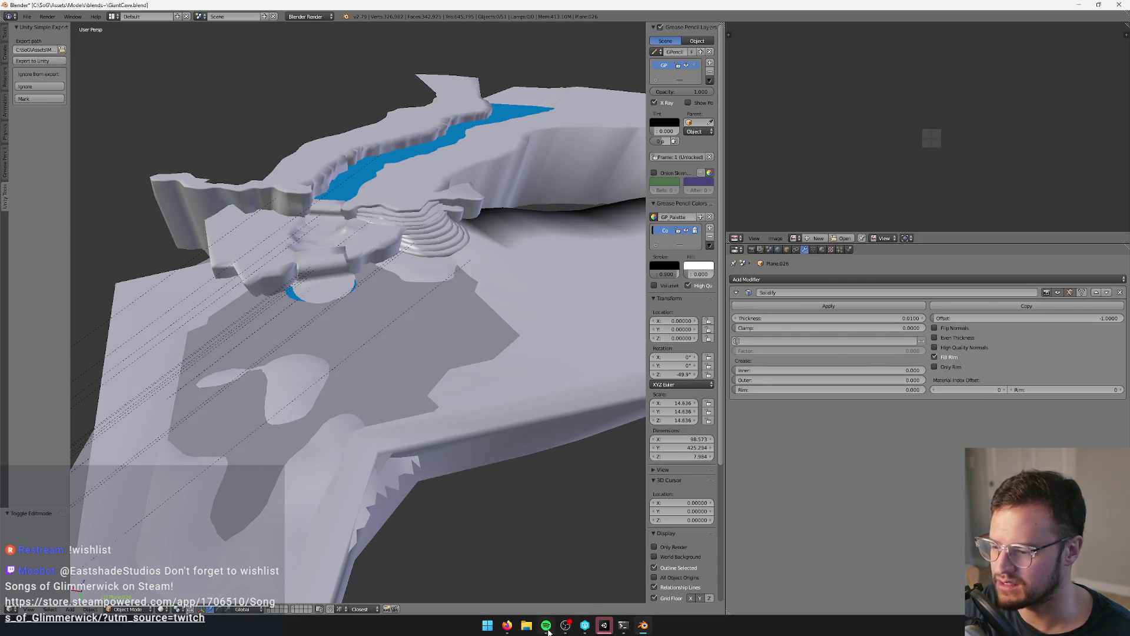
pyautogui.moveTo(604, 629)
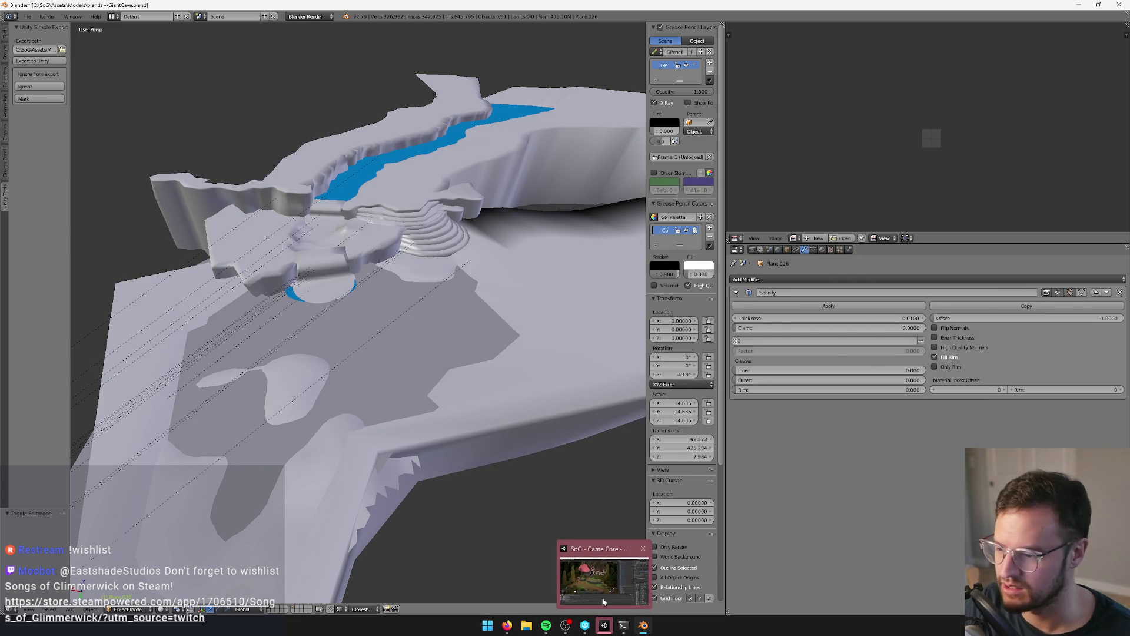
pyautogui.click(603, 625)
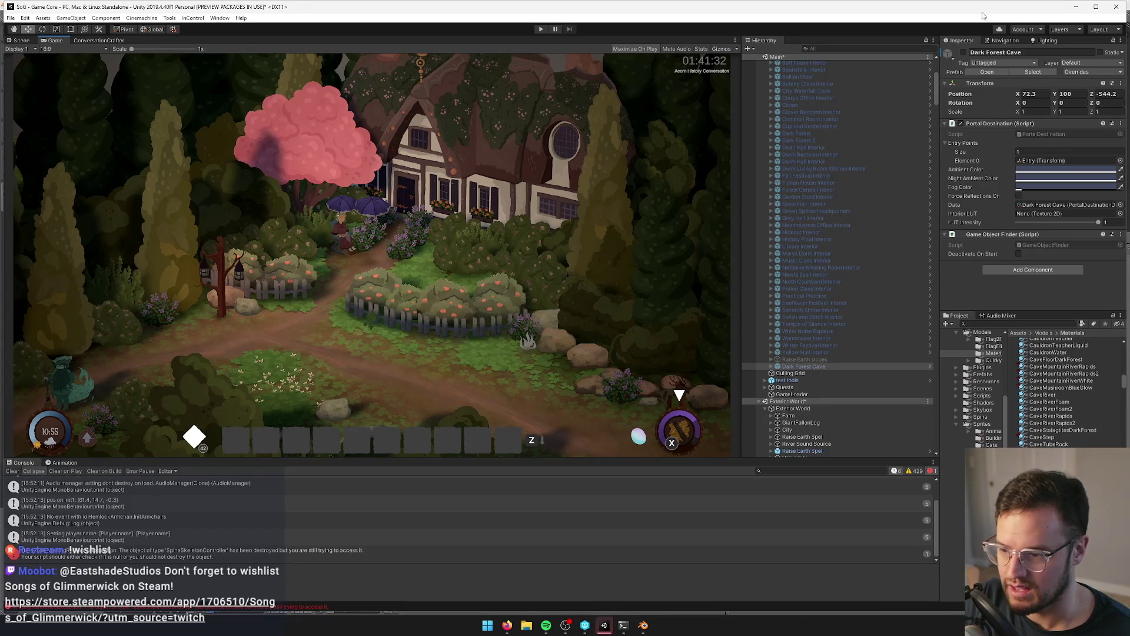
# - Open the Dark Forest Cave prefab and frame ambient light (4) in the Scene view
pyautogui.click(980, 73)
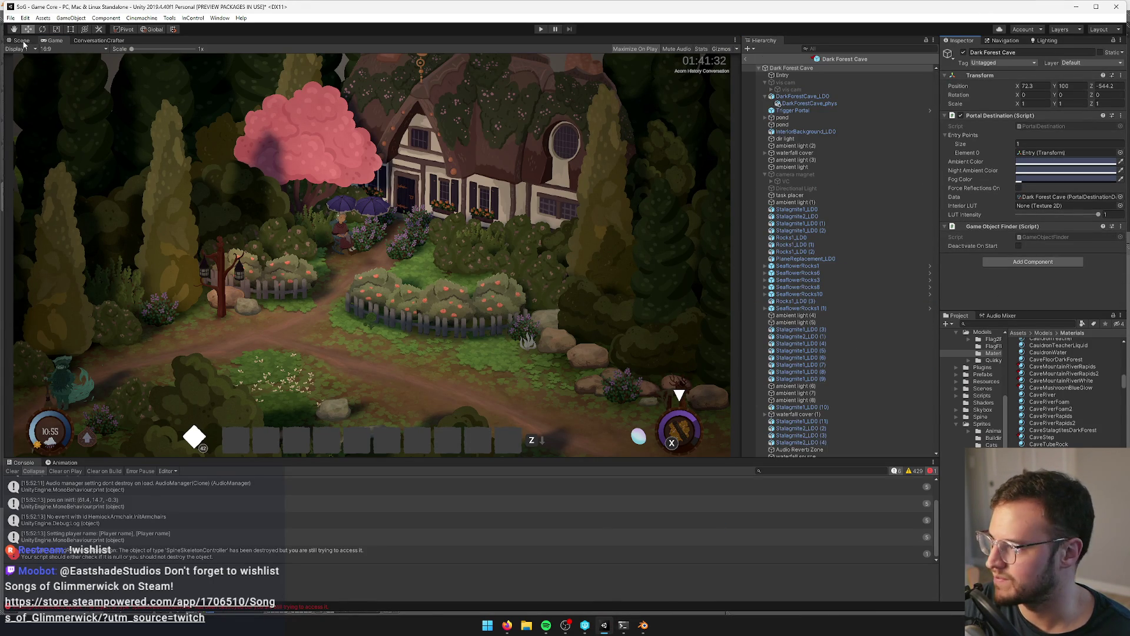
pyautogui.click(21, 41)
pyautogui.doubleClick(796, 315)
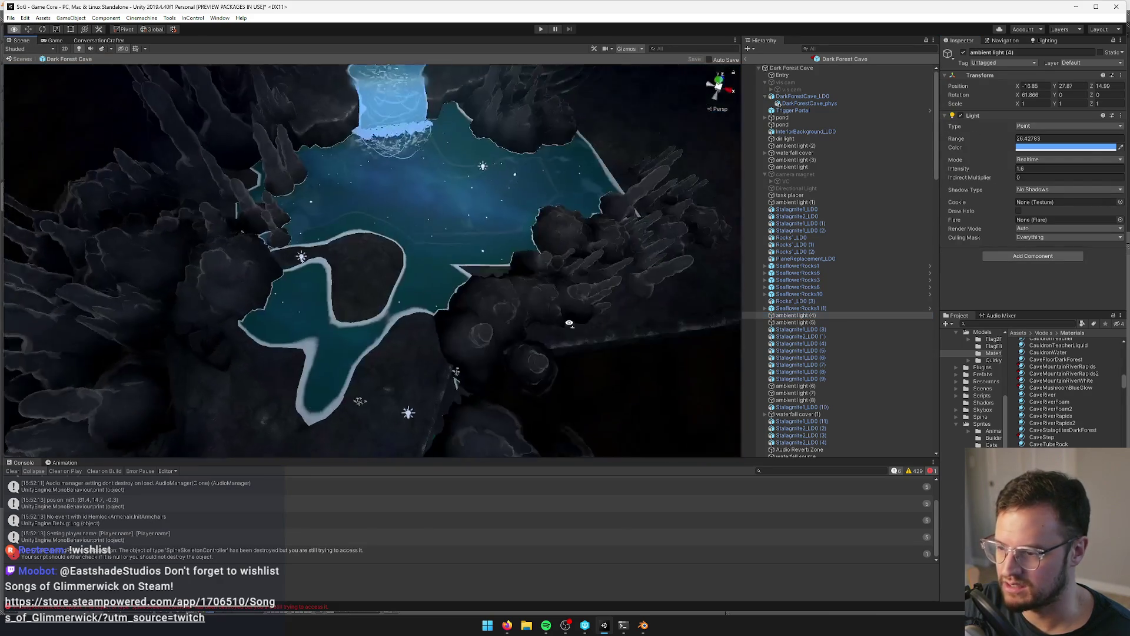
pyautogui.scroll(3, 407, 234)
pyautogui.scroll(3, 440, 249)
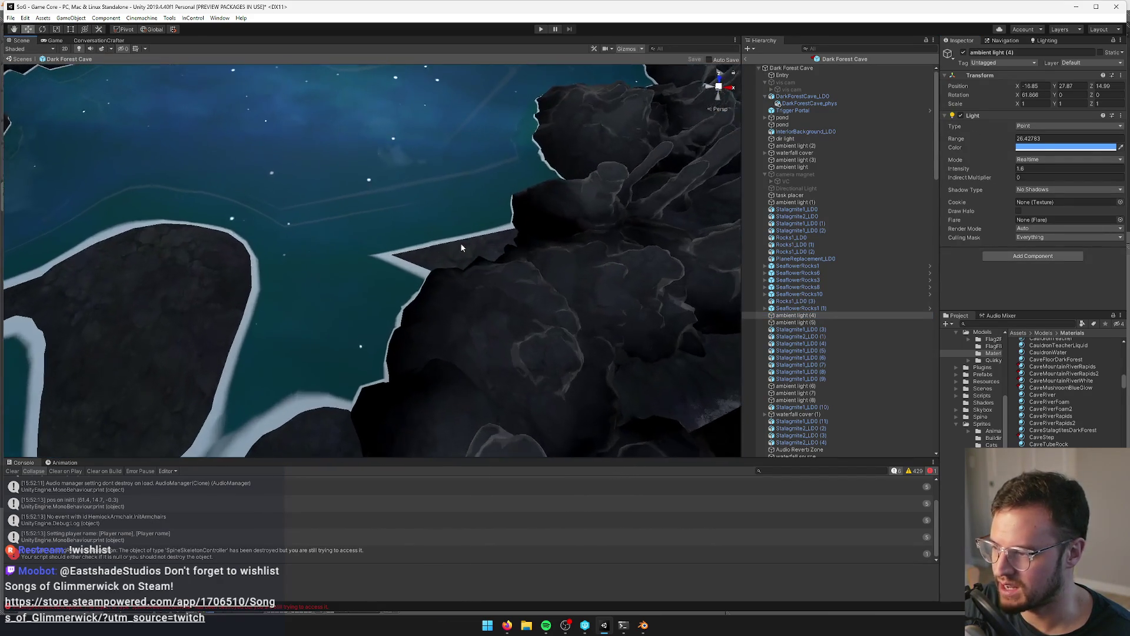
pyautogui.hotkey('alt', 'Tab')
pyautogui.moveTo(476, 498)
pyautogui.mouseDown(button='middle')
pyautogui.moveTo(500, 470)
pyautogui.moveTo(398, 593)
pyautogui.mouseUp(button='middle')
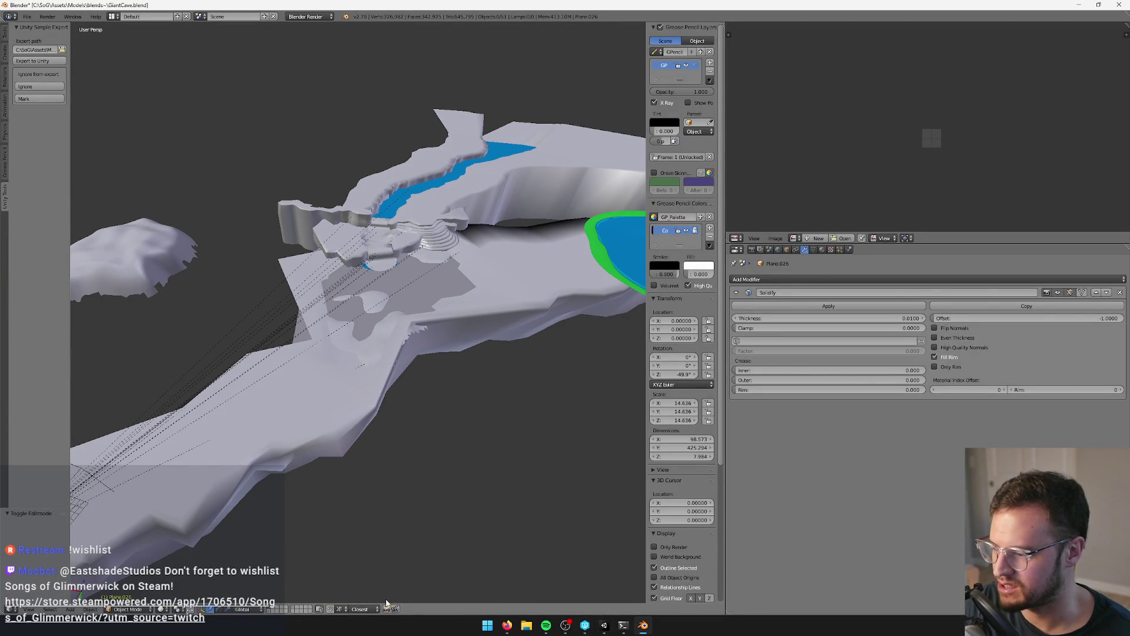
# - Put the Plane.001 cave floor into Edit Mode and compare it with the cave in Unity
pyautogui.moveTo(269, 608)
pyautogui.mouseDown(button='middle')
pyautogui.moveTo(391, 414)
pyautogui.moveTo(440, 385)
pyautogui.moveTo(457, 333)
pyautogui.moveTo(419, 359)
pyautogui.moveTo(428, 352)
pyautogui.mouseUp(button='middle')
pyautogui.rightClick(456, 333)
pyautogui.press('Tab')
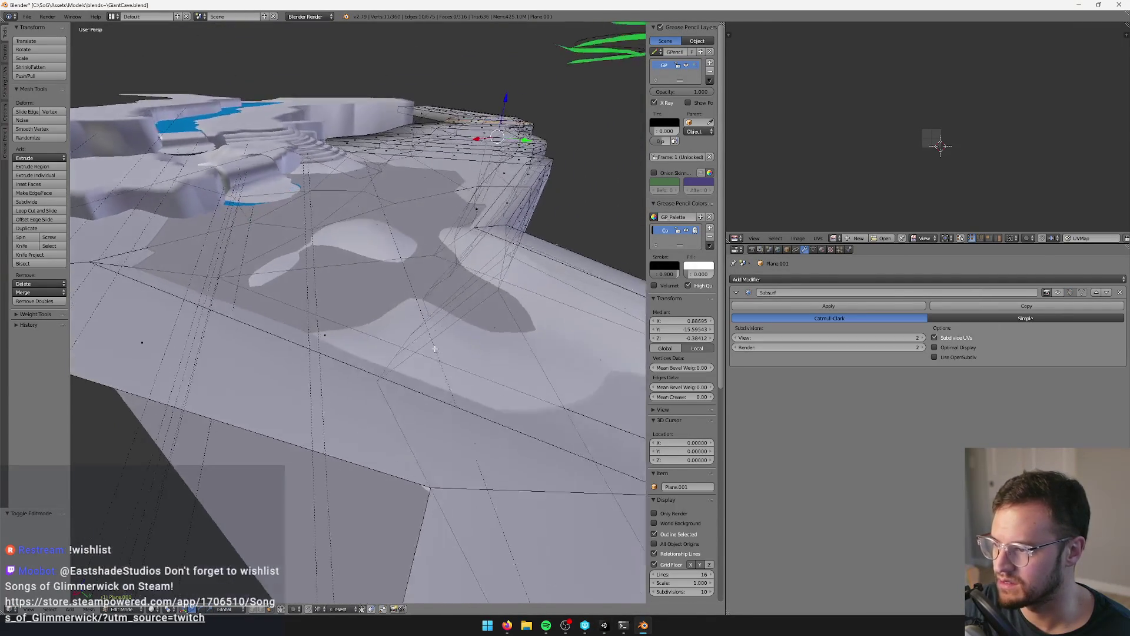
pyautogui.hotkey('alt', 'Tab')
pyautogui.hotkey('alt', 'Tab')
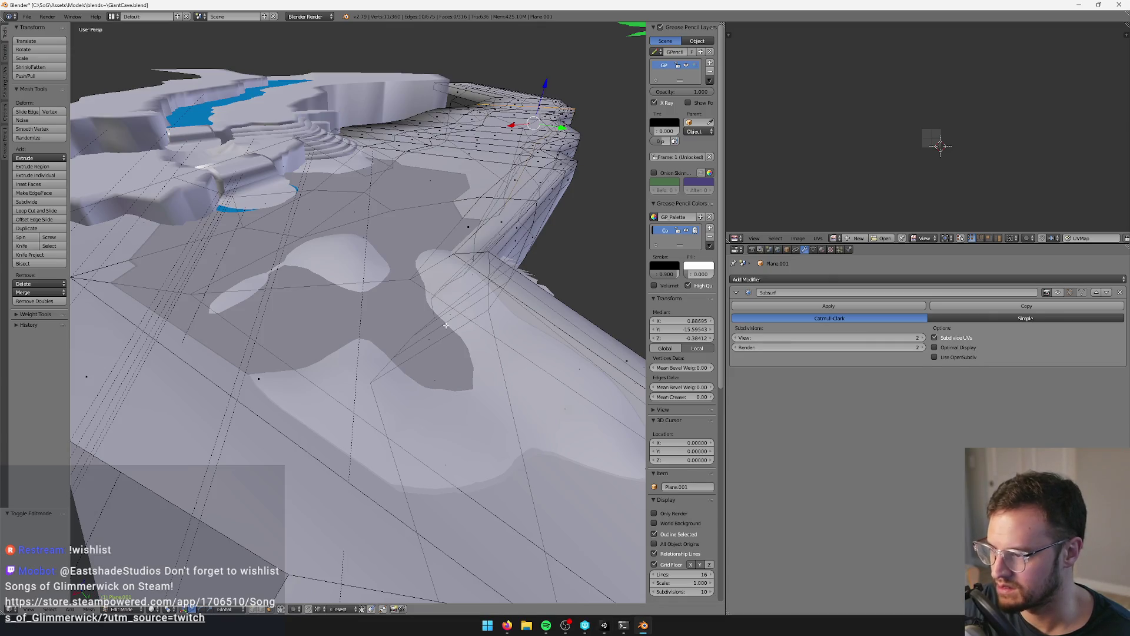
pyautogui.rightClick(443, 269)
pyautogui.moveTo(444, 270); pyautogui.dragTo(455, 269, button='middle')
pyautogui.hotkey('alt', 'Tab')
pyautogui.scroll(-10, 445, 296)
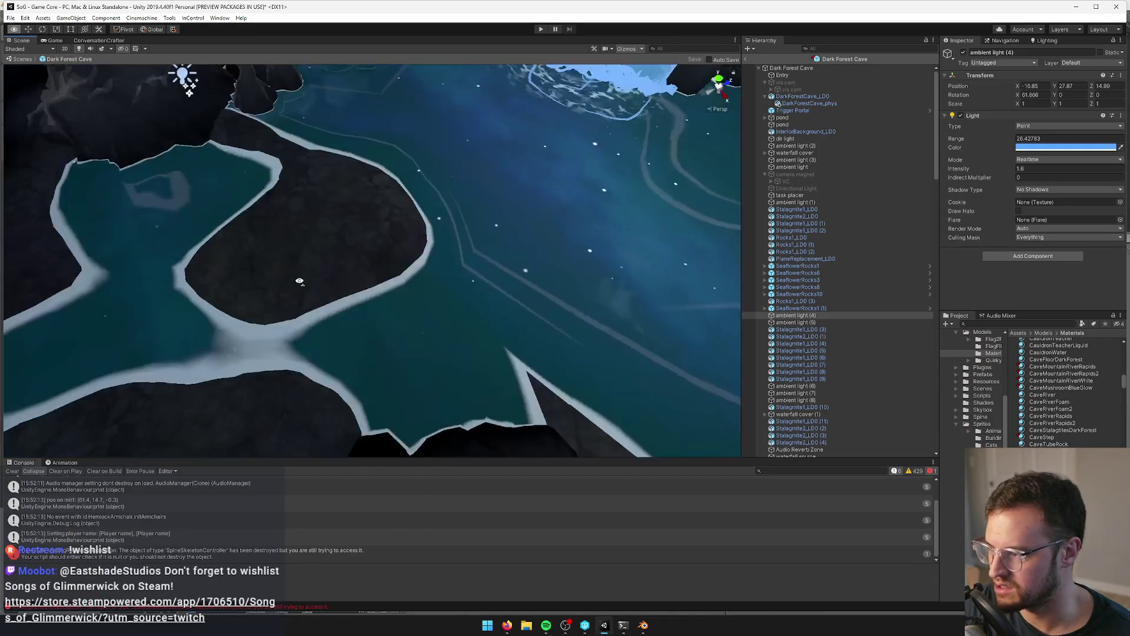
pyautogui.hotkey('alt', 'Tab')
pyautogui.moveTo(390, 296); pyautogui.dragTo(436, 318, button='middle')
pyautogui.hotkey('alt', 'Tab')
pyautogui.hotkey('alt', 'Tab')
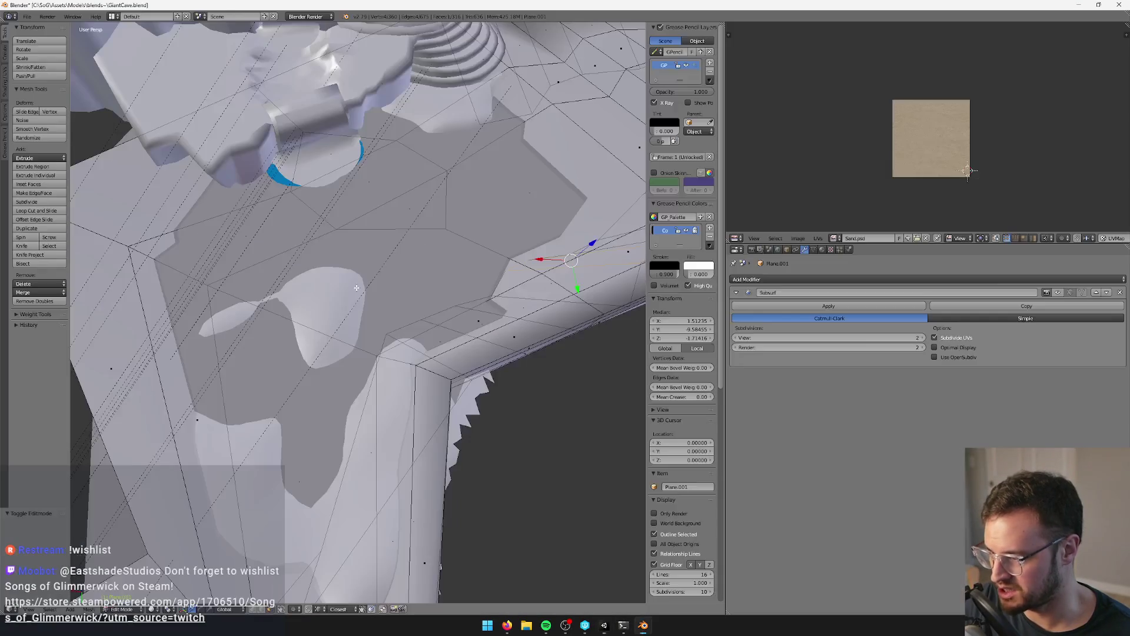
pyautogui.hotkey('alt', 'Tab')
pyautogui.hotkey('alt', 'Tab')
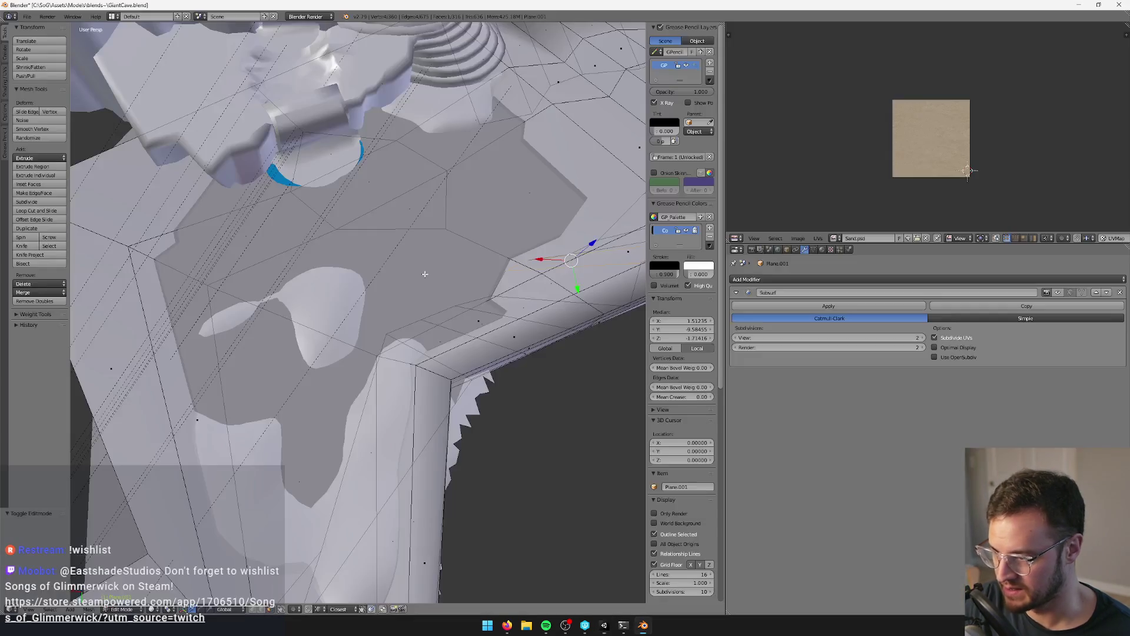
pyautogui.moveTo(419, 289); pyautogui.dragTo(394, 234, button='middle')
pyautogui.hotkey('alt', 'Tab')
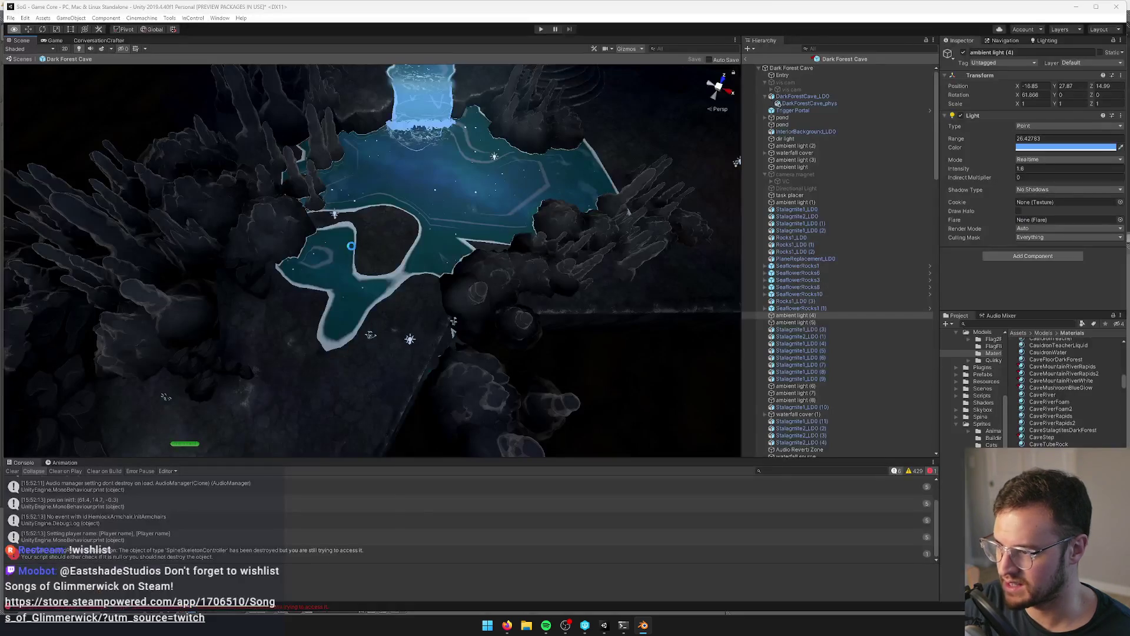
pyautogui.hotkey('alt', 'Tab')
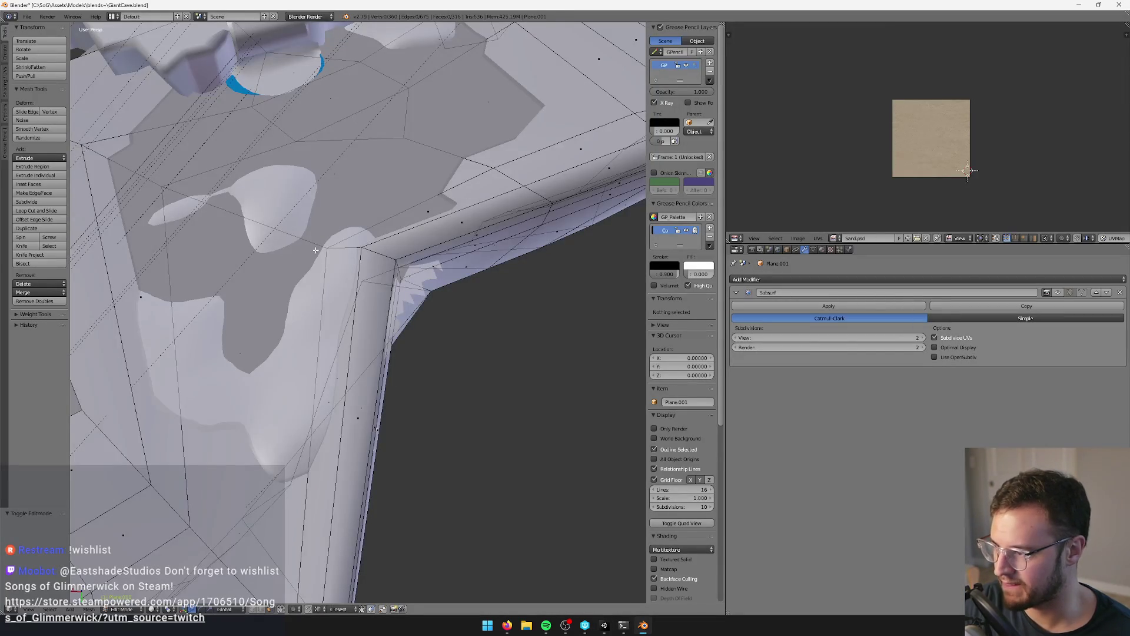
pyautogui.hotkey('alt', 'Tab')
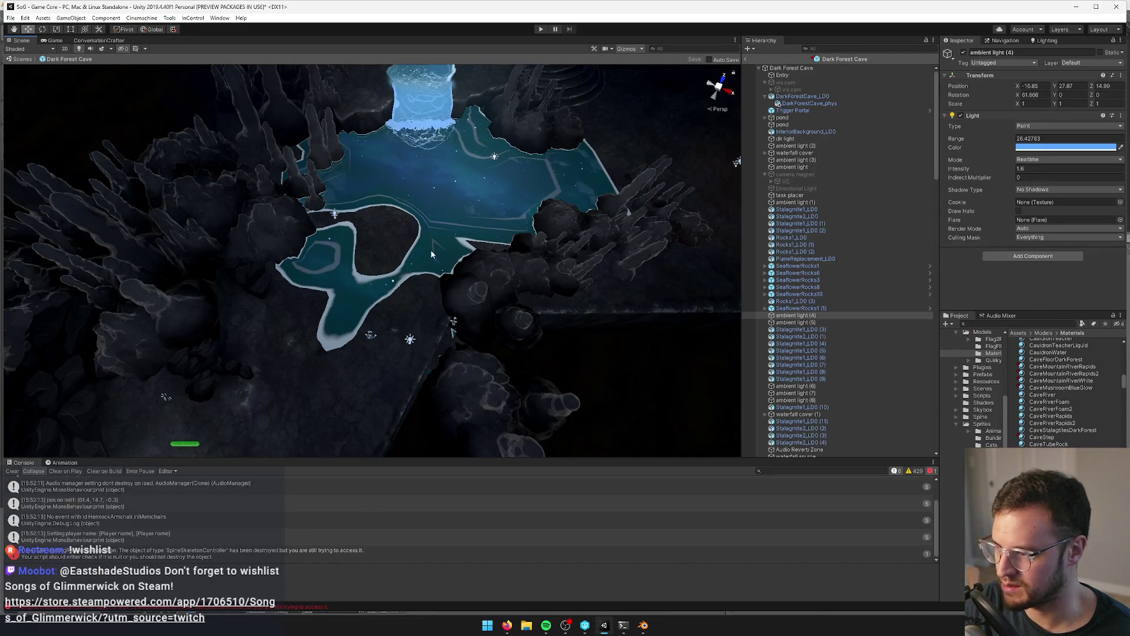
pyautogui.hotkey('alt', 'Tab')
pyautogui.scroll(3, 461, 260)
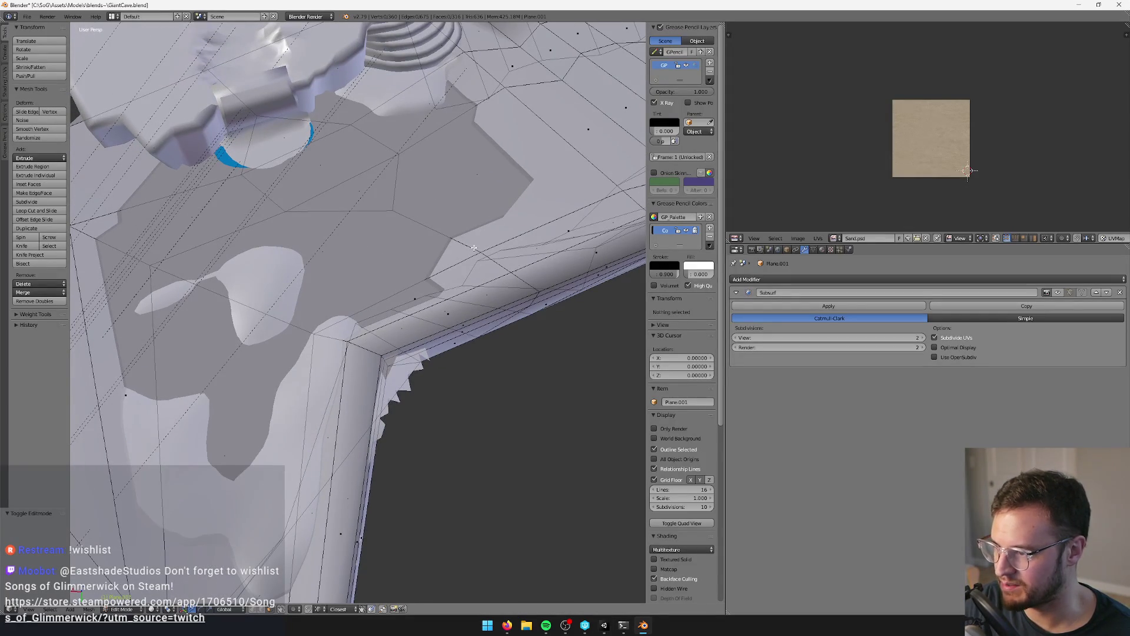
# - Select an edge of the cave floor and lower it slightly along Z
pyautogui.rightClick(441, 254)
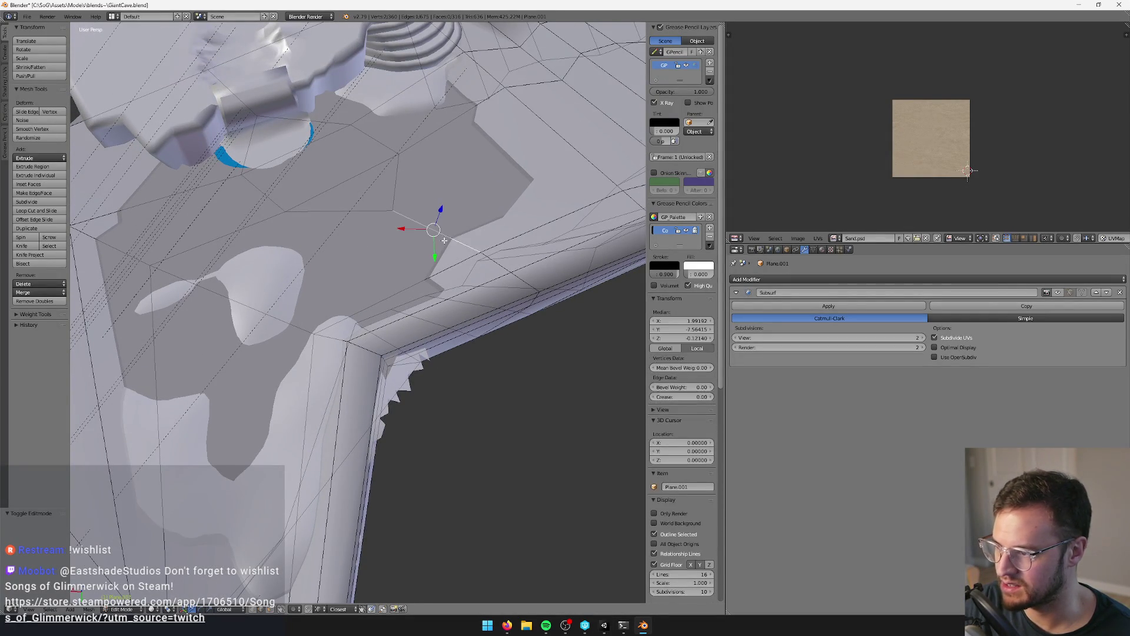
pyautogui.press('KP_Decimal')
pyautogui.scroll(-5, 450, 280)
pyautogui.moveTo(449, 280); pyautogui.dragTo(370, 289, button='middle')
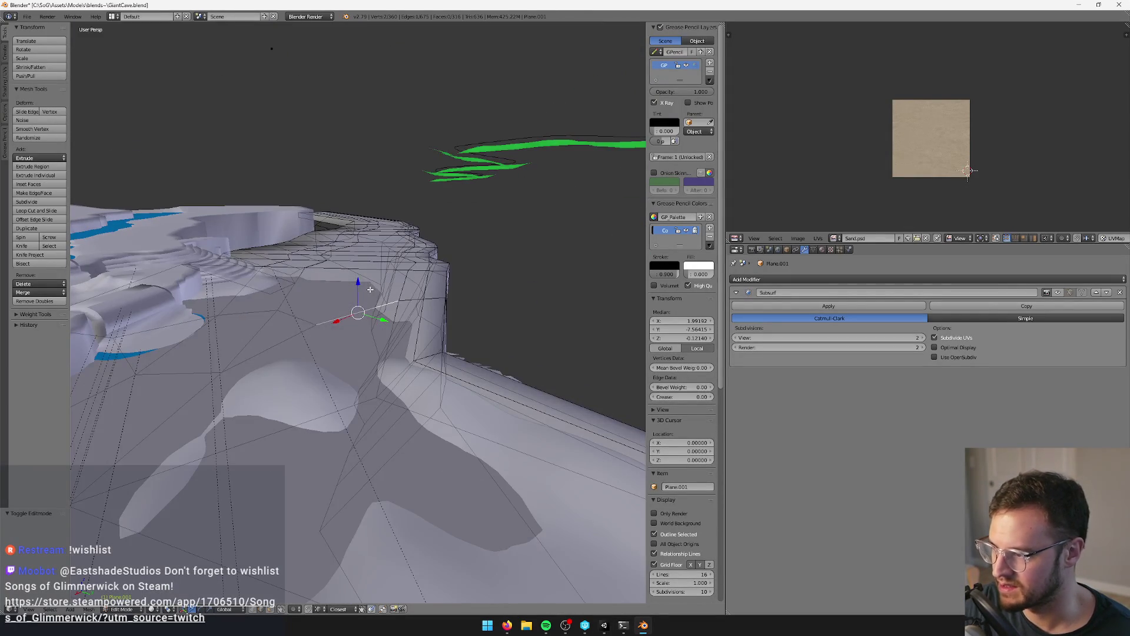
pyautogui.moveTo(357, 284); pyautogui.dragTo(356, 288)
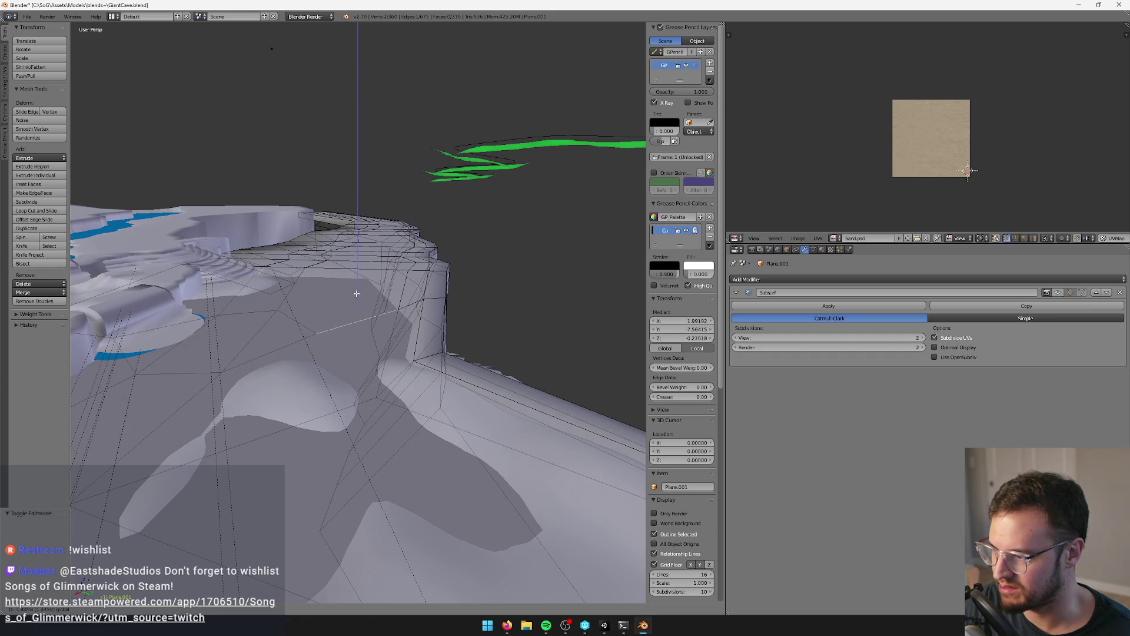
# - Select an edge on Plane.003 and slide it across the floor
pyautogui.click(356, 293)
pyautogui.moveTo(359, 297)
pyautogui.mouseDown(button='middle')
pyautogui.moveTo(369, 308)
pyautogui.moveTo(334, 525)
pyautogui.mouseUp(button='middle')
pyautogui.keyDown('shift'); pyautogui.click(369, 308); pyautogui.keyUp('shift')
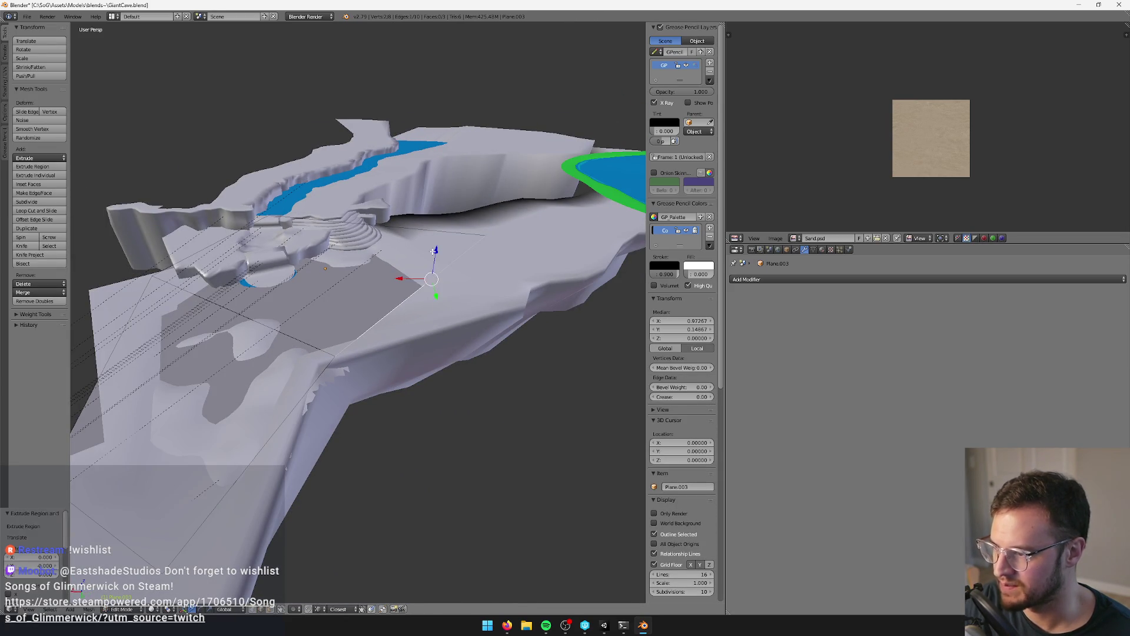
pyautogui.keyDown('shift'); pyautogui.moveTo(434, 251); pyautogui.dragTo(439, 252); pyautogui.keyUp('shift')
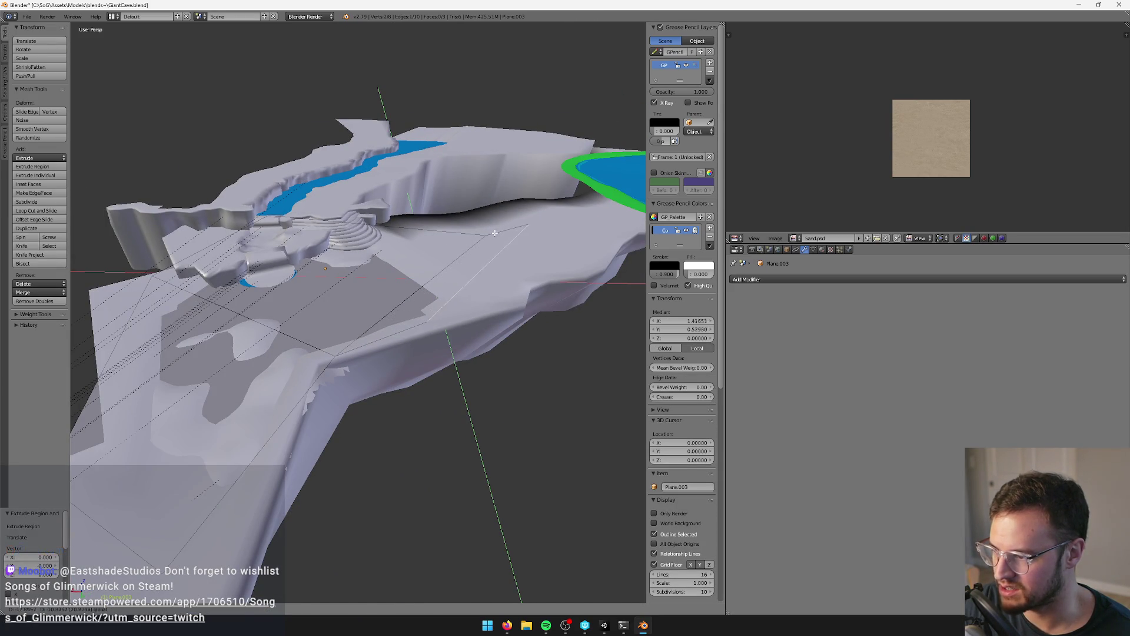
pyautogui.keyDown('shift'); pyautogui.moveTo(505, 231); pyautogui.dragTo(505, 235); pyautogui.keyUp('shift')
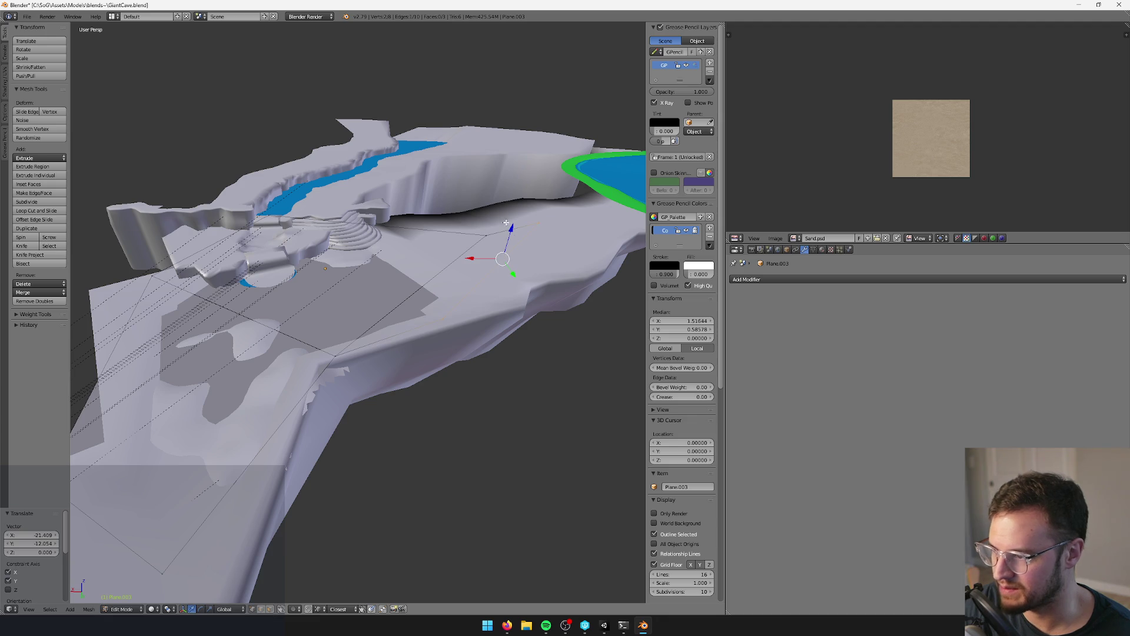
# - Leave Edit Mode and delete the extra Plane.003 object
pyautogui.moveTo(551, 252)
pyautogui.mouseDown(button='middle')
pyautogui.moveTo(499, 235)
pyautogui.moveTo(451, 288)
pyautogui.mouseUp(button='middle')
pyautogui.press('Tab')
pyautogui.press('x')
pyautogui.click(445, 283)
# - Let Unity reimport the updated cave and fly the Scene camera over the cave pool
pyautogui.hotkey('alt', 'Tab')
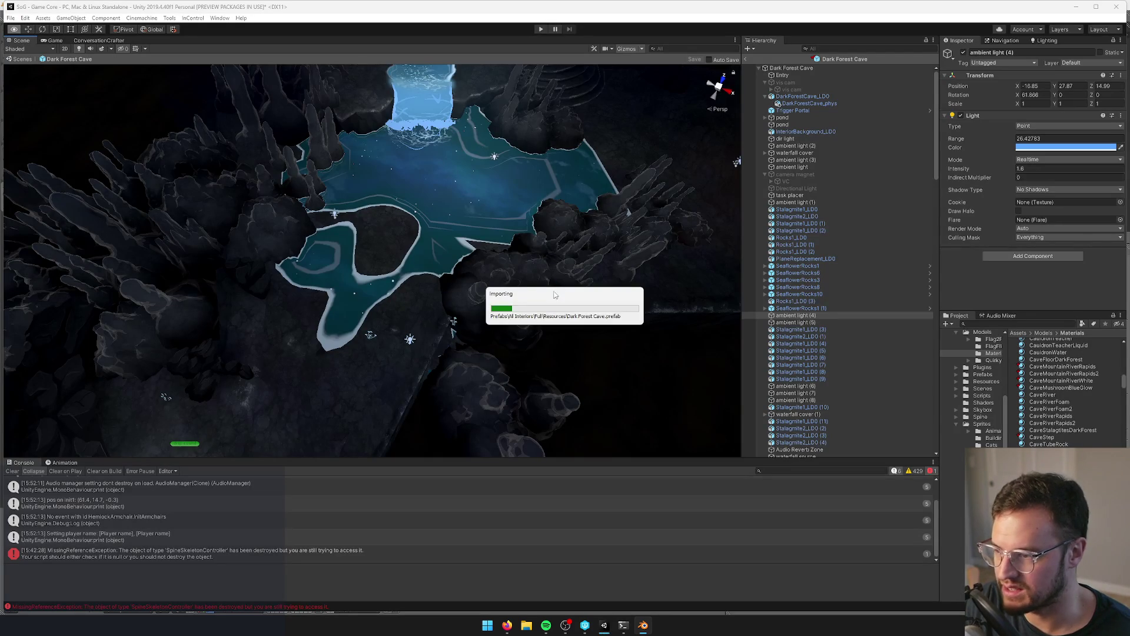
pyautogui.click(566, 251)
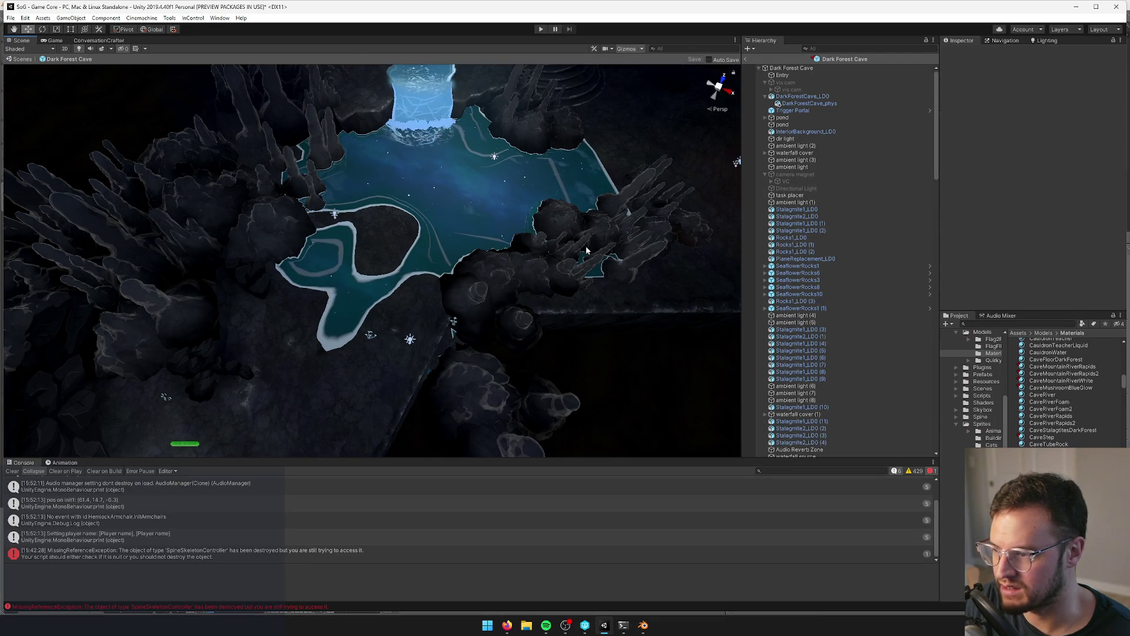
pyautogui.moveTo(509, 266); pyautogui.dragTo(408, 321, button='right')
# - Return to Blender and enter Edit Mode on the cave floor mesh
pyautogui.hotkey('alt', 'Tab')
pyautogui.hotkey('alt', 'Tab')
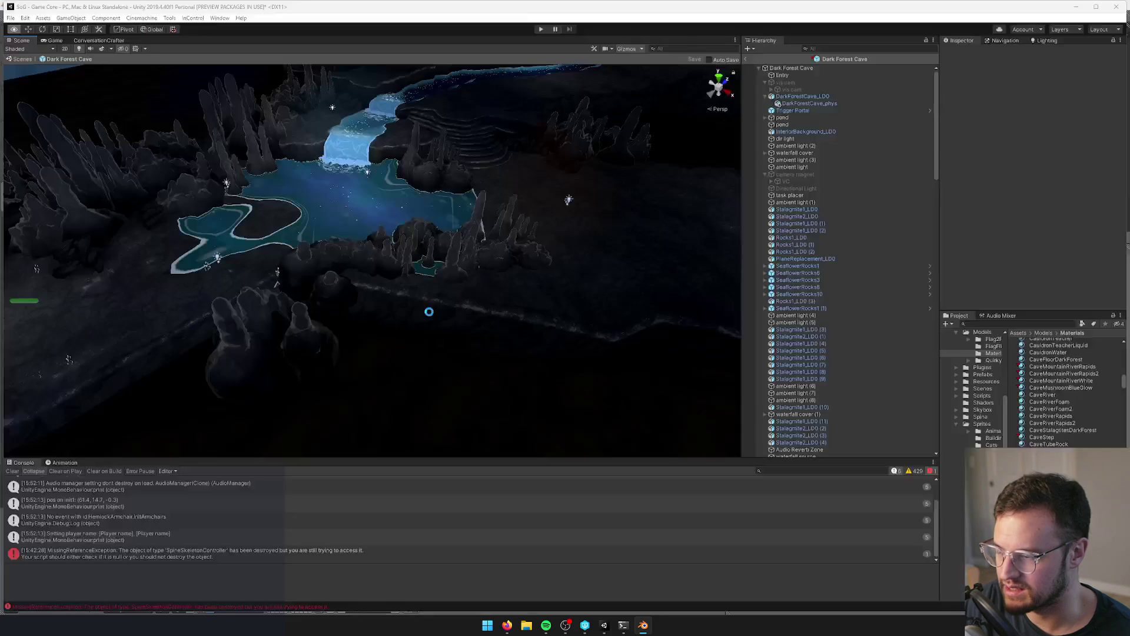
pyautogui.hotkey('alt', 'Tab')
pyautogui.press('Tab')
pyautogui.scroll(4, 422, 327)
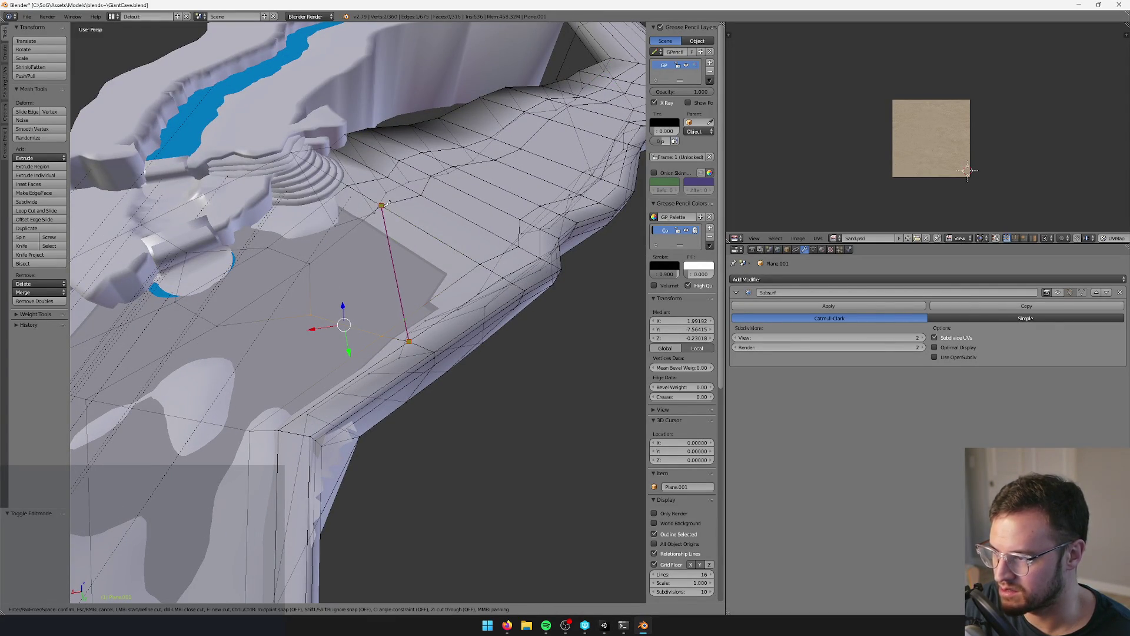
# - Confirm the knife cut in the floor, leave Edit Mode and check Unity's reimport
pyautogui.press('Return')
pyautogui.moveTo(387, 202); pyautogui.dragTo(390, 291, button='middle')
pyautogui.press('Tab')
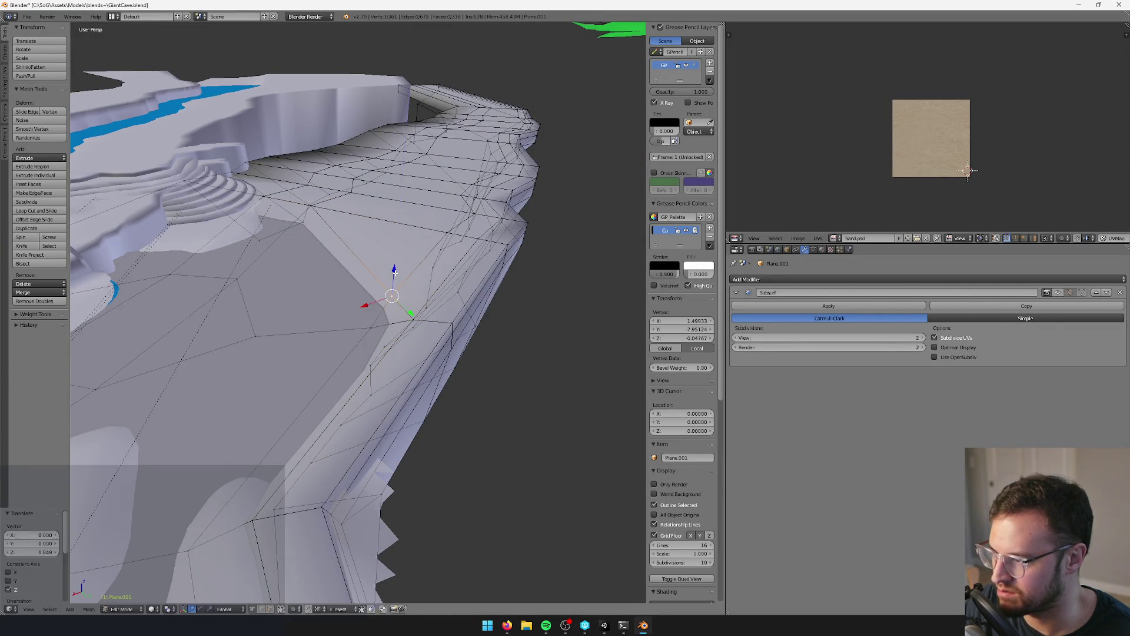
pyautogui.scroll(1, 397, 271)
pyautogui.hotkey('alt', 'Tab')
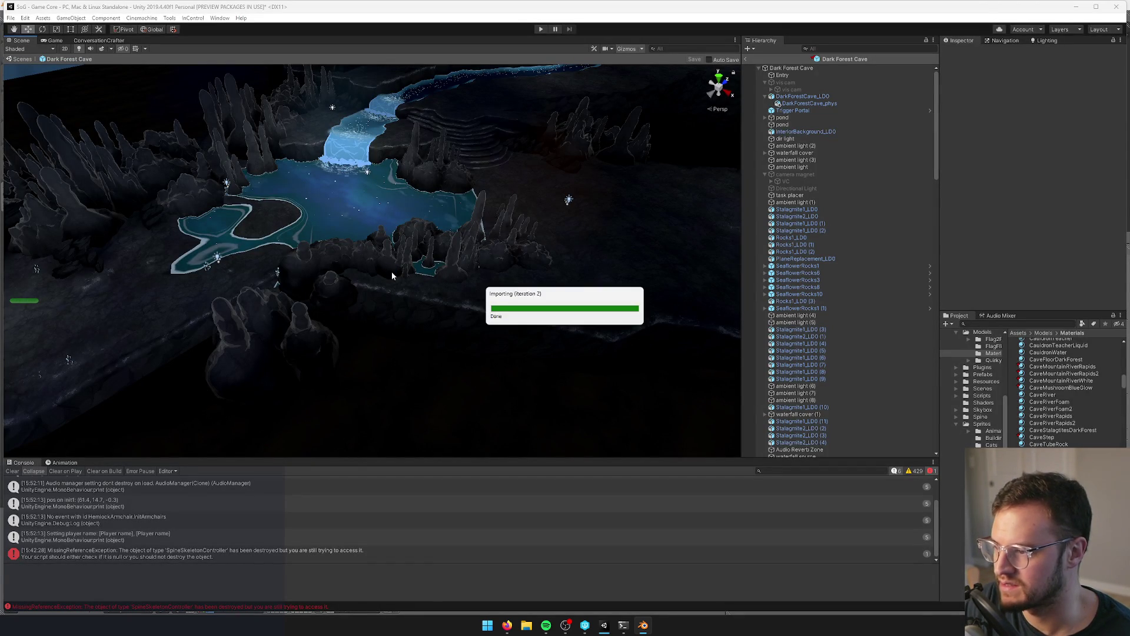
# - Back in Edit Mode, lower the selected floor vertex along Z
pyautogui.press('Tab')
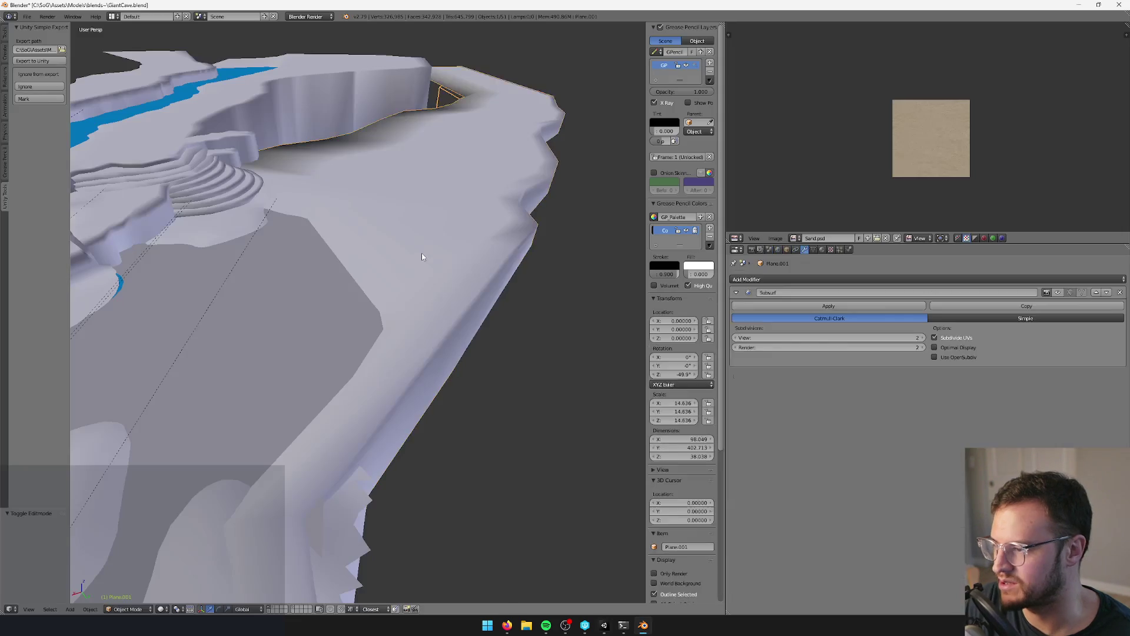
pyautogui.moveTo(391, 274); pyautogui.dragTo(391, 280)
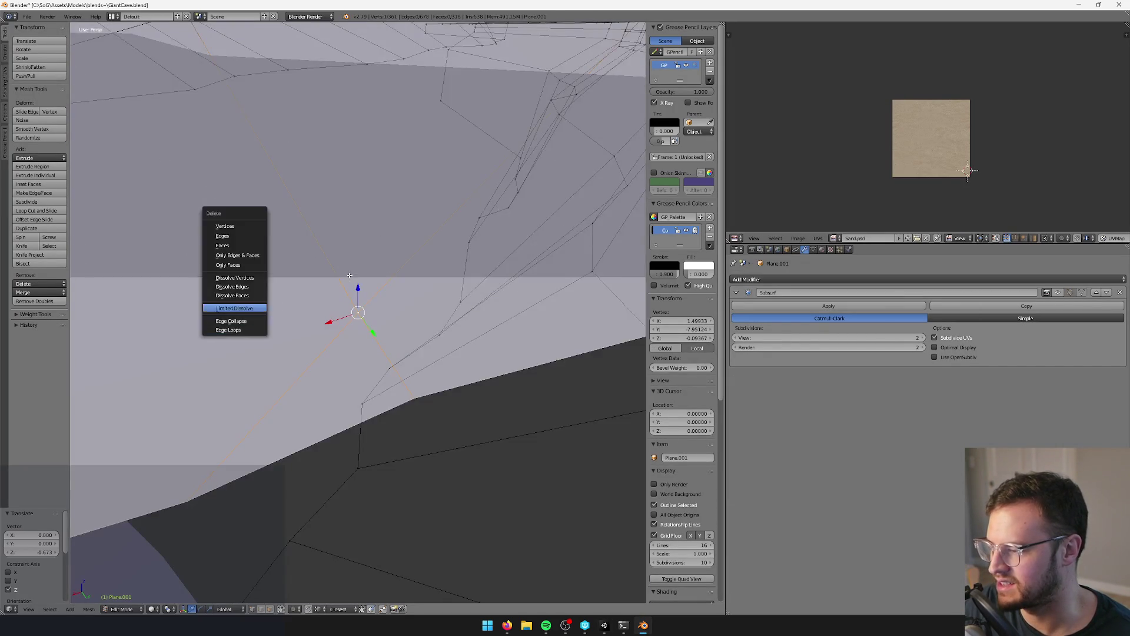
pyautogui.moveTo(253, 329)
pyautogui.mouseDown(button='middle')
pyautogui.moveTo(348, 245)
pyautogui.moveTo(364, 250)
pyautogui.mouseUp(button='middle')
pyautogui.scroll(-5, 364, 251)
pyautogui.scroll(4, 359, 351)
pyautogui.moveTo(354, 359); pyautogui.dragTo(366, 366, button='middle')
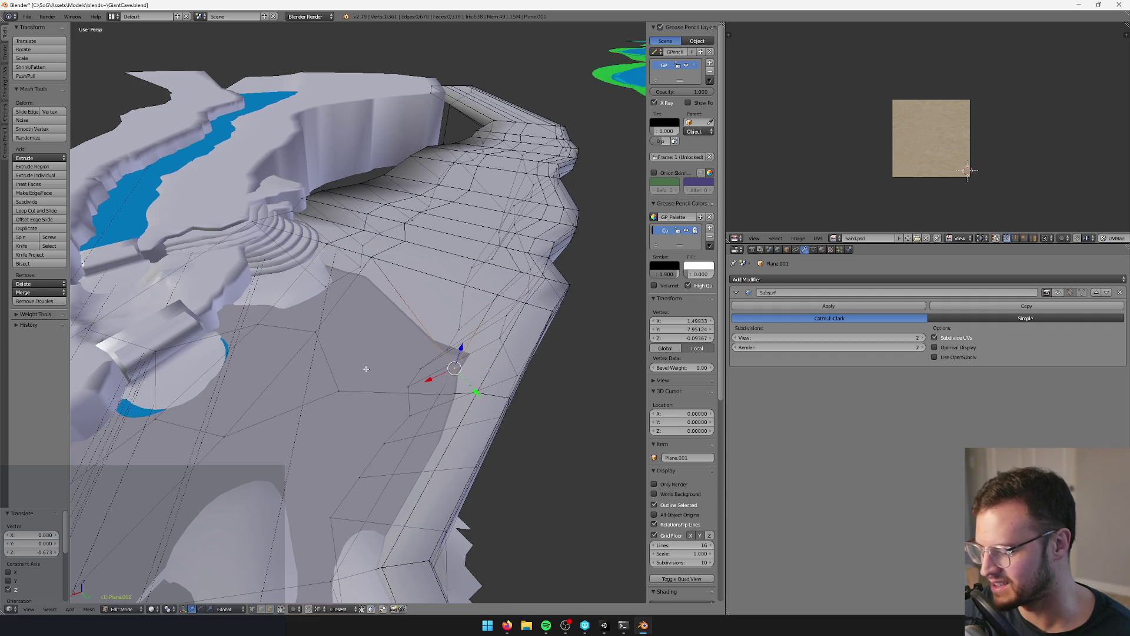
# - Knife-cut a new edge across the floor faces, then save over the blend file
pyautogui.press('k')
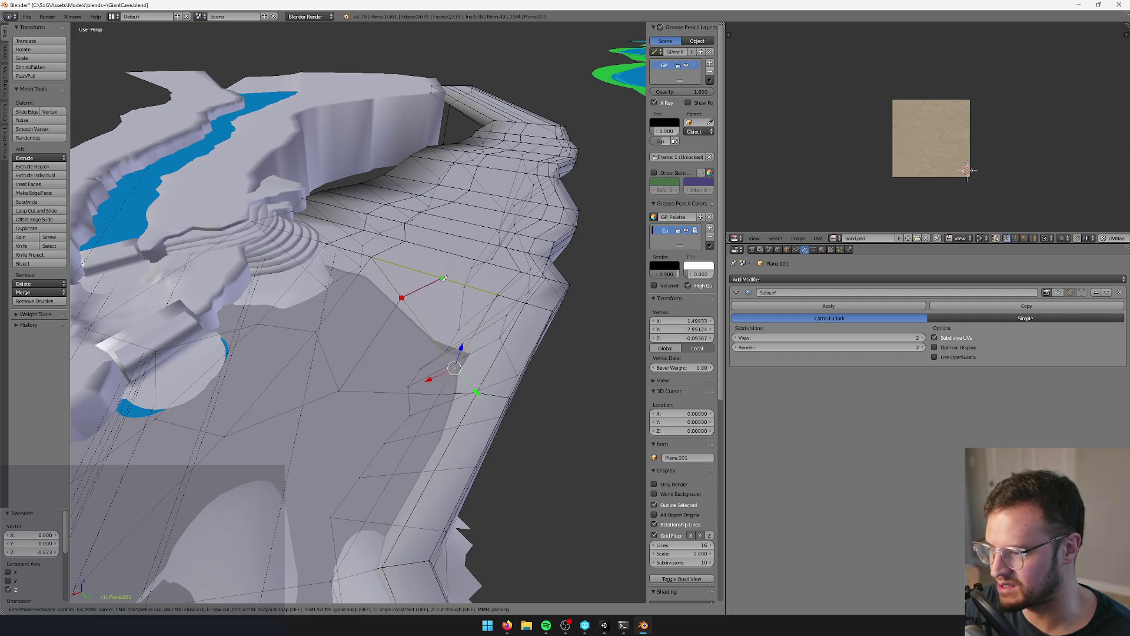
pyautogui.click(445, 277)
pyautogui.press('Return')
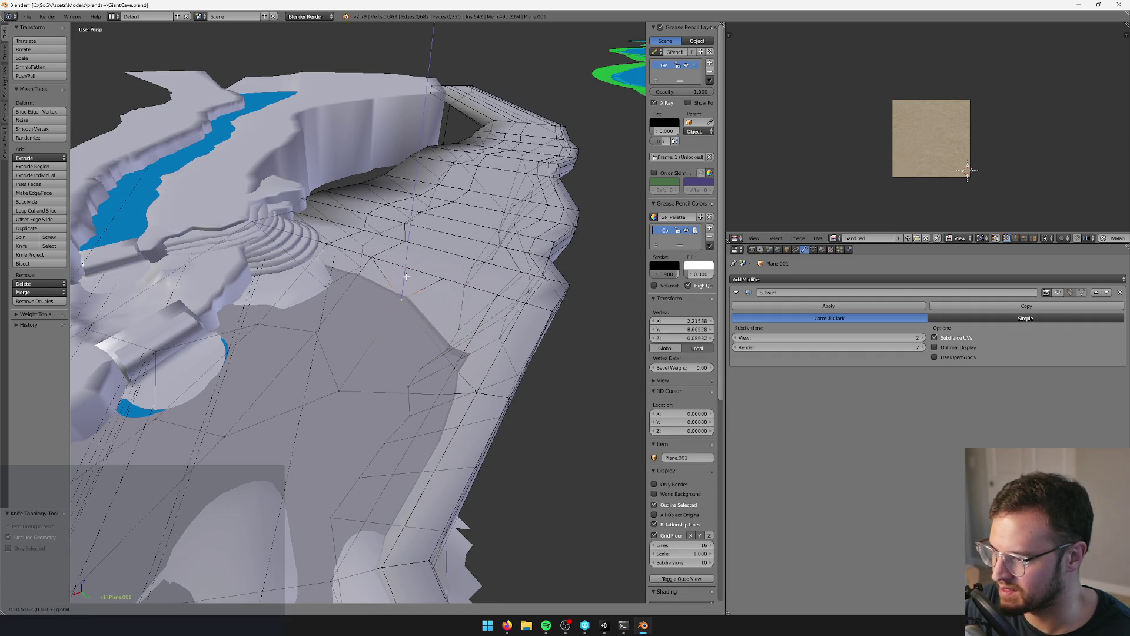
pyautogui.press('Tab')
pyautogui.hotkey('ctrl', 's')
pyautogui.click(415, 282)
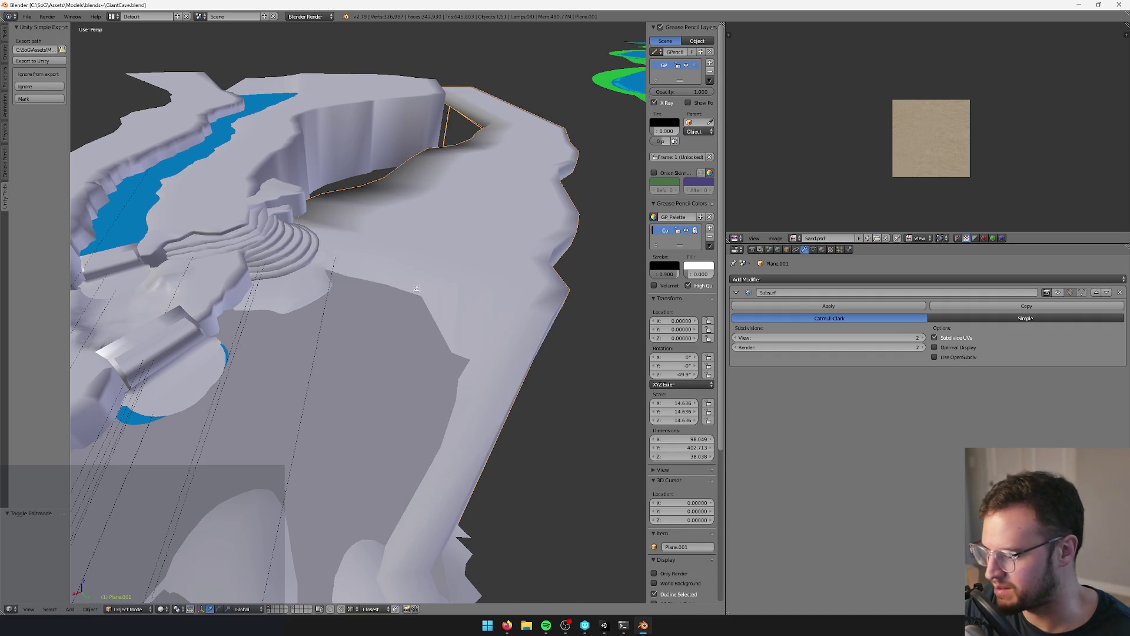
# - Check the reimport in Unity, toggle Edit Mode in Blender, and save the cave file again
pyautogui.hotkey('alt', 'Tab')
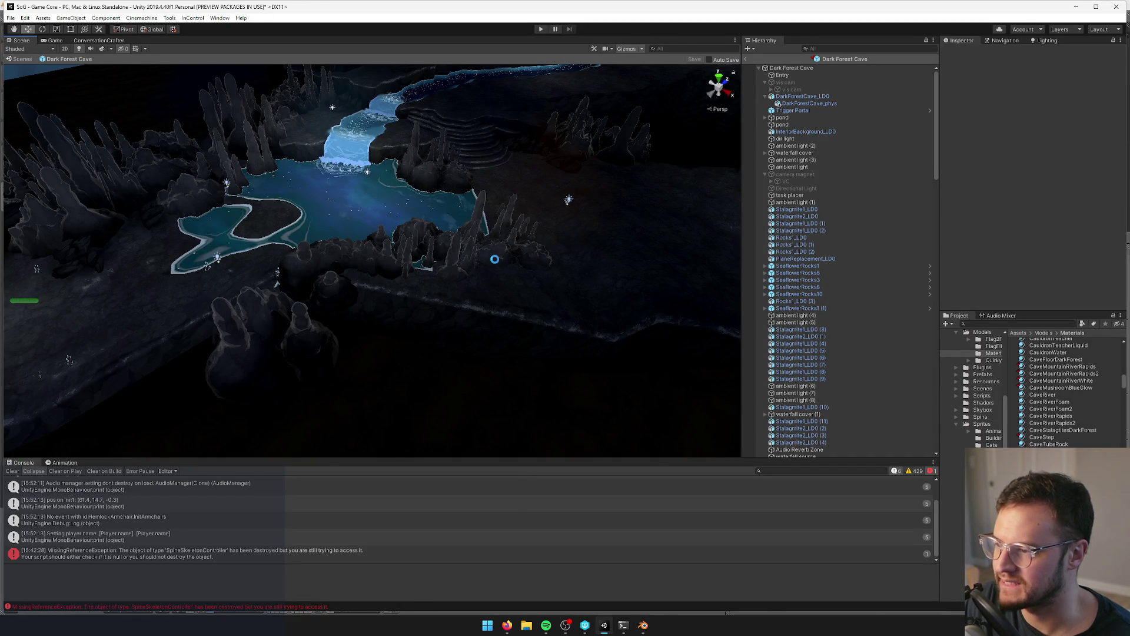
pyautogui.hotkey('alt', 'Tab')
pyautogui.press('Tab')
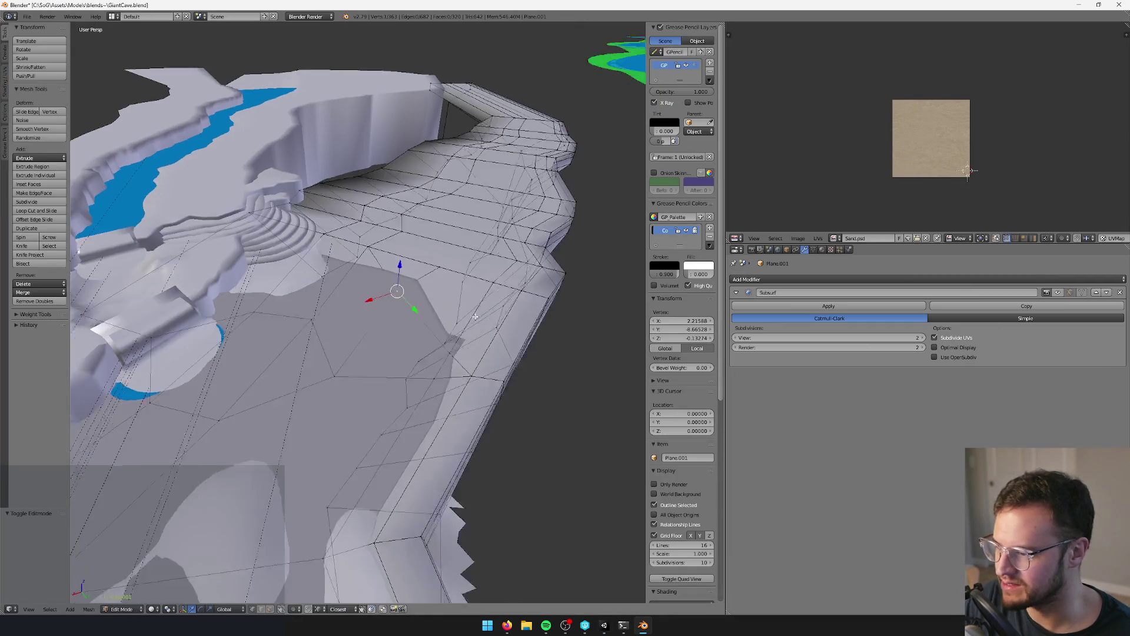
pyautogui.press('Tab')
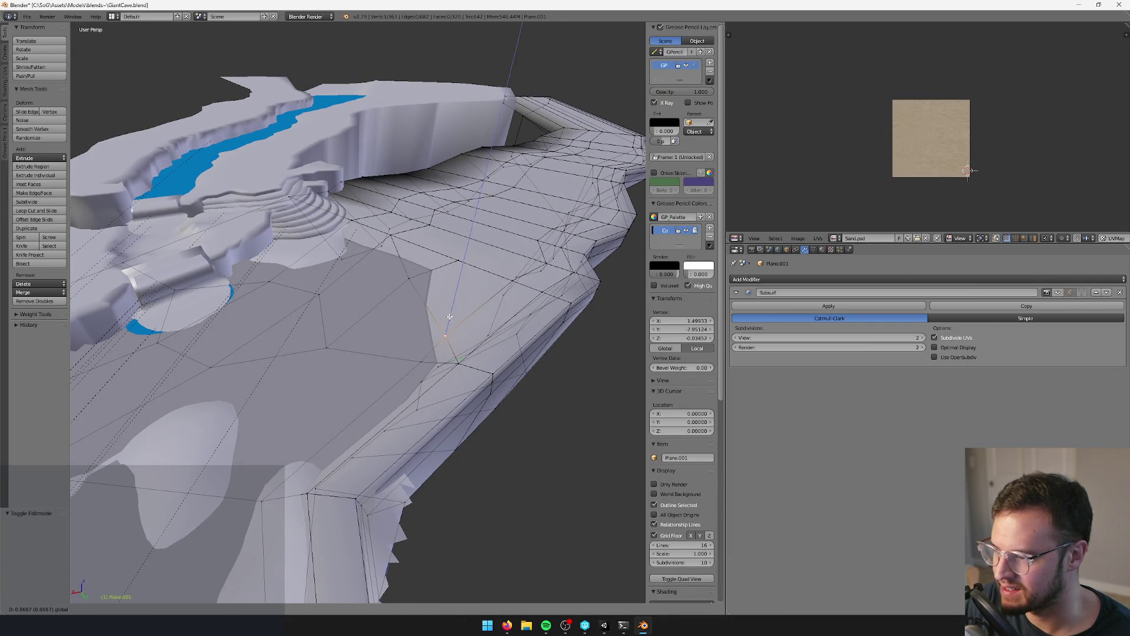
pyautogui.hotkey('ctrl', 's')
pyautogui.hotkey('alt', 'Tab')
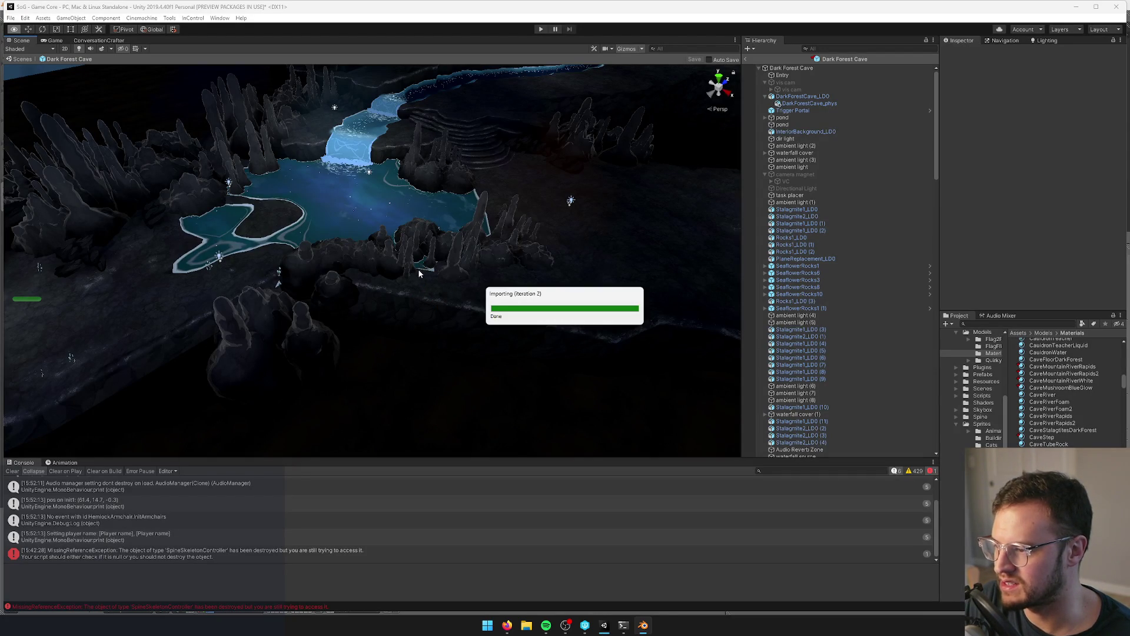
# - Fly toward the pool and inspect Stalagmite1_LD0 (8), SeaflowerRocks6 and DarkForestCave_LD0
pyautogui.moveTo(442, 247); pyautogui.dragTo(451, 250, button='right')
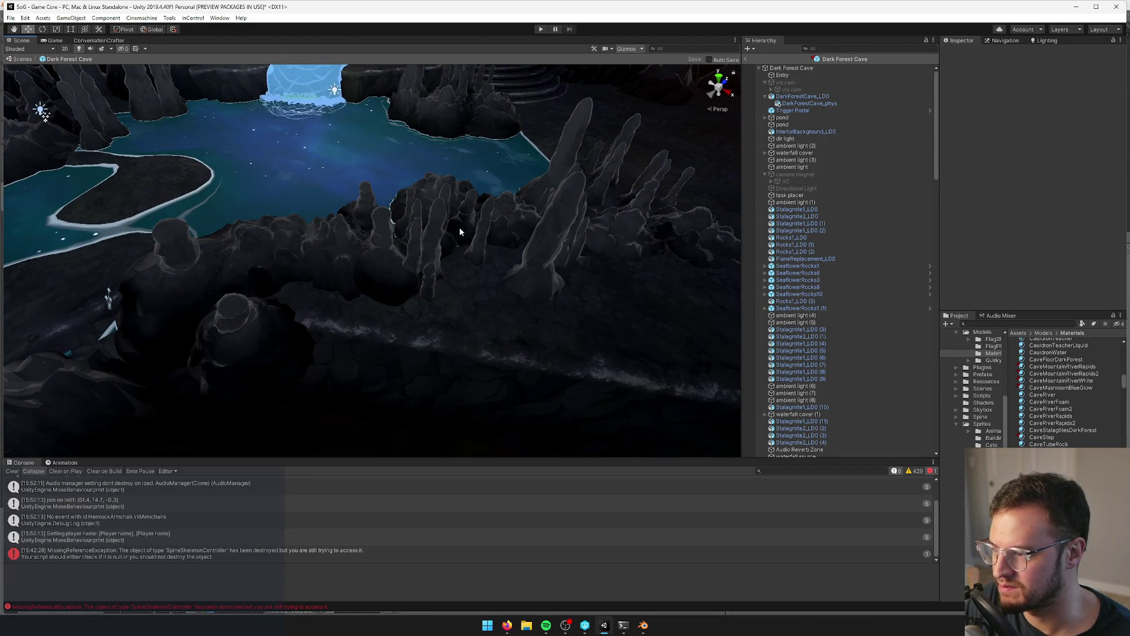
pyautogui.click(461, 227)
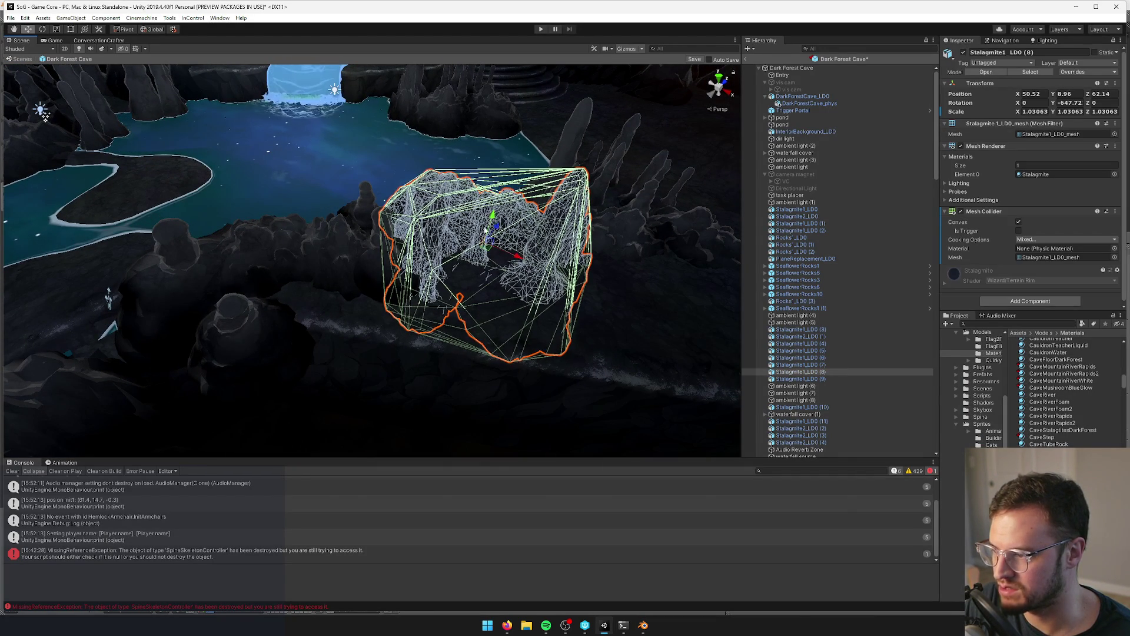
pyautogui.click(797, 272)
pyautogui.moveTo(471, 271)
pyautogui.mouseDown(button='right')
pyautogui.moveTo(432, 258)
pyautogui.moveTo(461, 244)
pyautogui.moveTo(517, 259)
pyautogui.moveTo(466, 270)
pyautogui.moveTo(470, 278)
pyautogui.moveTo(524, 193)
pyautogui.mouseUp(button='right')
pyautogui.click(463, 249)
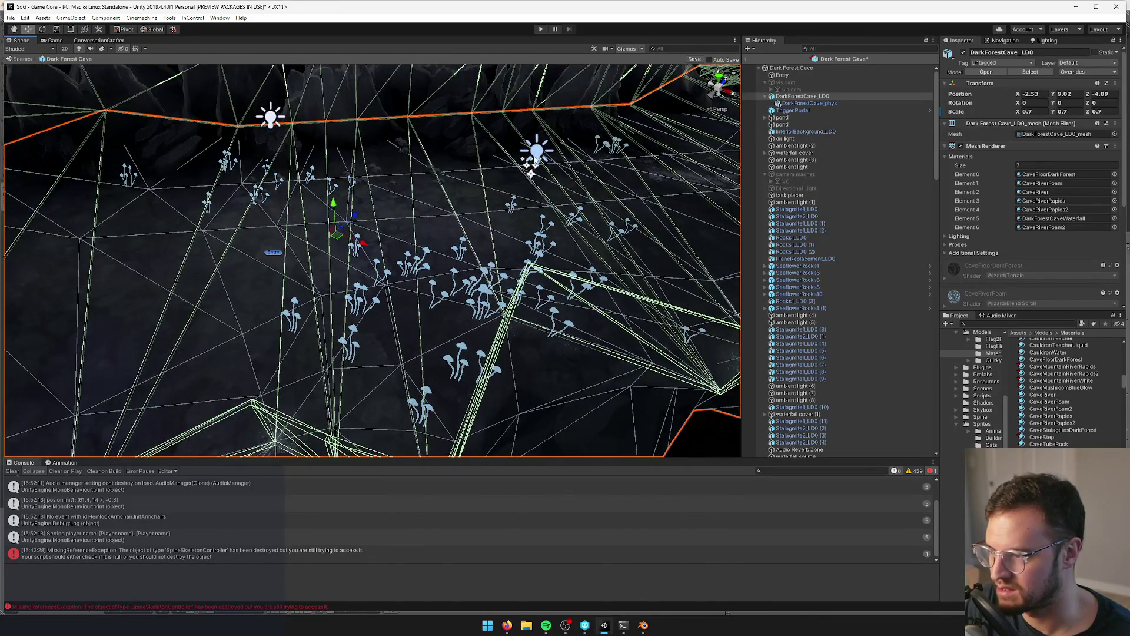
# - Inspect Fireflies (1) and its children, the cave mesh, and a Cave Mushroom 1
pyautogui.click(535, 159)
pyautogui.scroll(-5, 795, 330)
pyautogui.click(765, 321)
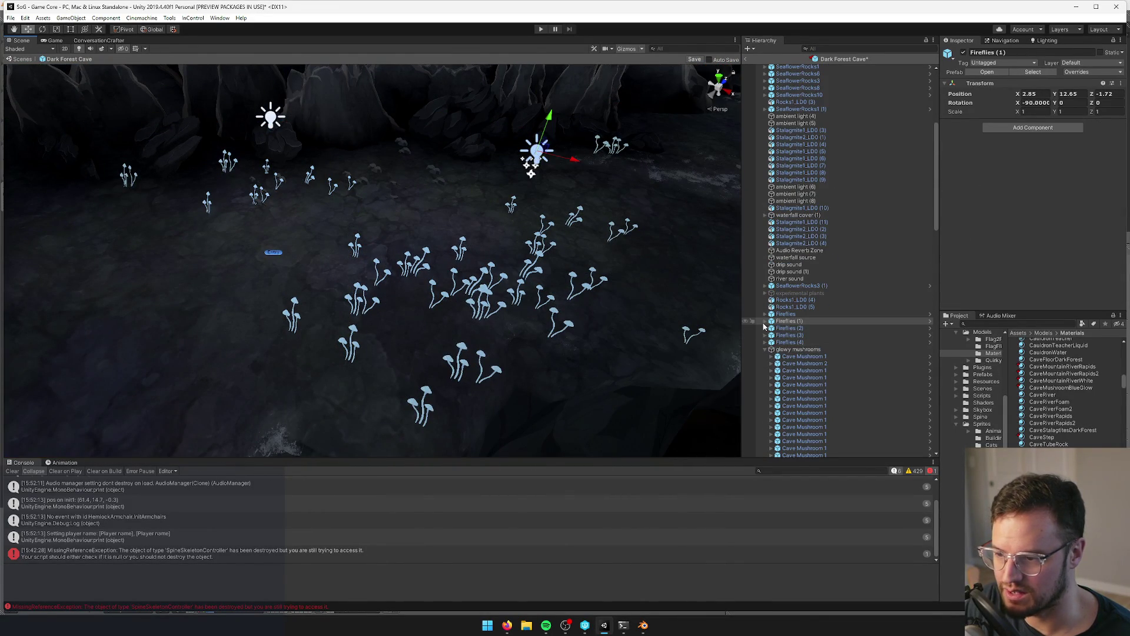
pyautogui.scroll(3, 481, 267)
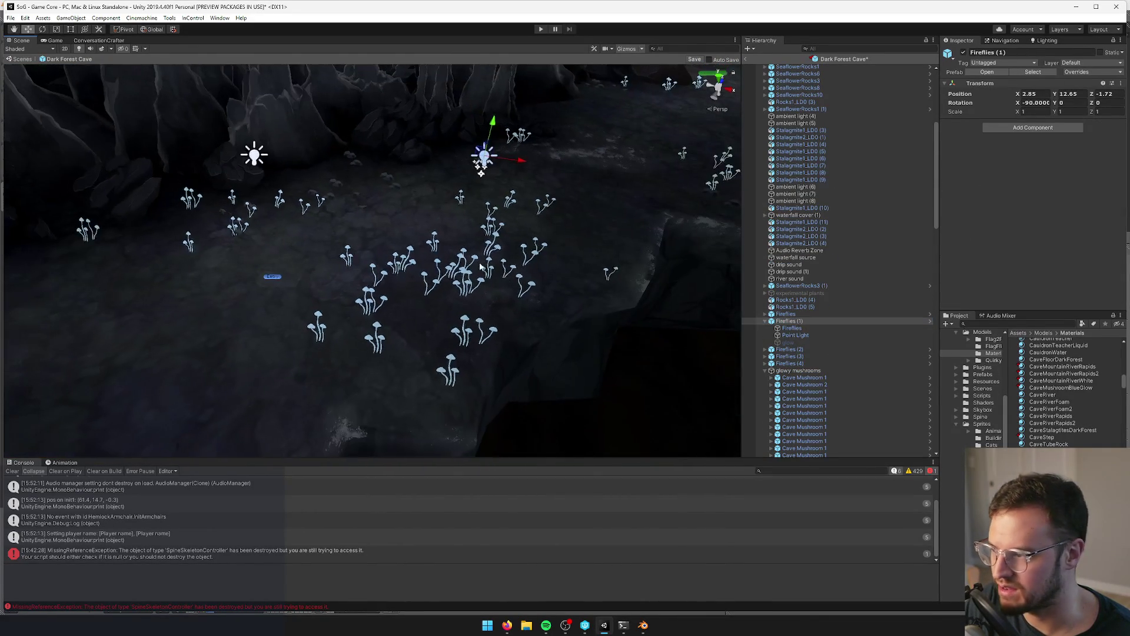
pyautogui.click(481, 267)
pyautogui.click(462, 258)
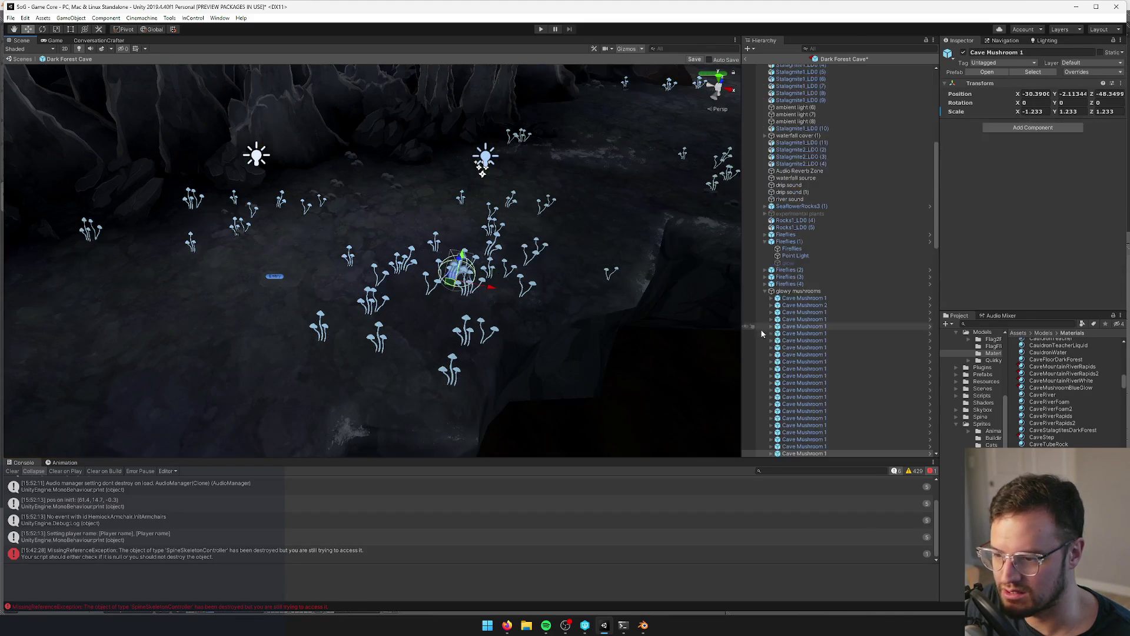
pyautogui.moveTo(462, 259)
pyautogui.keyDown('alt'); pyautogui.mouseDown()
pyautogui.moveTo(501, 308)
pyautogui.moveTo(536, 311)
pyautogui.mouseUp(); pyautogui.keyUp('alt')
pyautogui.scroll(5, 536, 311)
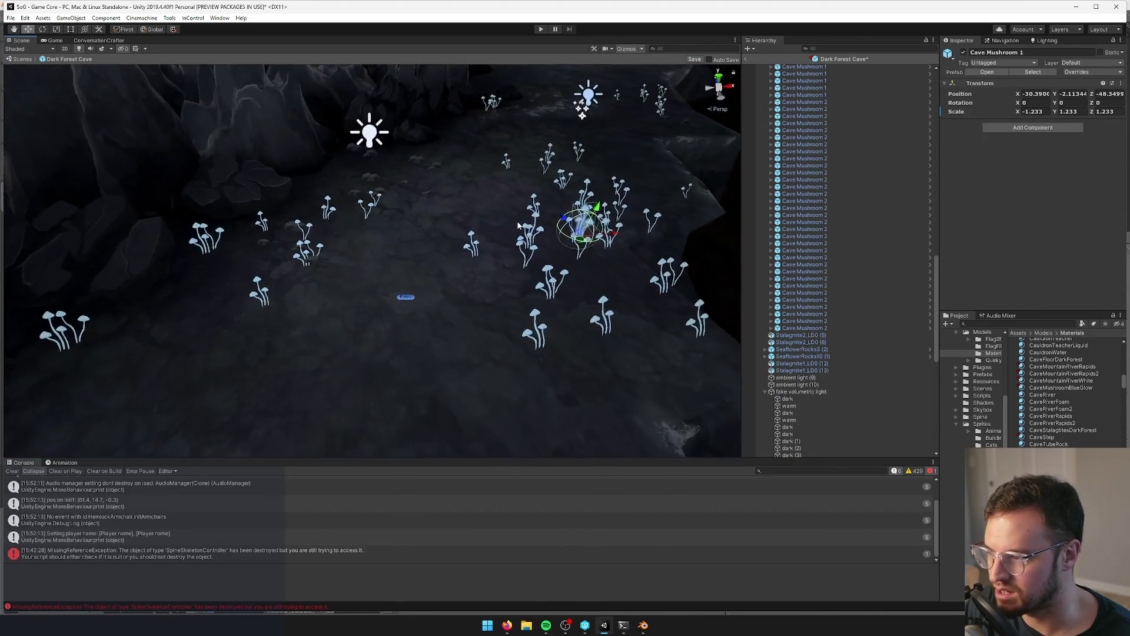
# - Inspect the light above the mushrooms, then frame the DarkForestCave_LD0 mesh with F
pyautogui.click(511, 182)
pyautogui.keyDown('alt'); pyautogui.moveTo(511, 184); pyautogui.dragTo(339, 194); pyautogui.keyUp('alt')
pyautogui.keyDown('alt'); pyautogui.moveTo(244, 182); pyautogui.dragTo(439, 108); pyautogui.keyUp('alt')
pyautogui.click(441, 105)
pyautogui.scroll(6, 453, 174)
pyautogui.click(453, 174)
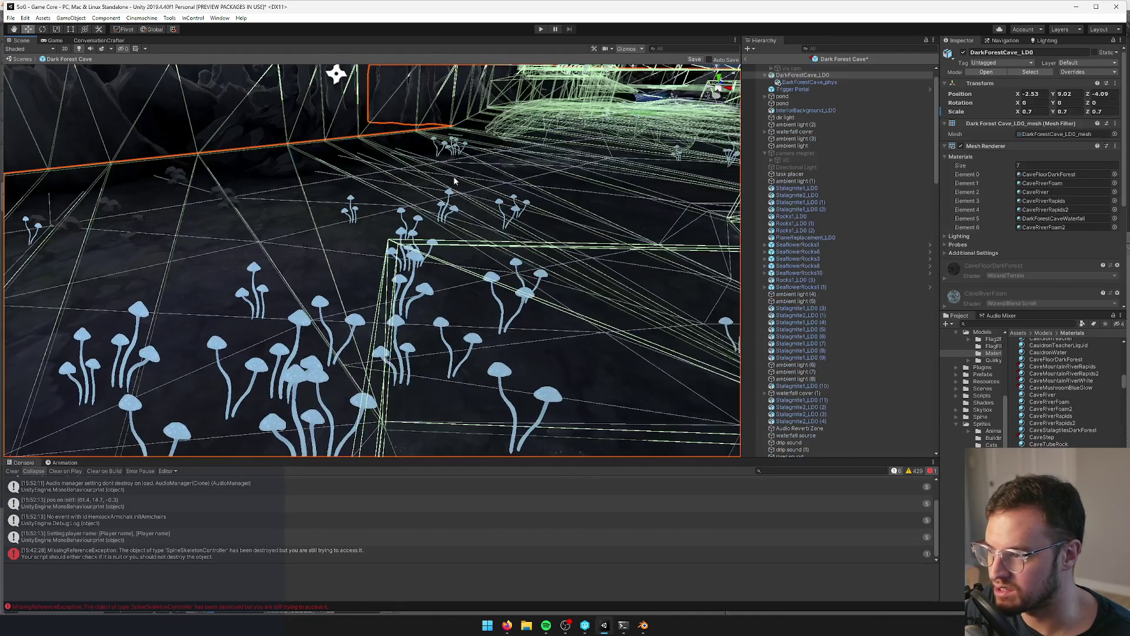
pyautogui.press('f')
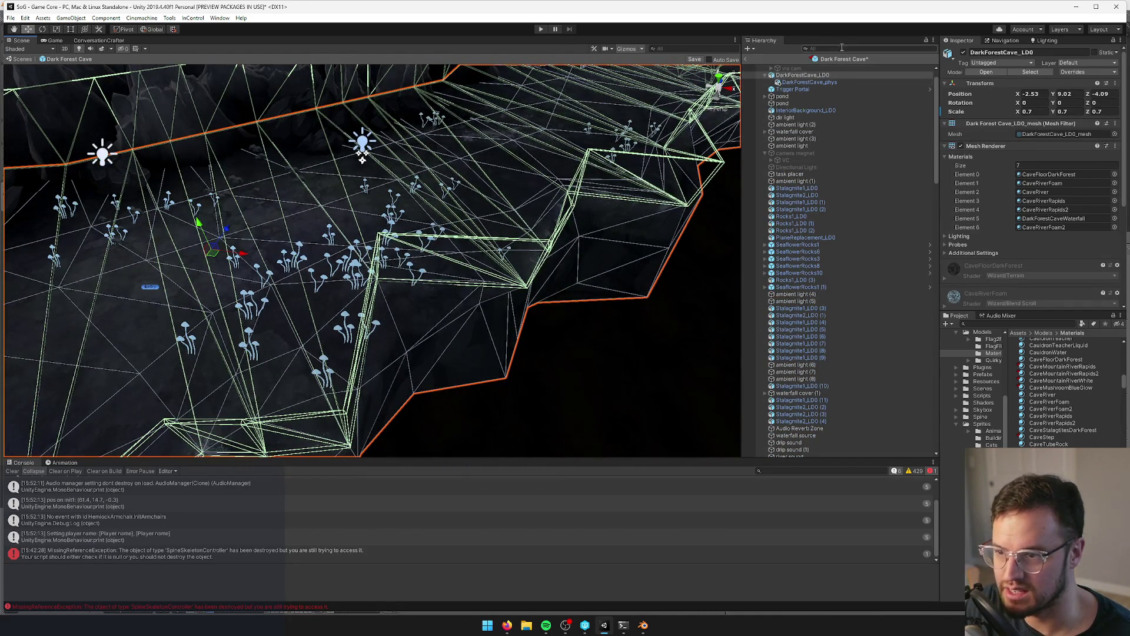
# - Find and select the glow object by filtering the Hierarchy for 'glow', then clear the filter
pyautogui.click(842, 49)
pyautogui.write('glow')
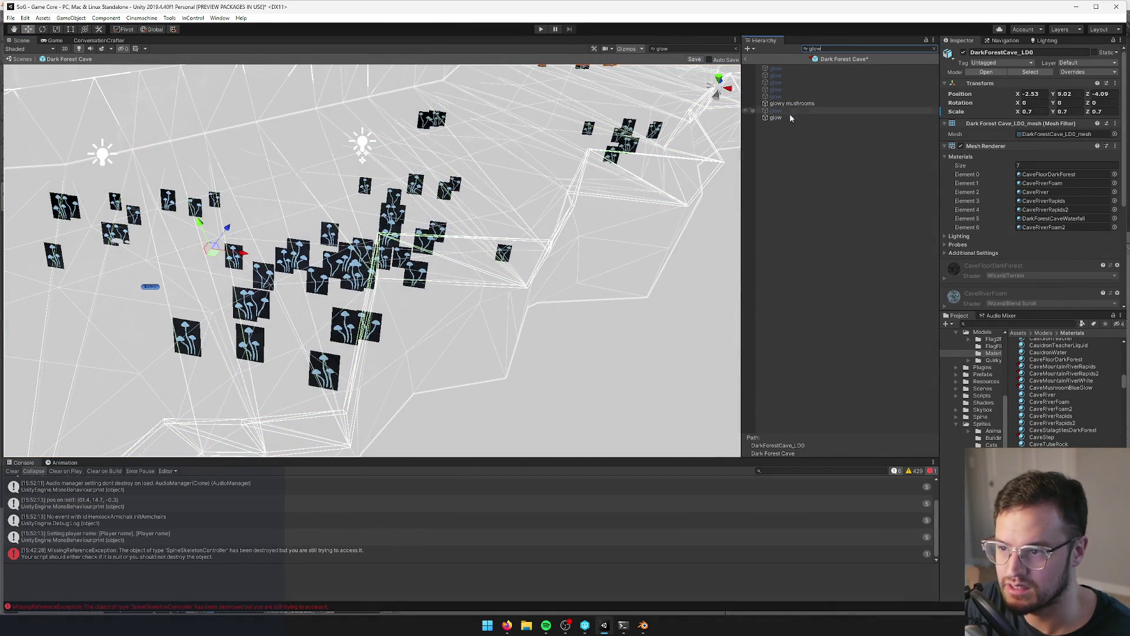
pyautogui.click(776, 118)
pyautogui.click(797, 103)
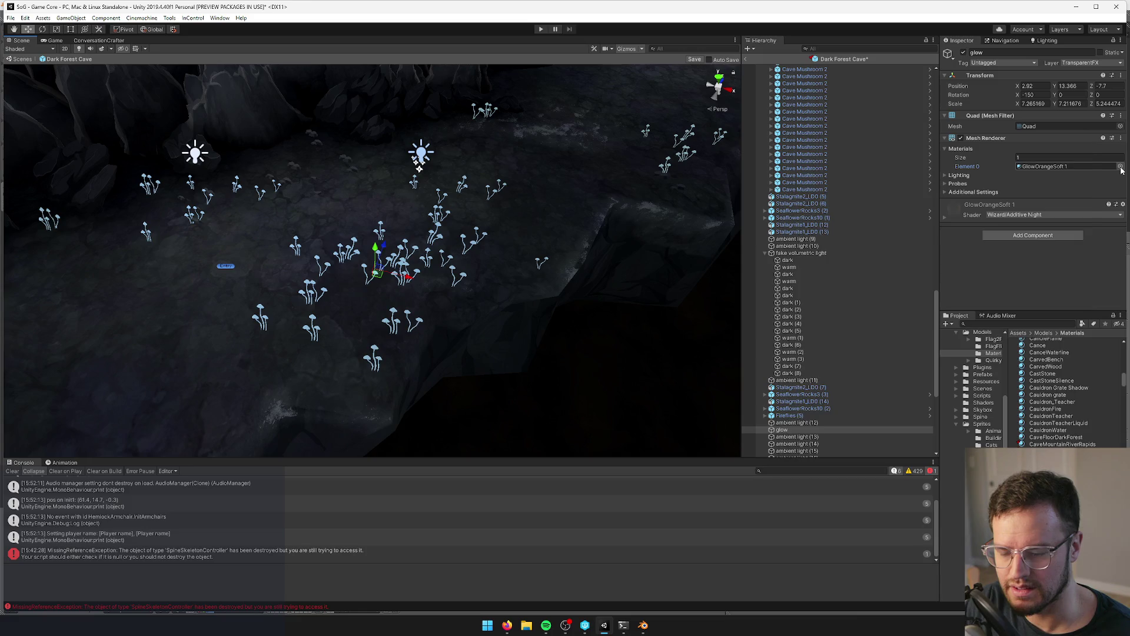
# - Pick CaveMushroomBlueGlow from Element 0's material picker after searching 'bluegl', and open GlowOrangeSoft 1's settings
pyautogui.click(1120, 167)
pyautogui.write('bluegl')
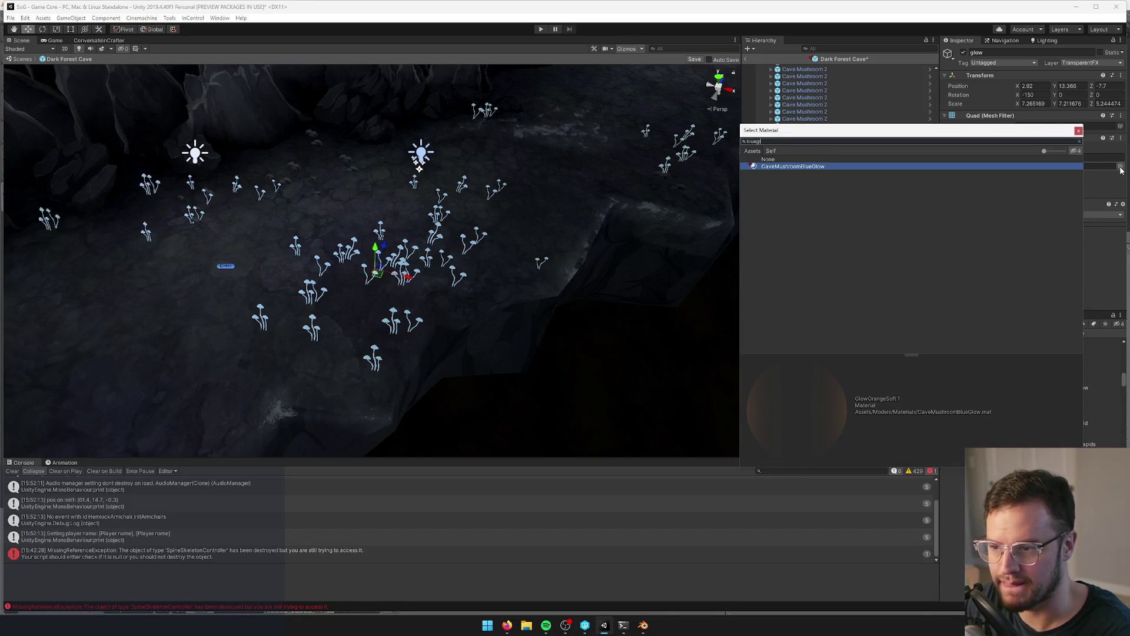
pyautogui.click(773, 160)
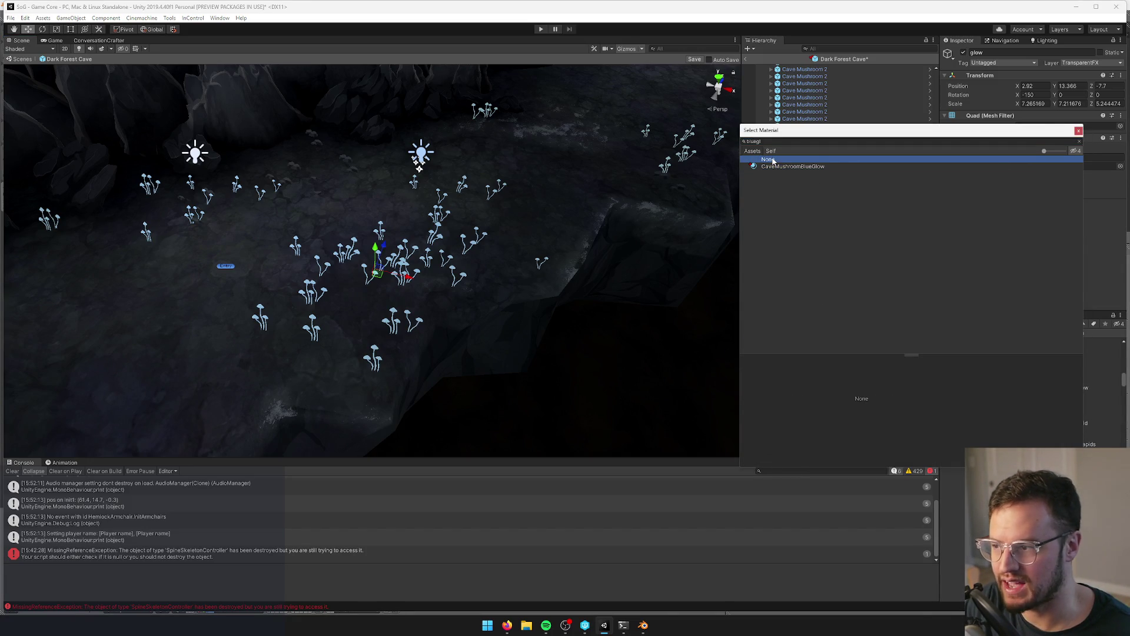
pyautogui.moveTo(834, 132); pyautogui.dragTo(633, 129)
pyautogui.click(611, 164)
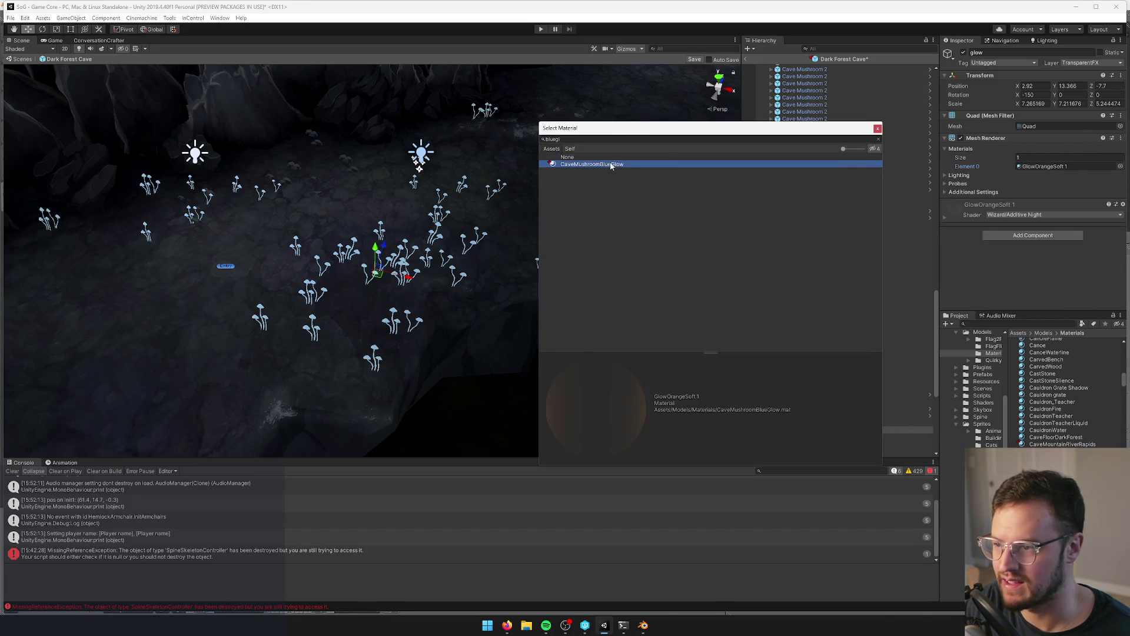
pyautogui.click(877, 129)
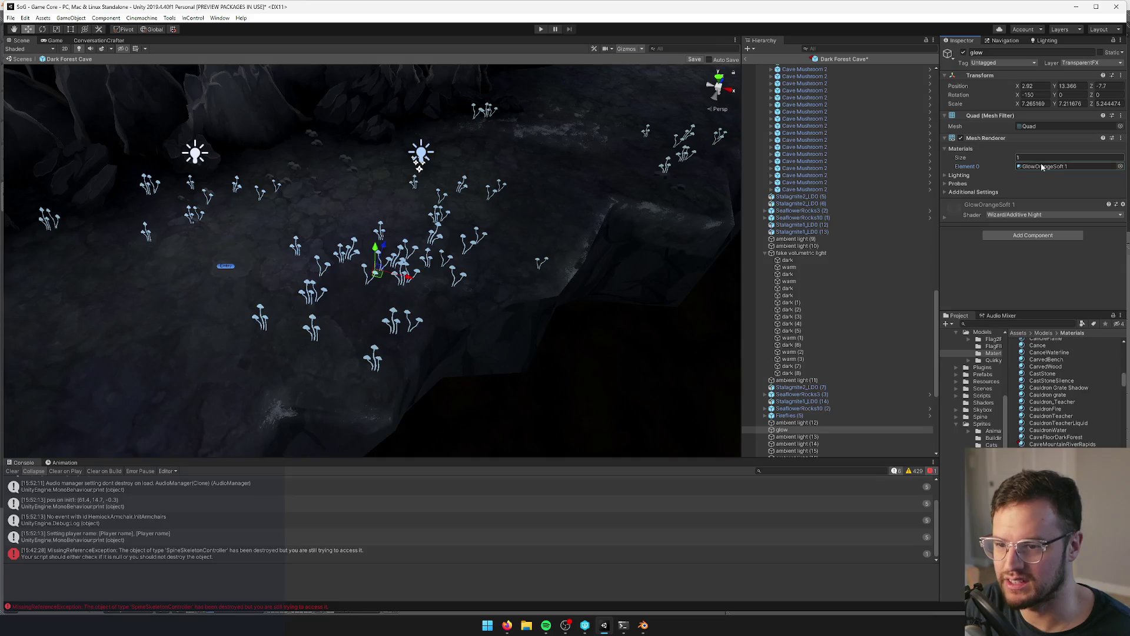
pyautogui.doubleClick(1042, 166)
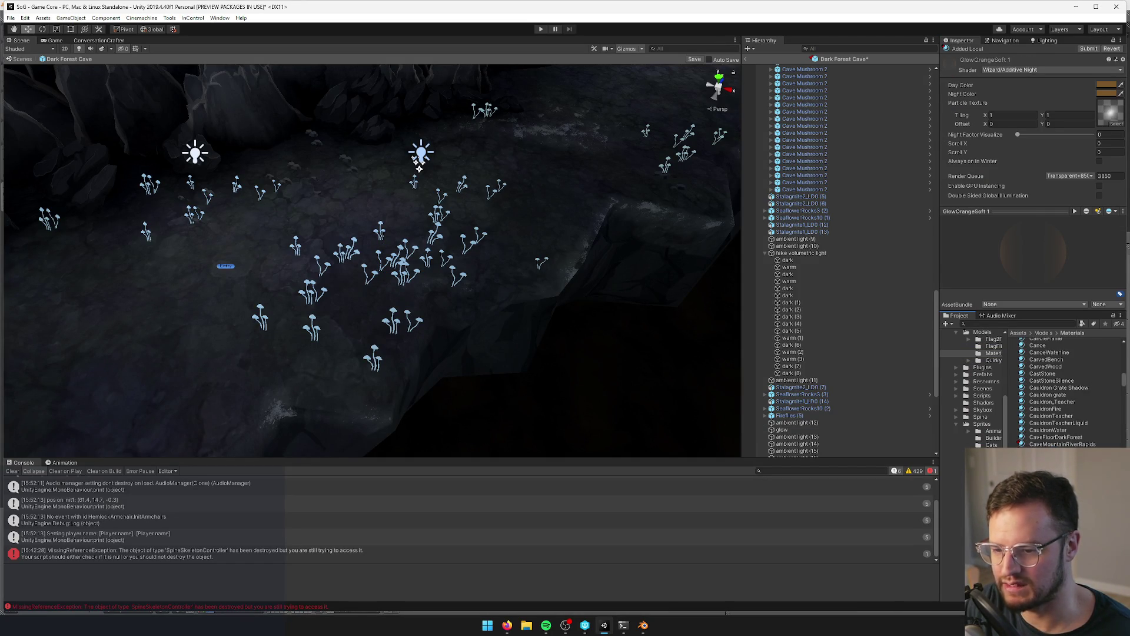
# - Select the glow quad missing its material through a 'glow' Hierarchy search
pyautogui.click(394, 258)
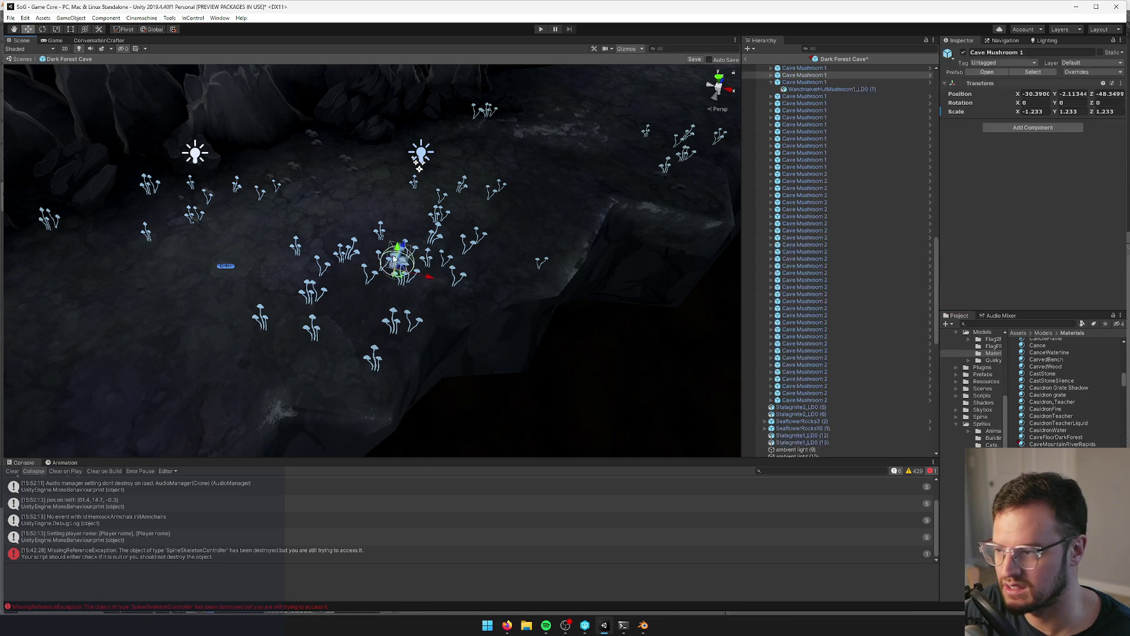
pyautogui.click(542, 260)
pyautogui.click(853, 48)
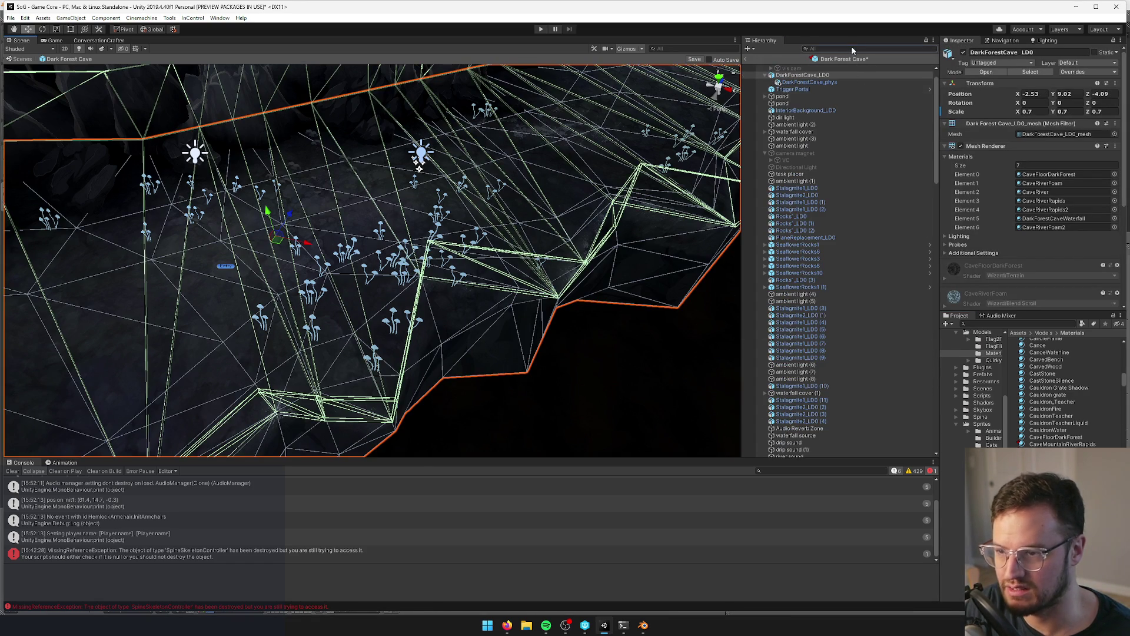
pyautogui.write('glow')
pyautogui.click(824, 118)
# - Assign CaveMushroomBlueGlow 1 to that quad after searching 'blue mush', and open the material's settings
pyautogui.click(1119, 166)
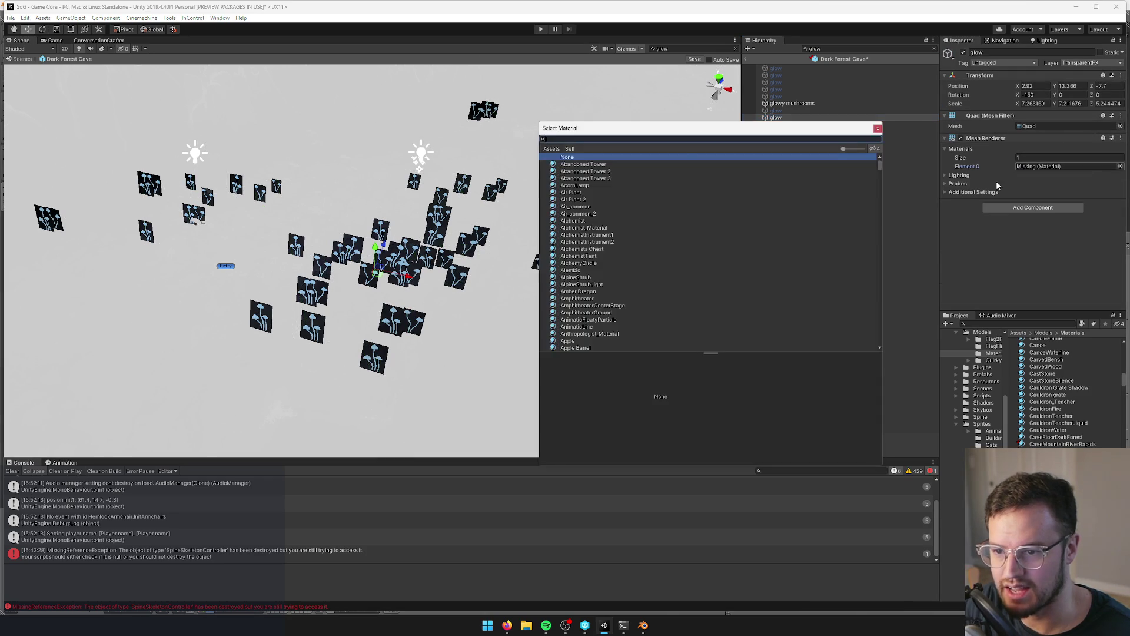
pyautogui.write('blue mush')
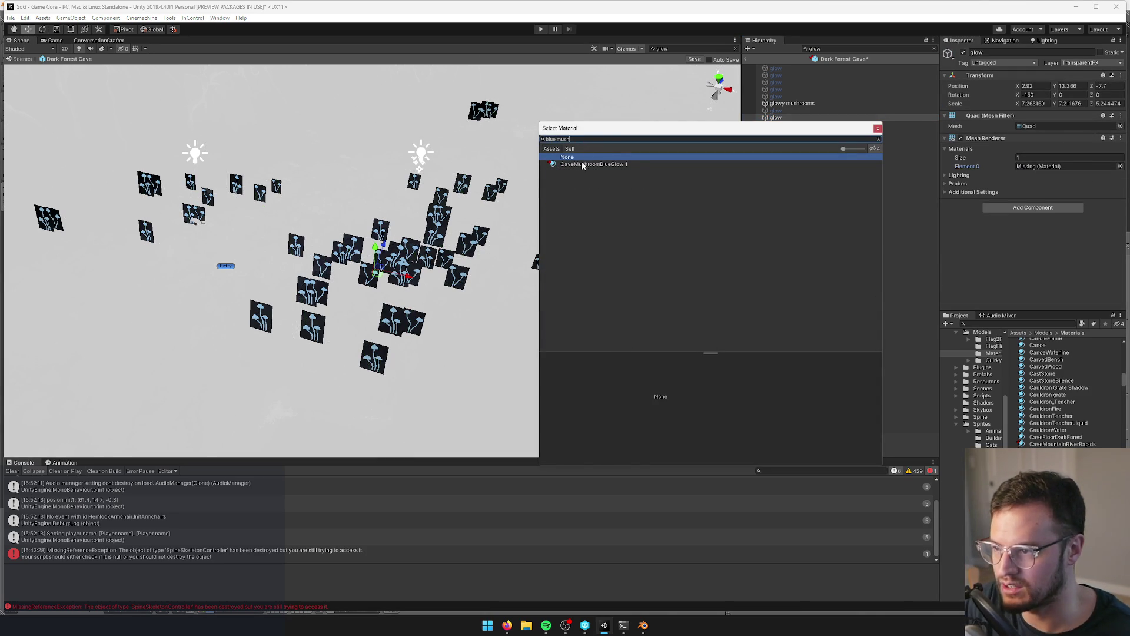
pyautogui.click(583, 164)
pyautogui.click(877, 128)
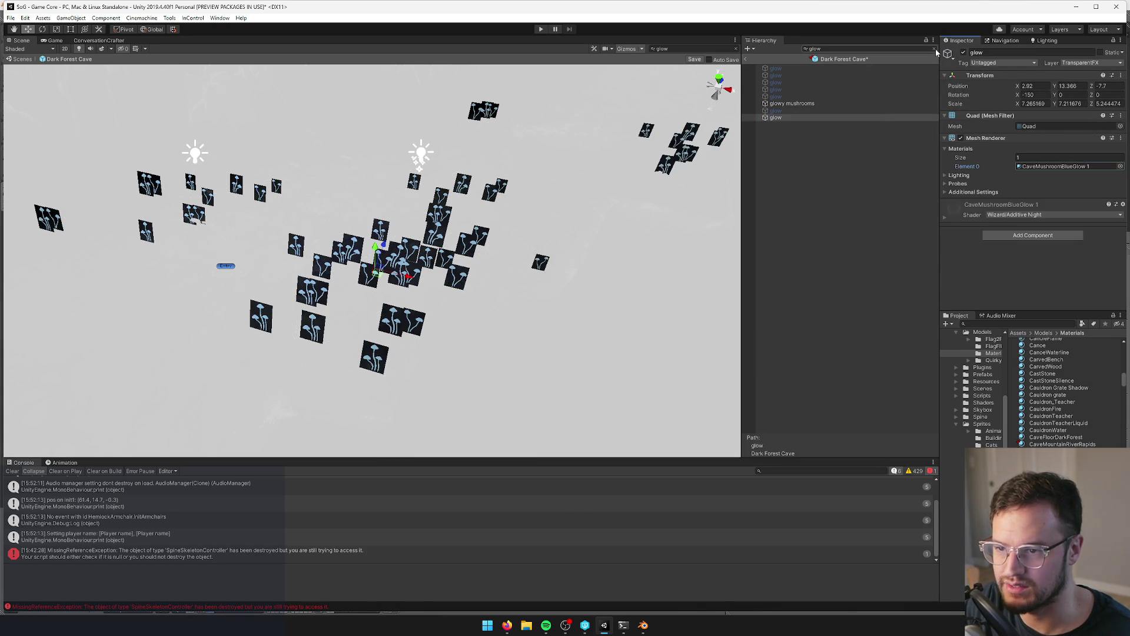
pyautogui.click(935, 49)
pyautogui.keyDown('alt'); pyautogui.moveTo(480, 277); pyautogui.dragTo(536, 276); pyautogui.keyUp('alt')
pyautogui.click(1036, 166)
pyautogui.doubleClick(1030, 166)
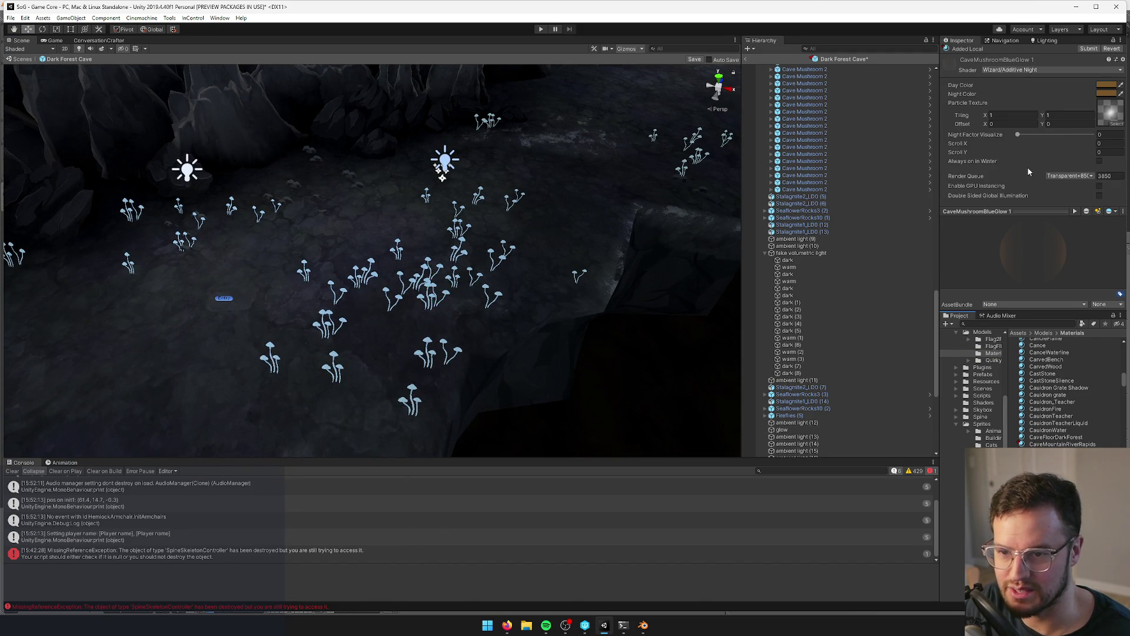
# - Set Day Color to light cyan 83E8FF and eyedrop it into Night Color
pyautogui.click(1107, 84)
pyautogui.click(685, 194)
pyautogui.moveTo(735, 181); pyautogui.dragTo(726, 158)
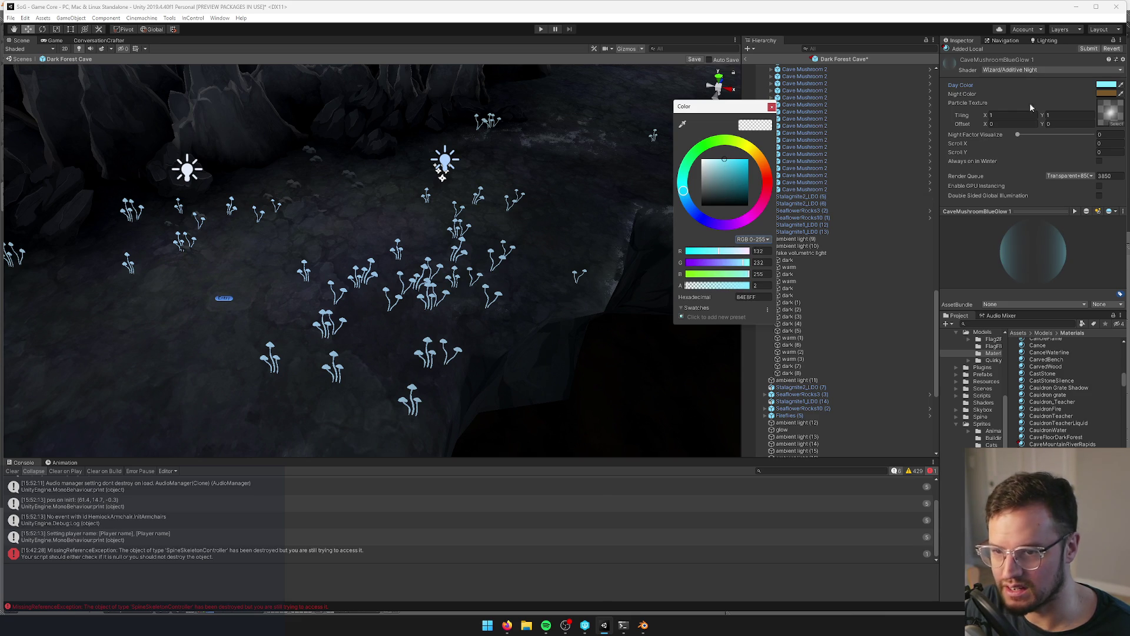
pyautogui.click(1120, 94)
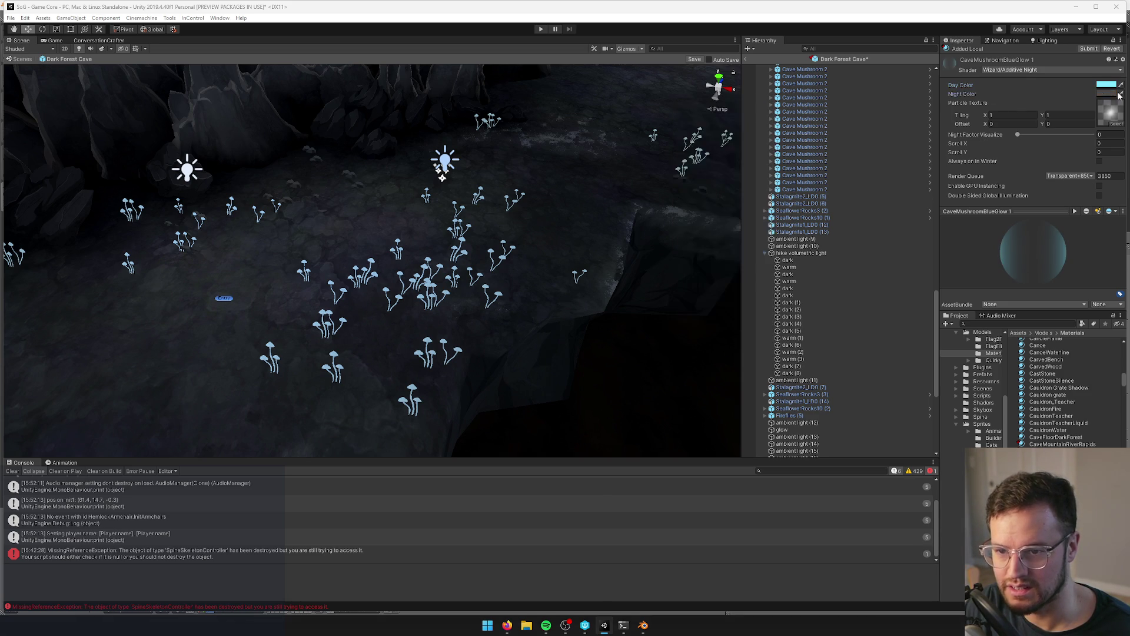
pyautogui.click(1107, 85)
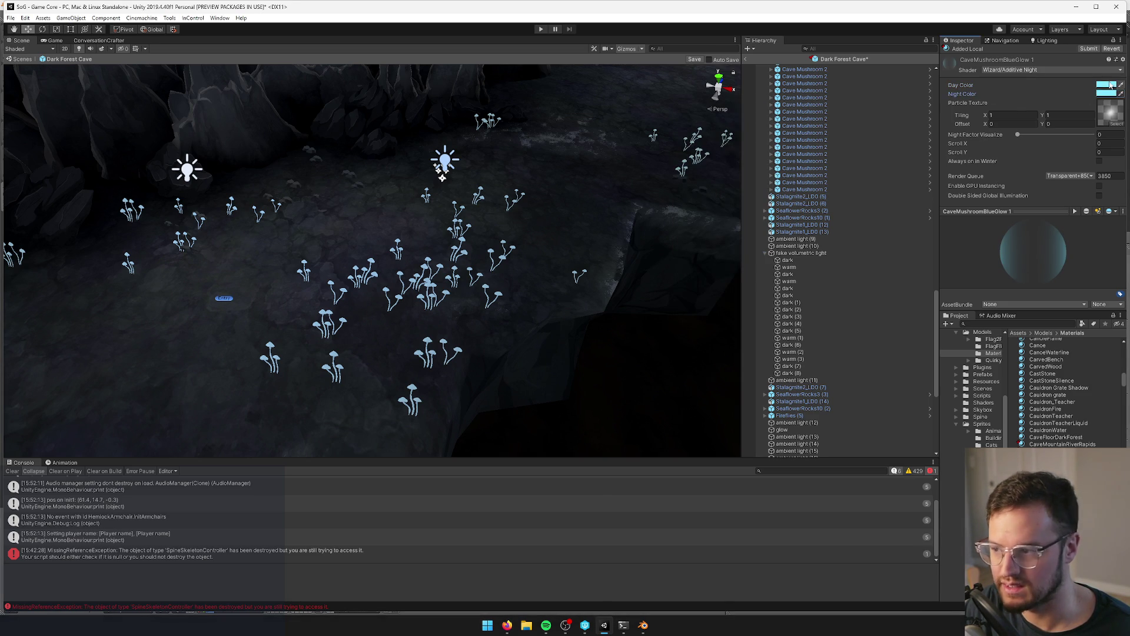
# - Adjust the cyan colour's alpha and preview the material's night look
pyautogui.moveTo(516, 275); pyautogui.dragTo(553, 254, button='right')
pyautogui.click(1101, 86)
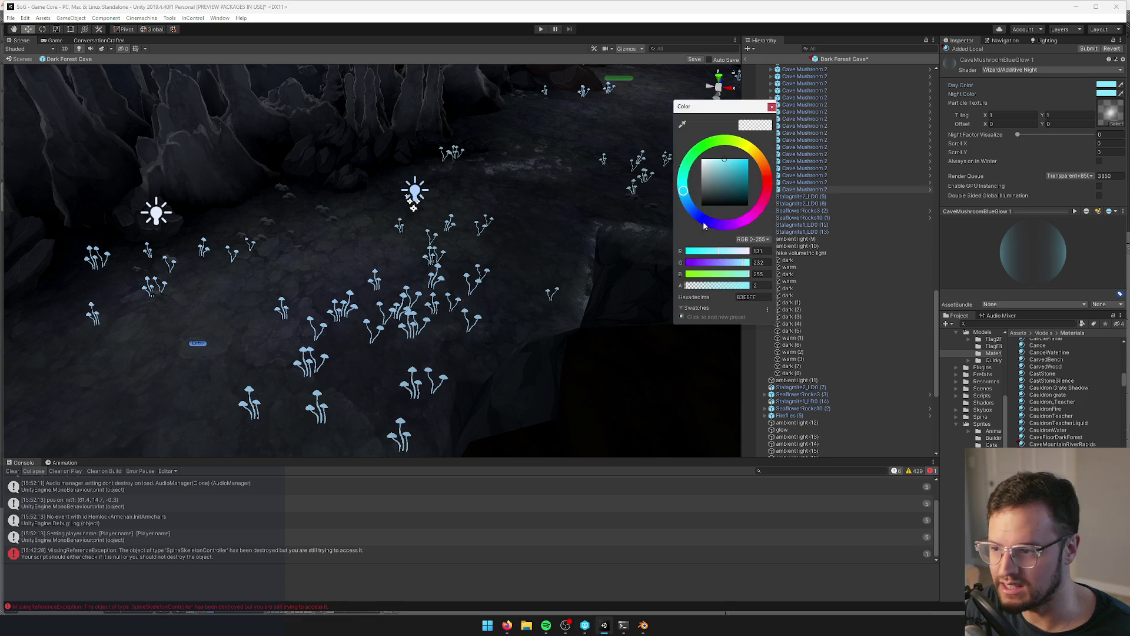
pyautogui.moveTo(700, 286)
pyautogui.mouseDown()
pyautogui.moveTo(725, 286)
pyautogui.moveTo(702, 292)
pyautogui.mouseUp()
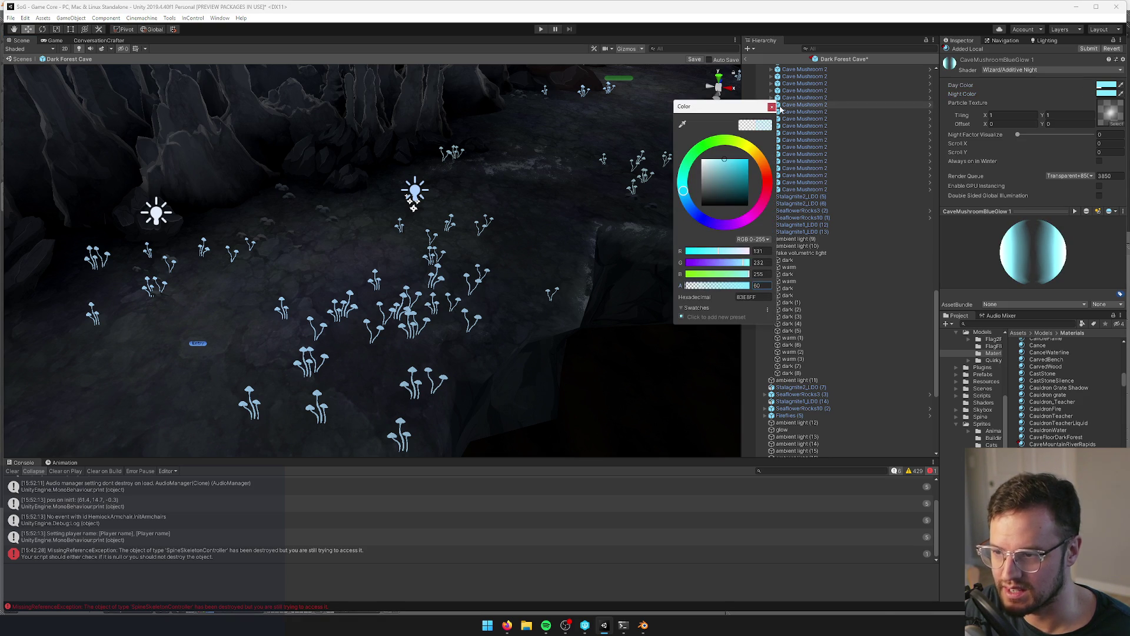
pyautogui.click(695, 287)
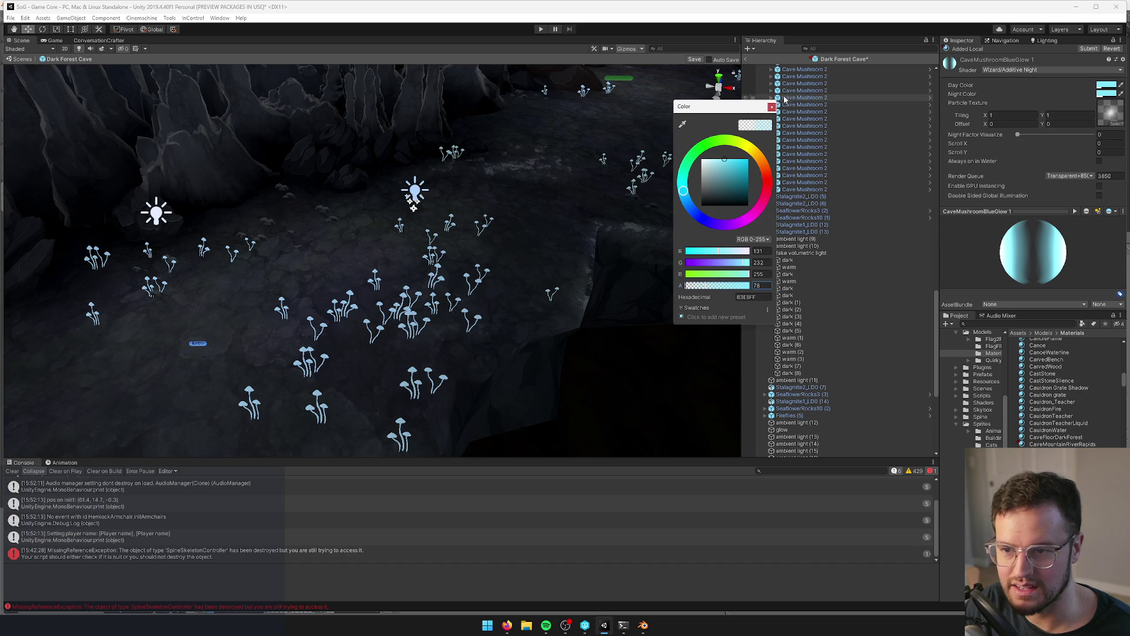
pyautogui.click(772, 107)
pyautogui.moveTo(1019, 135)
pyautogui.mouseDown()
pyautogui.moveTo(1056, 137)
pyautogui.moveTo(881, 148)
pyautogui.mouseUp()
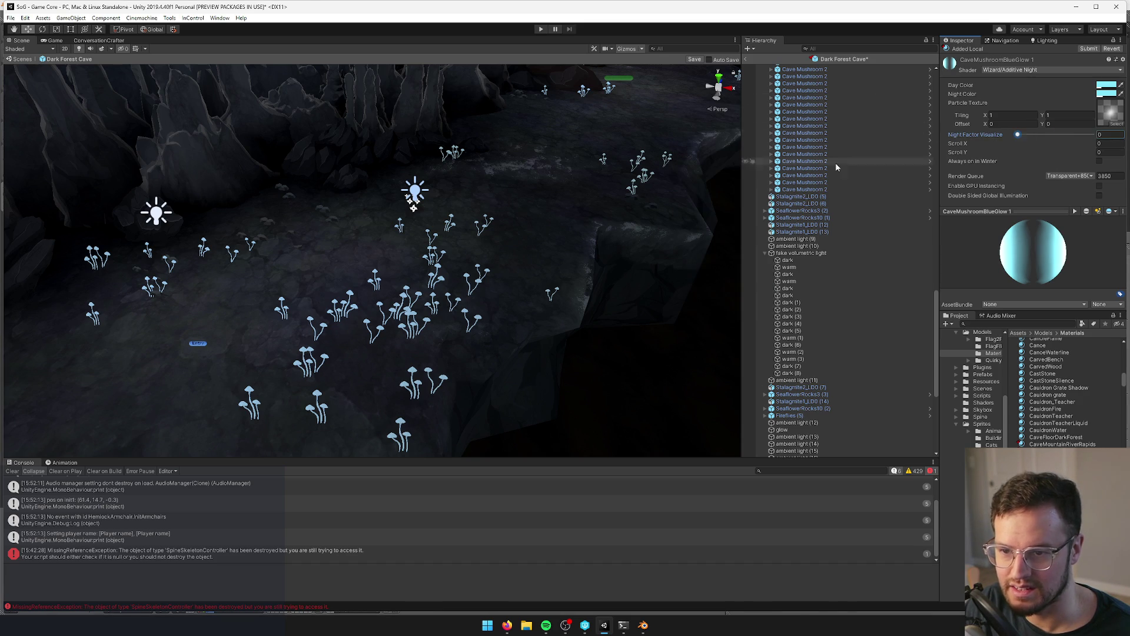
pyautogui.moveTo(413, 287); pyautogui.dragTo(359, 288, button='right')
pyautogui.scroll(-10, 824, 236)
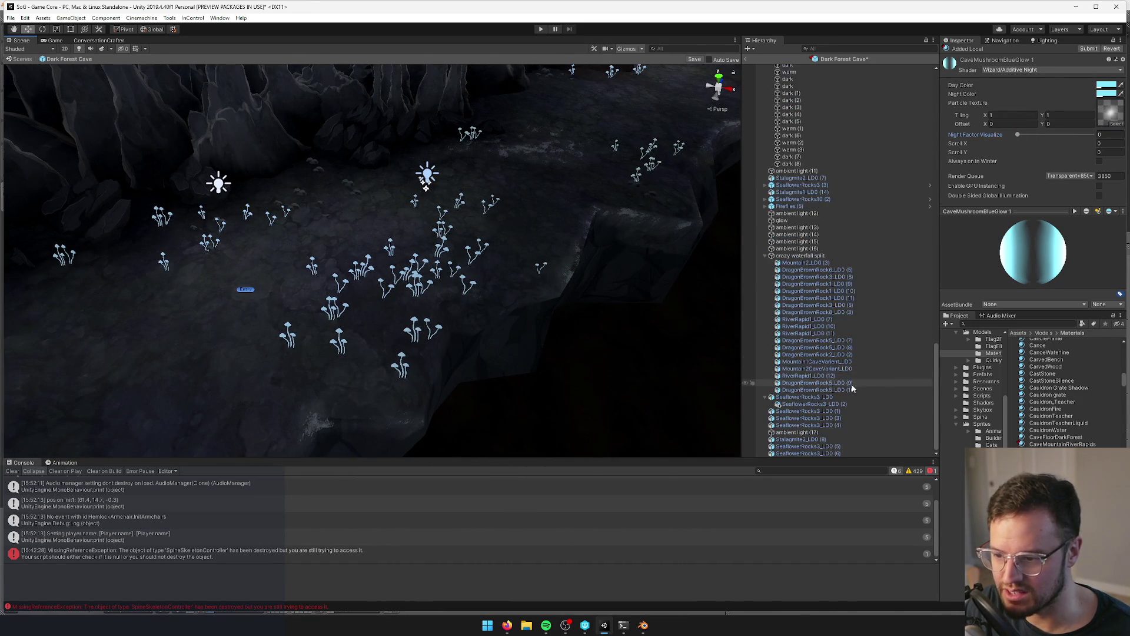
# - Reselect the glow quad via a 'glow' search and set Night Factor Visualize to 0.04
pyautogui.click(822, 48)
pyautogui.write('glow')
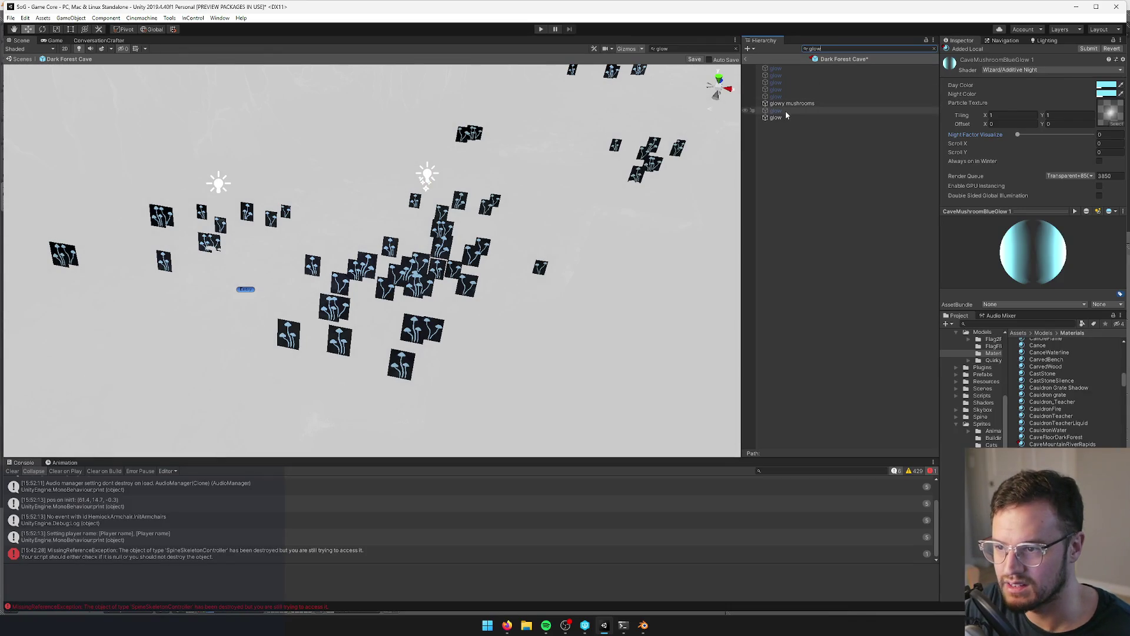
pyautogui.click(777, 117)
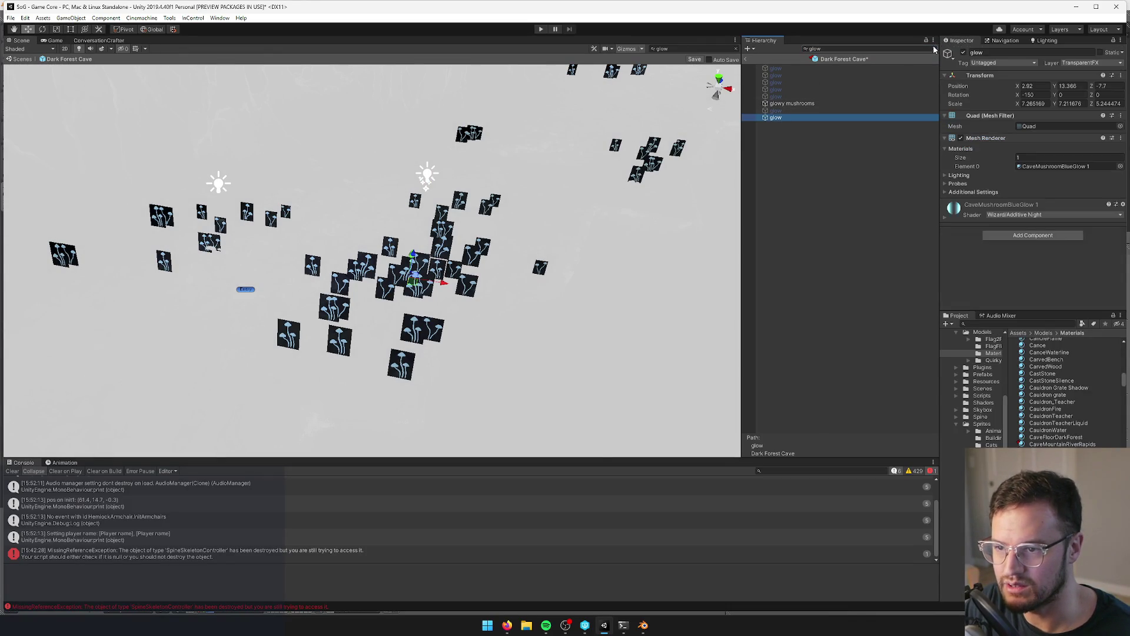
pyautogui.click(934, 48)
pyautogui.moveTo(599, 145); pyautogui.dragTo(336, 179, button='right')
pyautogui.moveTo(356, 224); pyautogui.dragTo(265, 230, button='right')
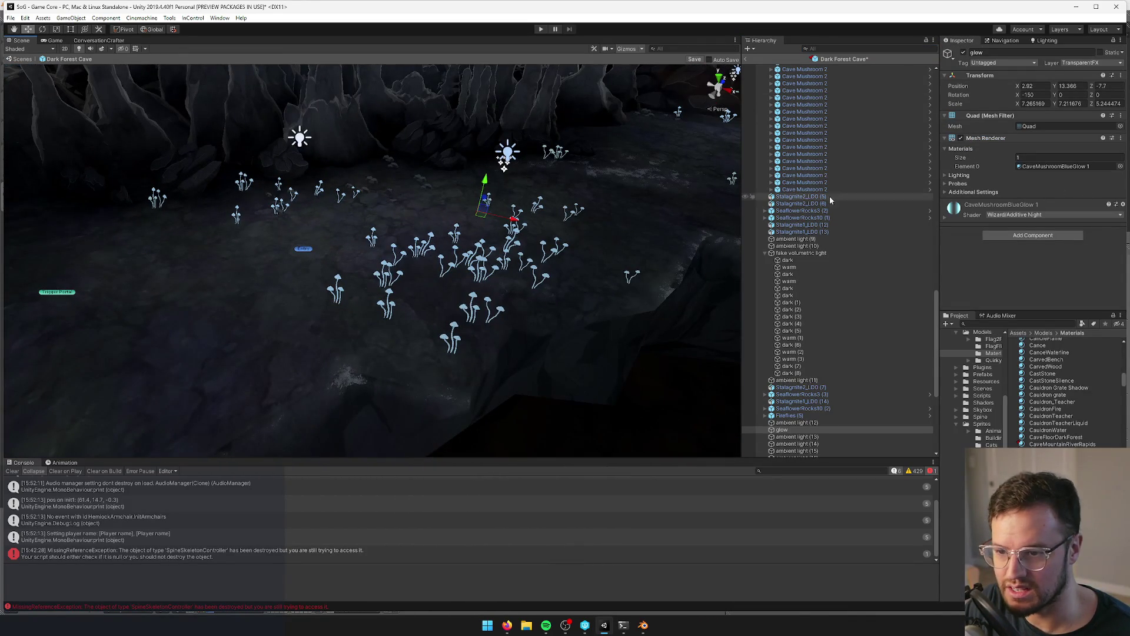
pyautogui.click(946, 219)
pyautogui.scroll(-2, 1023, 243)
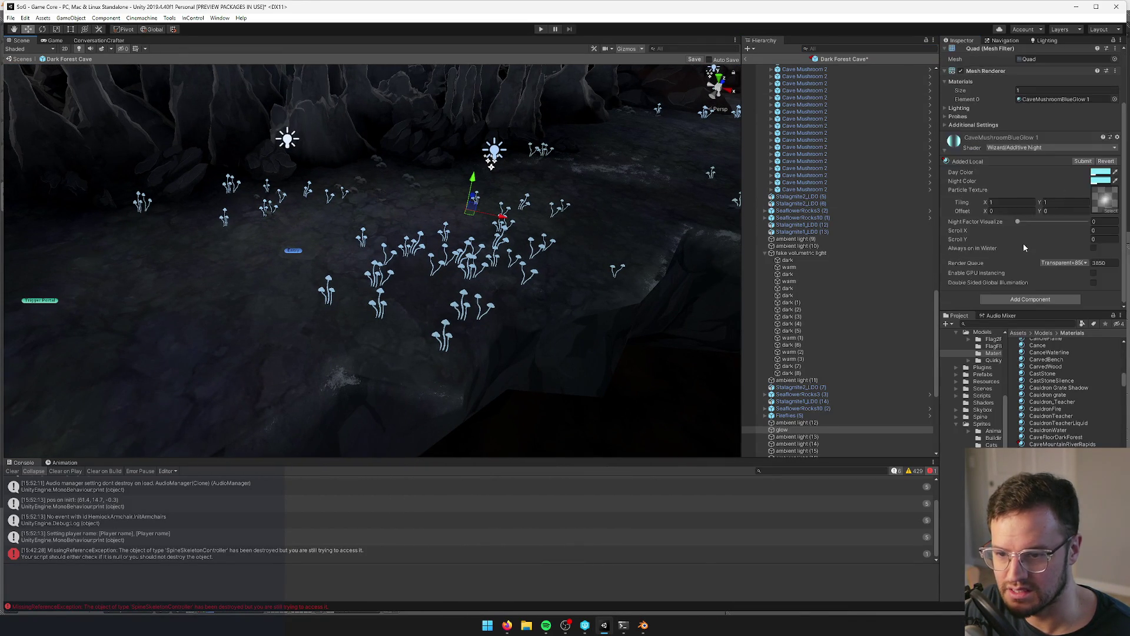
pyautogui.click(1020, 221)
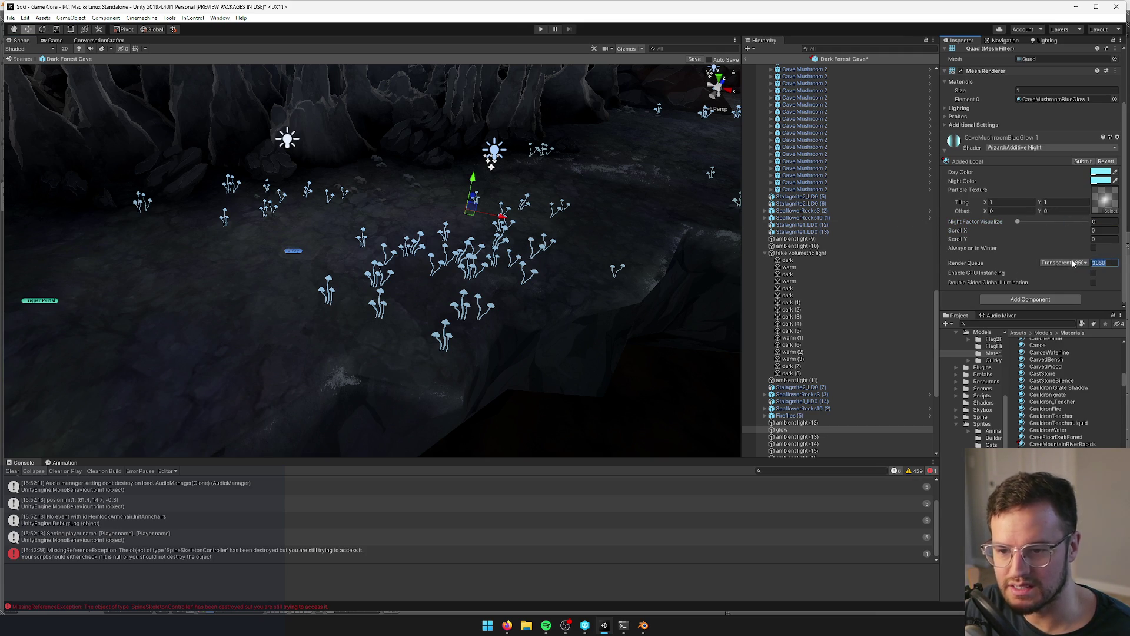
# - Switch the glow quad's shader to Mobile/Particles/Additive
pyautogui.press('w')
pyautogui.moveTo(376, 265)
pyautogui.mouseDown(button='right')
pyautogui.moveTo(377, 218)
pyautogui.moveTo(365, 212)
pyautogui.mouseUp(button='right')
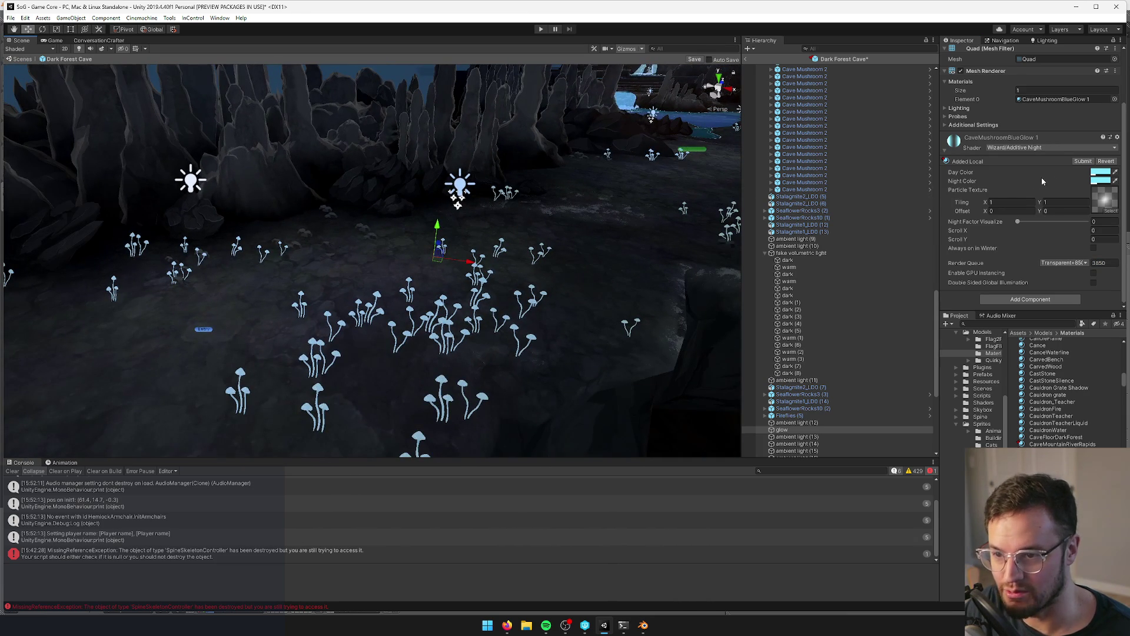
pyautogui.click(1084, 148)
pyautogui.write('additi')
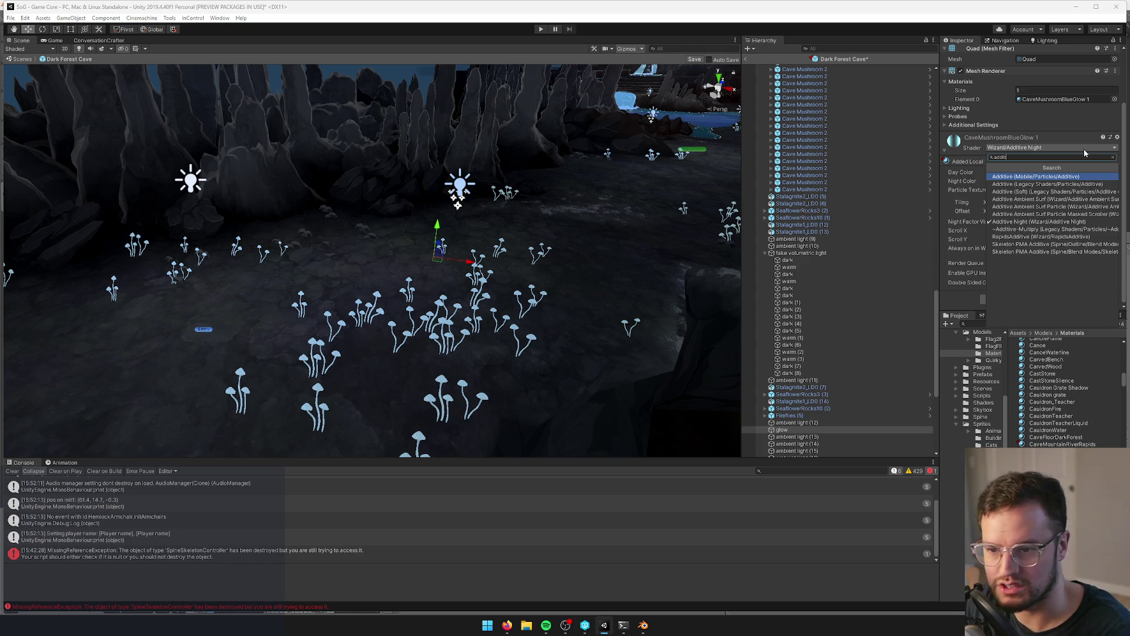
pyautogui.press('Return')
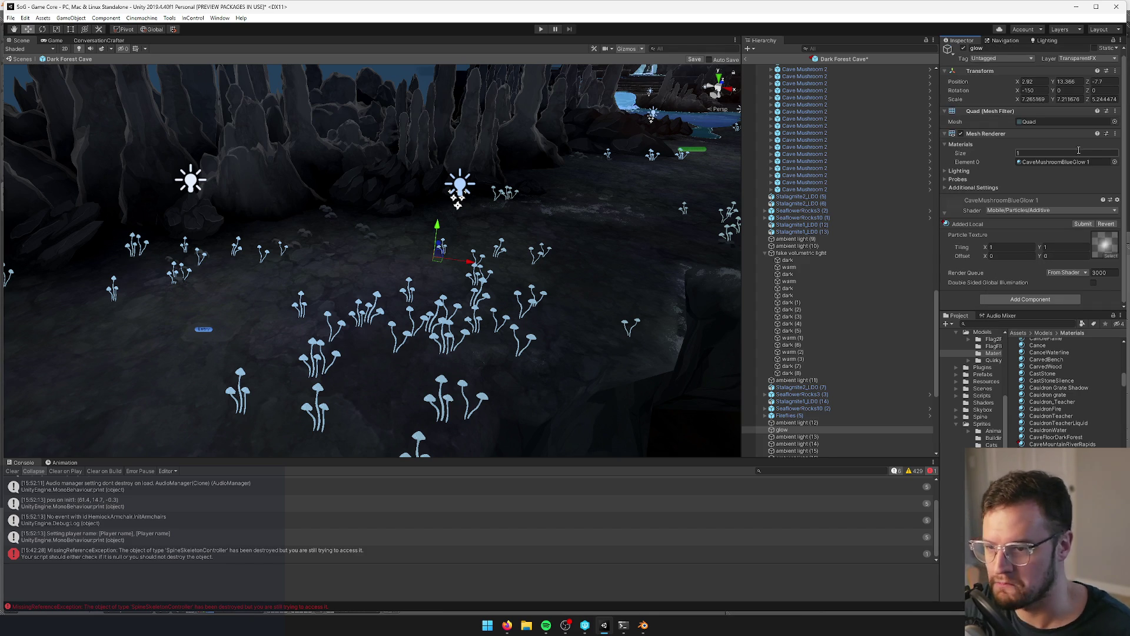
# - Turn the glow quad's Light Probes setting Off under Lighting and Probes
pyautogui.click(946, 170)
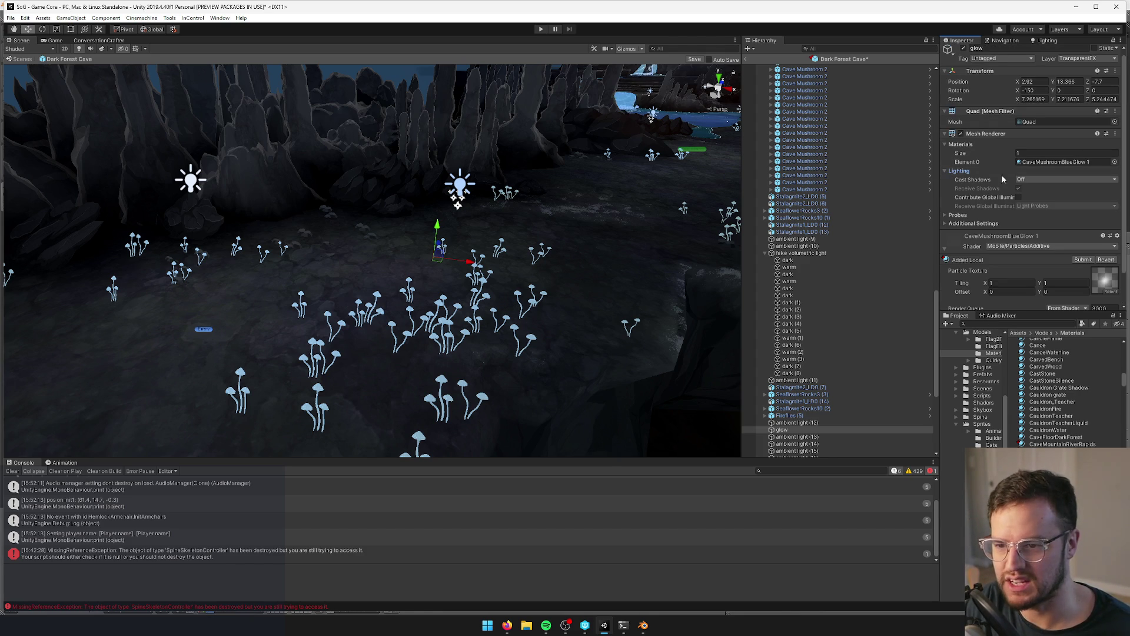
pyautogui.click(955, 214)
pyautogui.click(1054, 224)
pyautogui.click(1036, 232)
# - Assign the CobbleStone1CutoutYellow material to the quad's Element 0
pyautogui.click(1115, 162)
pyautogui.write('cutout')
pyautogui.click(577, 165)
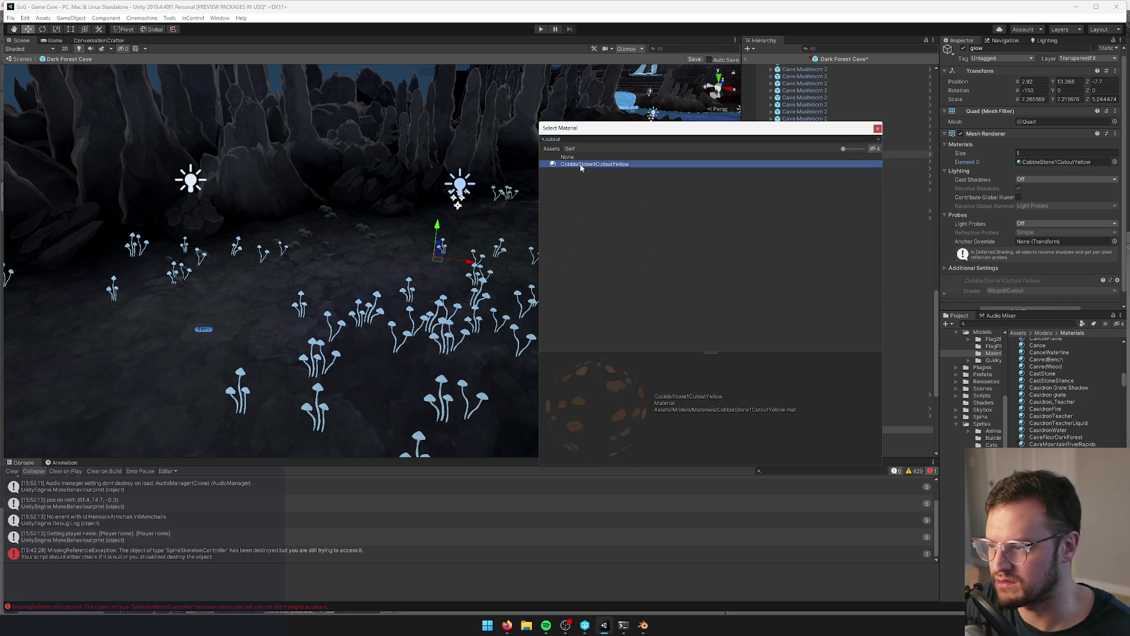
pyautogui.click(878, 129)
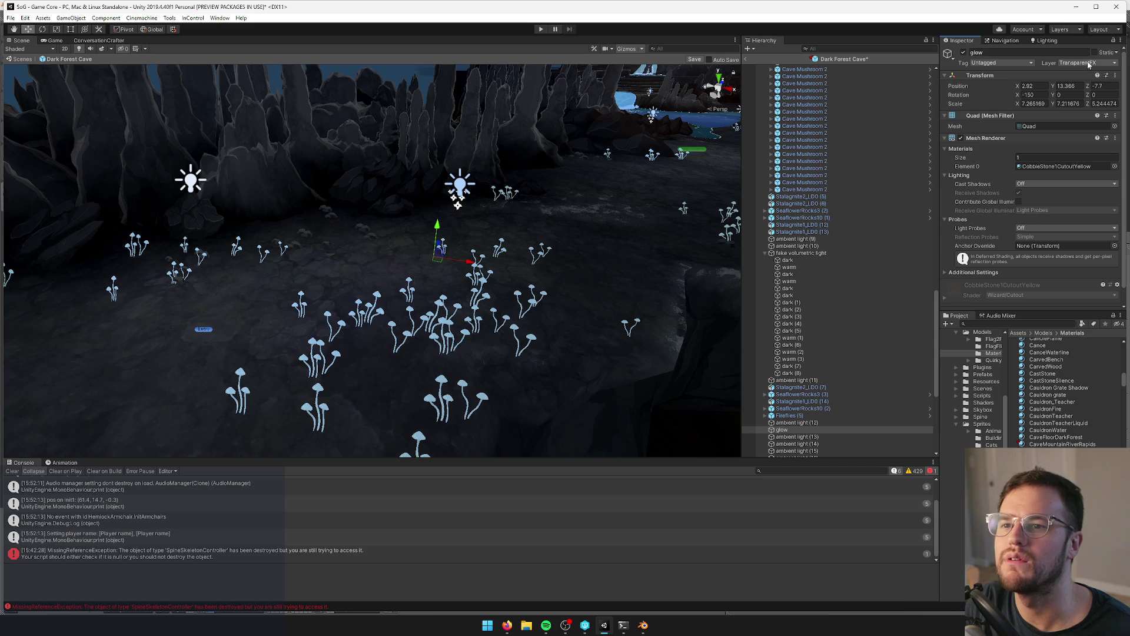
# - Toggle the TransparentFX layer and put CaveMushroomBlueGlow 1 back on the glow quad
pyautogui.click(1063, 30)
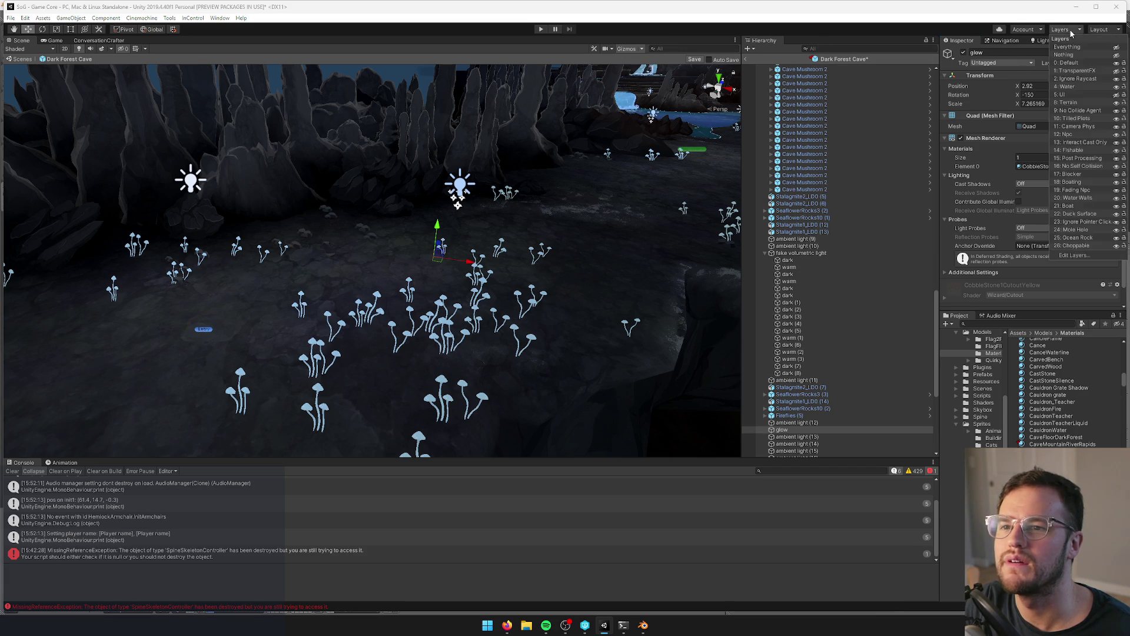
pyautogui.click(1117, 73)
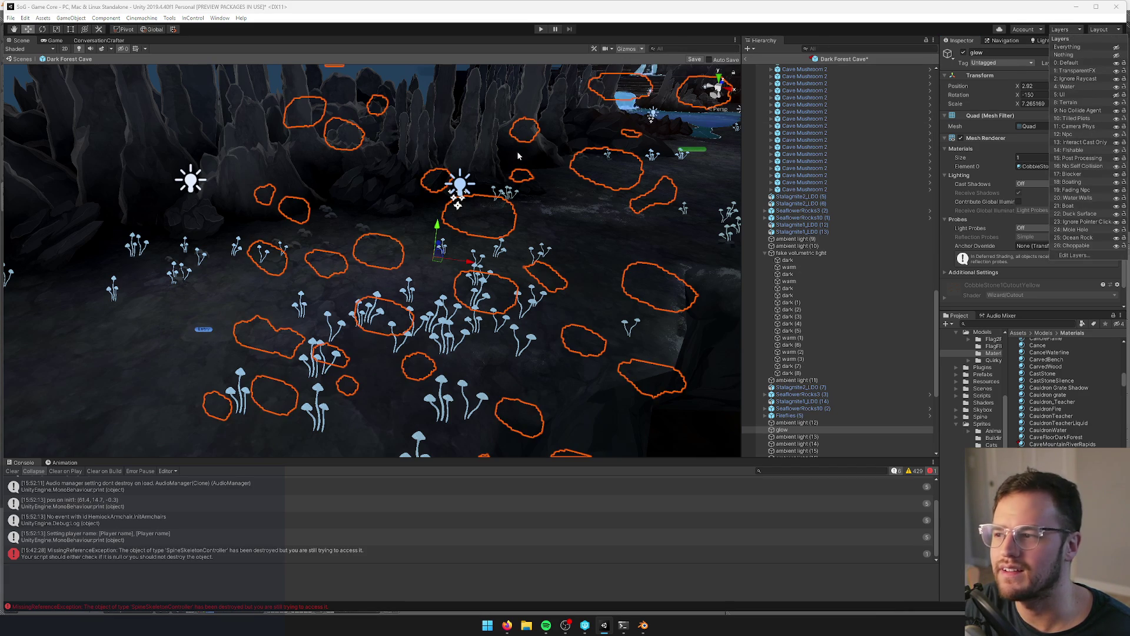
pyautogui.click(617, 153)
pyautogui.scroll(-3, 617, 153)
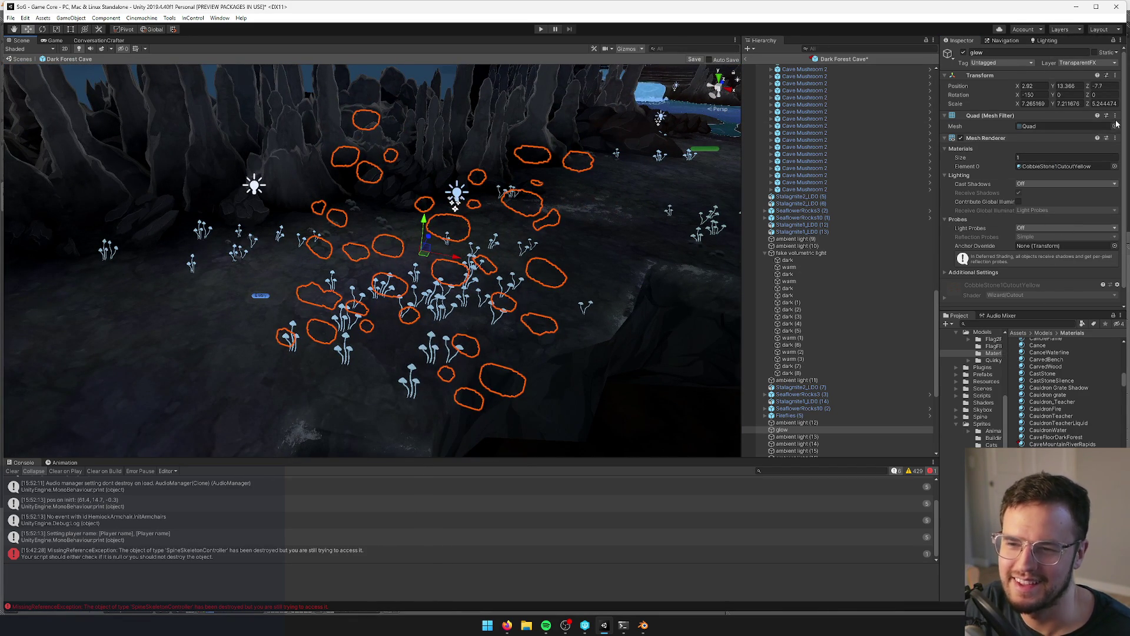
pyautogui.click(1115, 167)
pyautogui.write('blue mush')
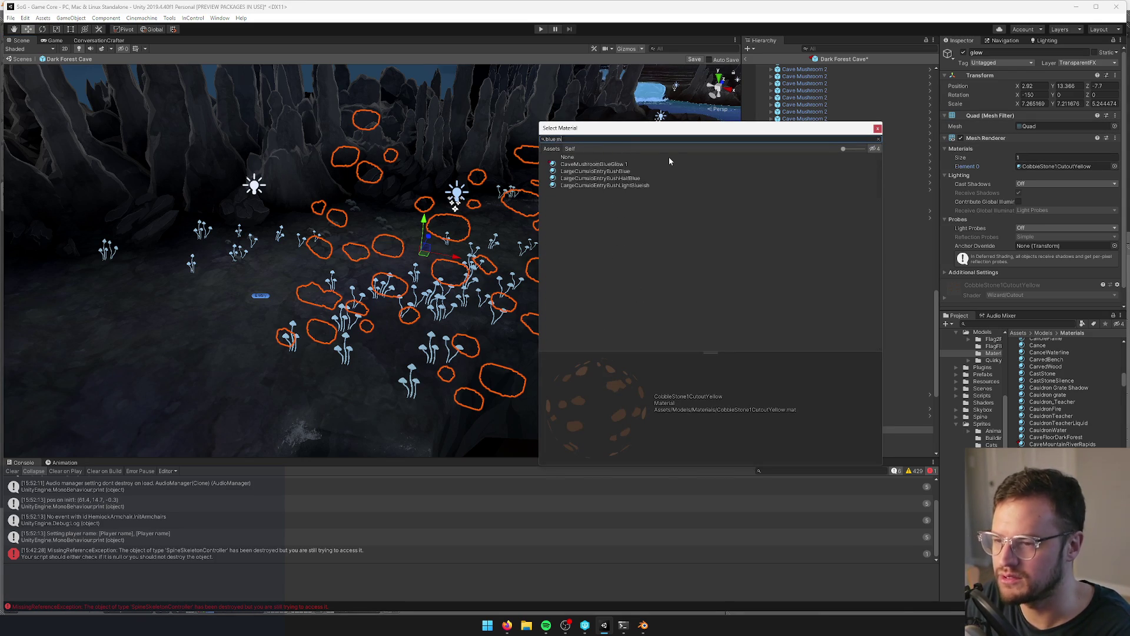
pyautogui.click(630, 164)
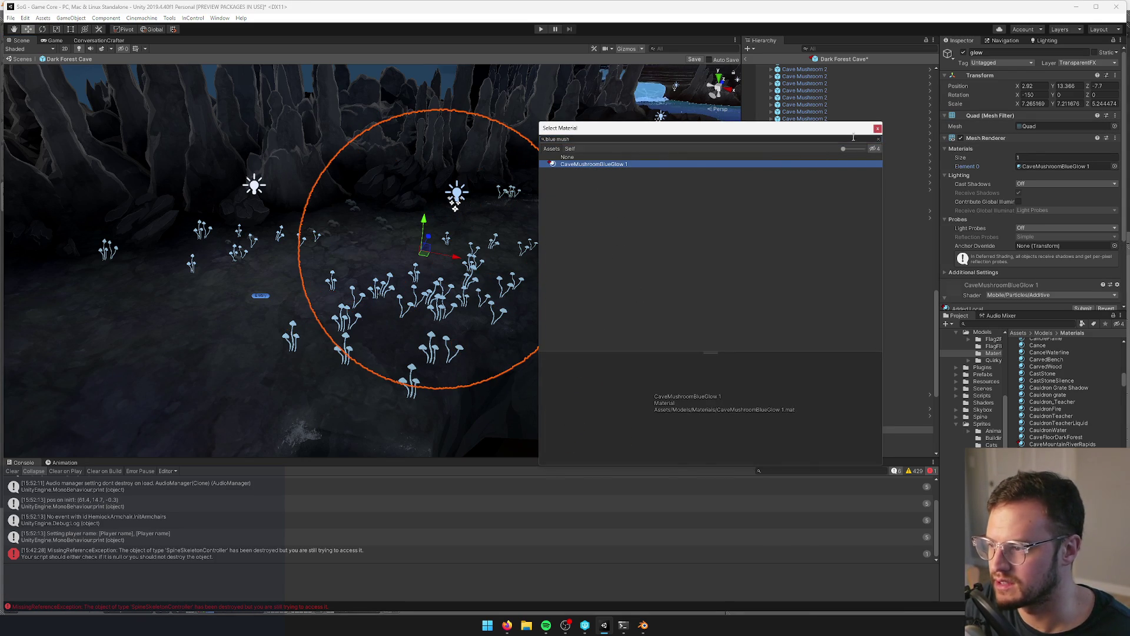
pyautogui.click(877, 128)
# - Lower the glow quad to Y 11.42 and open the CaveMushroomBlueGlow 1 material's settings
pyautogui.moveTo(659, 217)
pyautogui.mouseDown(button='right')
pyautogui.moveTo(595, 217)
pyautogui.moveTo(706, 222)
pyautogui.moveTo(612, 240)
pyautogui.moveTo(432, 232)
pyautogui.mouseUp(button='right')
pyautogui.moveTo(434, 231); pyautogui.dragTo(436, 251)
pyautogui.moveTo(438, 263)
pyautogui.mouseDown(button='right')
pyautogui.moveTo(441, 206)
pyautogui.moveTo(456, 183)
pyautogui.moveTo(444, 187)
pyautogui.mouseUp(button='right')
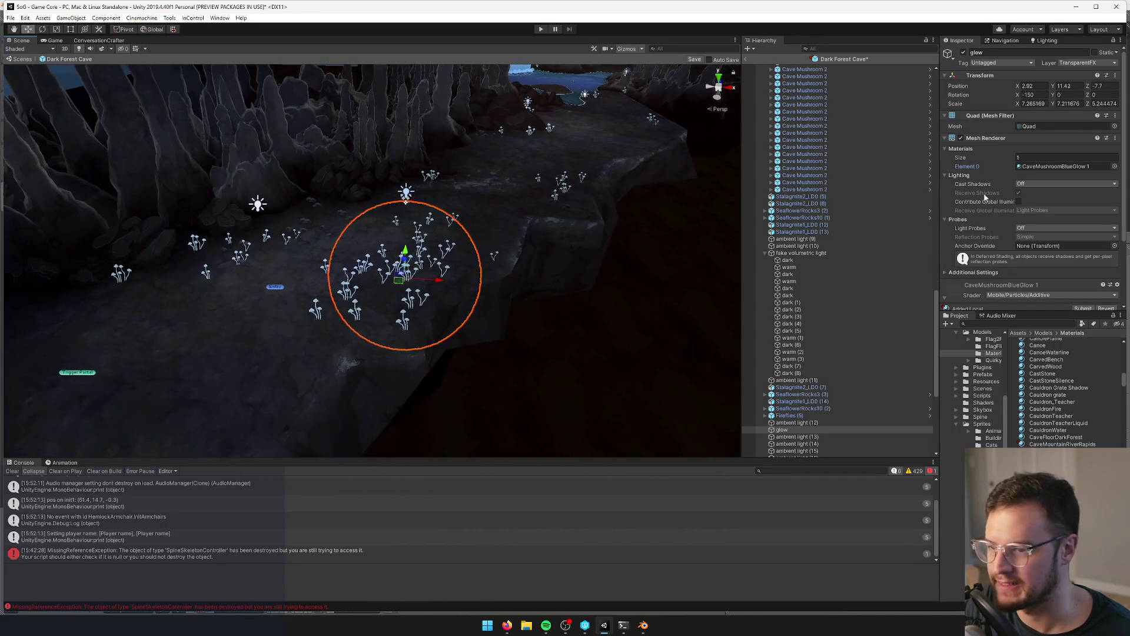
pyautogui.doubleClick(1057, 166)
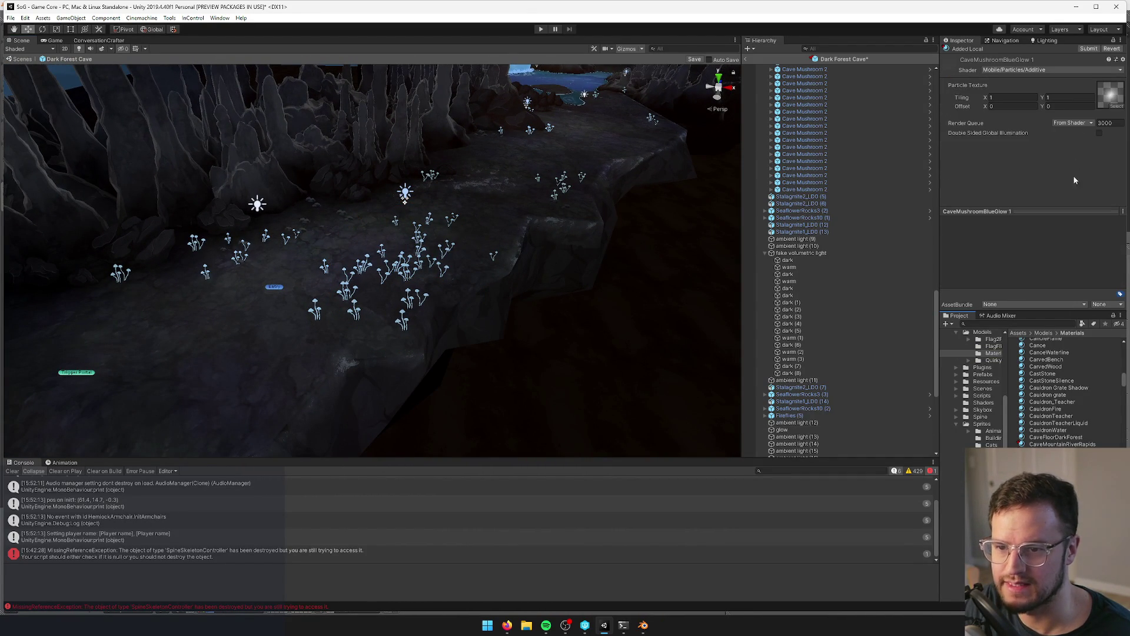
# - Set the material's shader to Wizard/Additive Ambient Surf and turn off Use Displacement
pyautogui.click(1035, 71)
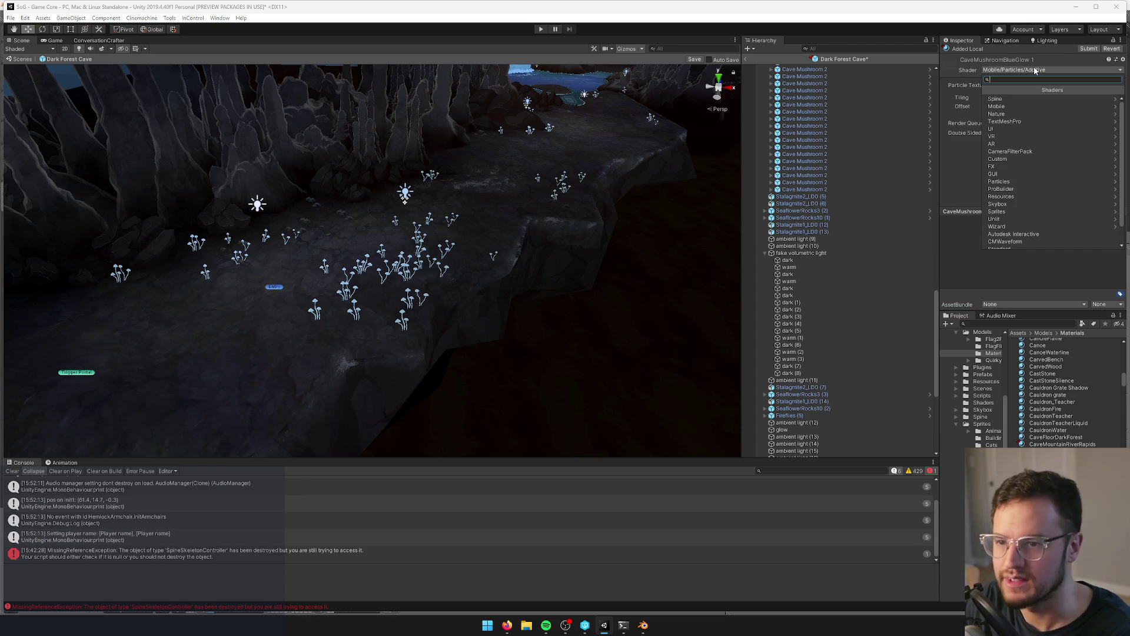
pyautogui.write('sur')
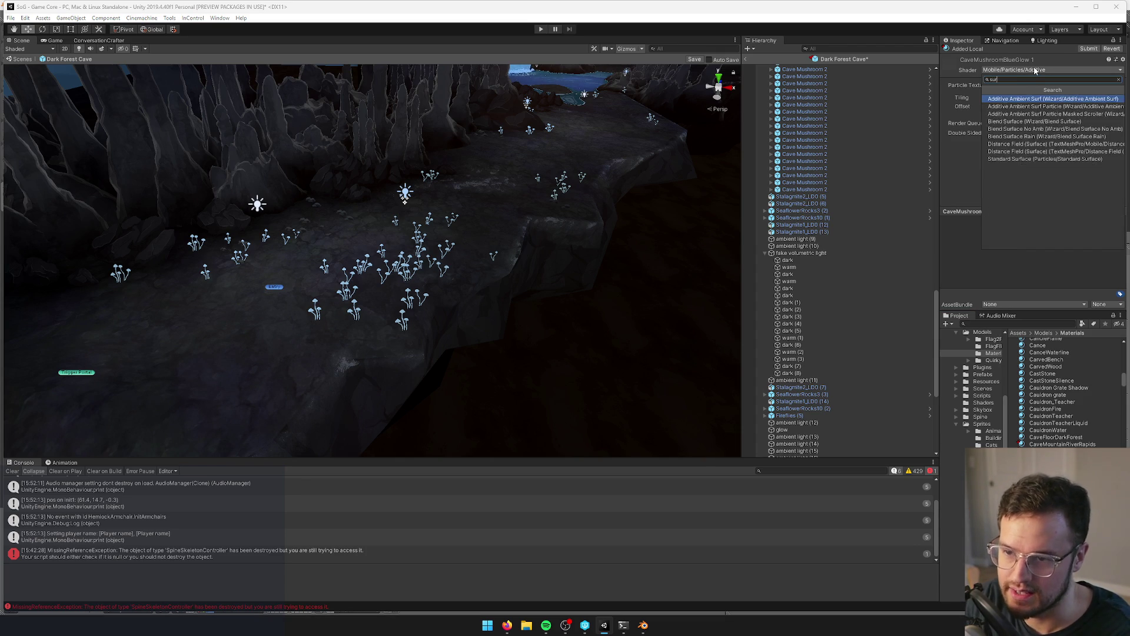
pyautogui.press('Return')
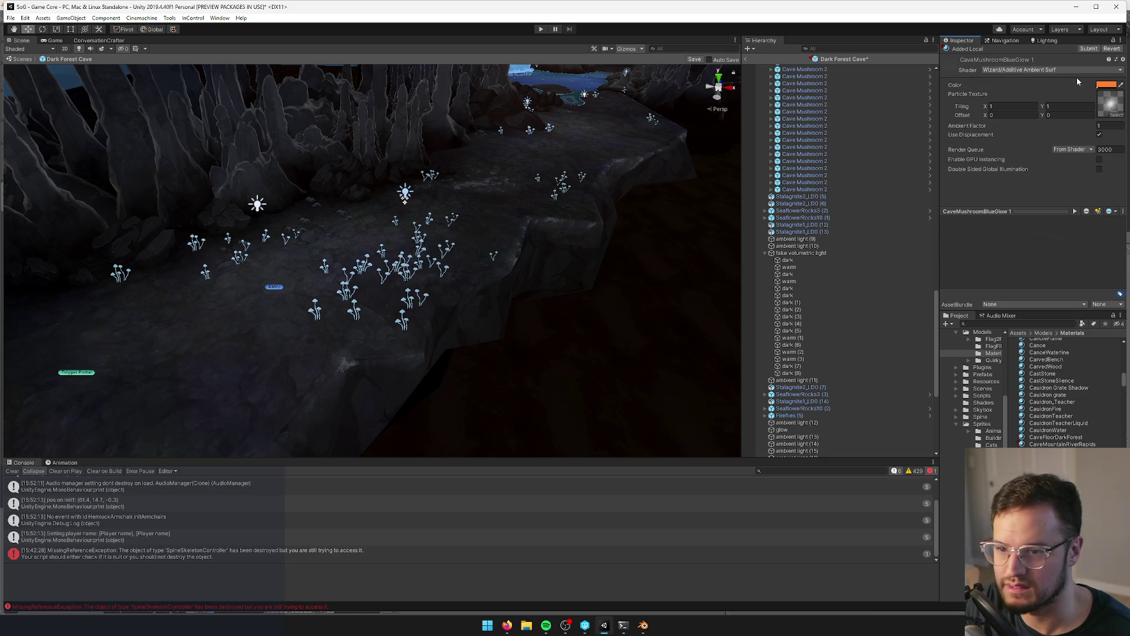
pyautogui.click(1106, 85)
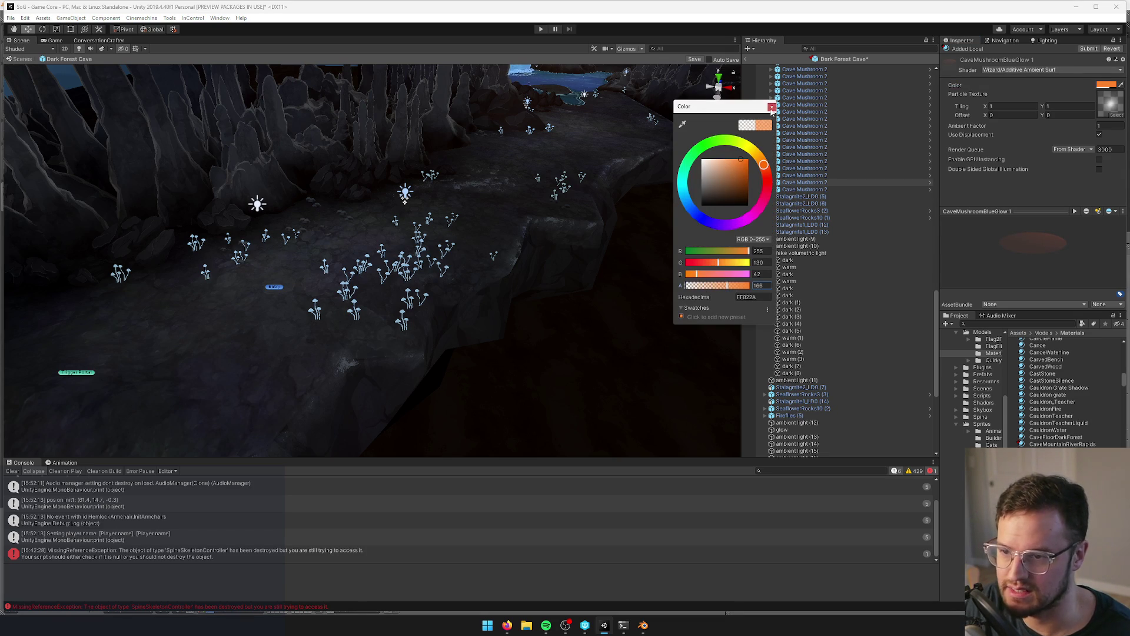
pyautogui.click(771, 108)
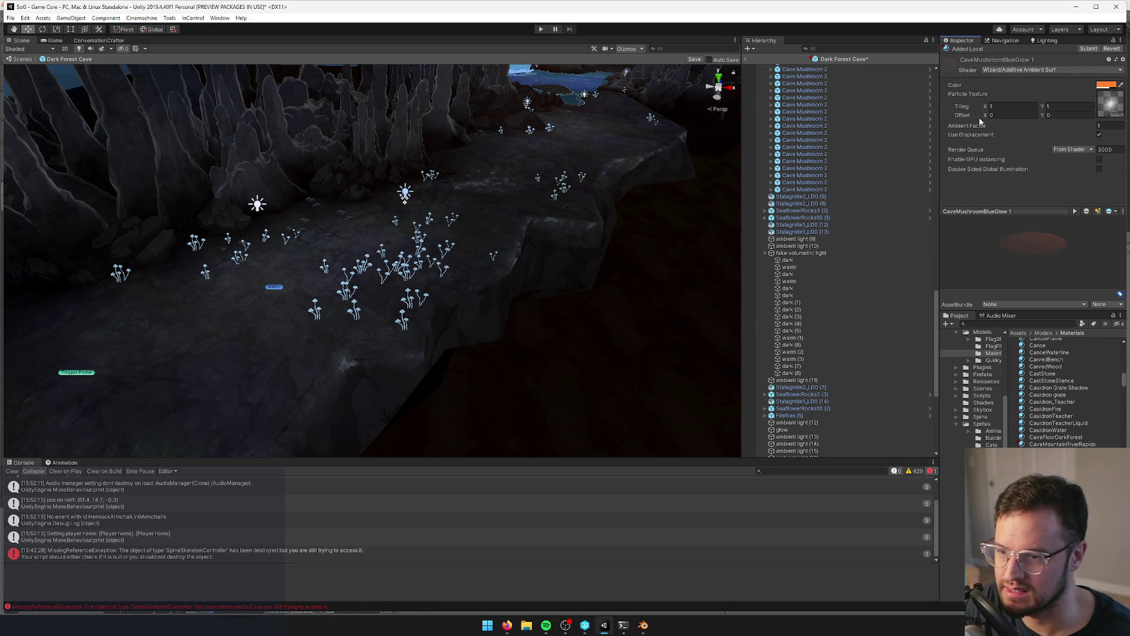
pyautogui.click(1099, 135)
pyautogui.moveTo(344, 291); pyautogui.dragTo(318, 295, button='right')
# - Change the material's shader to Wizard/Additive Ambient Surf Particle
pyautogui.click(1033, 69)
pyautogui.write('addit')
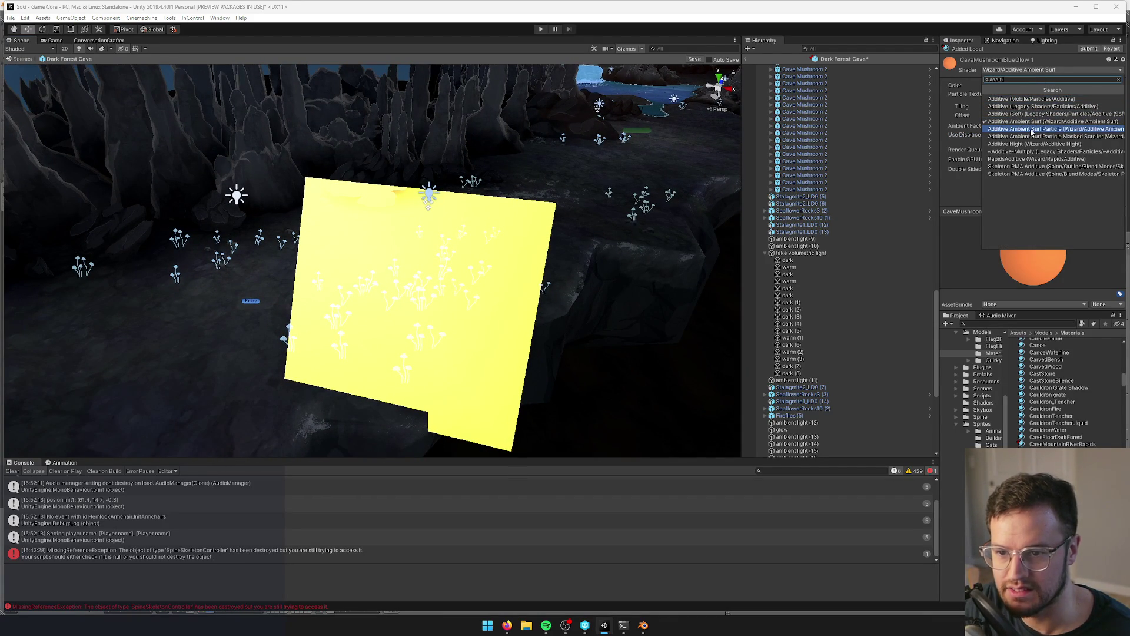
pyautogui.click(1032, 129)
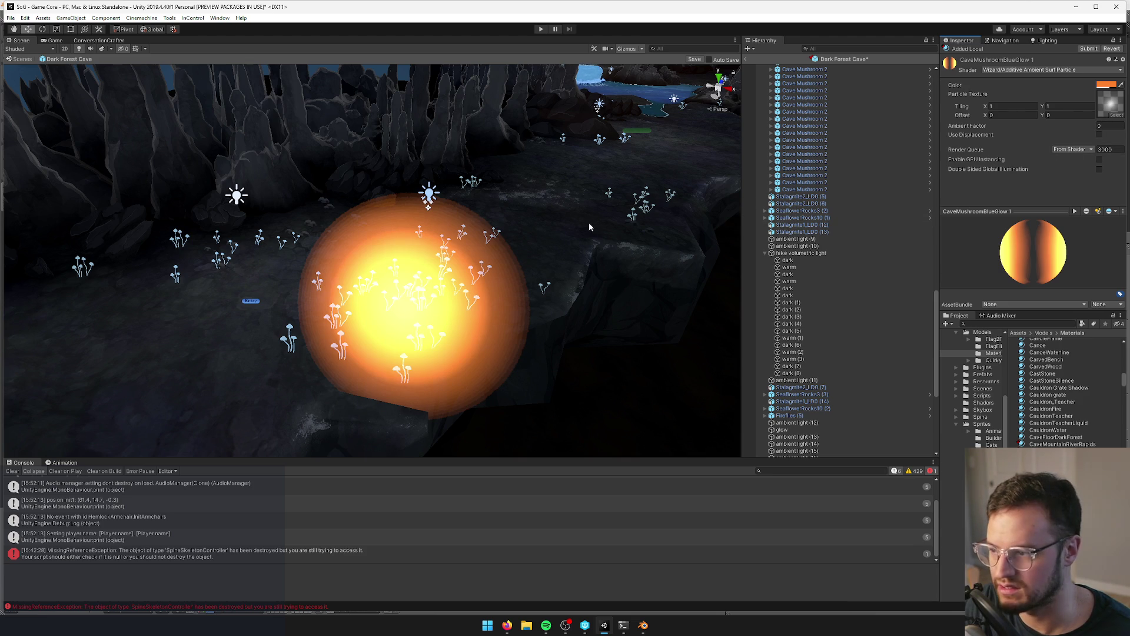
pyautogui.click(1105, 86)
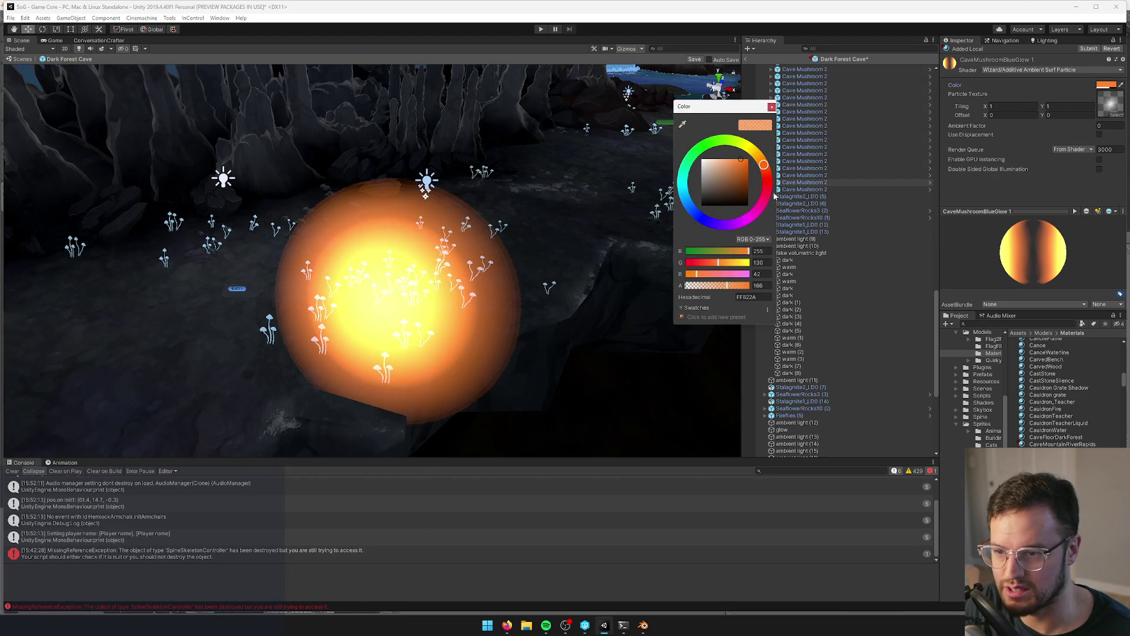
pyautogui.click(772, 112)
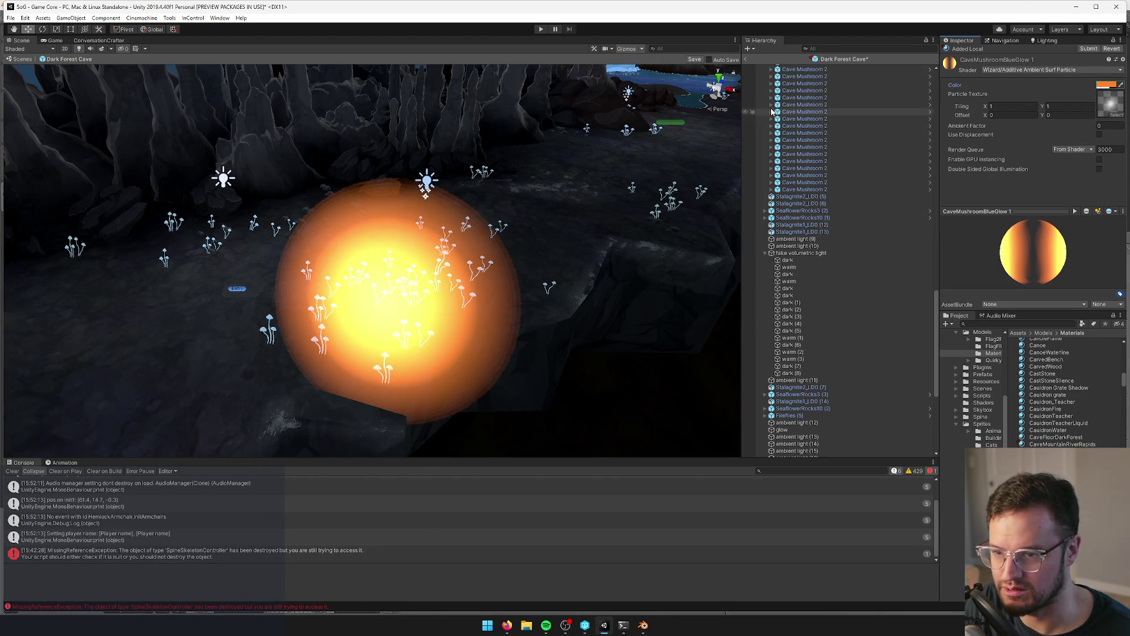
# - Tilt the glow quad slightly around X with the Rotate tool
pyautogui.click(395, 306)
pyautogui.press('e')
pyautogui.moveTo(395, 306); pyautogui.dragTo(353, 291, button='middle')
pyautogui.moveTo(343, 283); pyautogui.dragTo(335, 272)
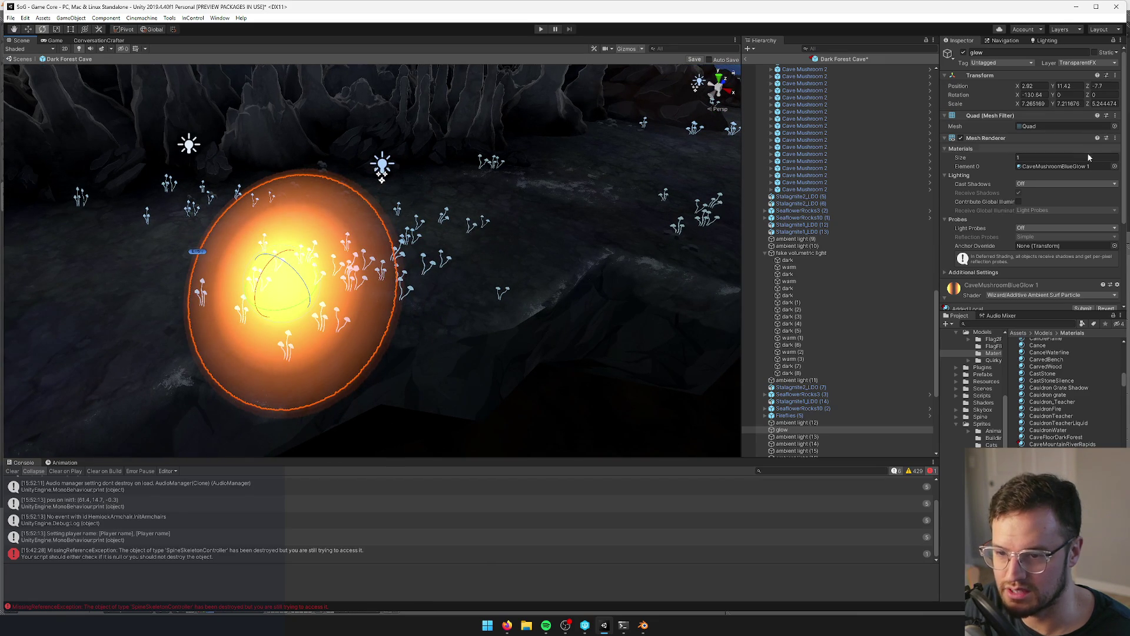
pyautogui.scroll(-5, 1086, 159)
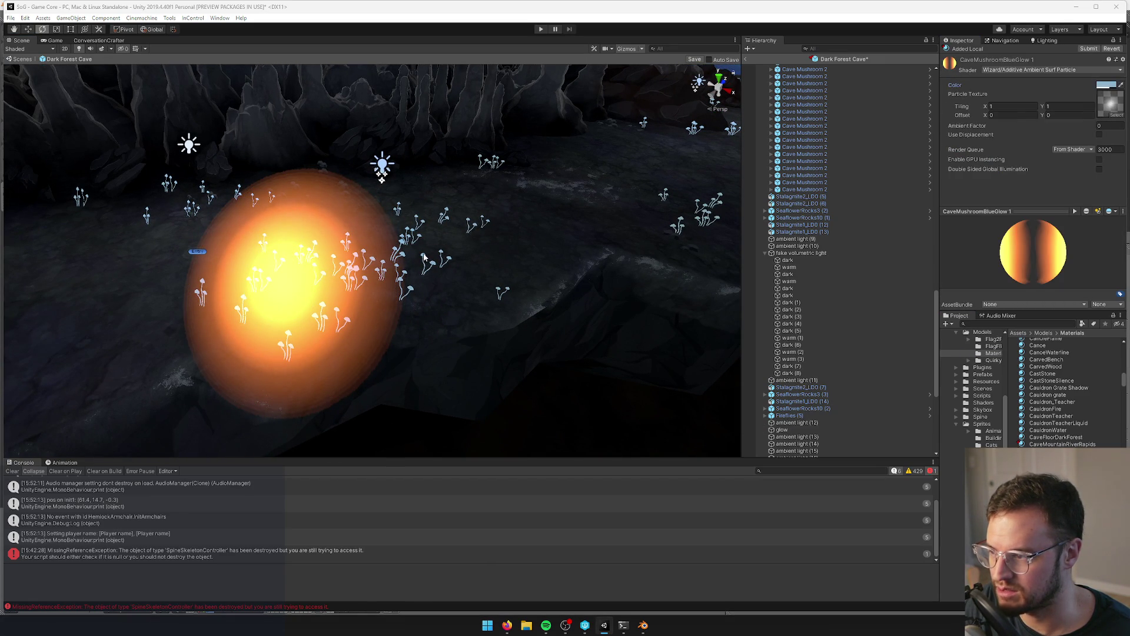
# - Change the CaveMushroomBlueGlow 1 colour to an opaque dark blue, 071722
pyautogui.click(1109, 83)
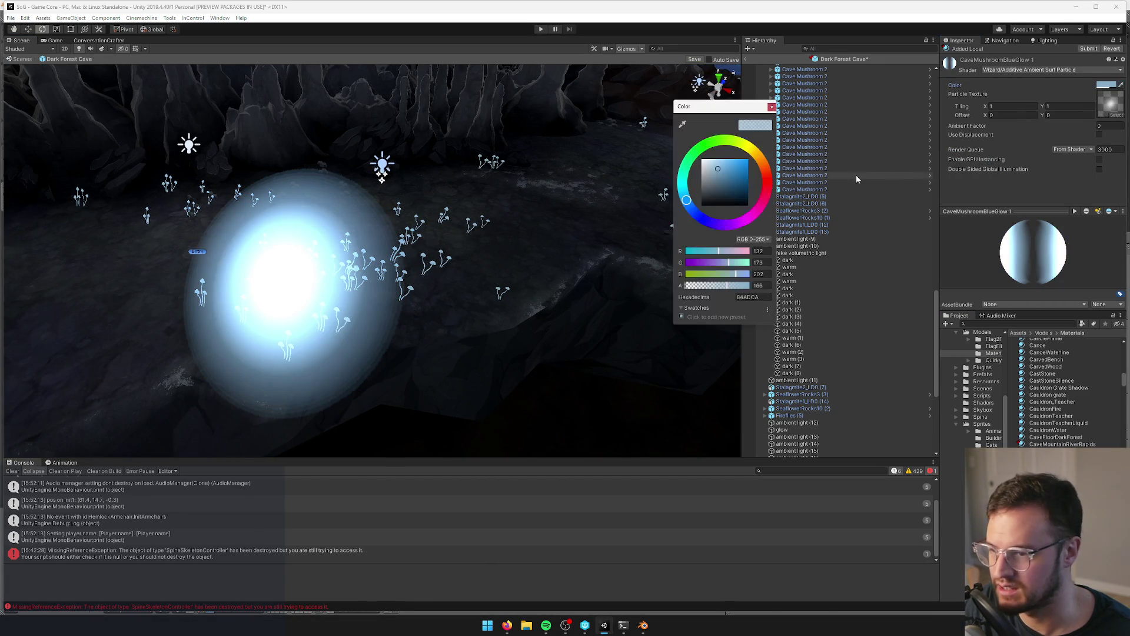
pyautogui.click(719, 159)
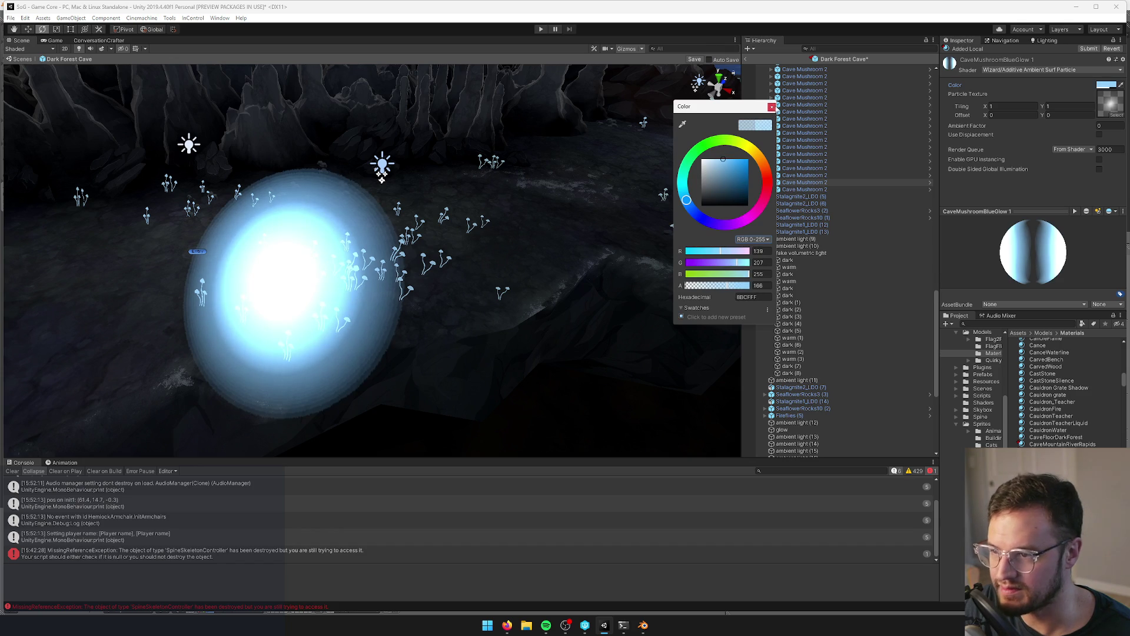
pyautogui.click(773, 108)
pyautogui.click(1104, 83)
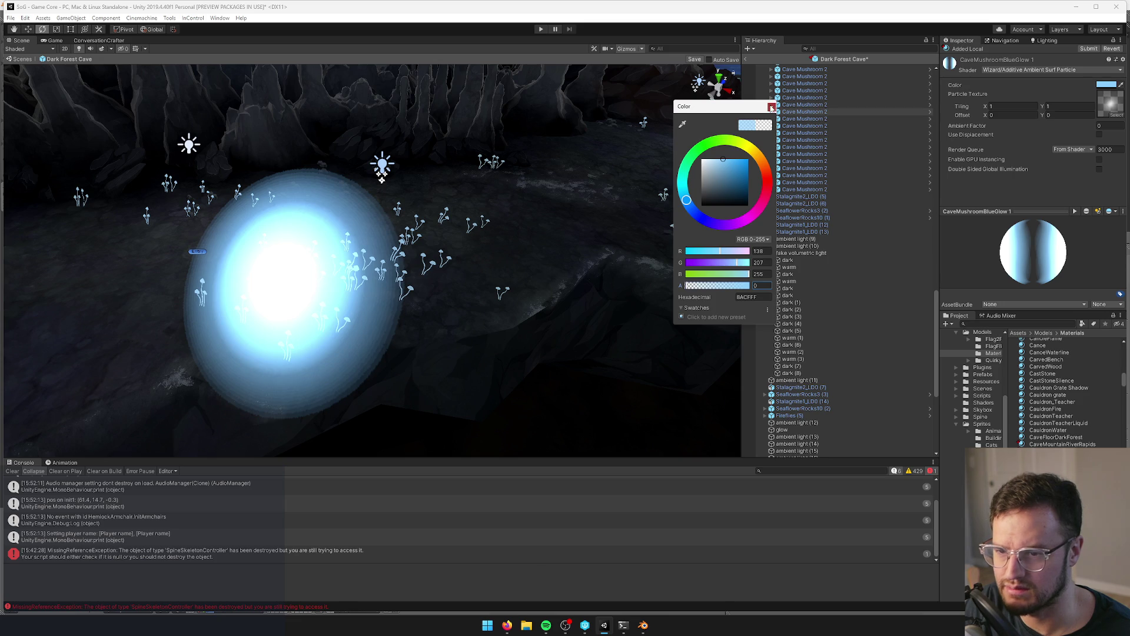
pyautogui.click(772, 107)
pyautogui.click(1106, 84)
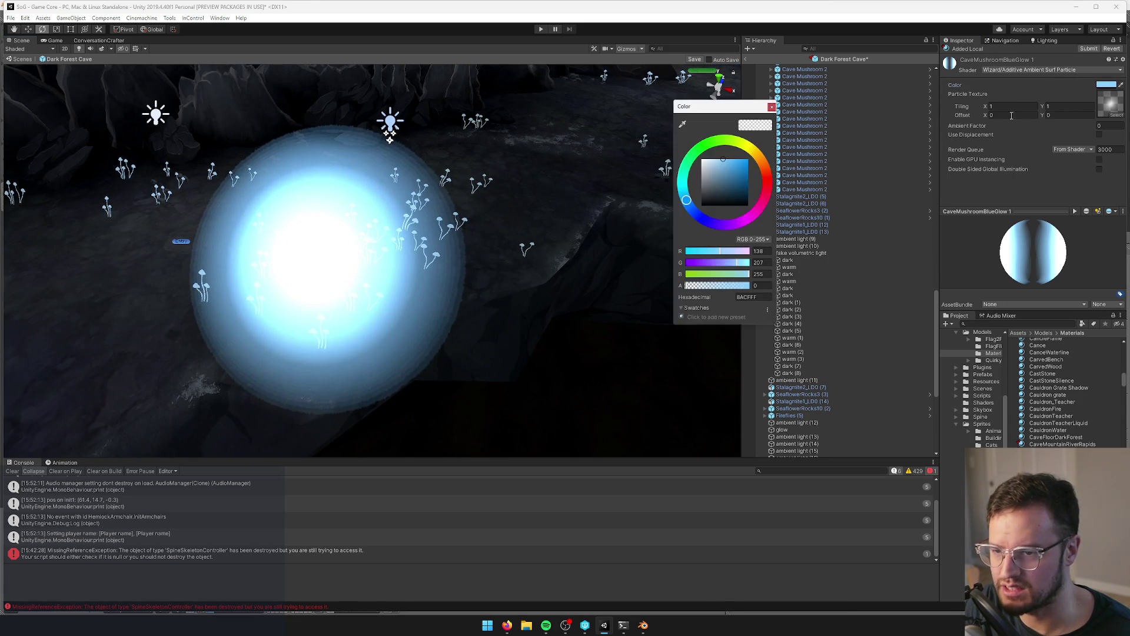
pyautogui.click(750, 286)
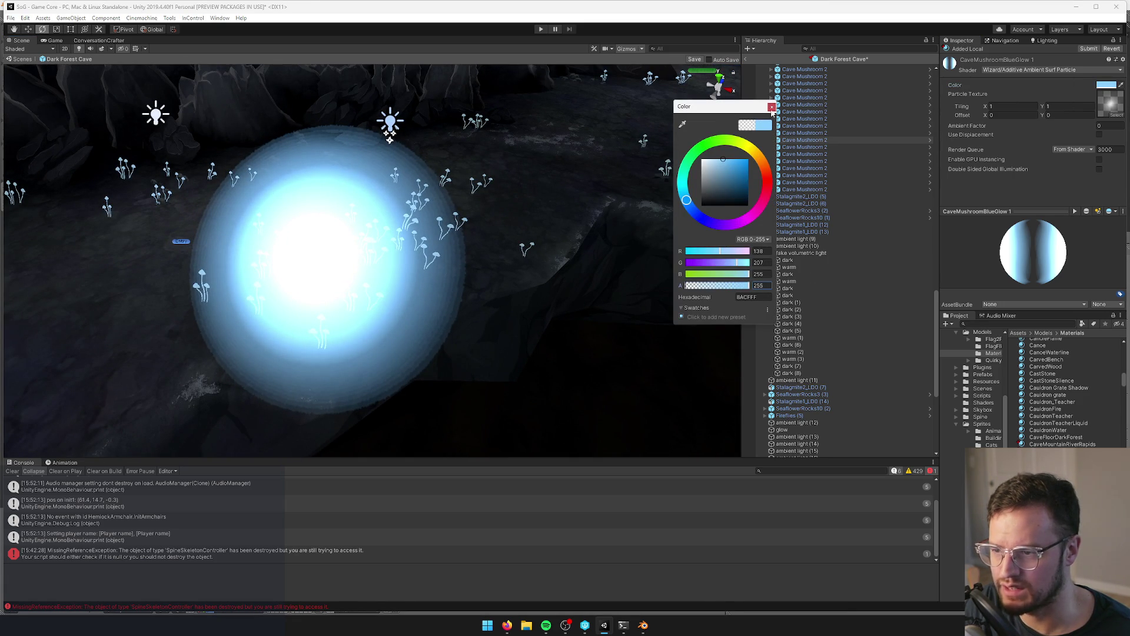
pyautogui.moveTo(722, 170); pyautogui.dragTo(725, 199)
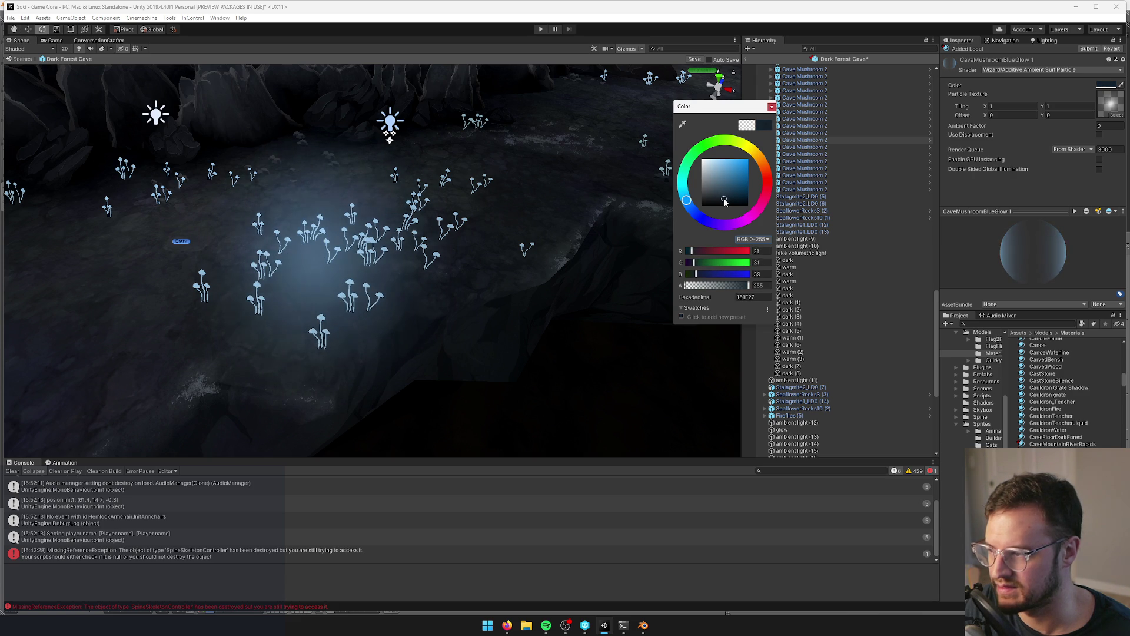
pyautogui.click(771, 107)
# - Review the glow colour from different angles around the cave ledge
pyautogui.moveTo(565, 176)
pyautogui.keyDown('alt'); pyautogui.mouseDown()
pyautogui.moveTo(516, 158)
pyautogui.moveTo(483, 177)
pyautogui.mouseUp(); pyautogui.keyUp('alt')
pyautogui.click(1107, 85)
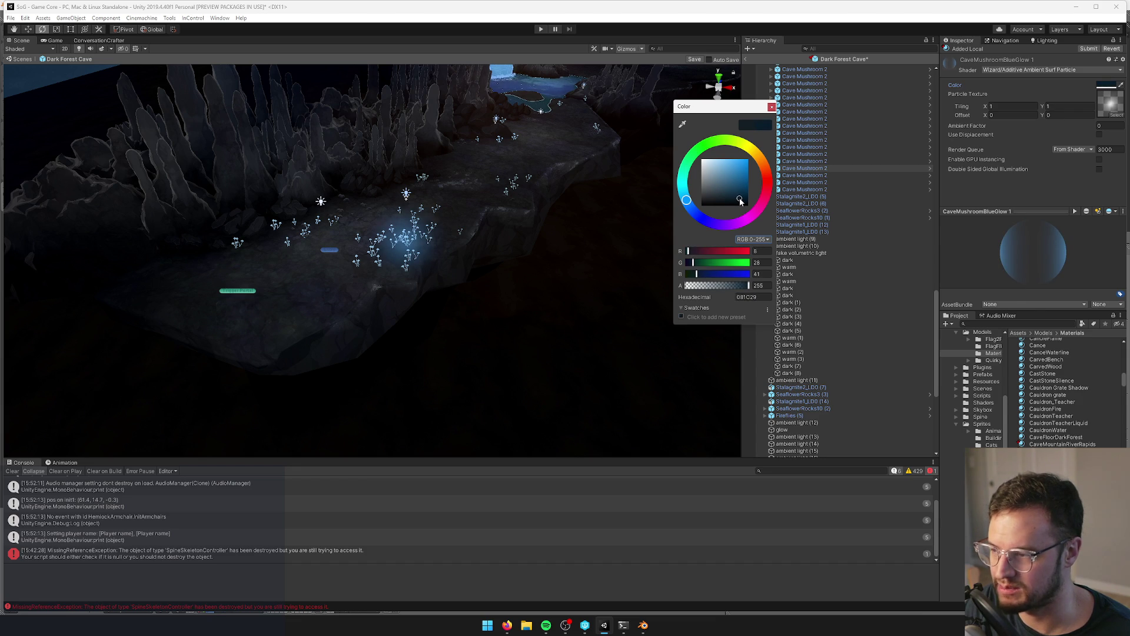
pyautogui.click(771, 107)
pyautogui.keyDown('alt'); pyautogui.moveTo(482, 235); pyautogui.dragTo(435, 254); pyautogui.keyUp('alt')
pyautogui.click(1106, 86)
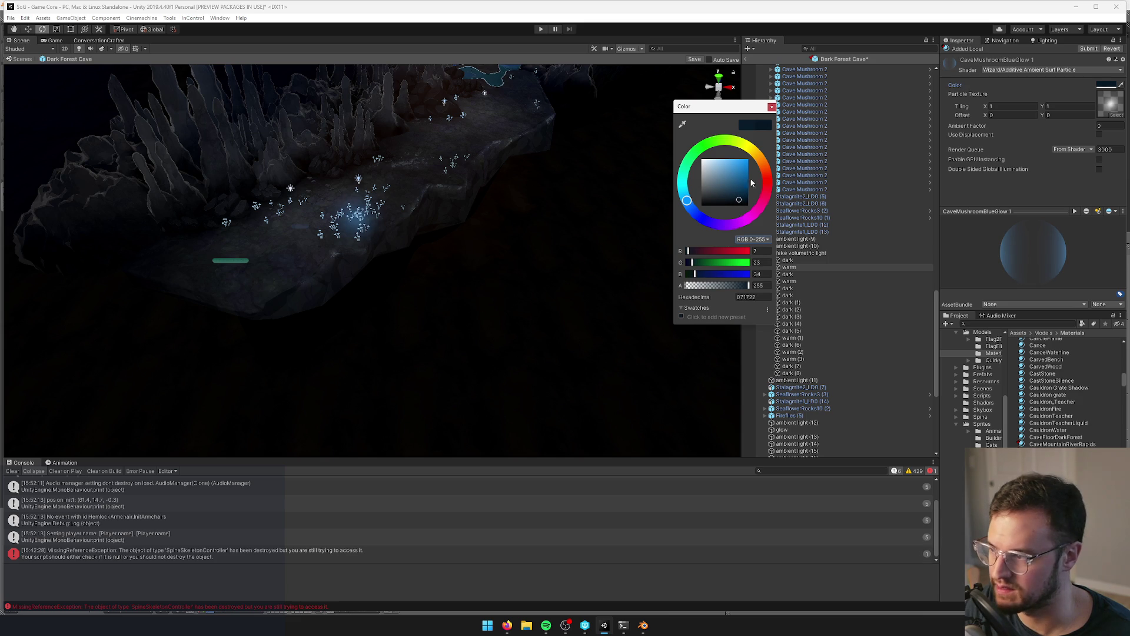
pyautogui.click(771, 108)
# - Move the glow quad over the mushroom cluster, save the Dark Forest Cave prefab, and exit it
pyautogui.click(352, 220)
pyautogui.keyDown('alt'); pyautogui.moveTo(352, 220); pyautogui.dragTo(397, 202); pyautogui.keyUp('alt')
pyautogui.scroll(-5, 353, 265)
pyautogui.click(326, 327)
pyautogui.scroll(2, 350, 323)
pyautogui.moveTo(338, 293); pyautogui.dragTo(352, 275)
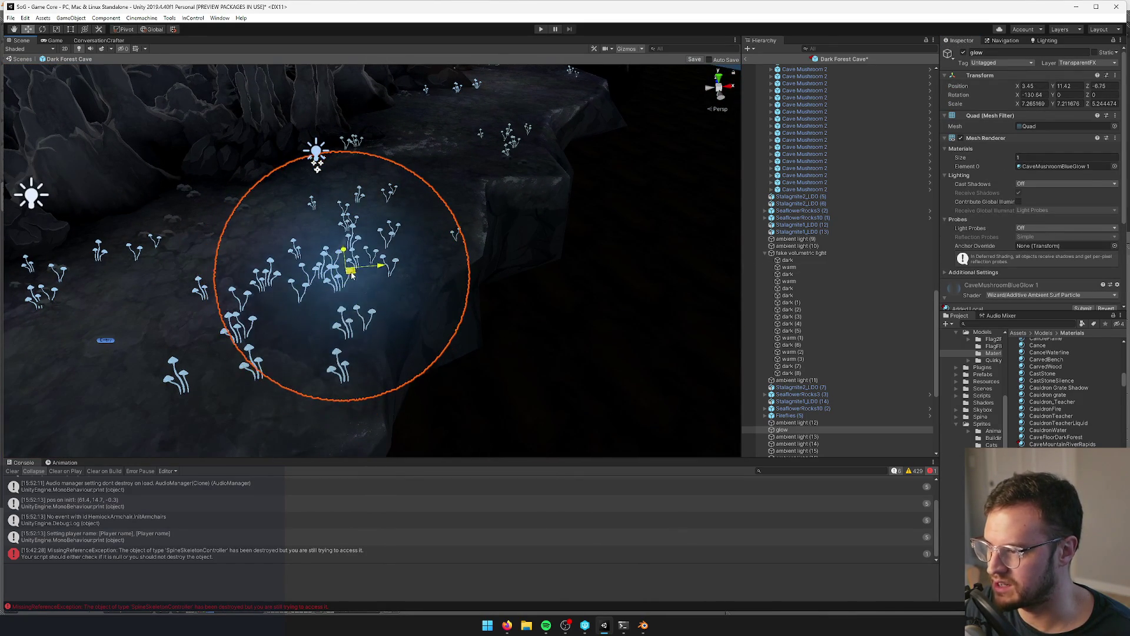
pyautogui.click(697, 59)
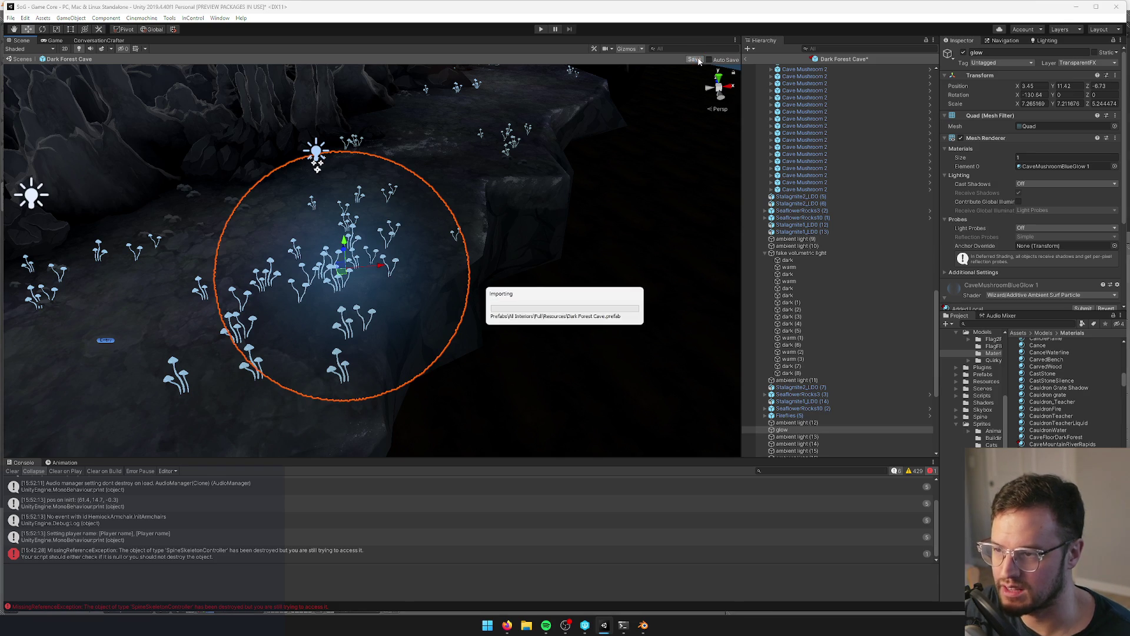
pyautogui.click(746, 59)
# - Switch to the Game view and enter Play mode
pyautogui.click(55, 41)
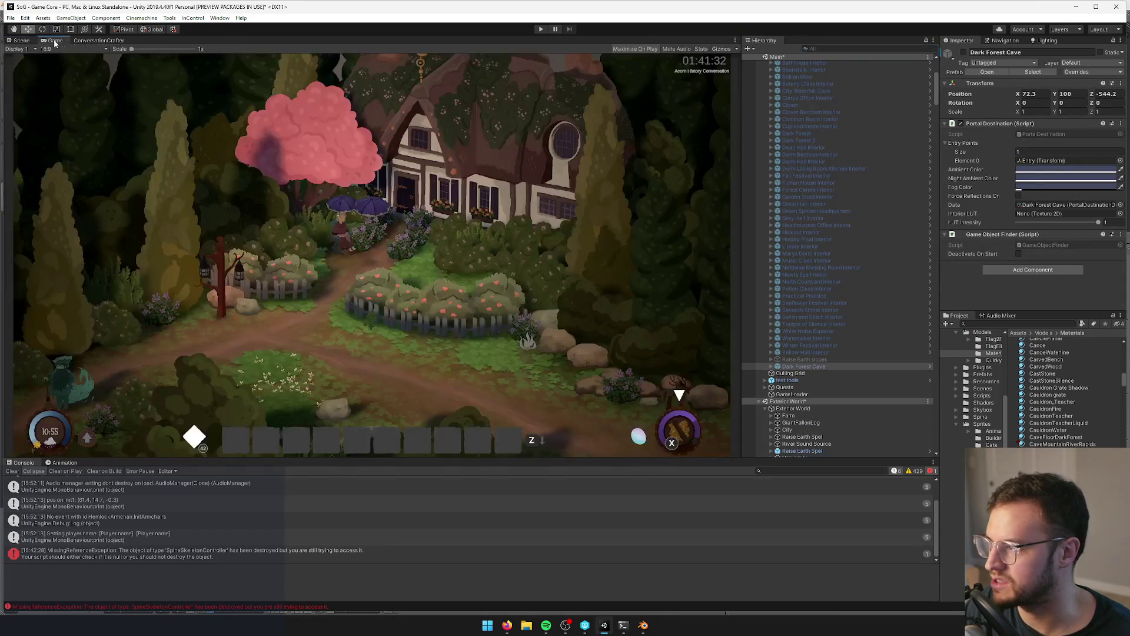
pyautogui.click(542, 29)
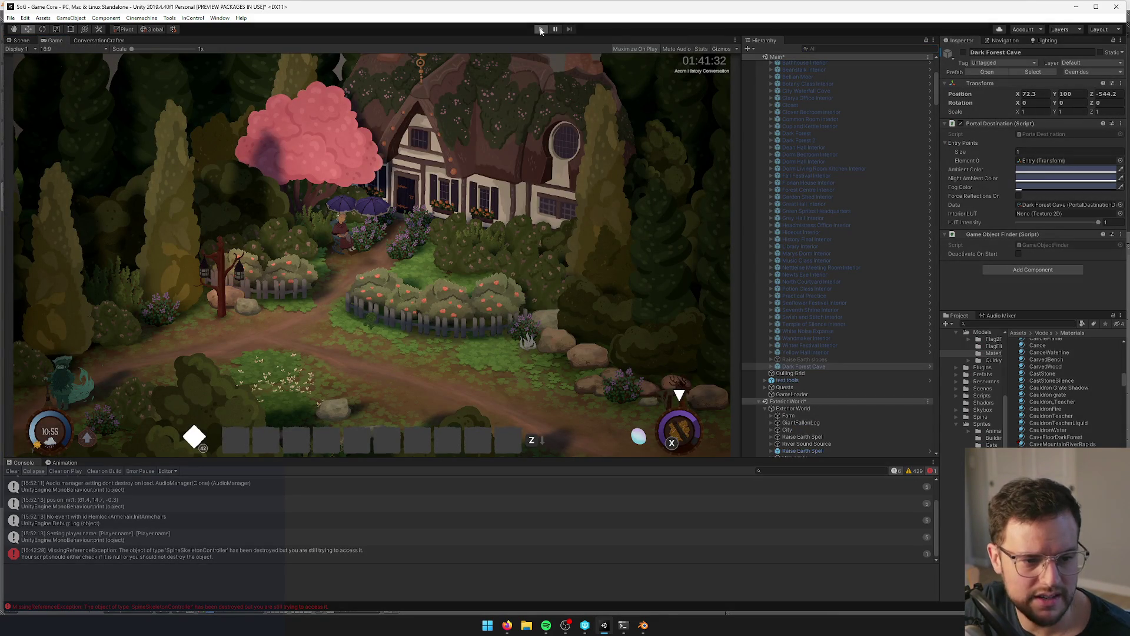
pyautogui.moveTo(513, 612)
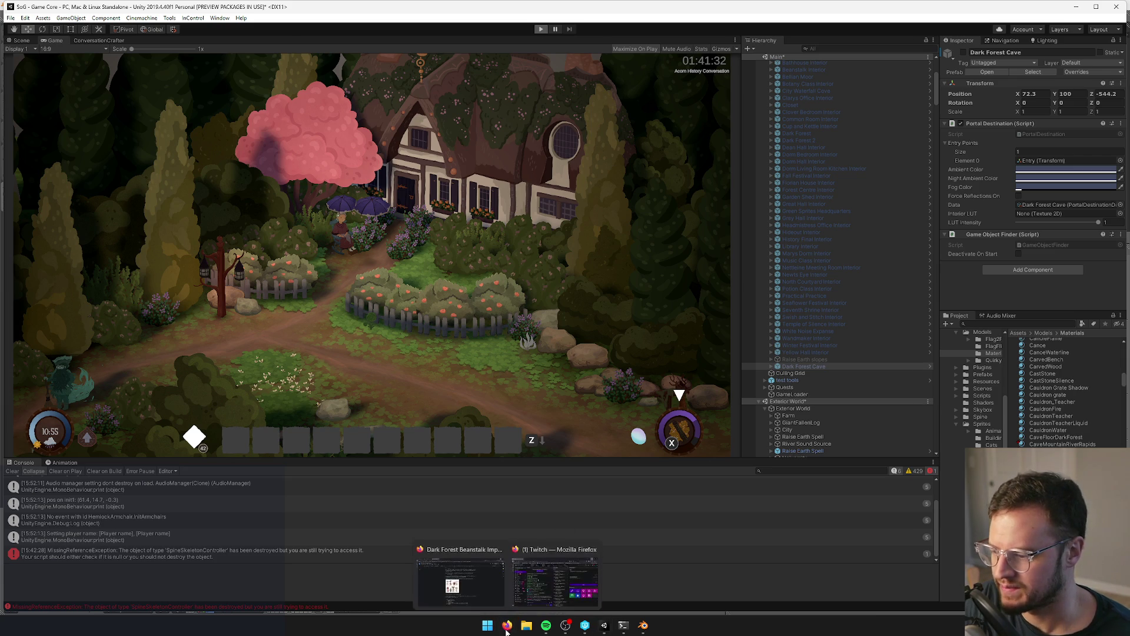
pyautogui.click(453, 574)
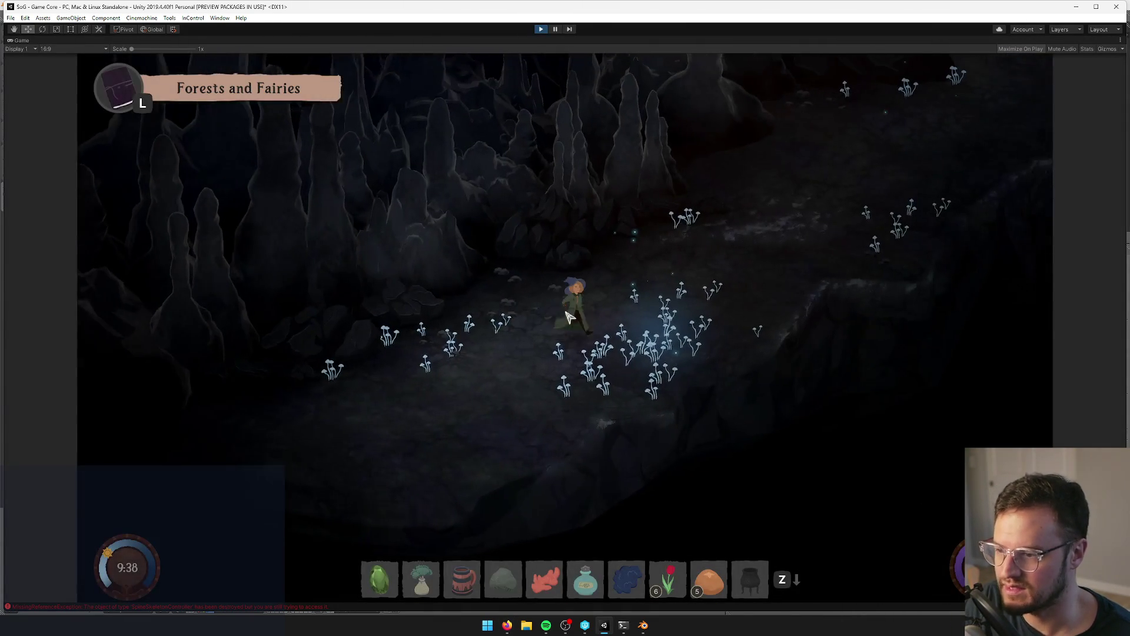
# - Walk the character past the mushrooms, through the pool, and across the cave floor to the waterfall area
pyautogui.press('a')
pyautogui.press('s')
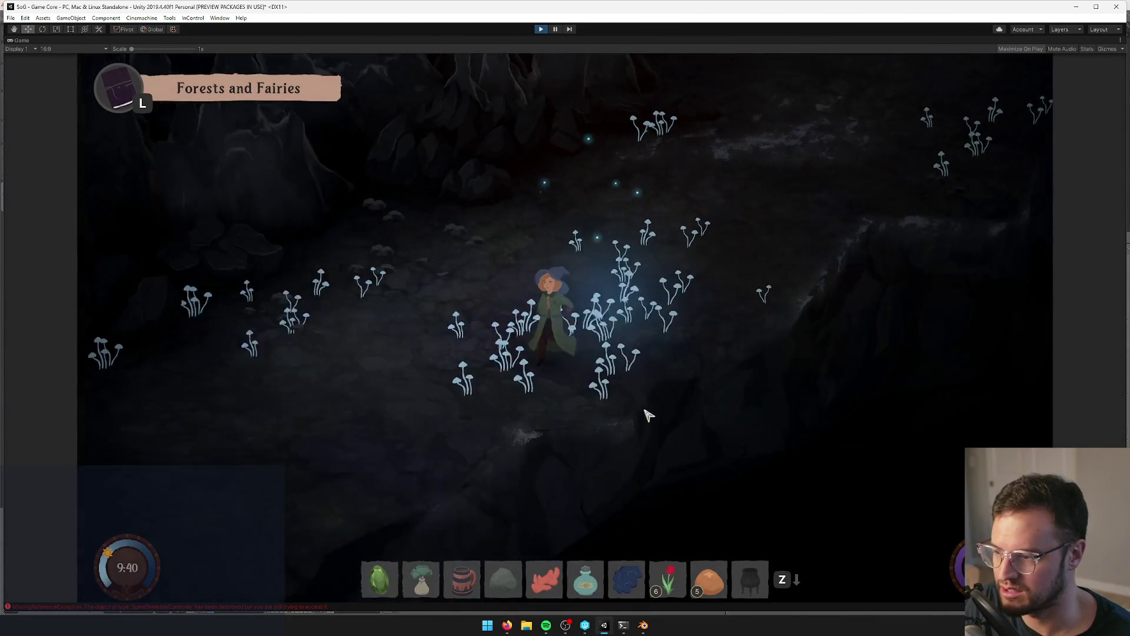
pyautogui.press('w')
pyautogui.press('d')
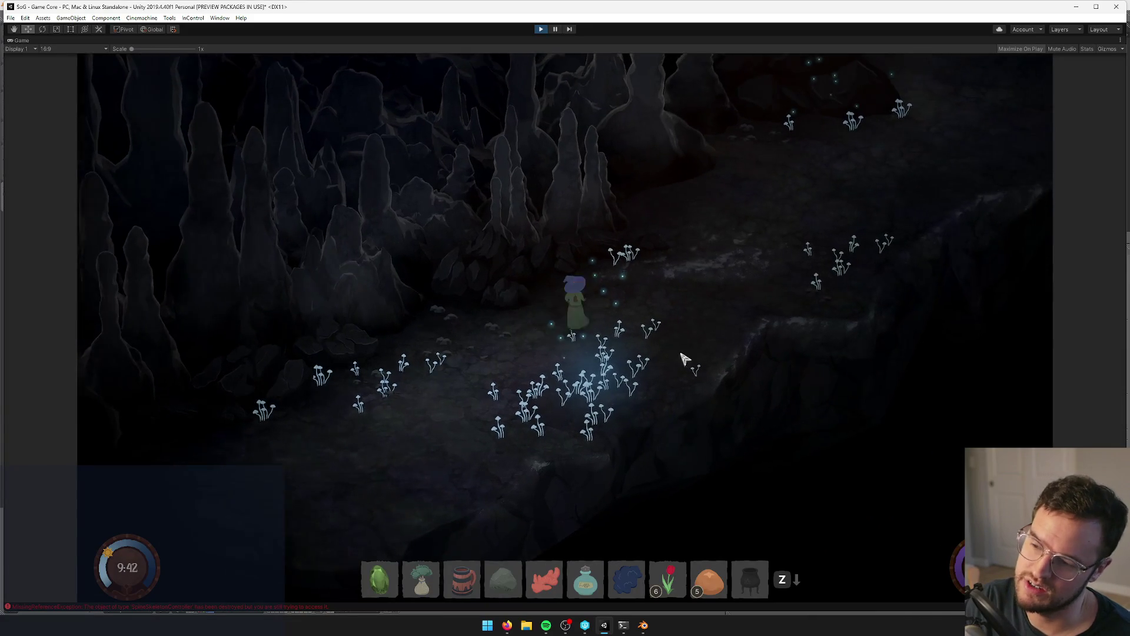
pyautogui.press('w')
pyautogui.press('d')
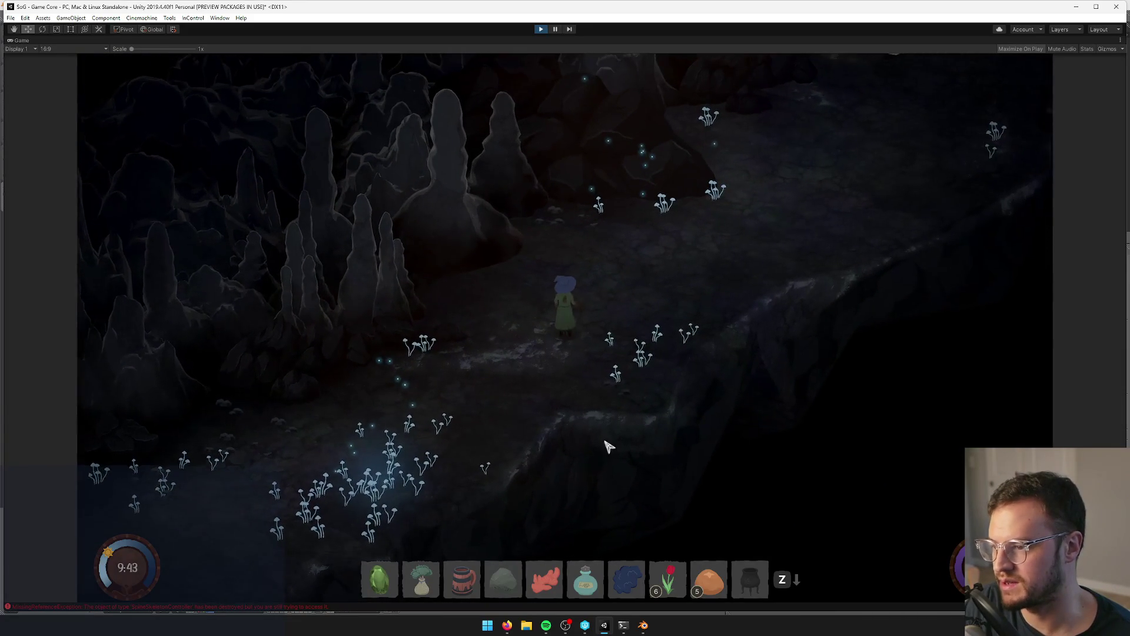
pyautogui.press('w')
pyautogui.press('d')
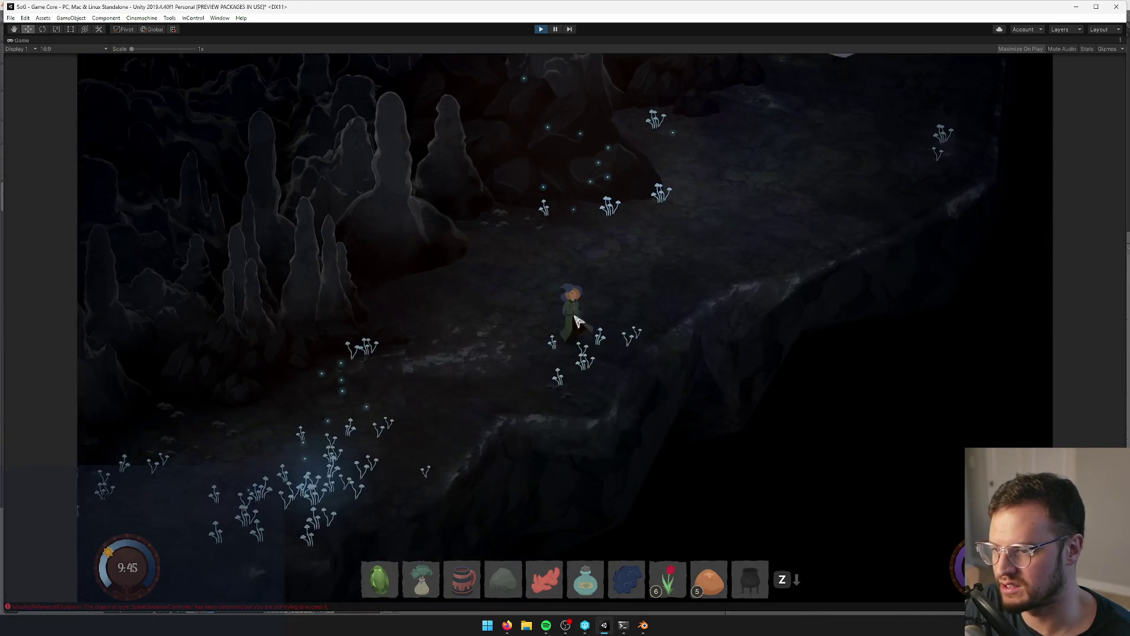
pyautogui.press('w')
pyautogui.press('d')
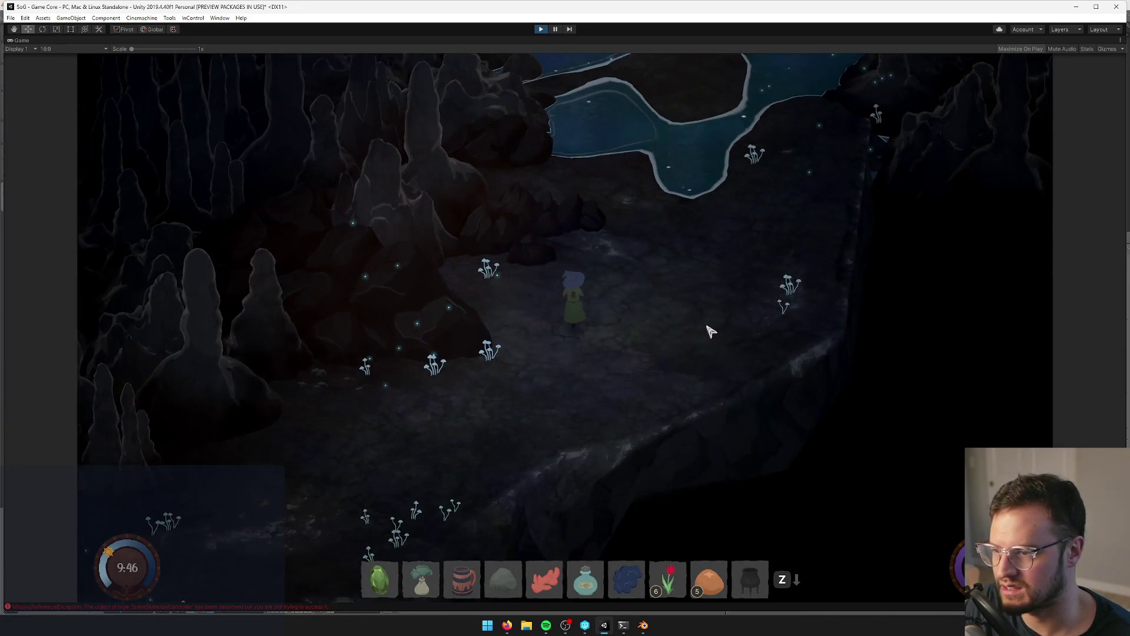
pyautogui.press('w')
pyautogui.press('d')
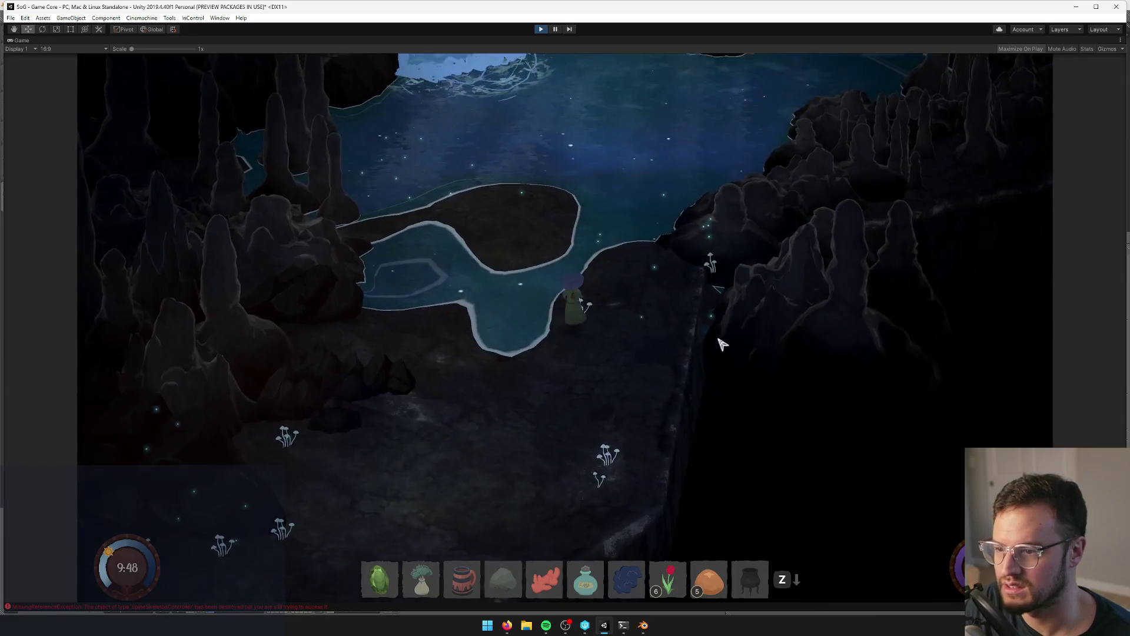
pyautogui.press('s')
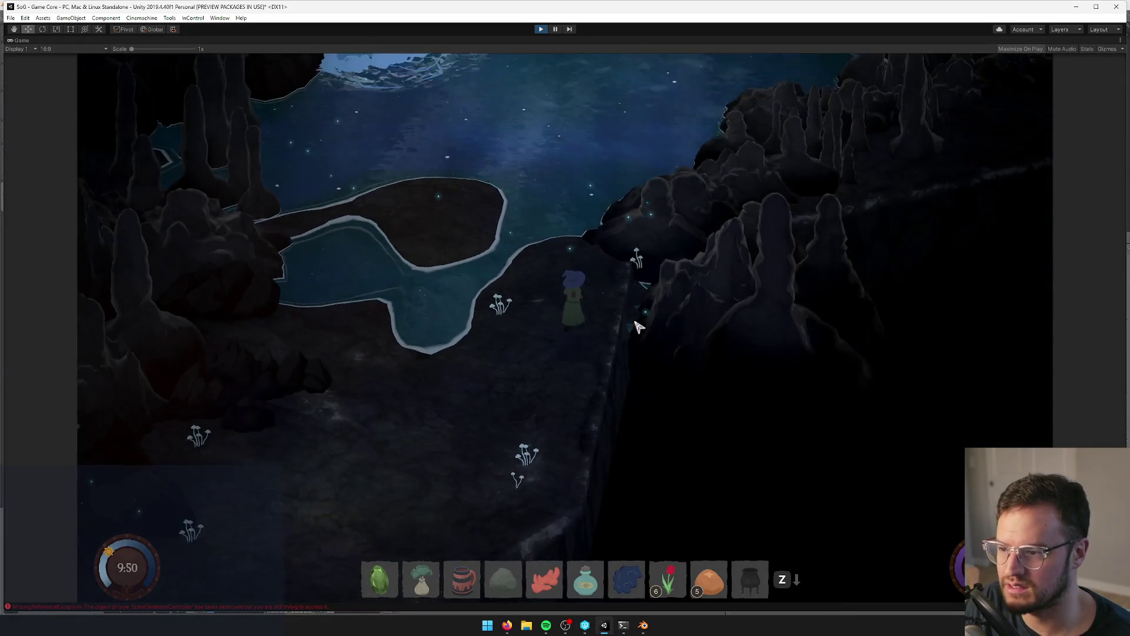
pyautogui.press('w')
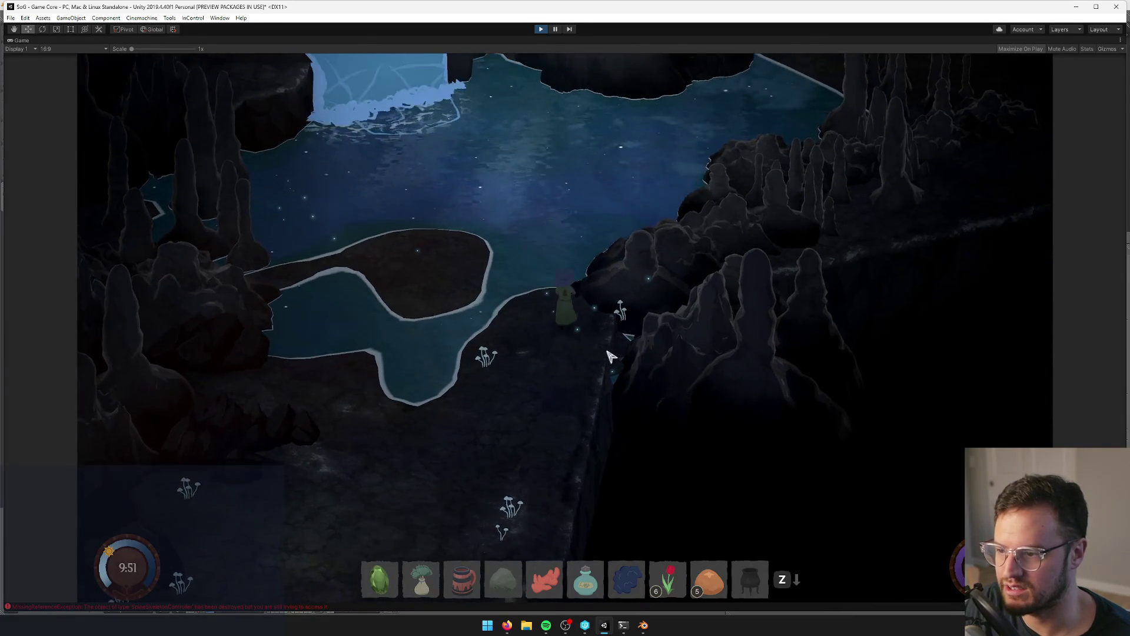
pyautogui.press('w')
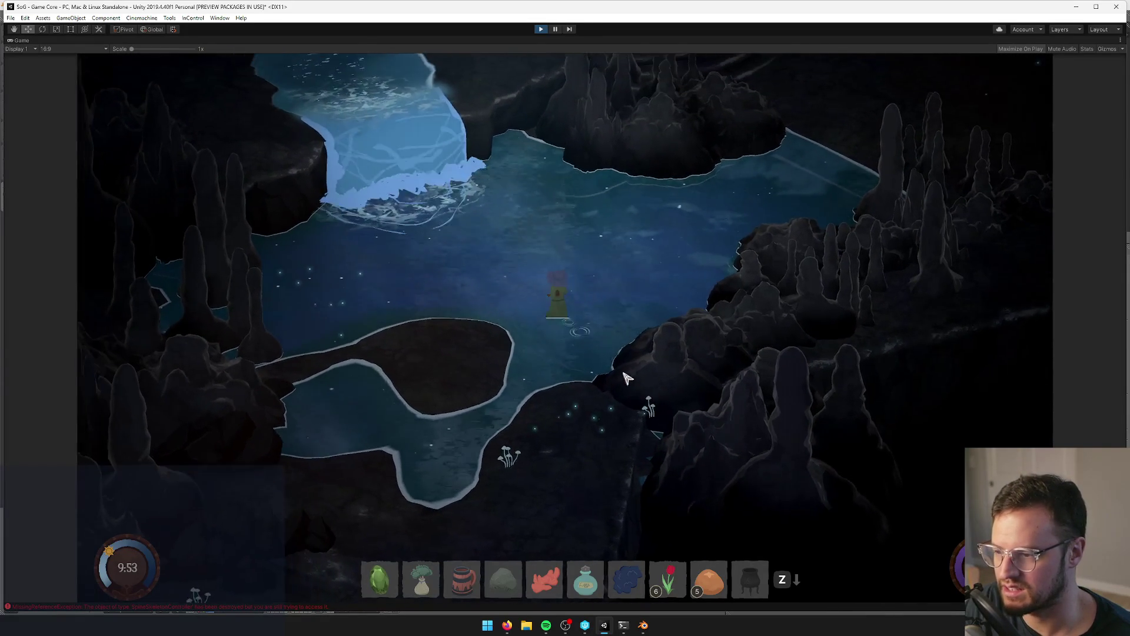
pyautogui.press('d')
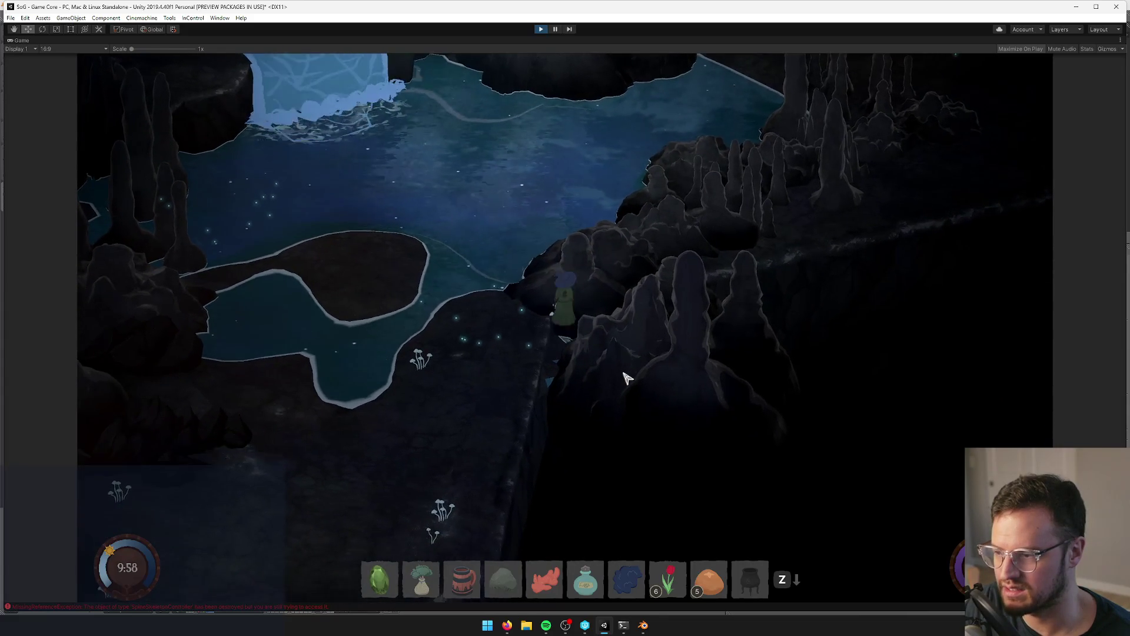
pyautogui.press('w')
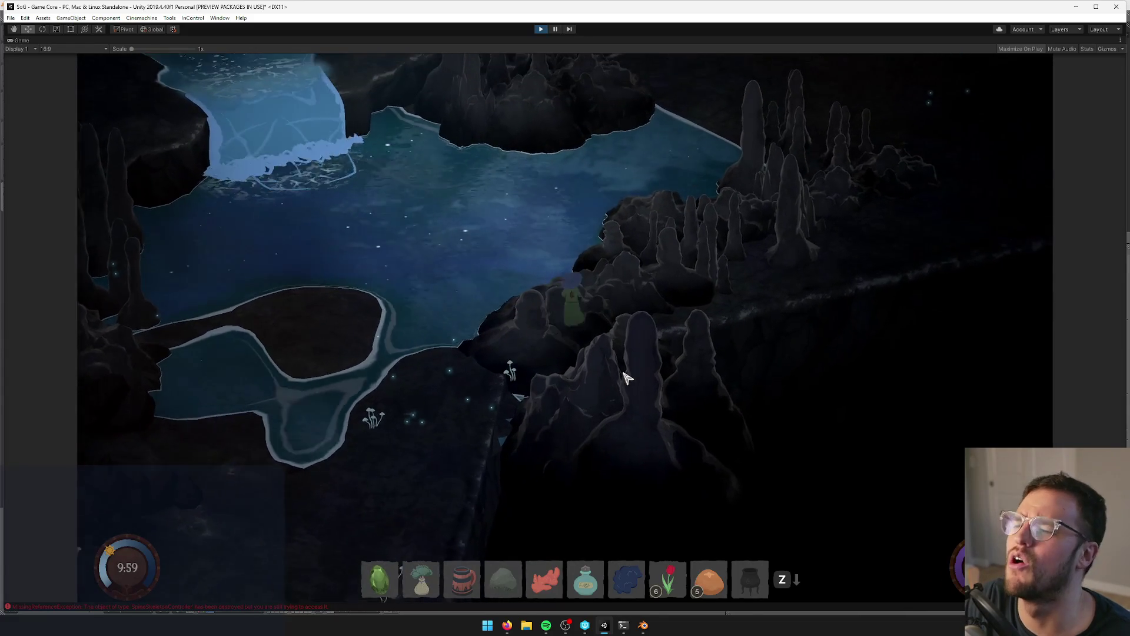
pyautogui.press('w')
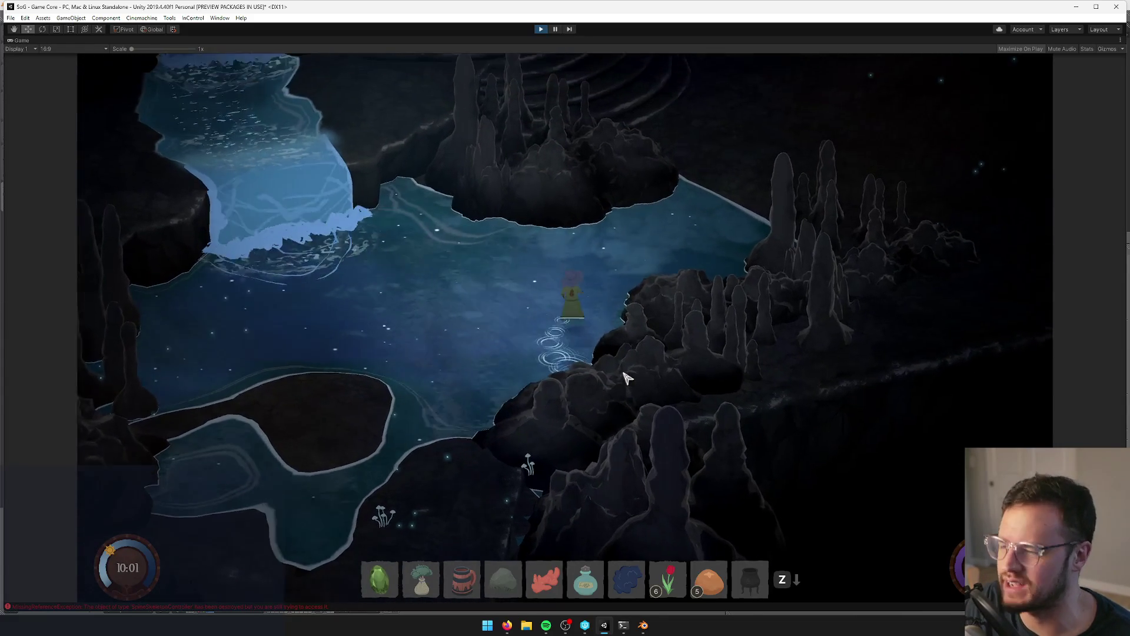
pyautogui.press('w')
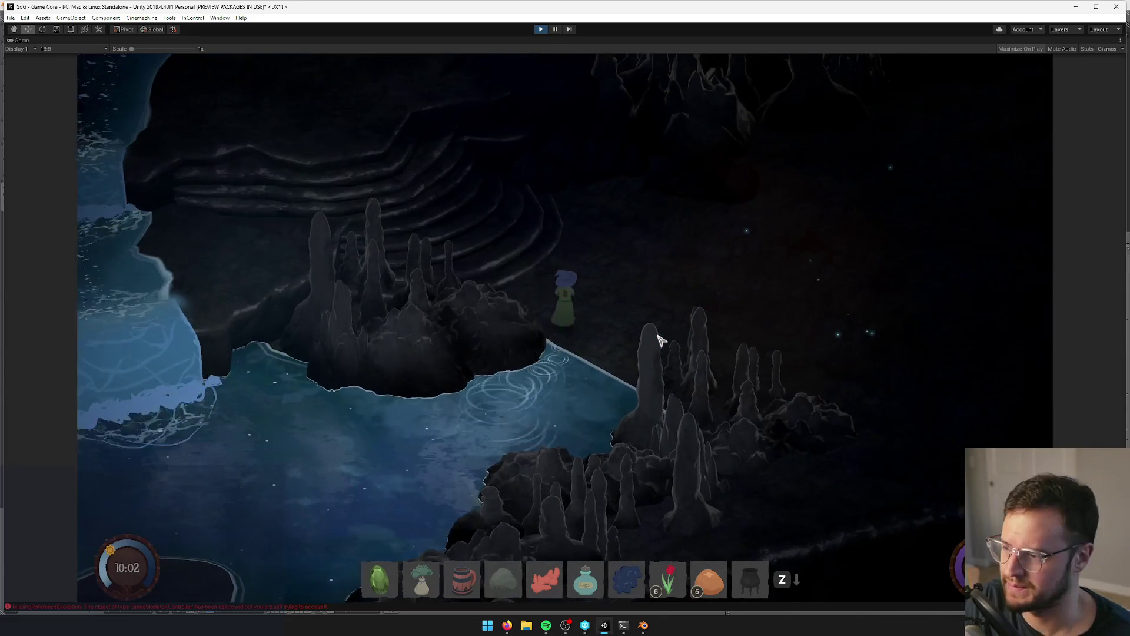
pyautogui.press('w')
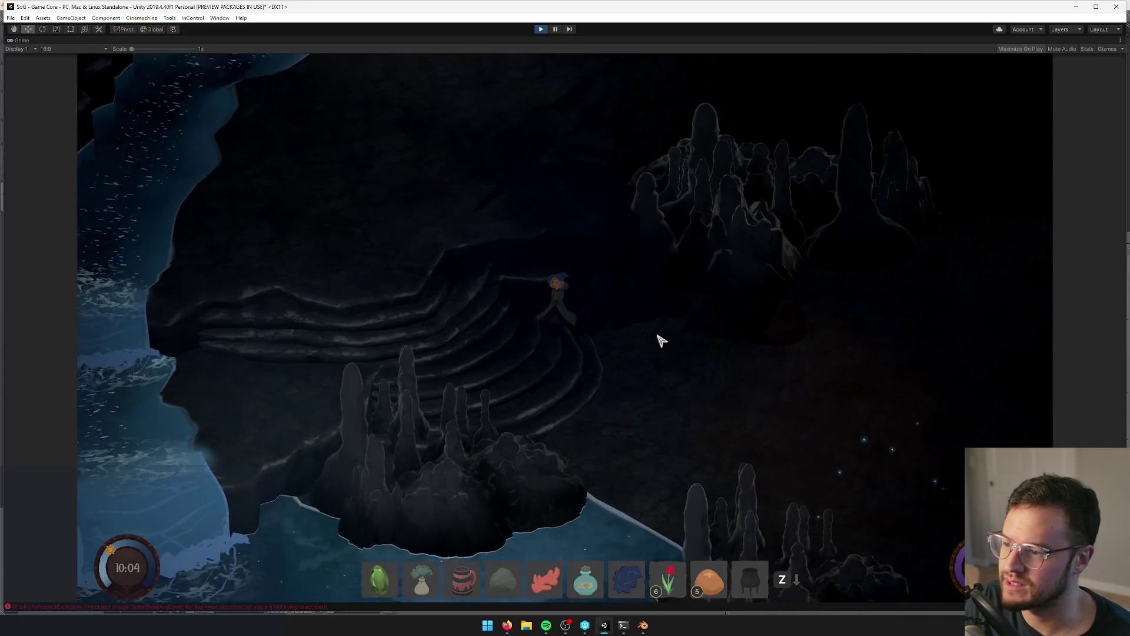
pyautogui.press('a')
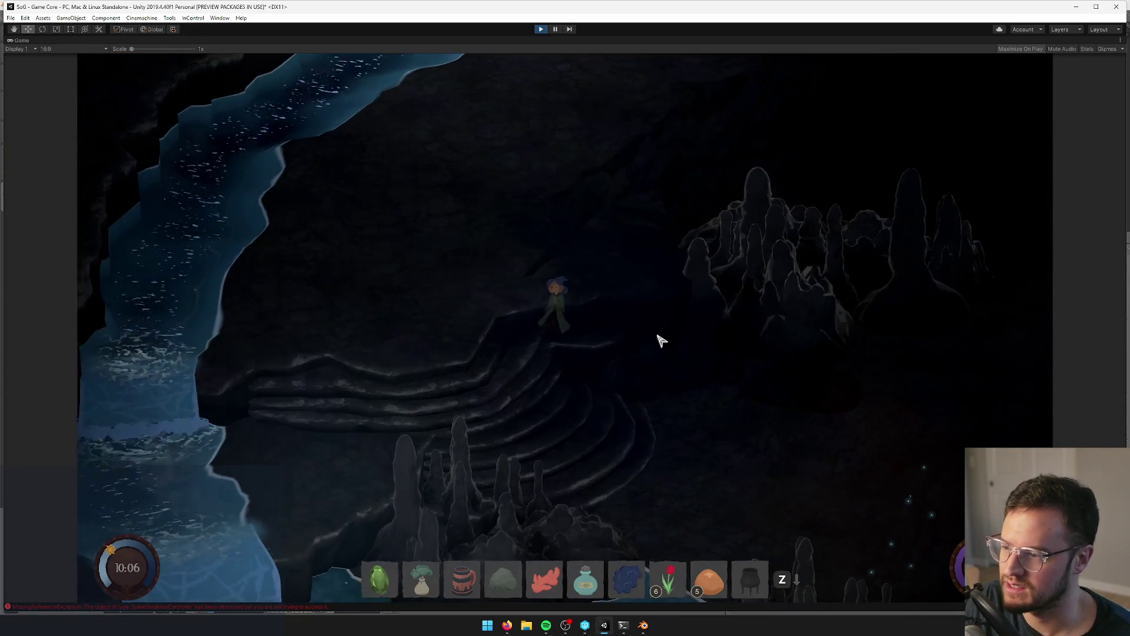
pyautogui.press('a')
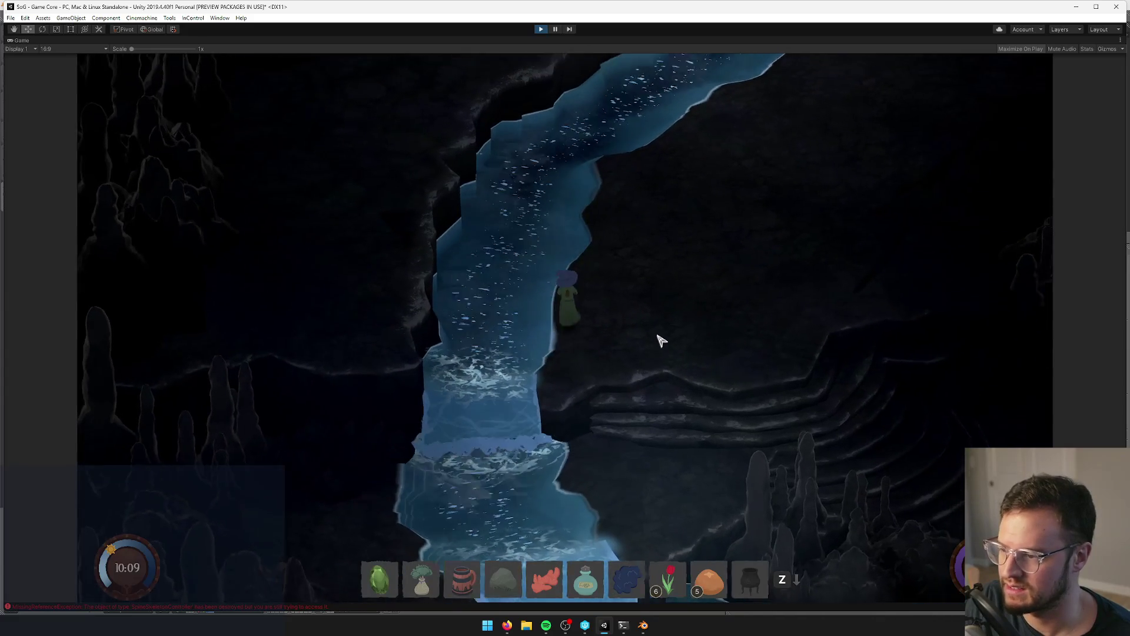
# - Walk up the river and back, through the waterfall pool, and up the terraced ledge
pyautogui.press('w')
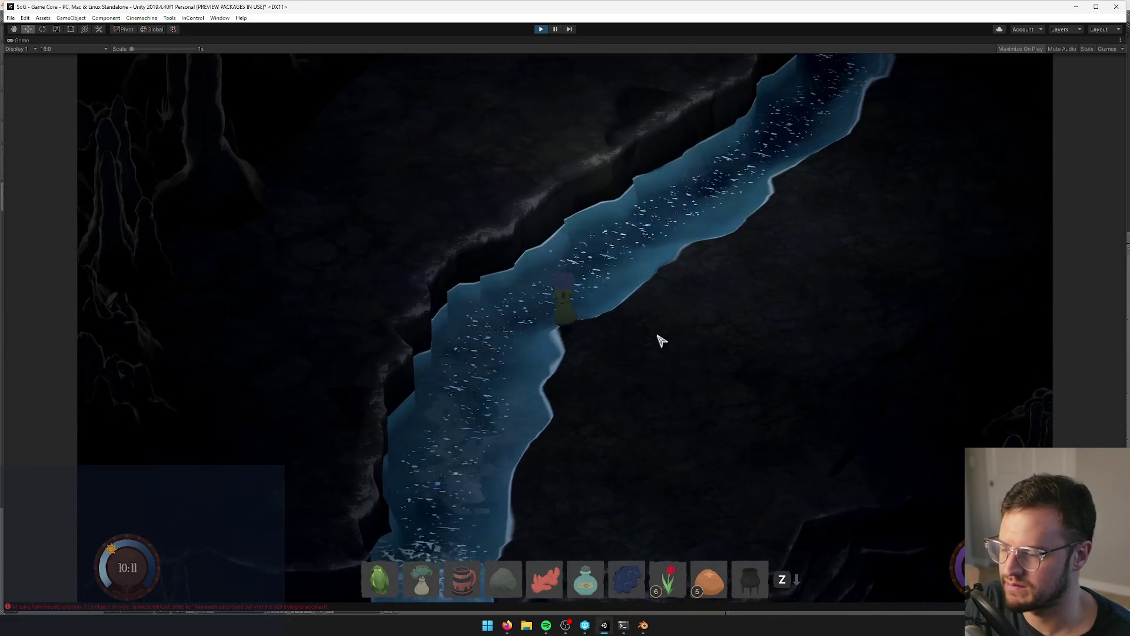
pyautogui.press('w')
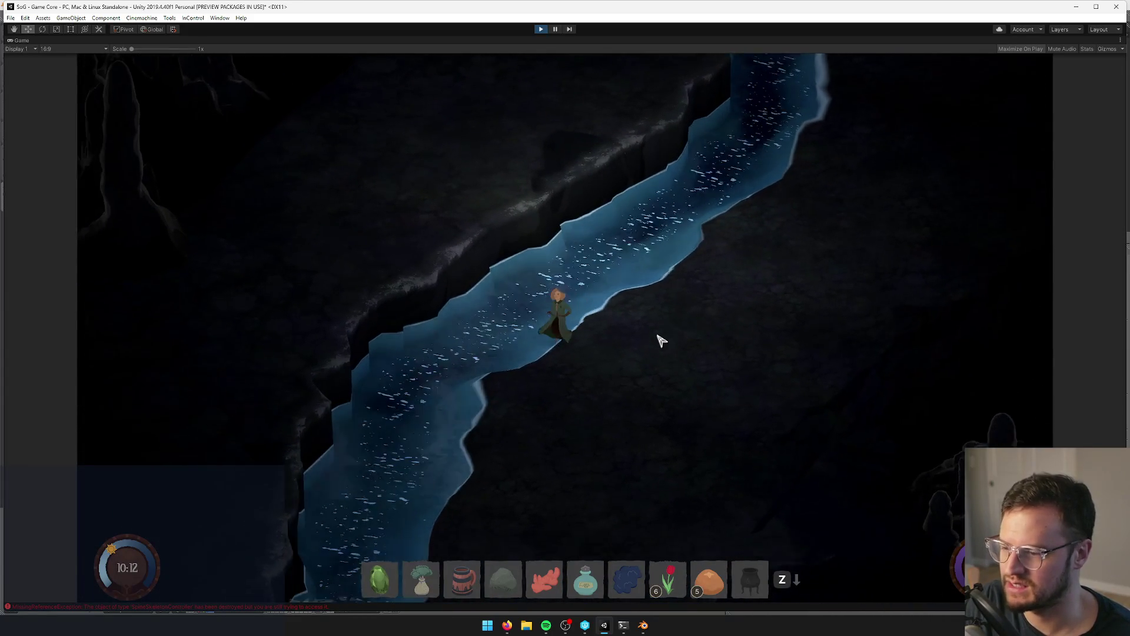
pyautogui.press('w')
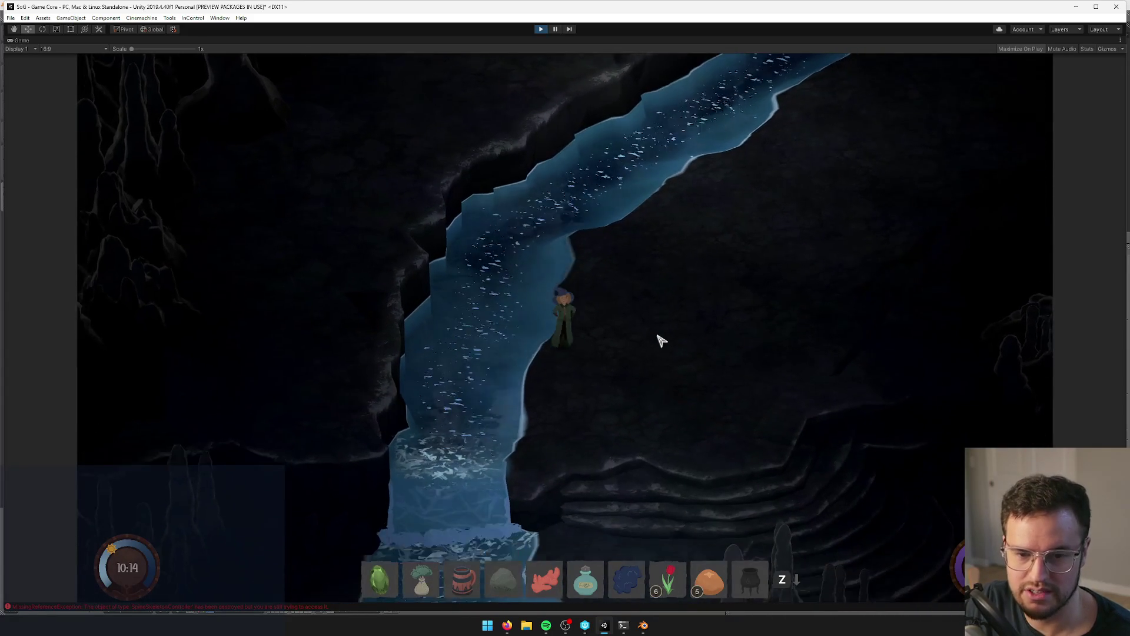
pyautogui.press('w')
pyautogui.press('w')
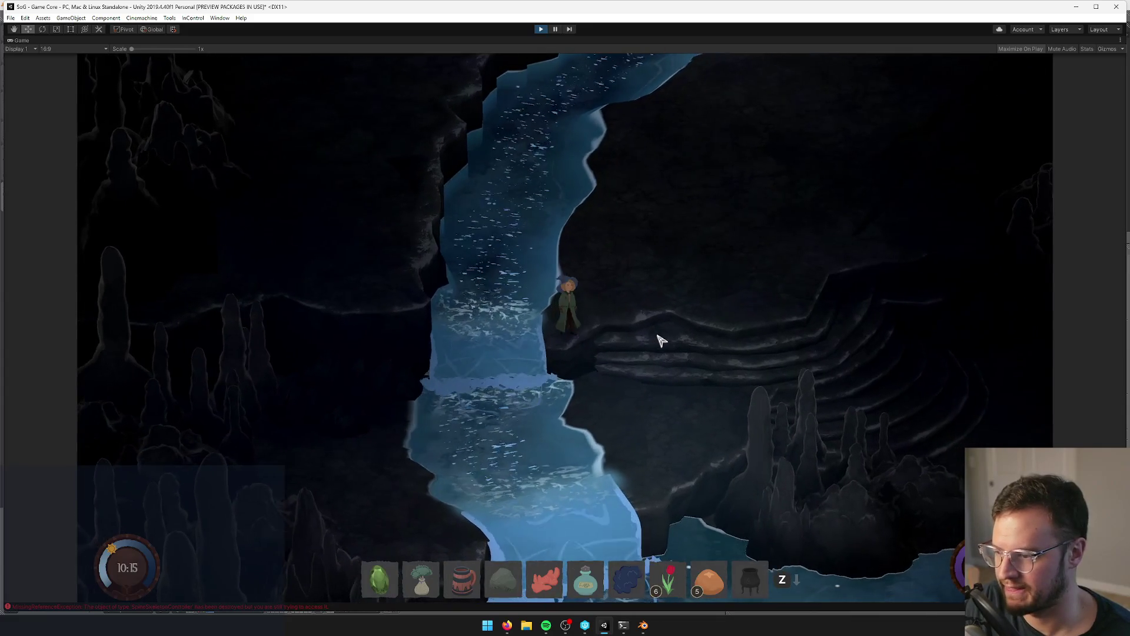
pyautogui.press('s')
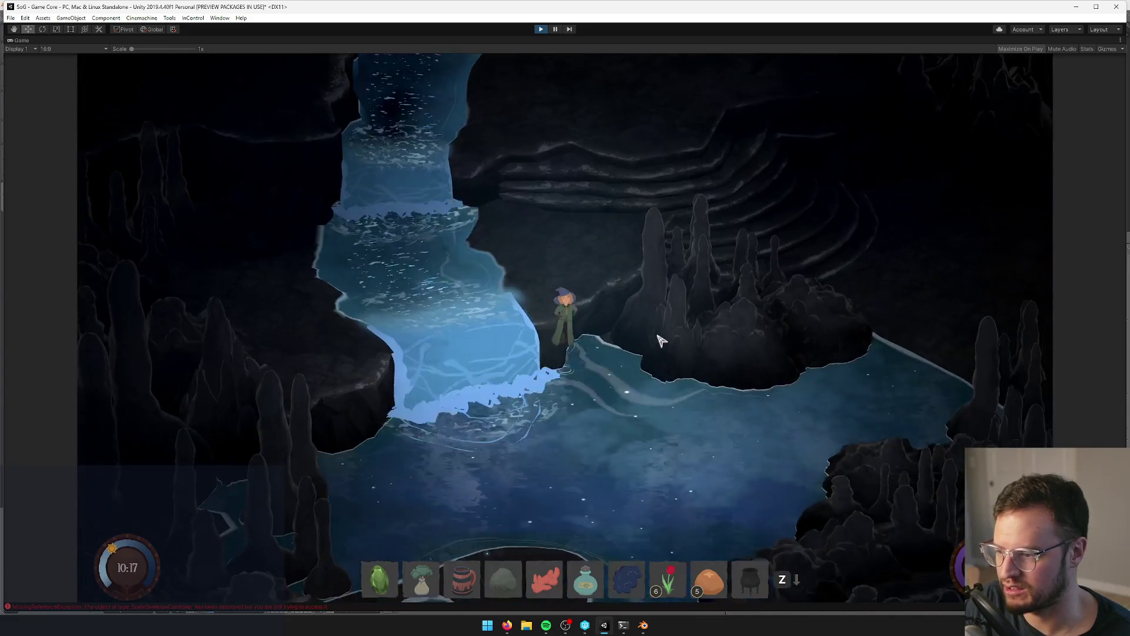
pyautogui.press('s')
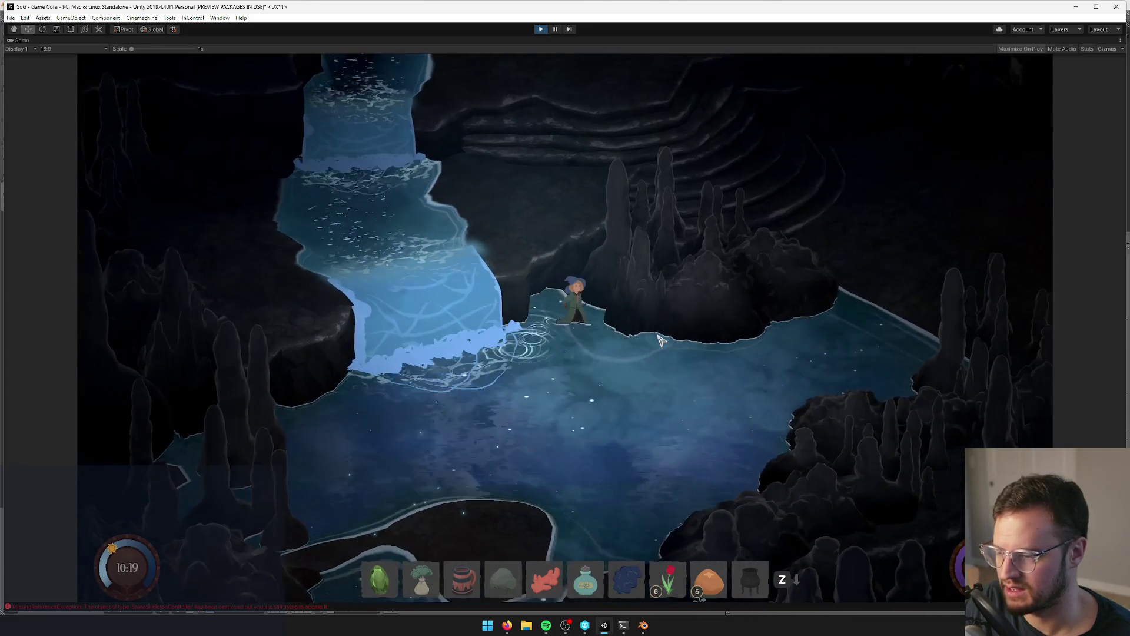
pyautogui.press('d')
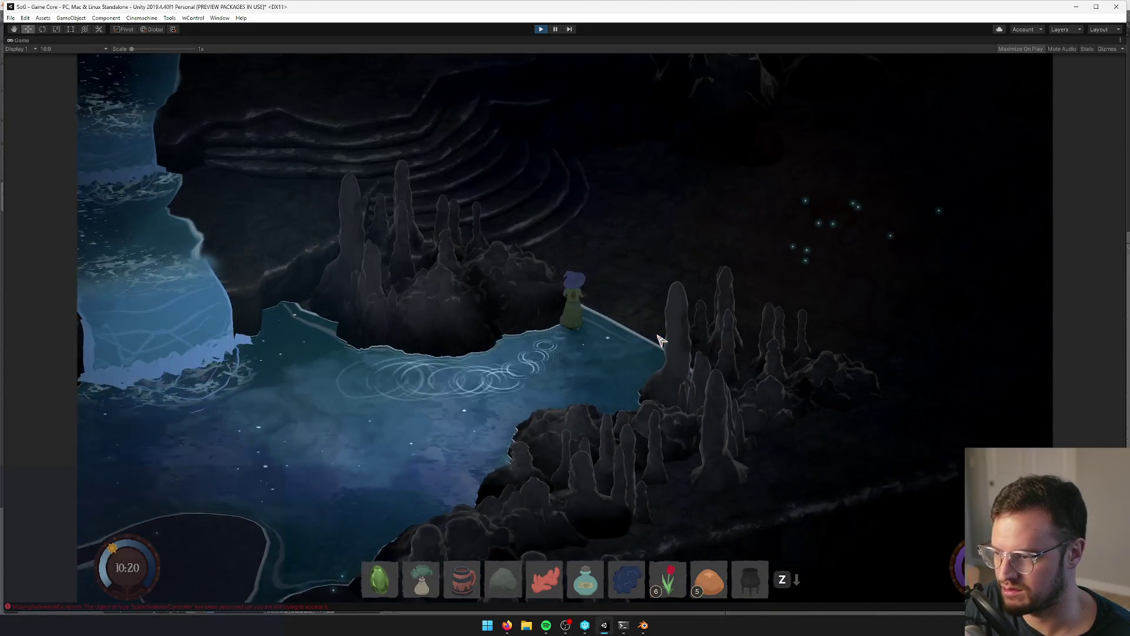
pyautogui.press('a')
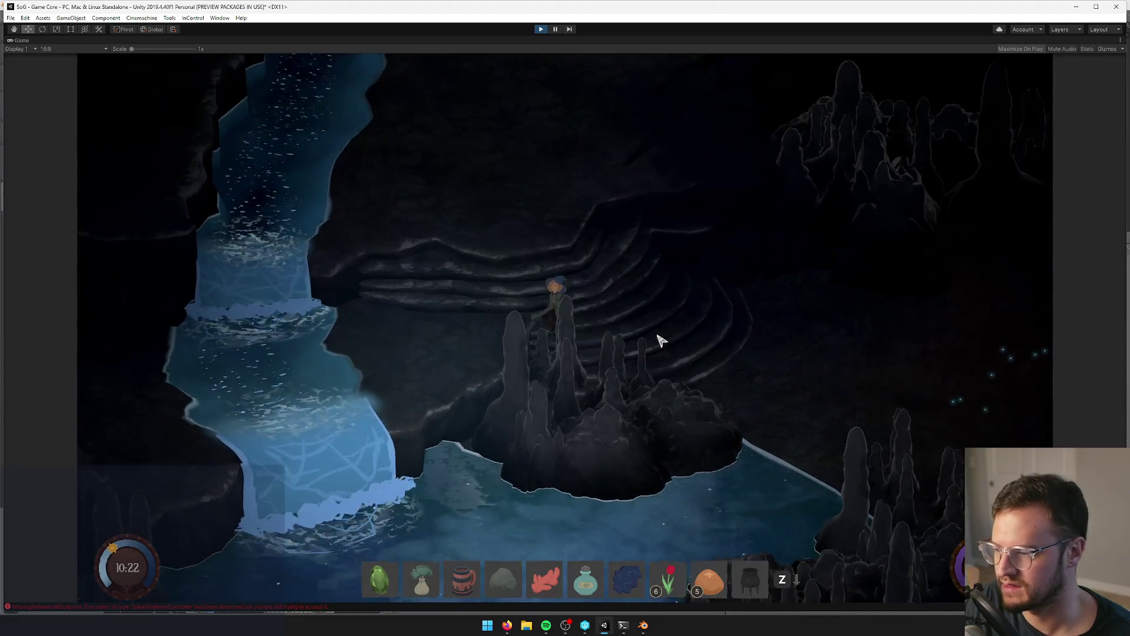
pyautogui.press('s')
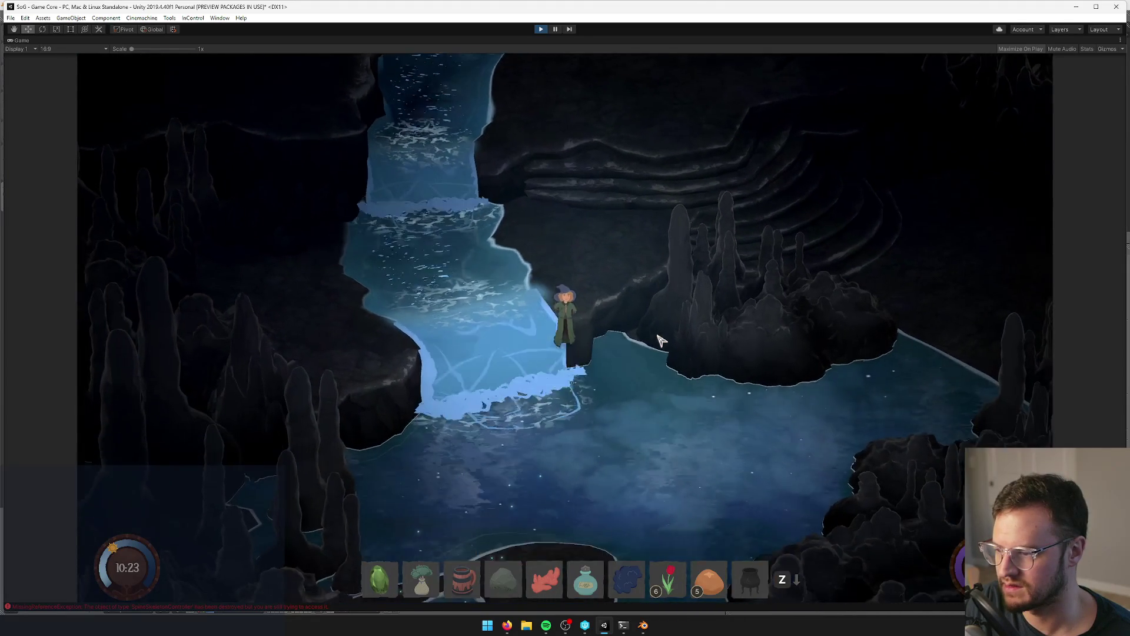
pyautogui.press('d')
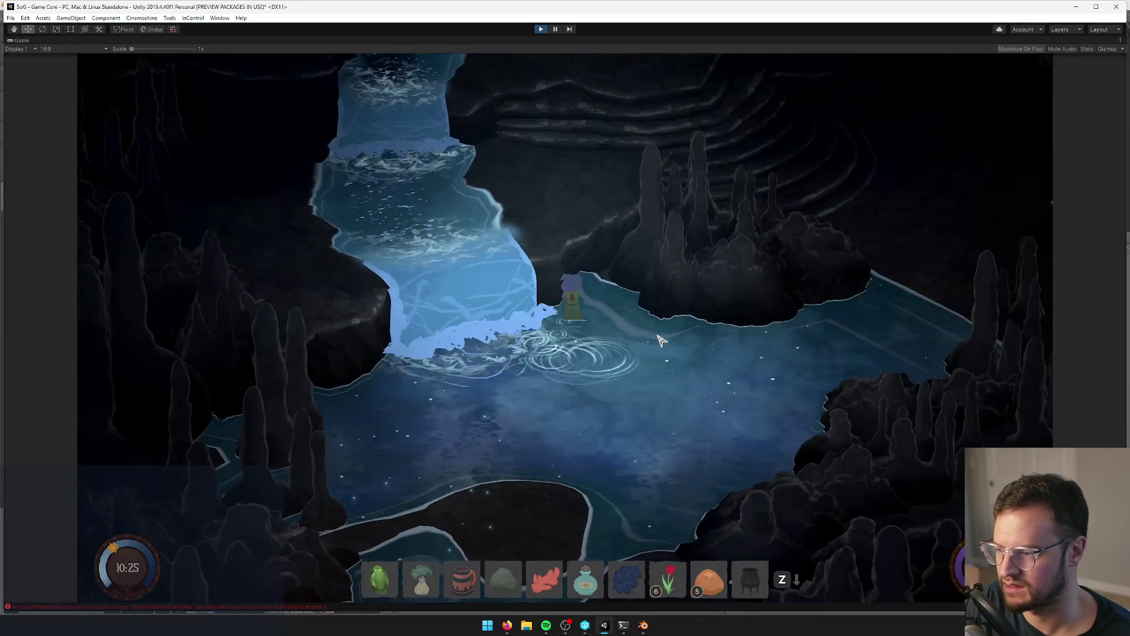
pyautogui.press('d')
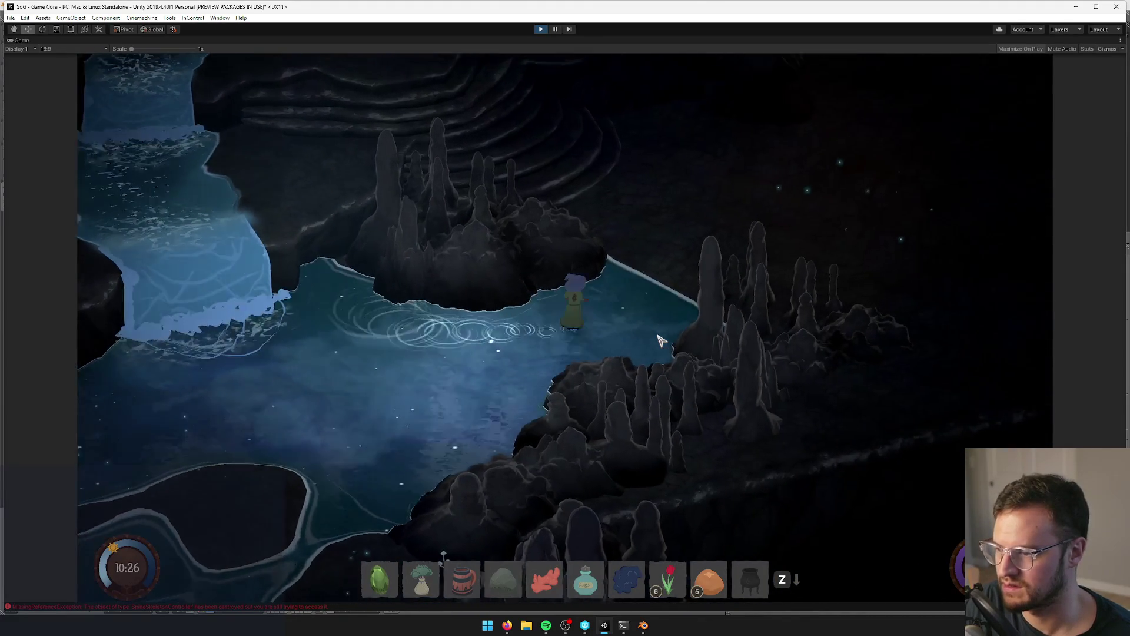
pyautogui.press('w')
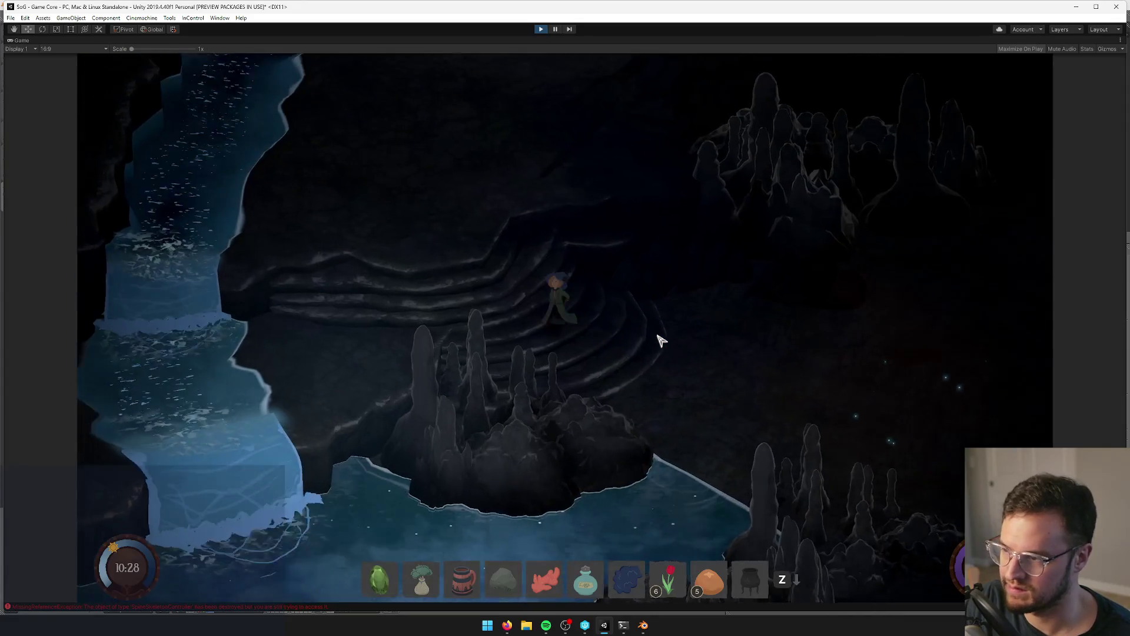
pyautogui.press('w')
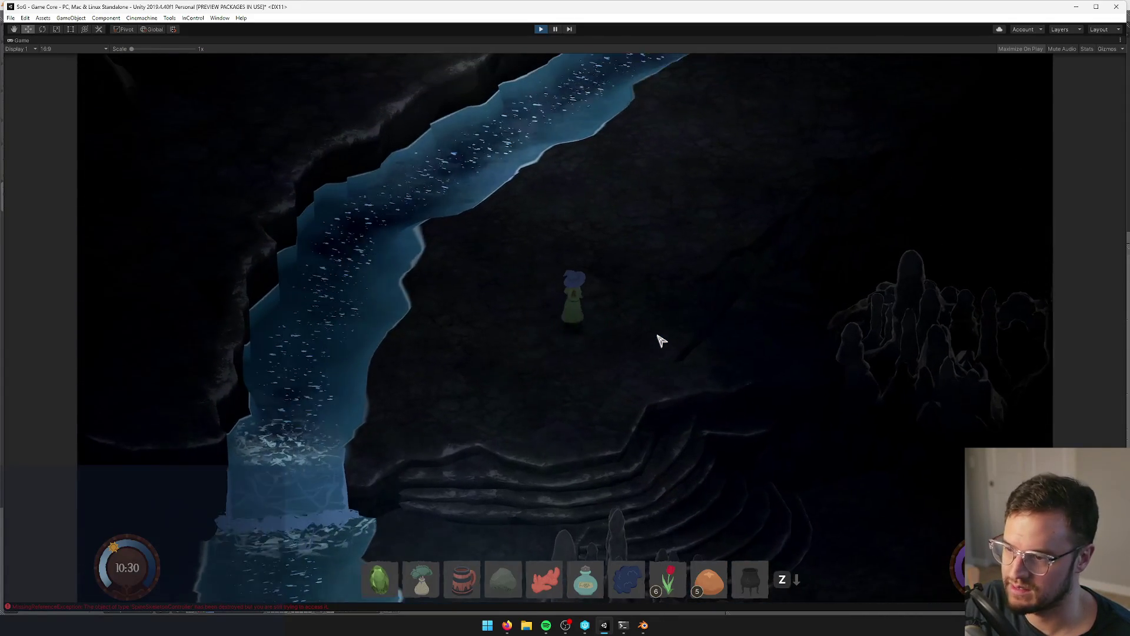
# - Walk across the cave floor, along the river to the waterfall, then along the shore
pyautogui.hotkey('w', 'd')
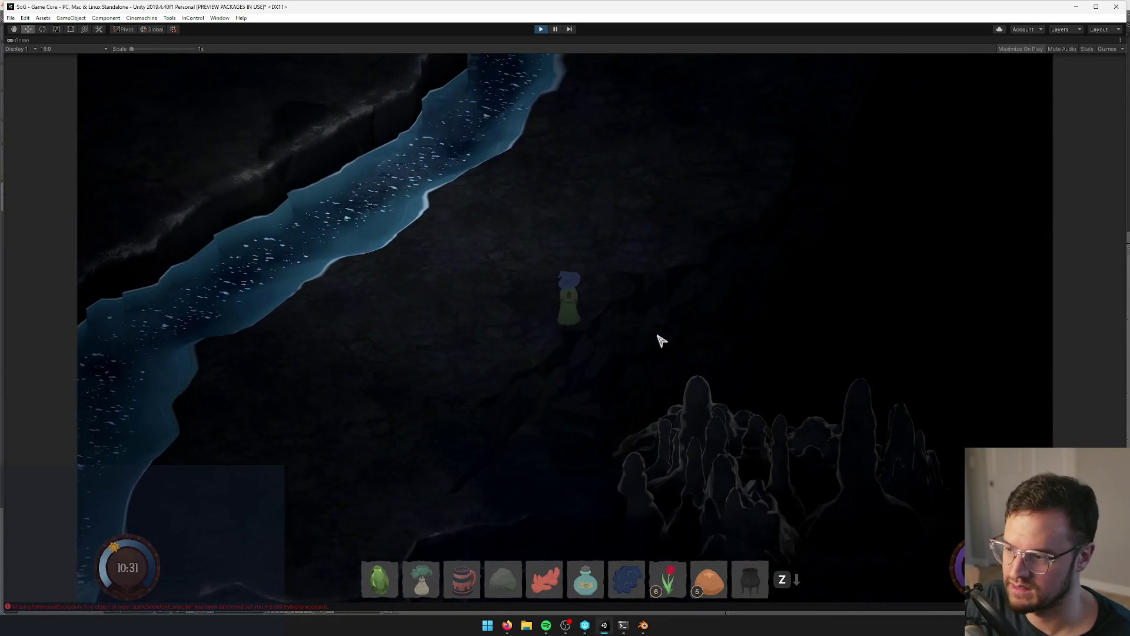
pyautogui.hotkey('w', 'a')
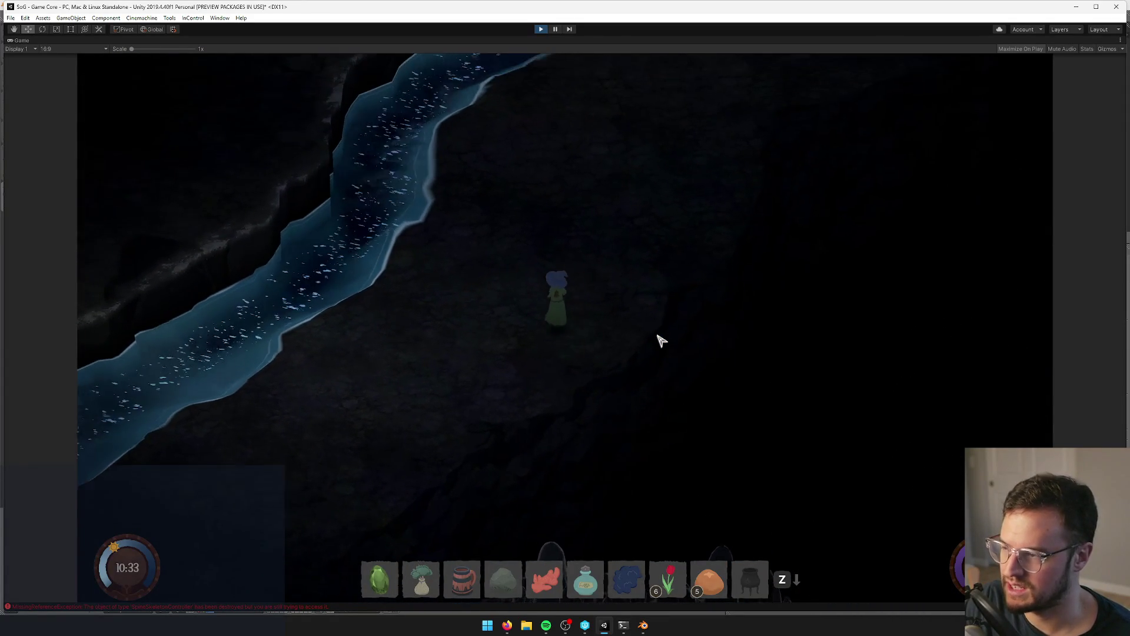
pyautogui.hotkey('w', 'a')
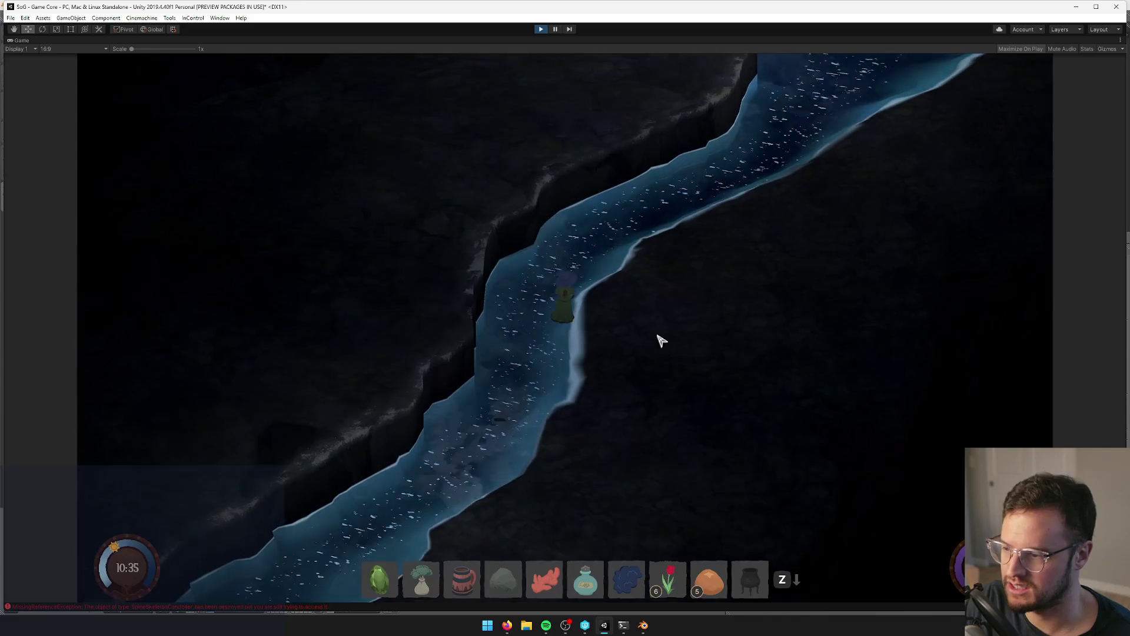
pyautogui.hotkey('w', 'd')
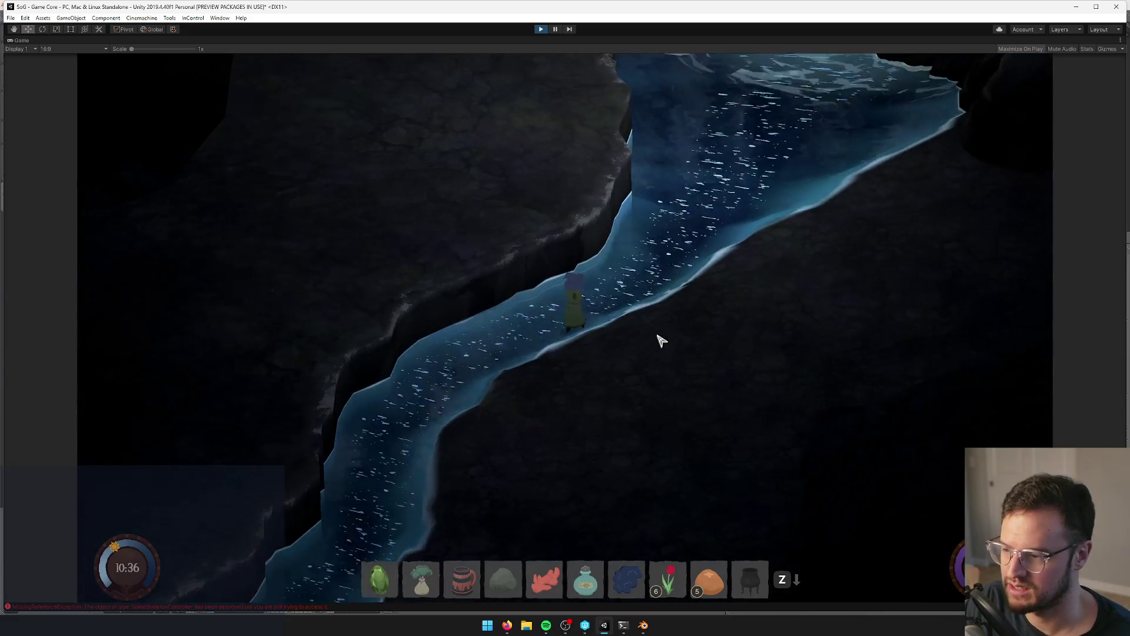
pyautogui.hotkey('w', 'd')
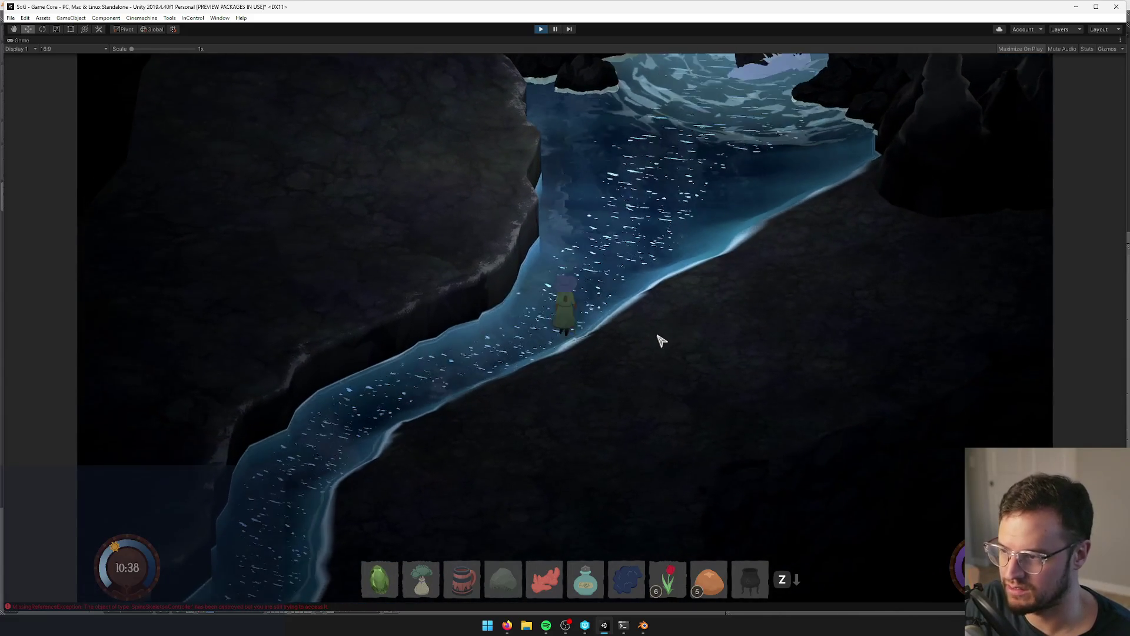
pyautogui.hotkey('w', 'd')
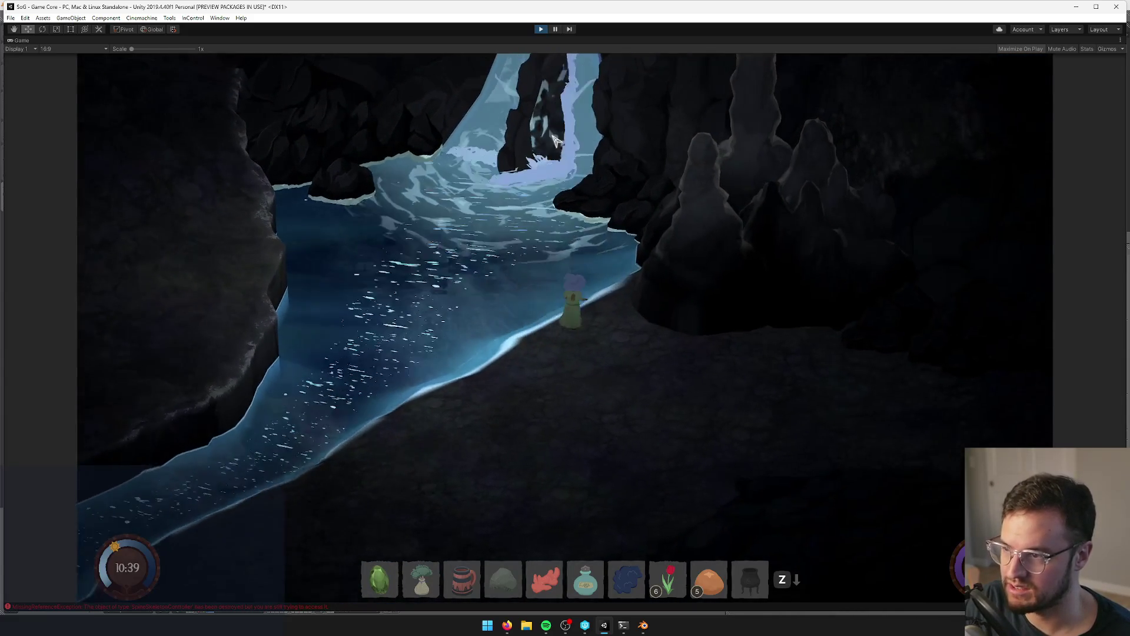
pyautogui.hotkey('w', 'd')
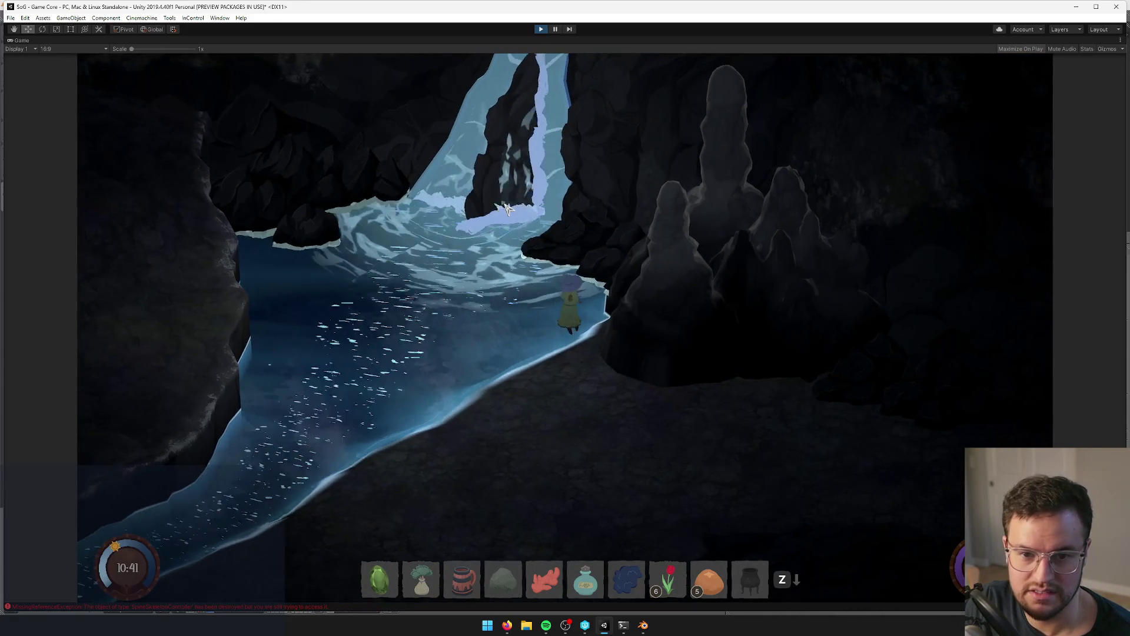
pyautogui.press('w')
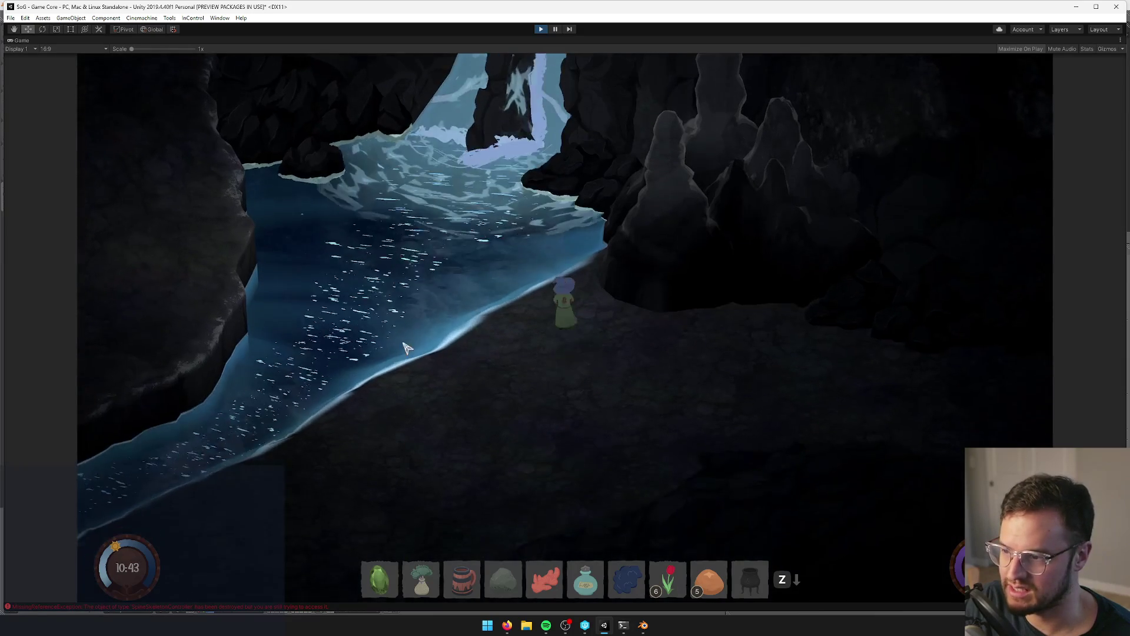
pyautogui.press('a')
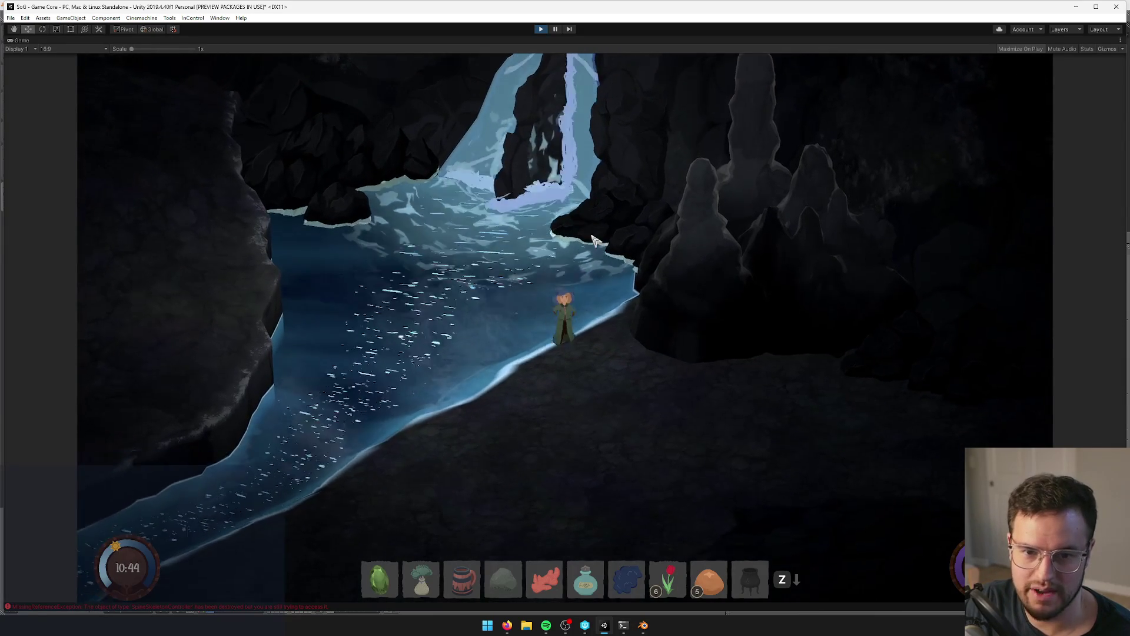
pyautogui.press('s')
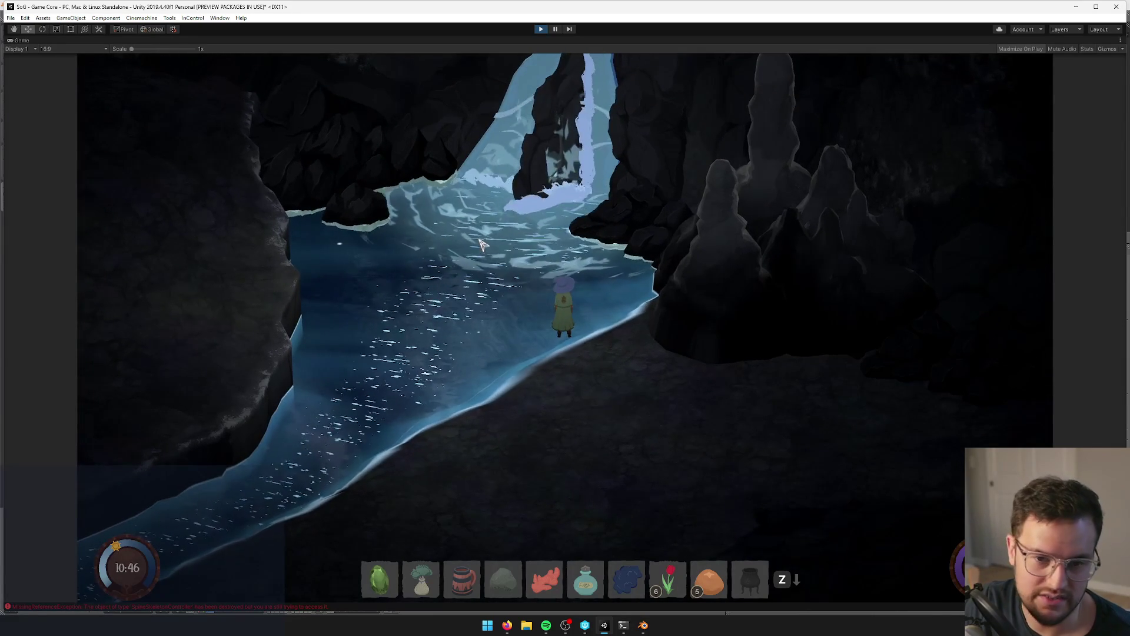
pyautogui.press('d')
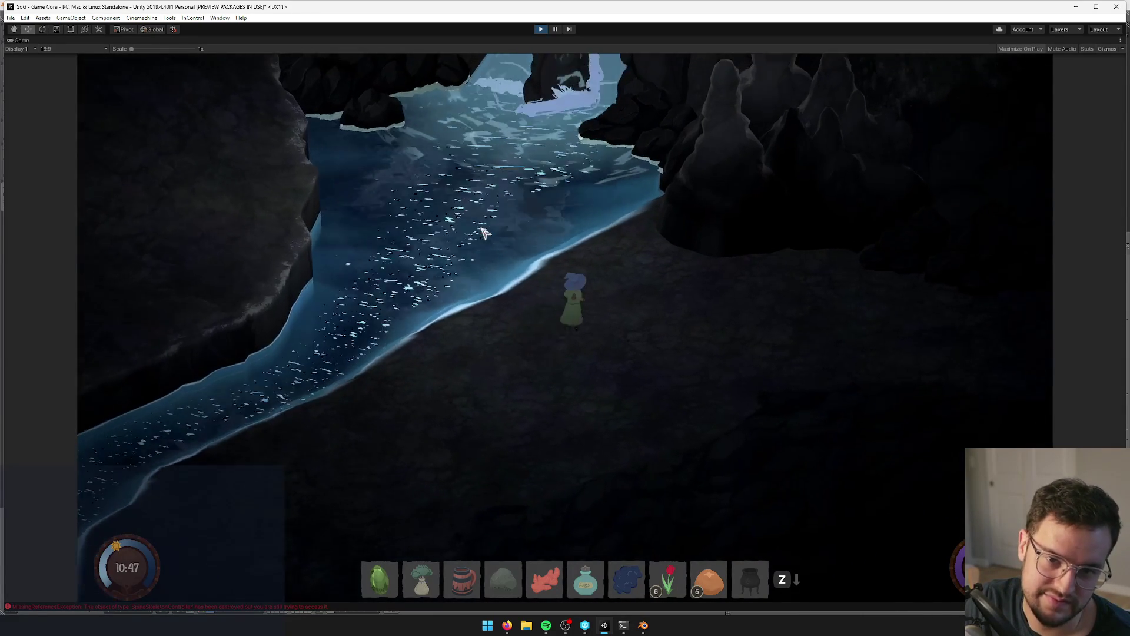
pyautogui.press('d')
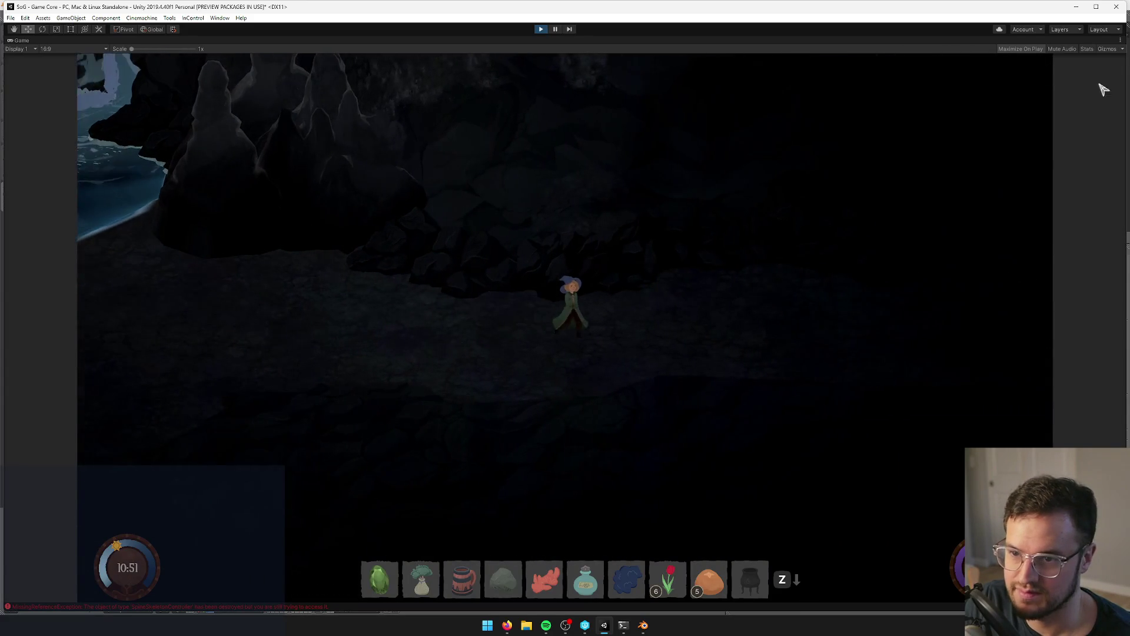
# - Turn on the Stats overlay while walking the character left and right along the shore
pyautogui.press('a')
pyautogui.click(1087, 49)
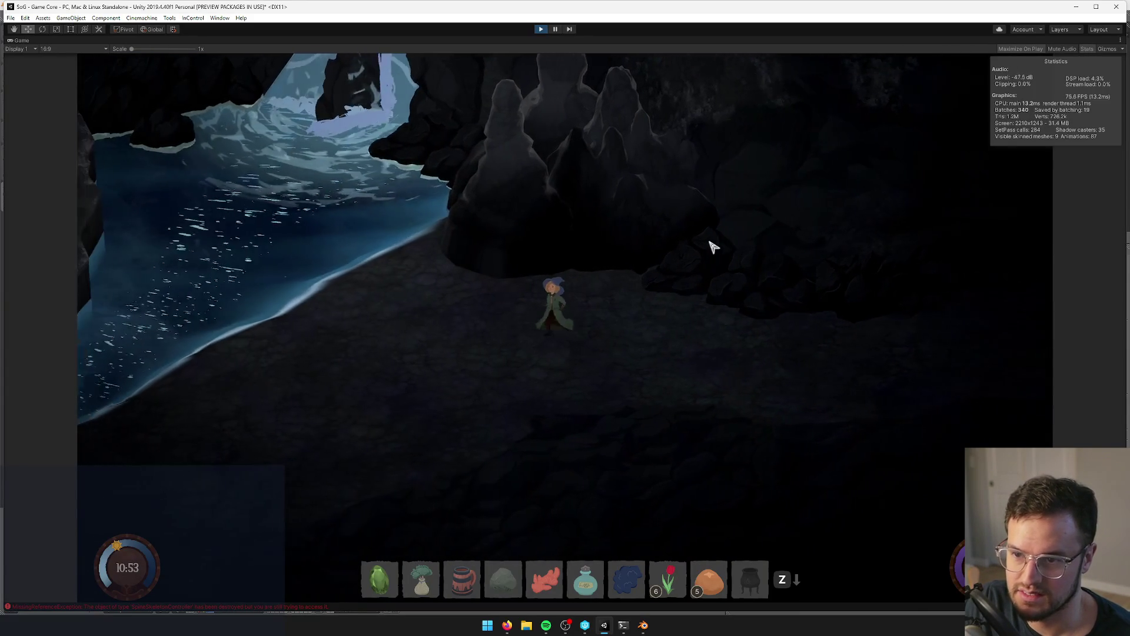
pyautogui.press('d')
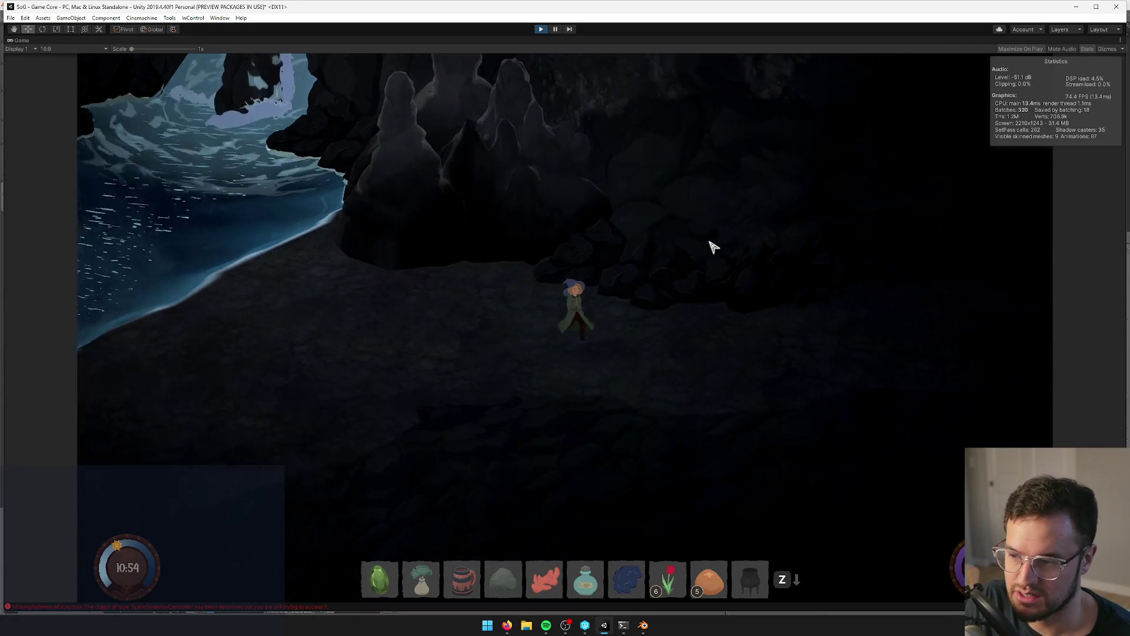
pyautogui.press('d')
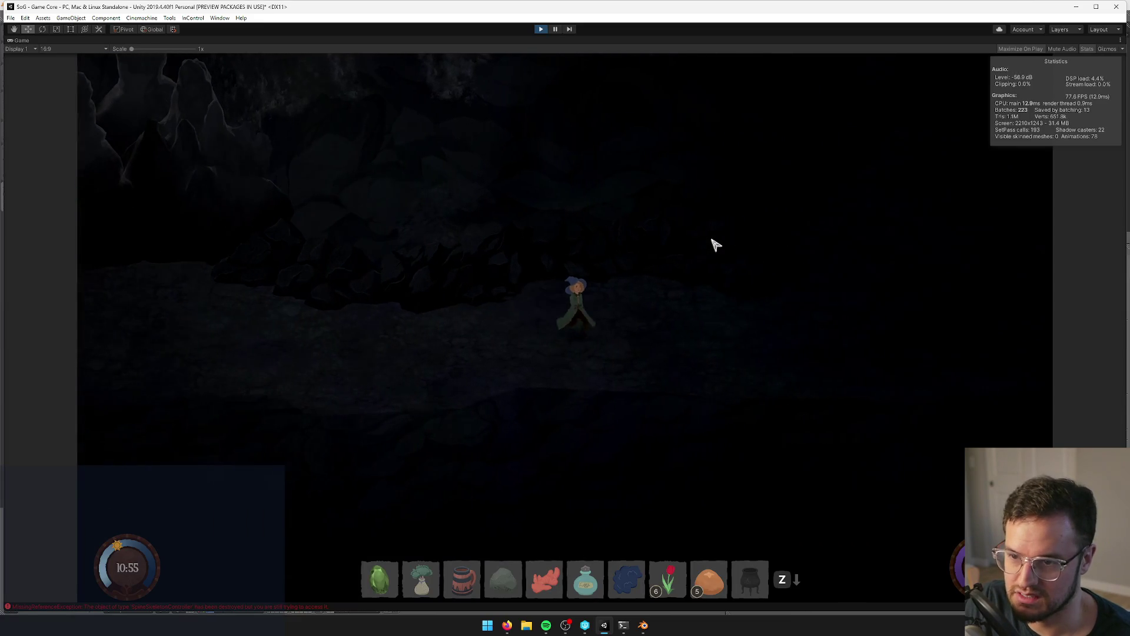
pyautogui.press('a')
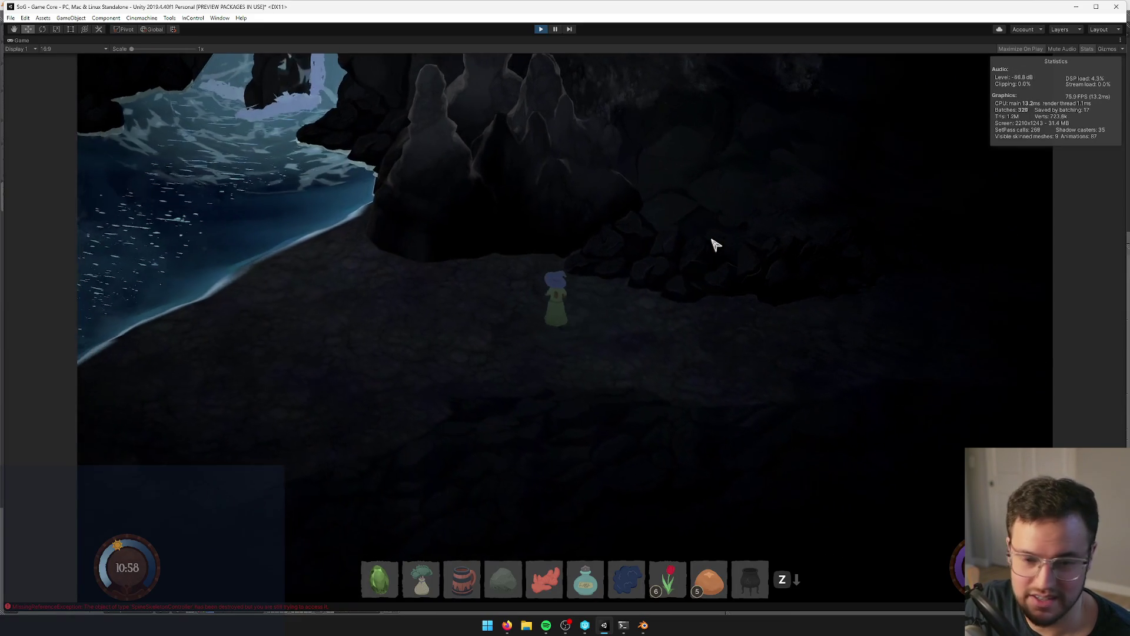
pyautogui.press('a')
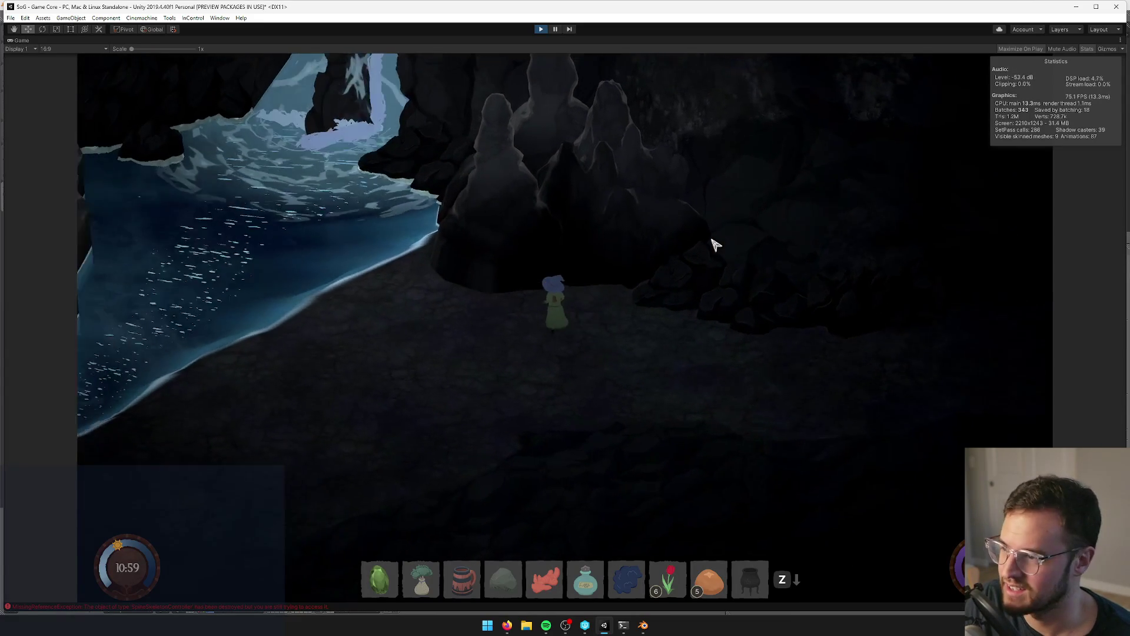
pyautogui.press('a')
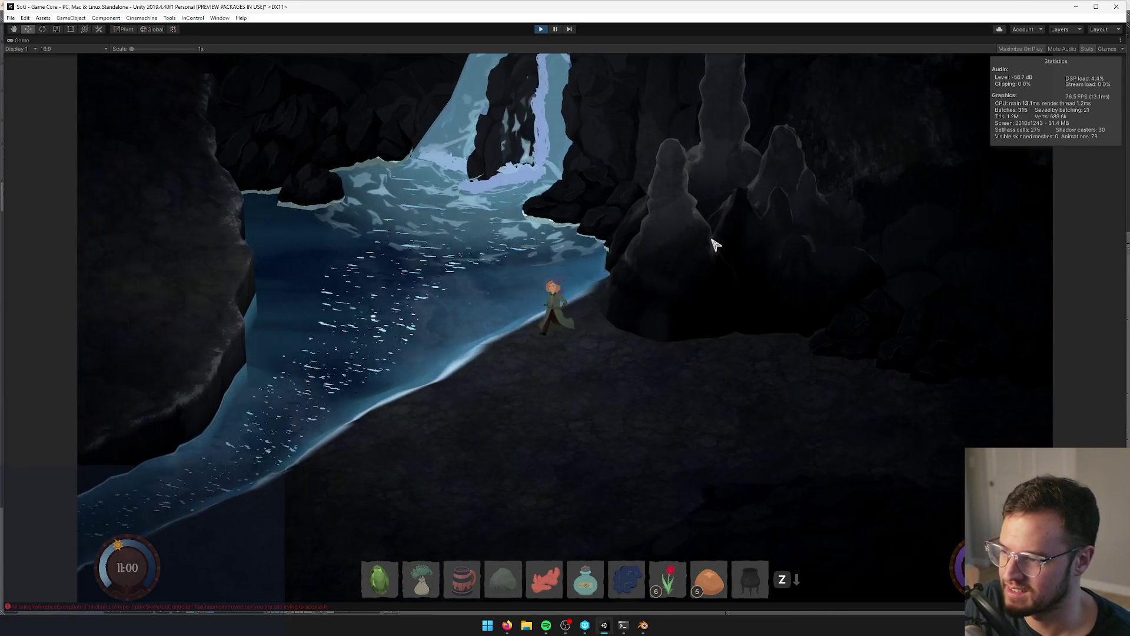
# - Walk a little more along the shore, then restore the full editor layout
pyautogui.press('d')
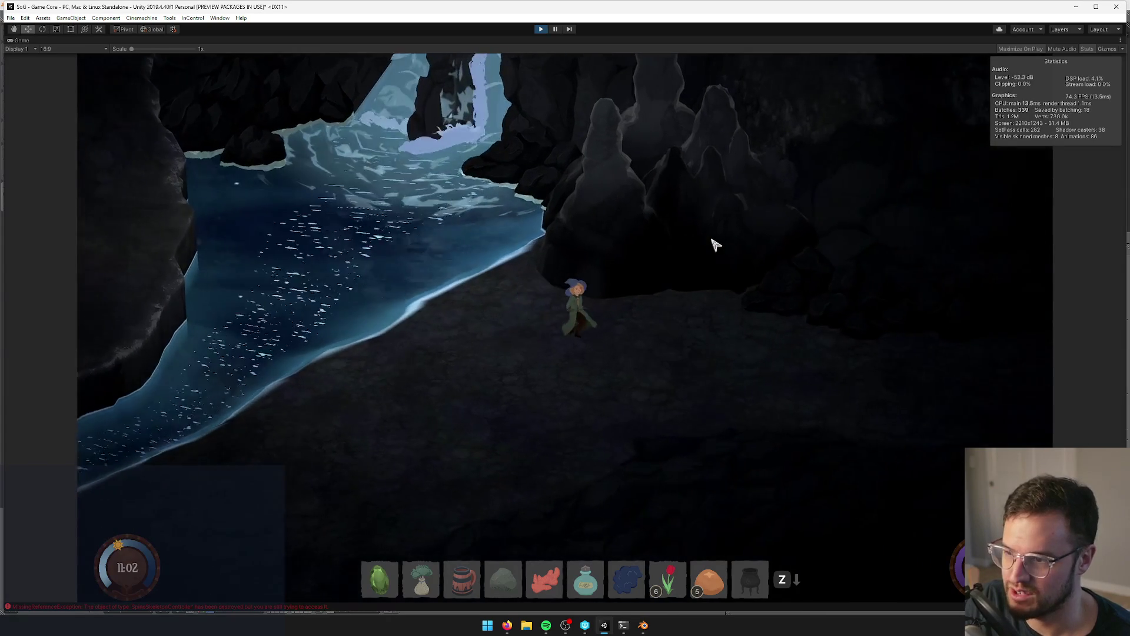
pyautogui.press('a')
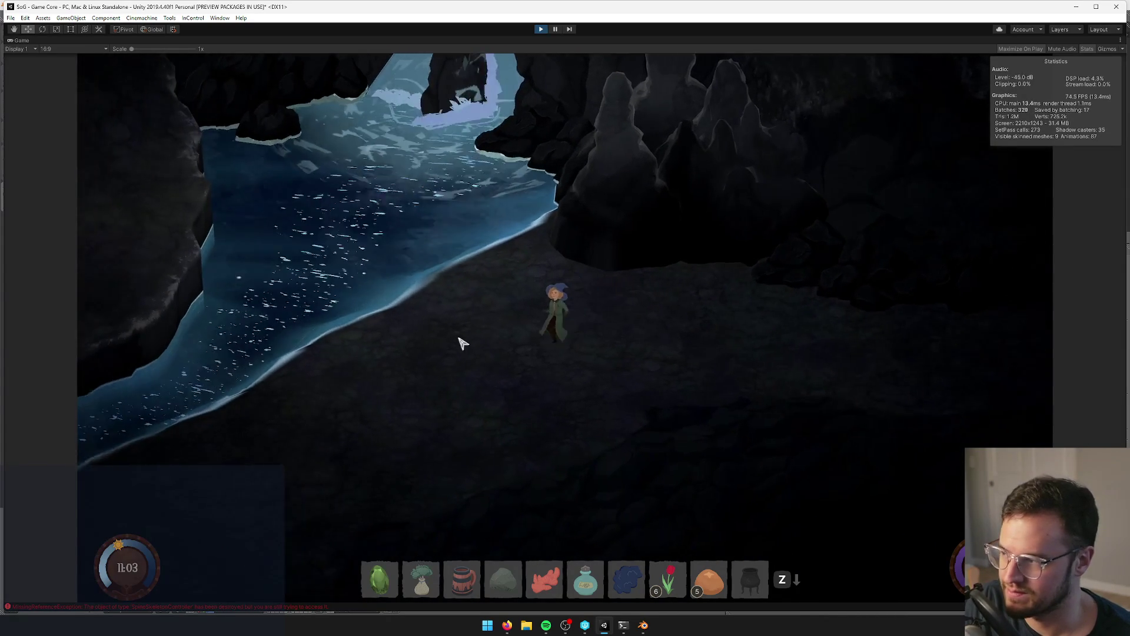
pyautogui.press('d')
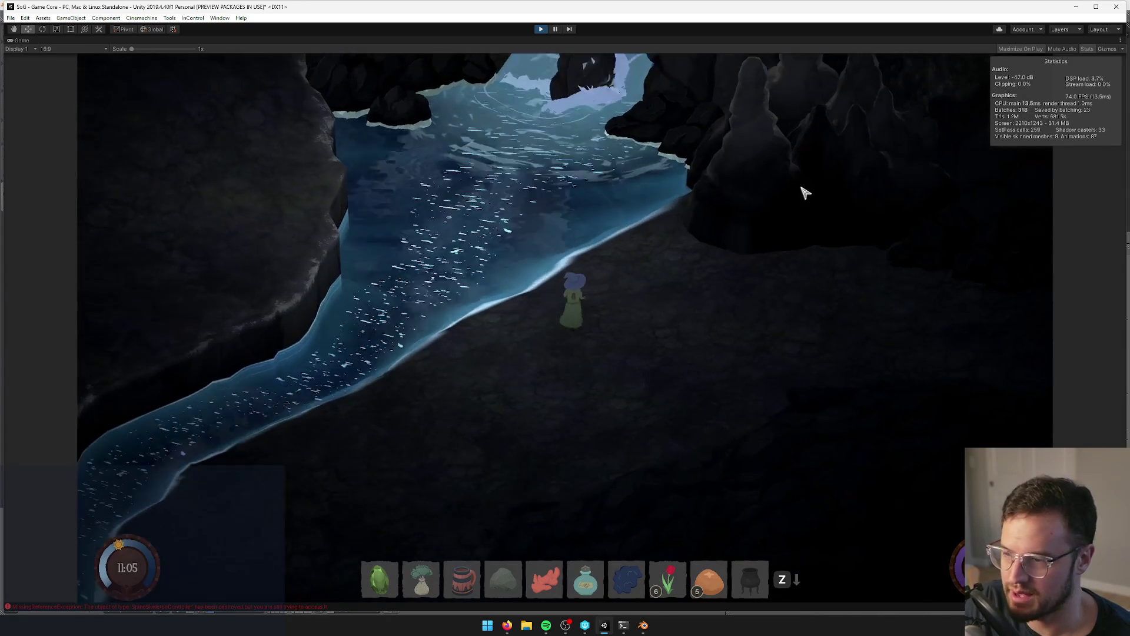
pyautogui.rightClick(22, 40)
pyautogui.click(49, 71)
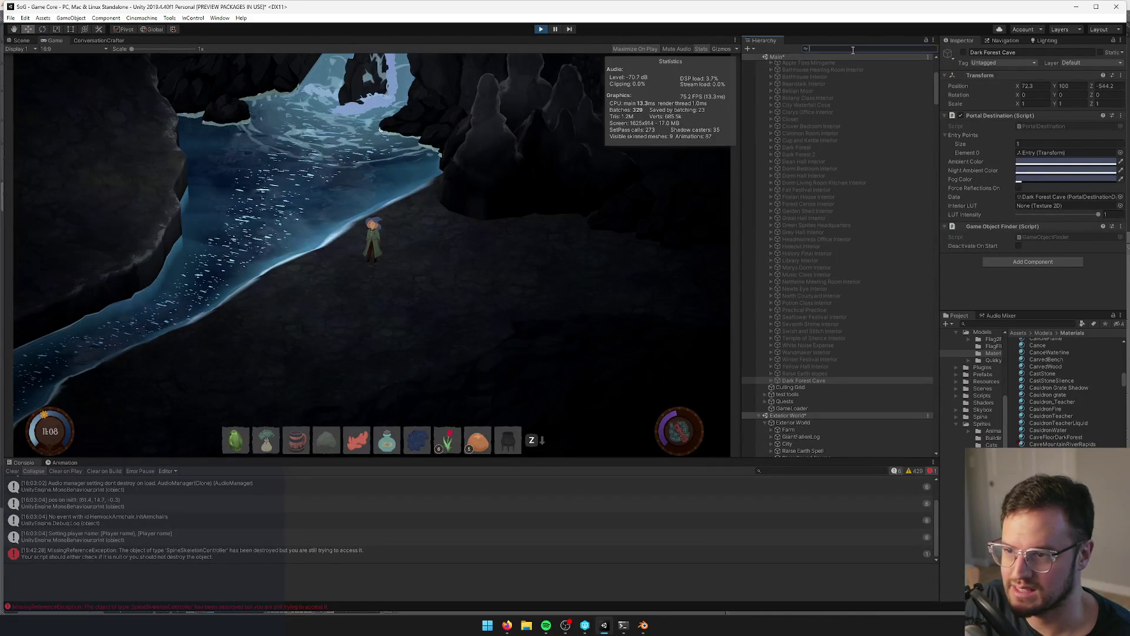
# - Filter the Hierarchy for 'stalag', select all stalagmites, and set Cast Shadows to Off
pyautogui.write('stalag')
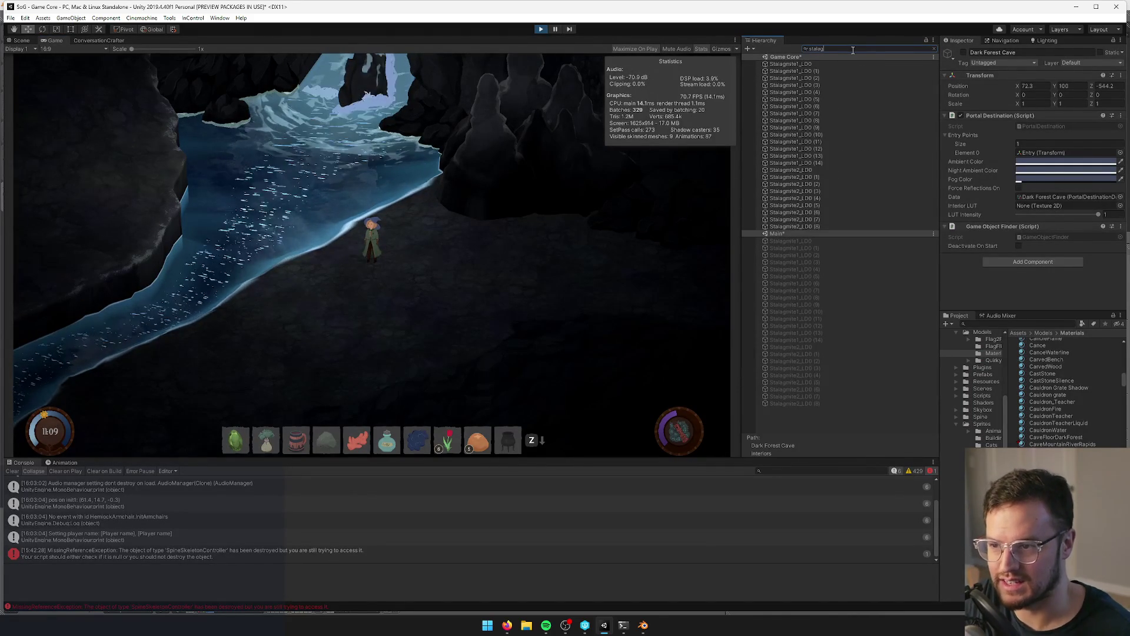
pyautogui.click(787, 228)
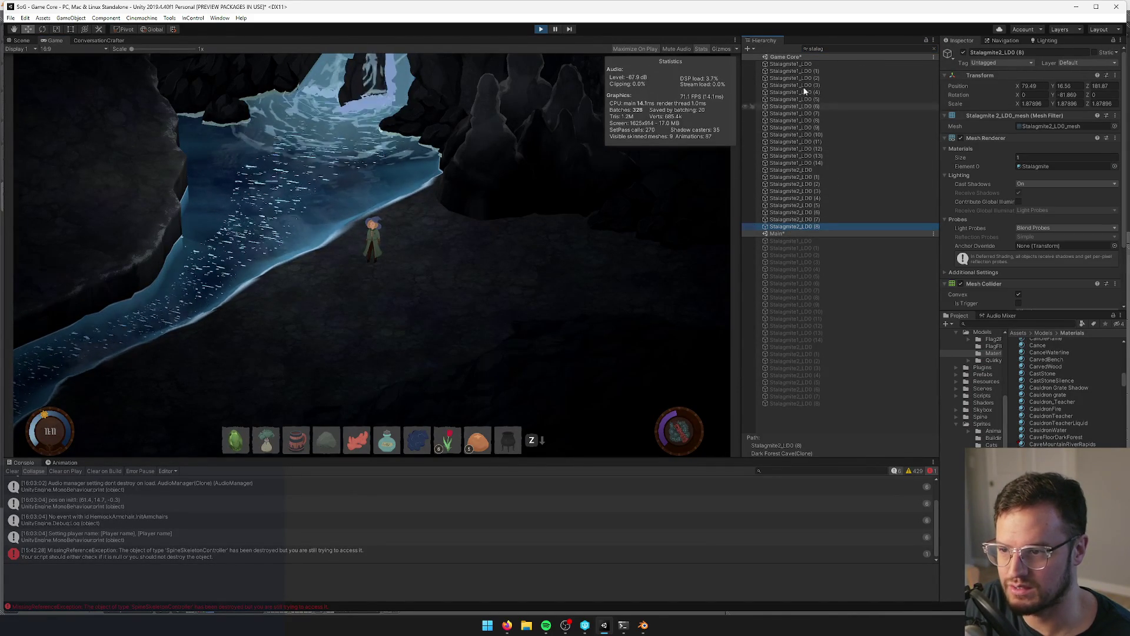
pyautogui.keyDown('shift'); pyautogui.click(799, 65); pyautogui.keyUp('shift')
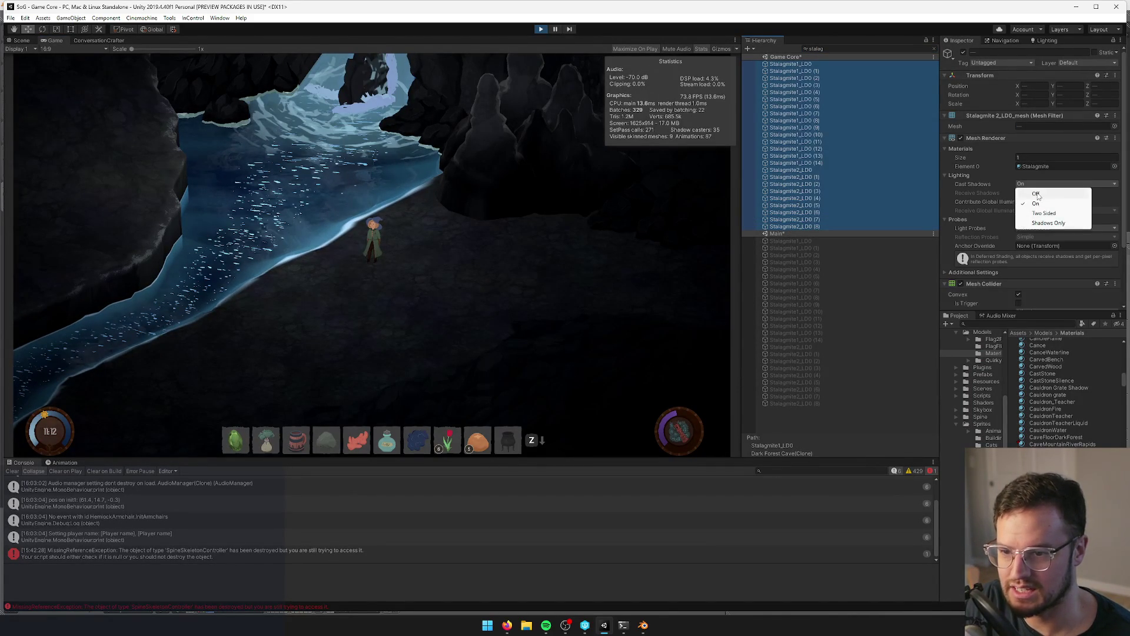
pyautogui.click(1037, 194)
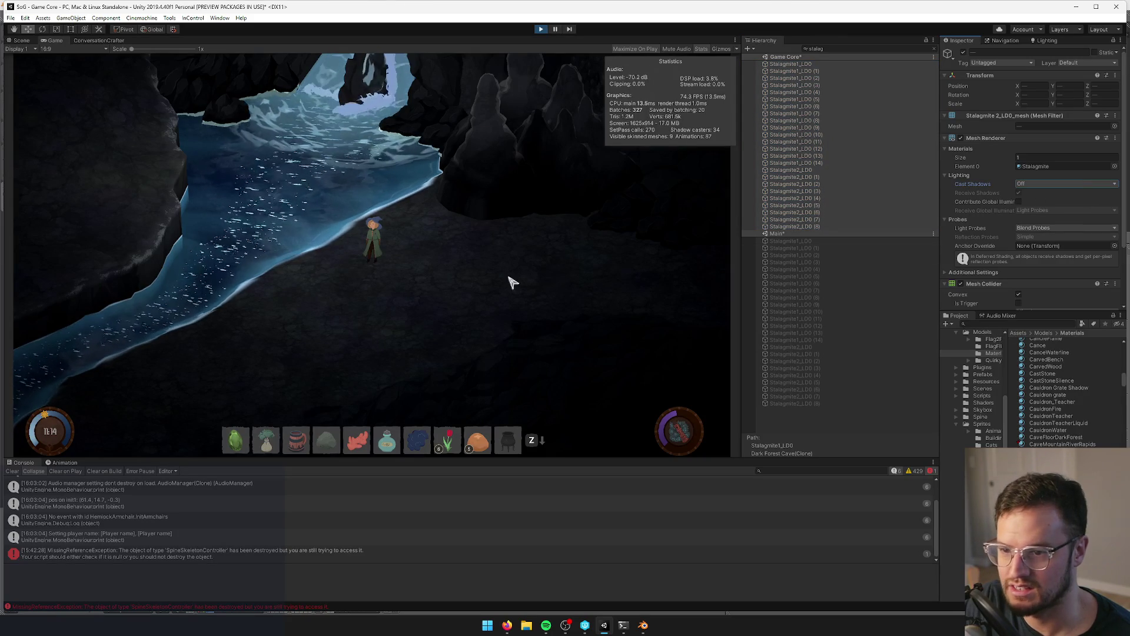